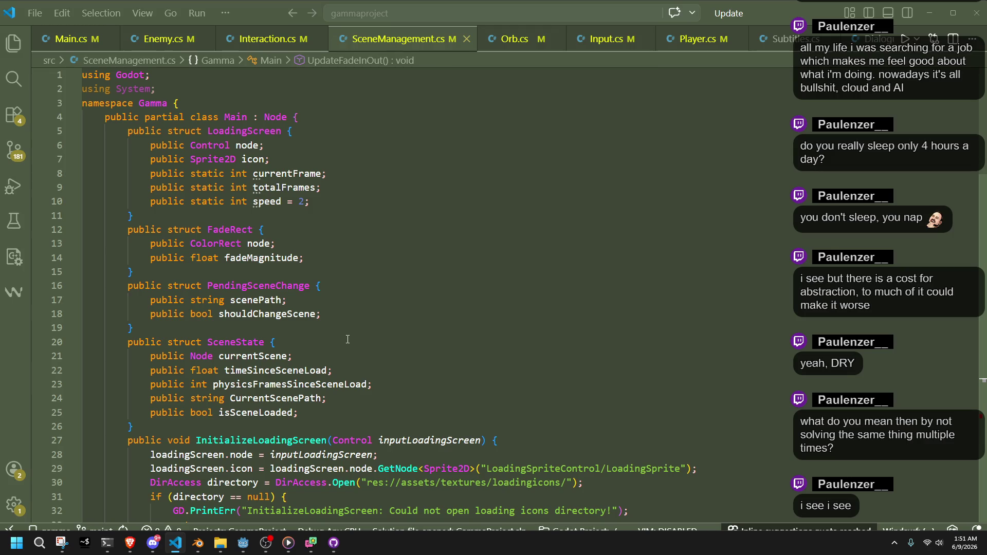
- Delete the commented-out Scale block in OrbUpdate of Orb.cs
click(514, 47)
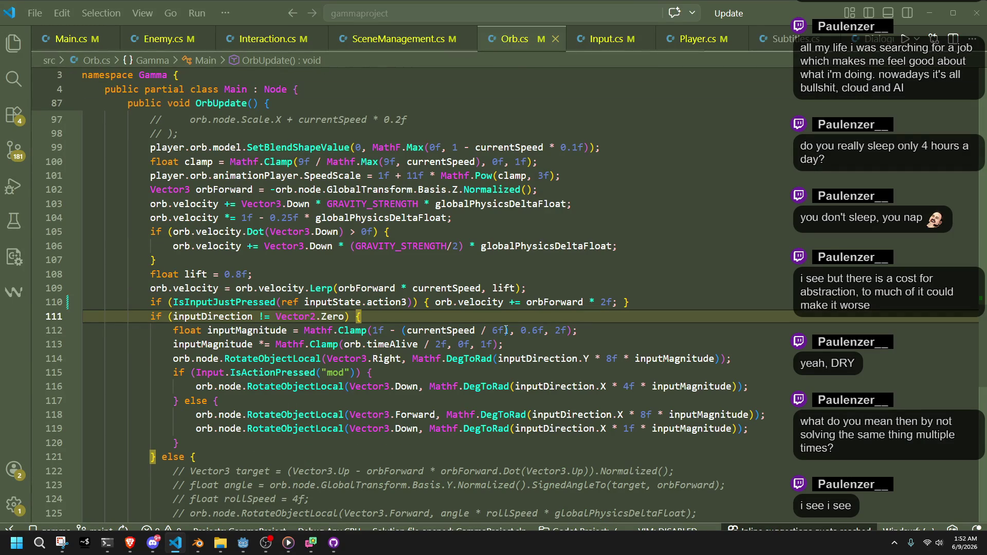
scroll(526, 316, up, 7)
click(392, 402)
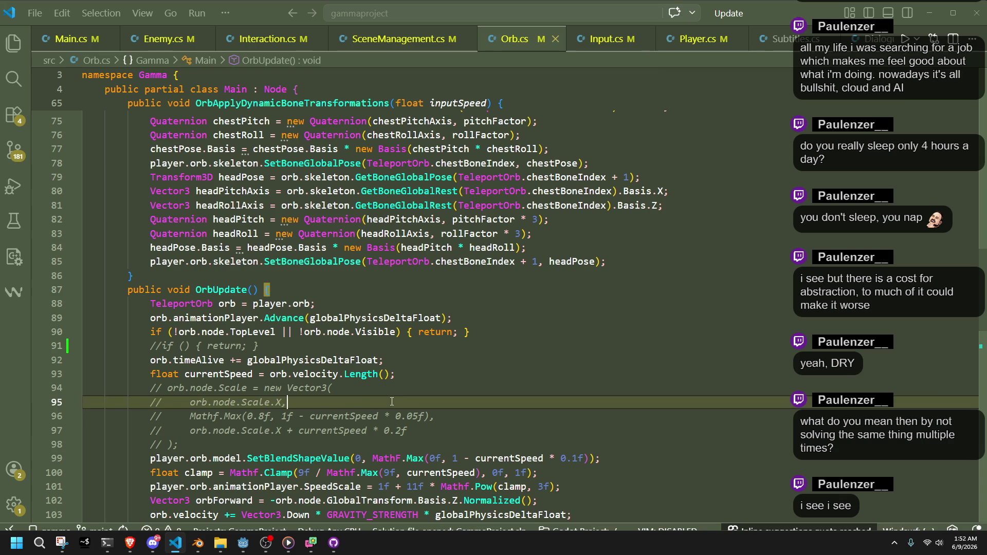
drag(464, 438, 456, 374)
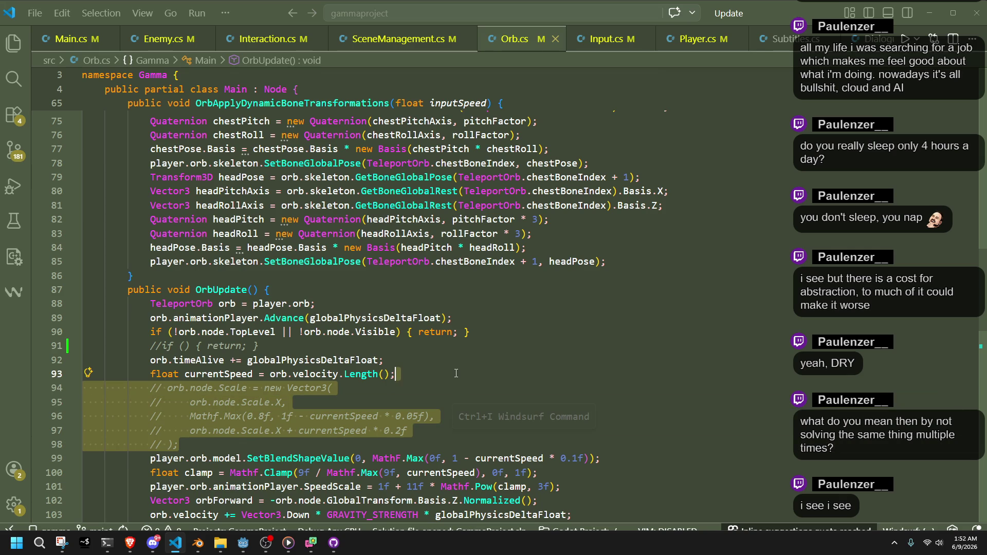
key(Delete)
- Uncomment the early-return line as if (IsInputJustPressed(ref inputState.action3))
click(167, 345)
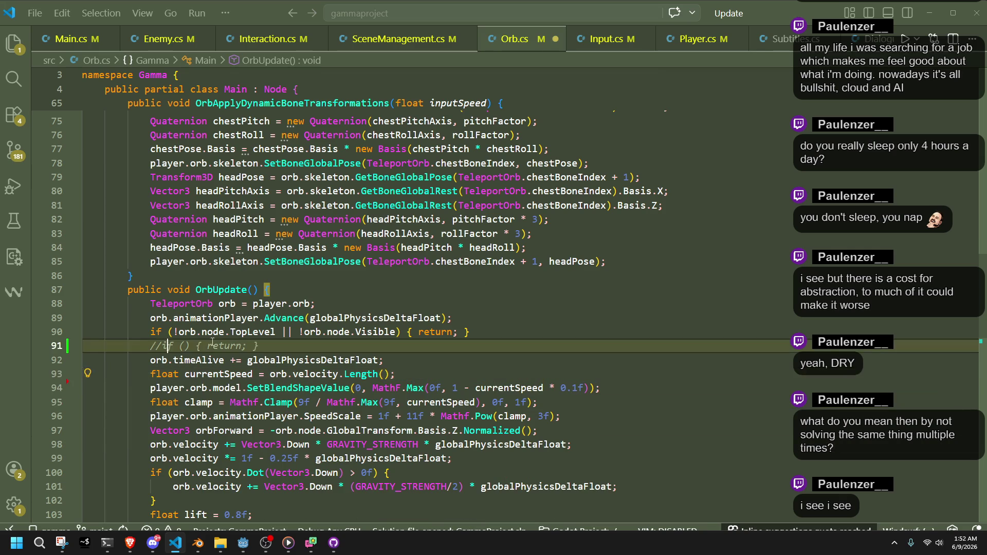
key(BackSpace)
key(BackSpace)
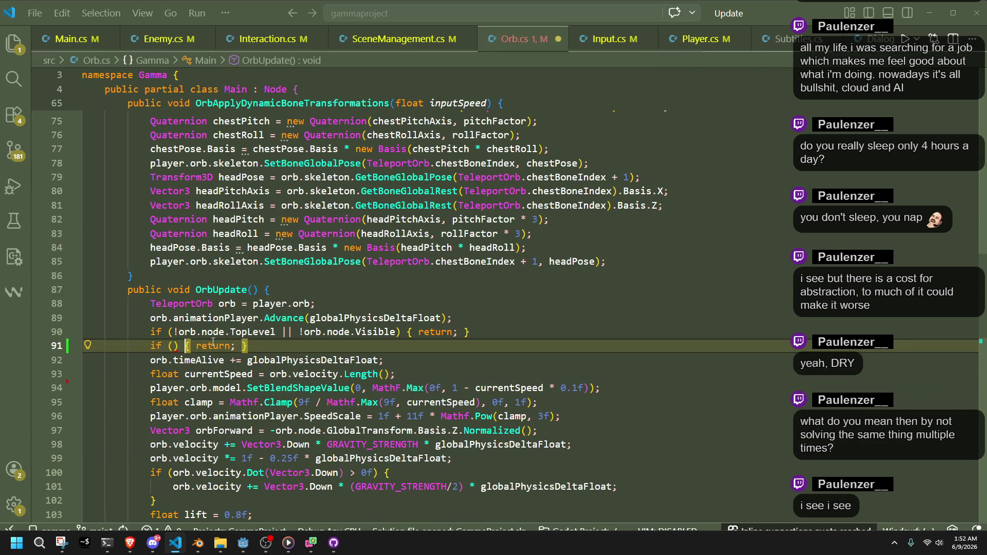
text(IsJust)
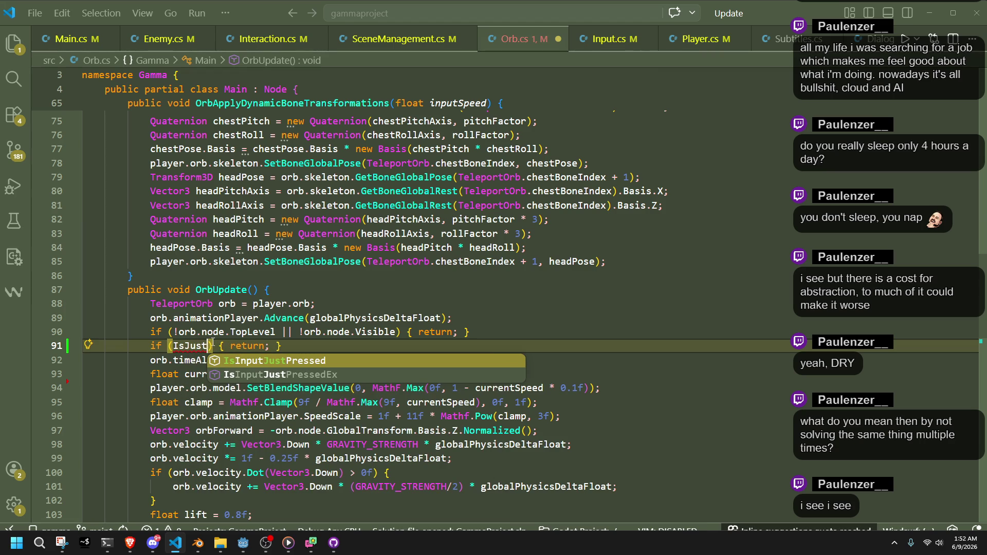
key(Tab)
key(Tab)
key(BackSpace)
key(BackSpace)
text(3)
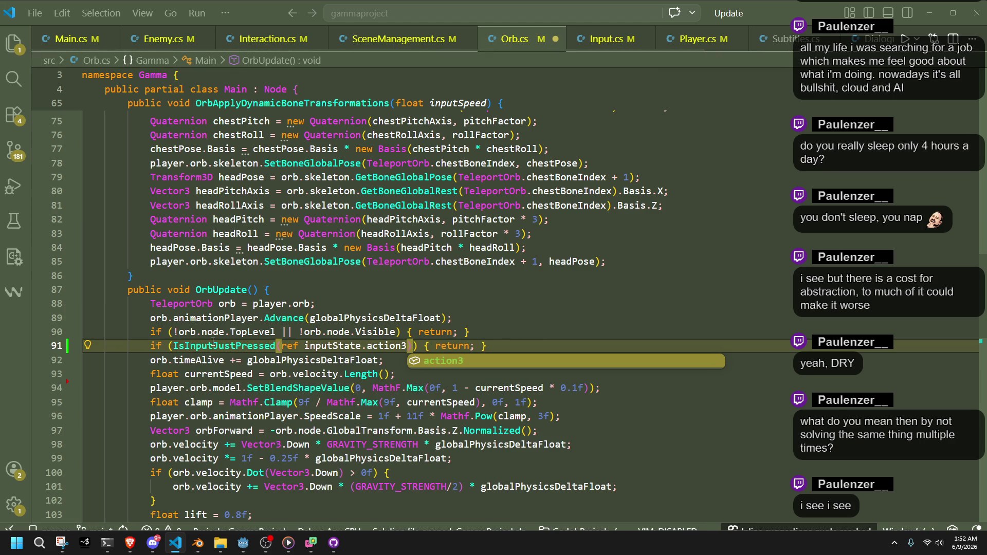
- Replace the plain return with OrbReturn(false), save Orb.cs, and run the project in Godot
click(415, 407)
click(436, 348)
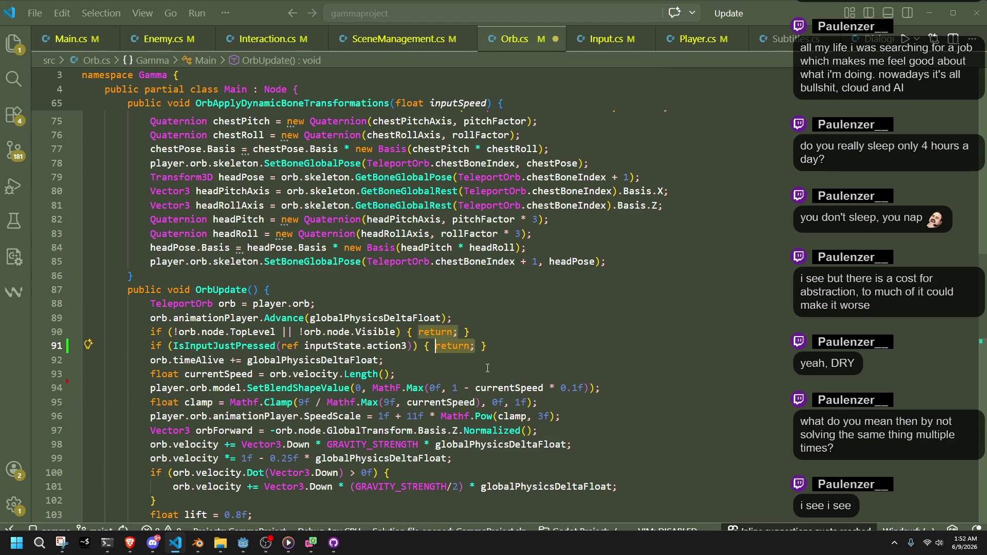
key(ctrl+Delete)
key(ctrl+Delete)
scroll(488, 368, down, 2)
scroll(487, 368, down, 1)
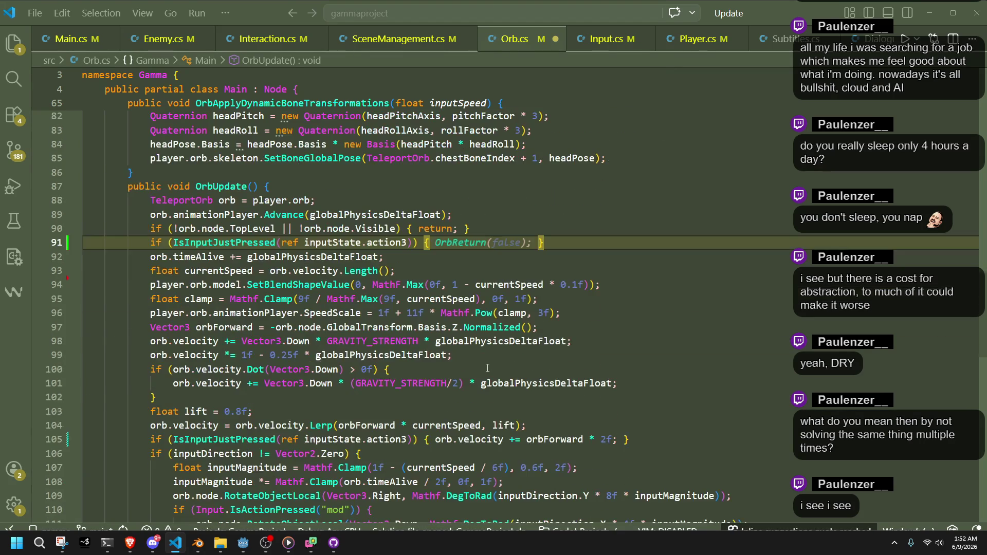
scroll(488, 368, down, 6)
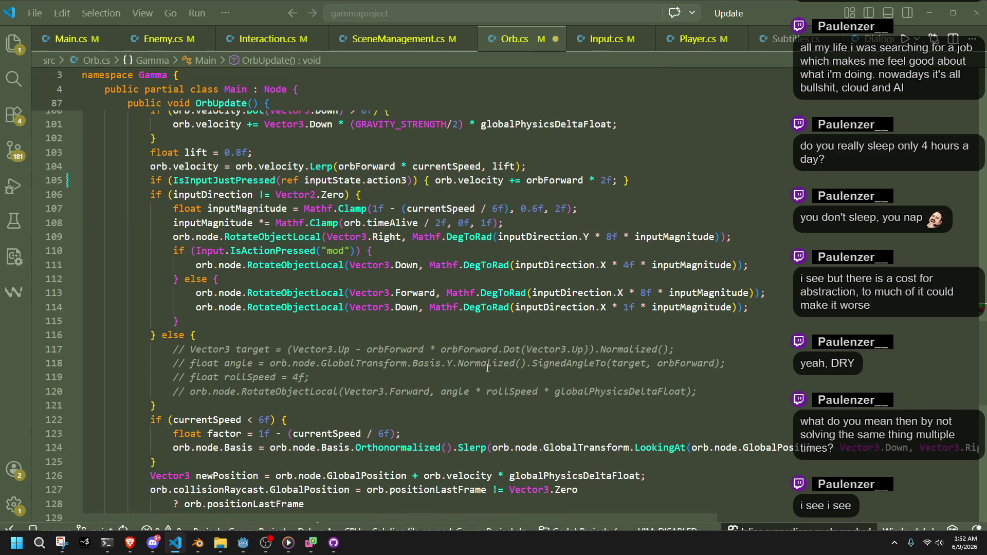
scroll(487, 368, down, 4)
scroll(488, 368, up, 2)
scroll(487, 369, up, 9)
key(Tab)
key(ctrl+s)
key(Down)
key(Down)
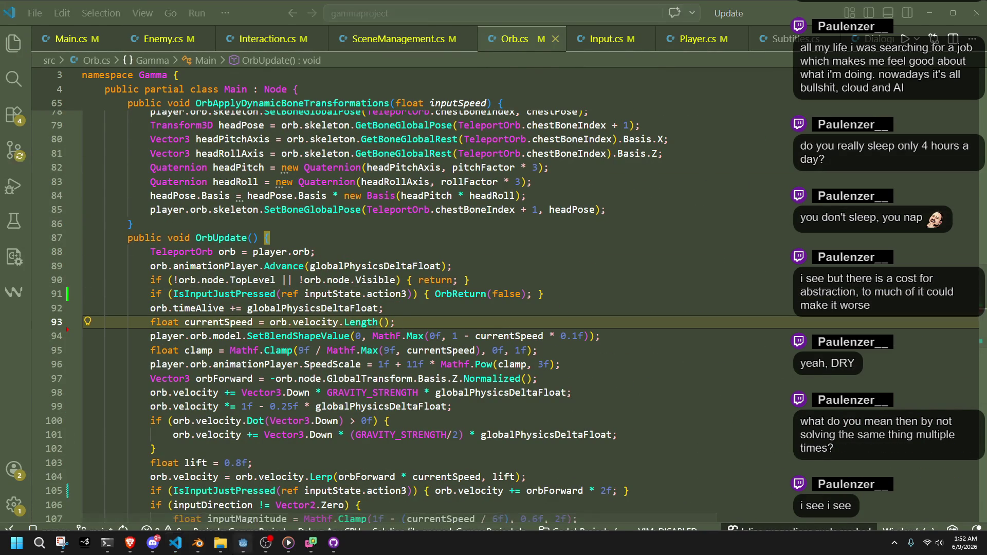
key(alt+Tab)
click(916, 19)
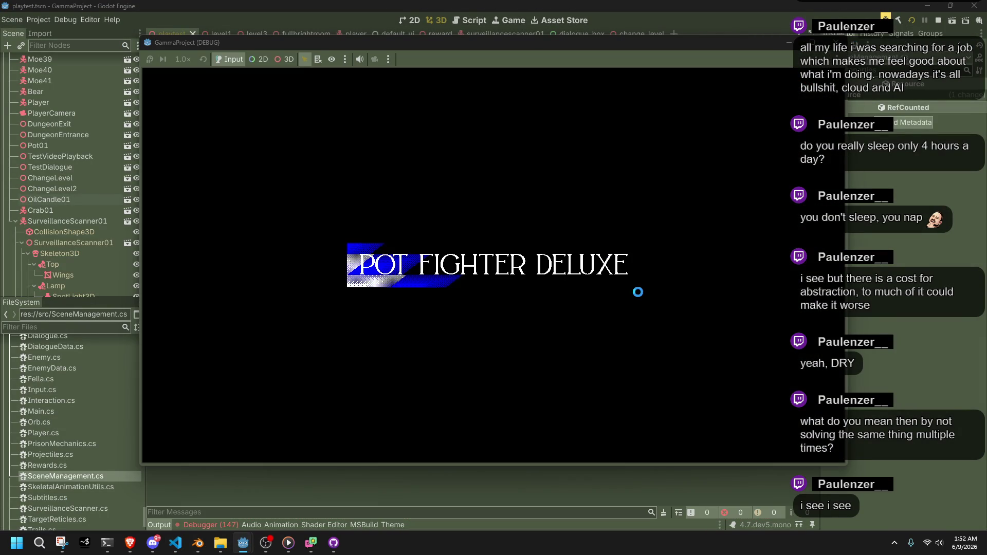
- Run down the corridor, jump, fire the teleport orb, recall it mid-flight, and stop the game
key(w)
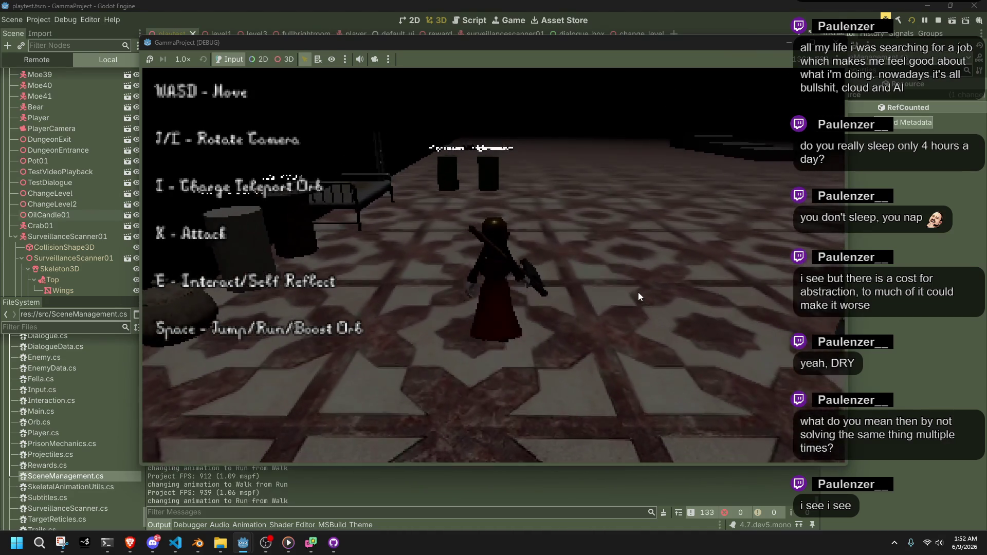
key(a)
key(space)
key(w)
key(i)
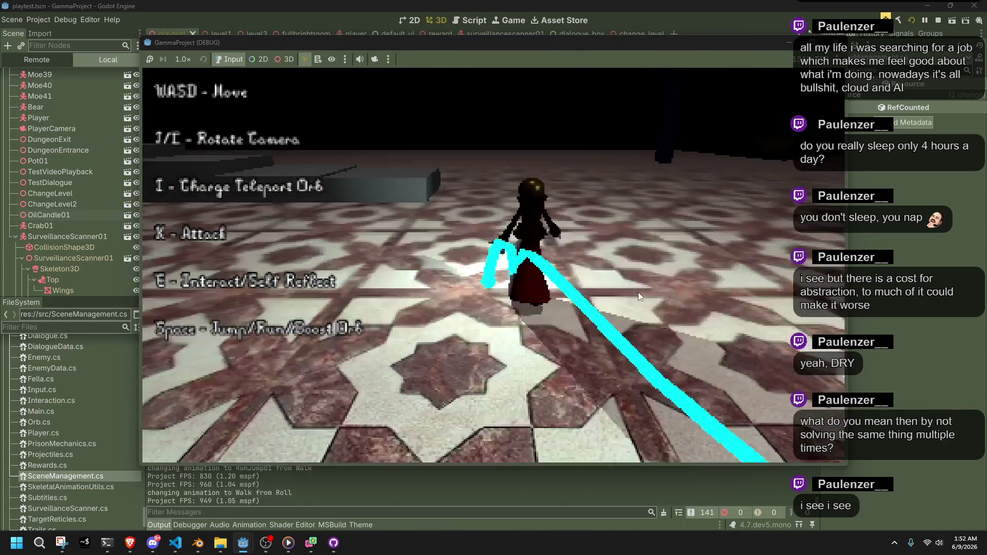
key(i)
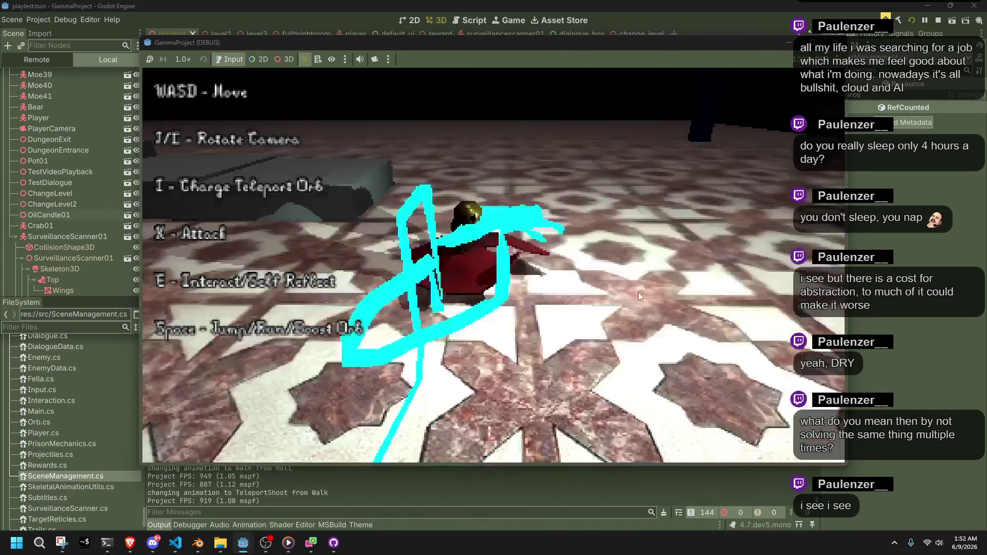
key(w)
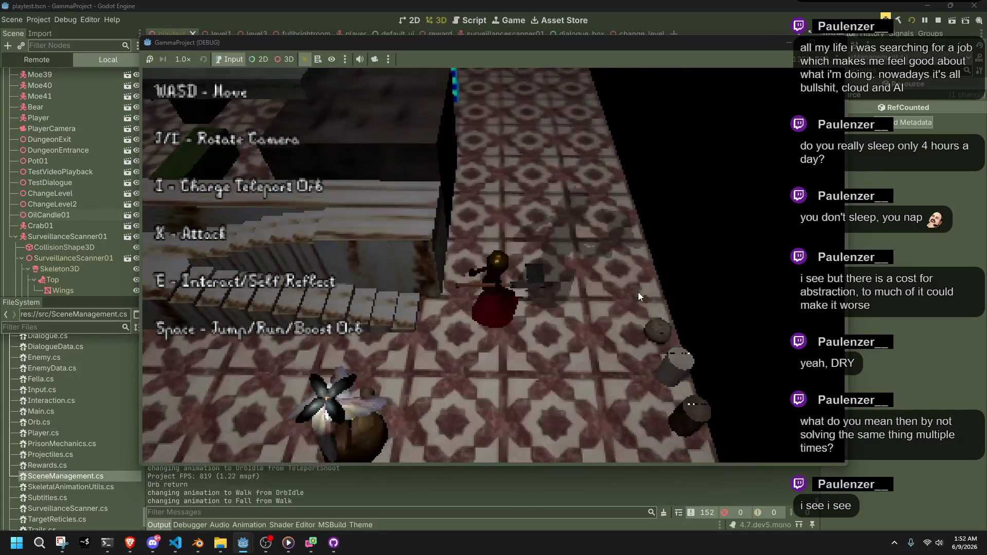
key(F8)
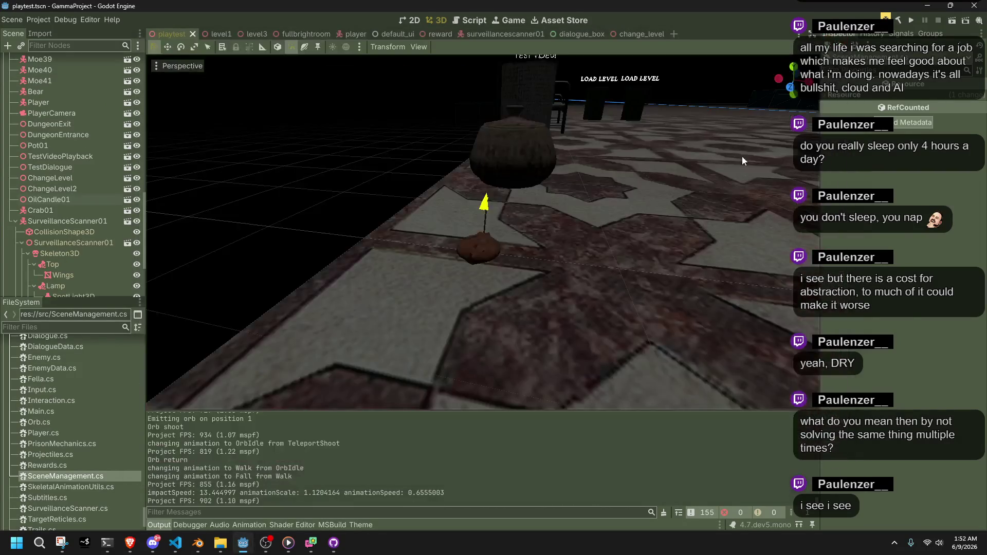
key(alt+Tab)
click(471, 311)
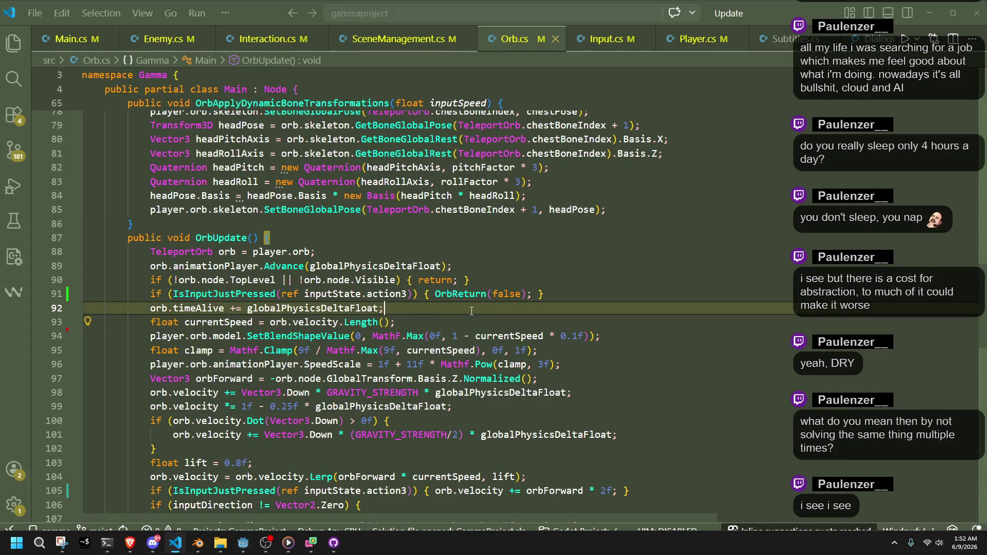
- Put OrbReturn(false) on its own line inside the if block and save Orb.cs
click(435, 294)
key(Return)
key(Return)
key(Return)
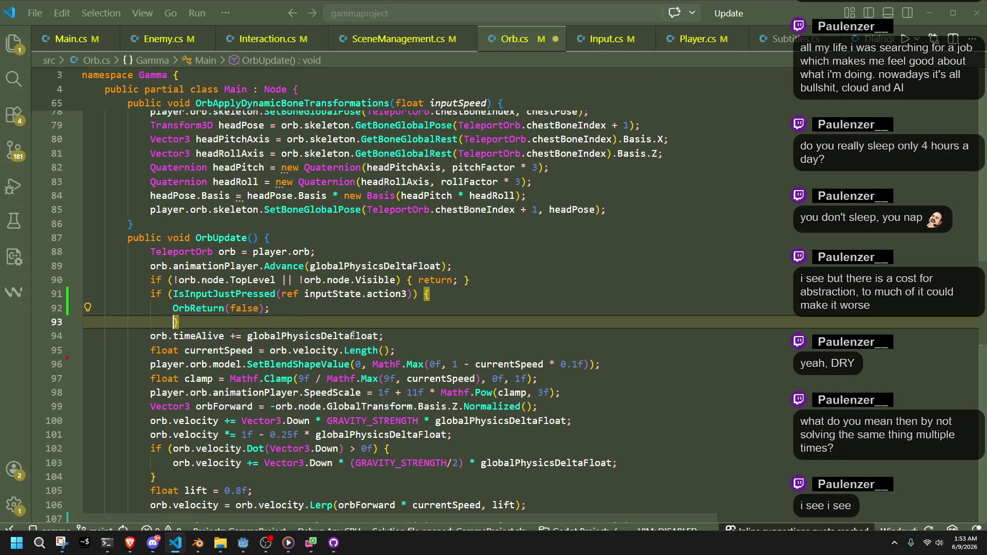
click(217, 326)
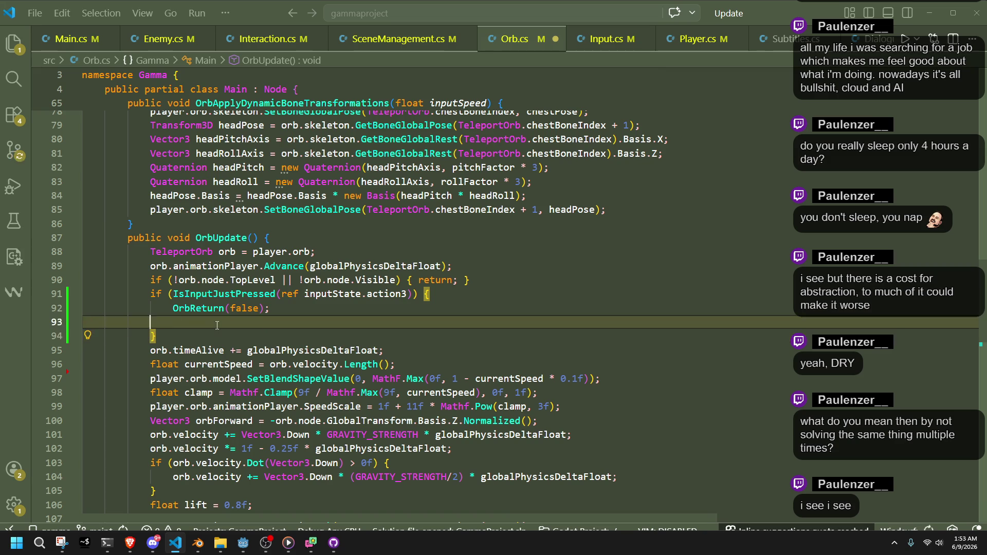
key(BackSpace)
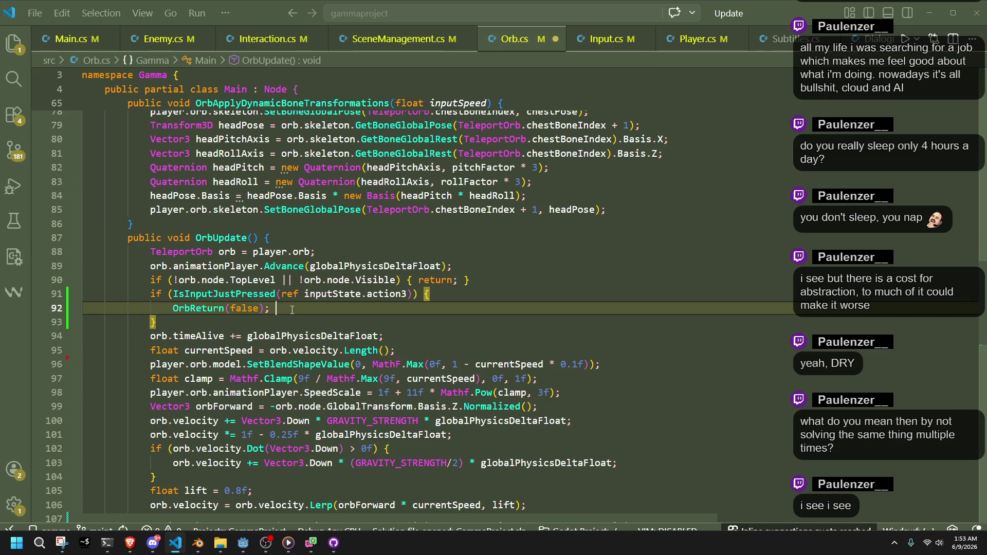
key(ctrl+s)
- Inspect the PlayerTeleportTo call and GlobalPosition usages inside OrbReturn
scroll(292, 310, up, 8)
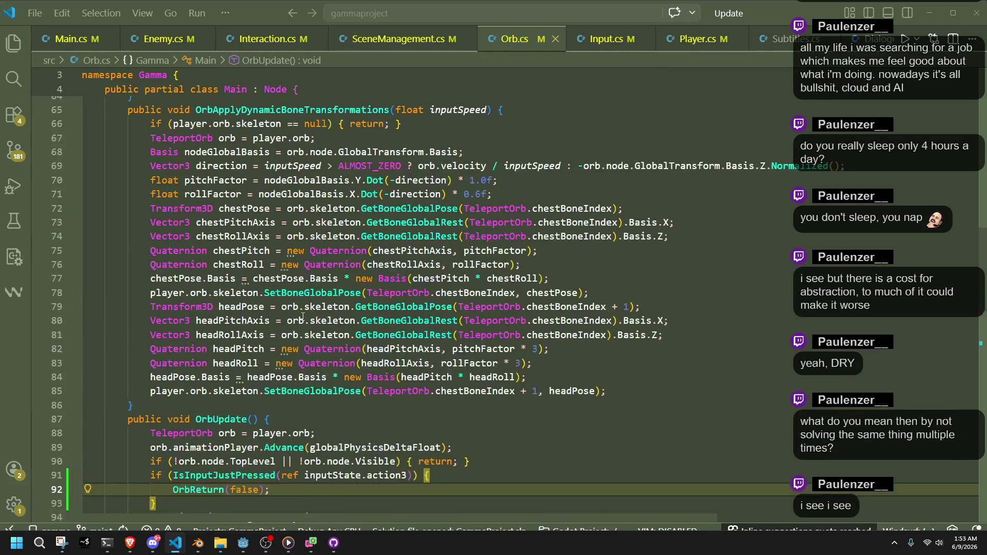
scroll(303, 317, up, 4)
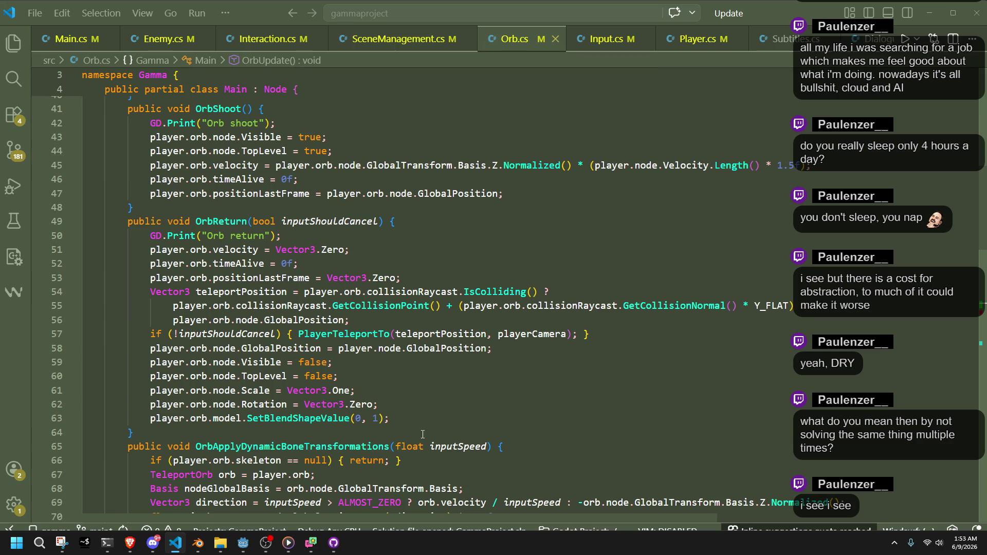
double_click(352, 335)
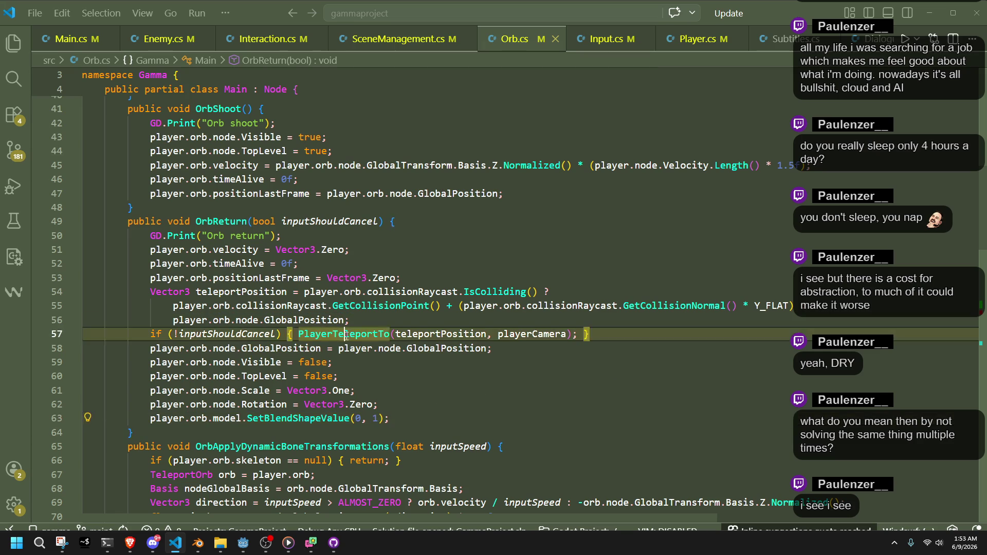
double_click(287, 349)
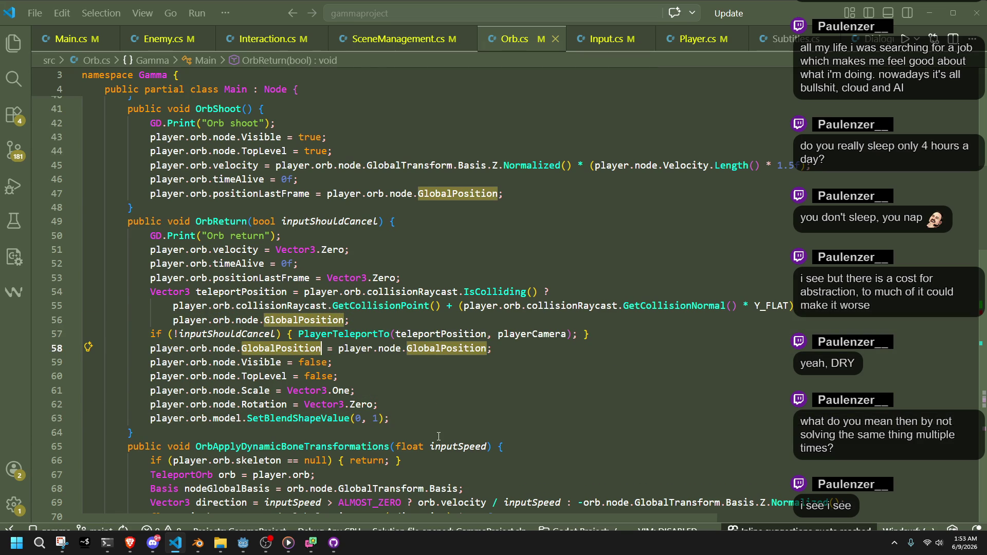
scroll(438, 437, down, 12)
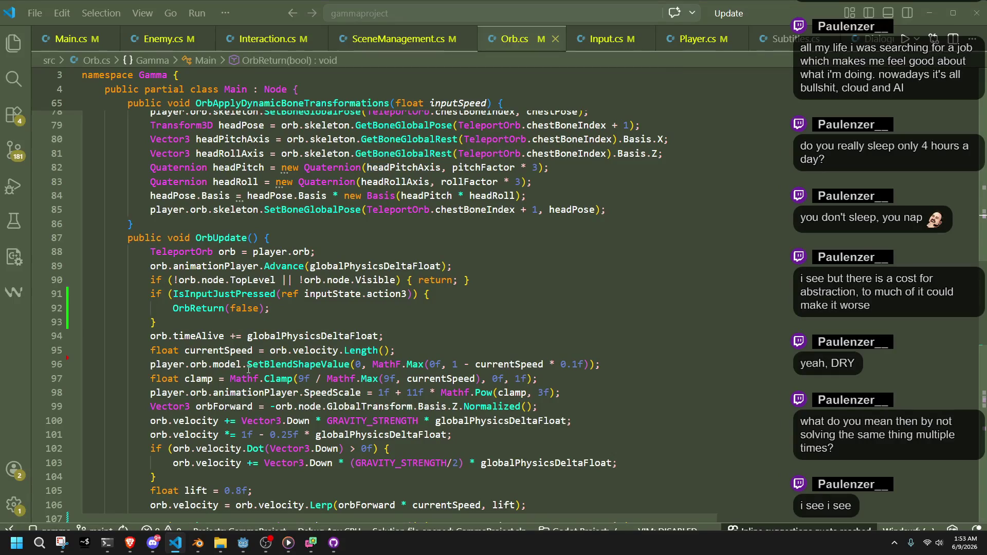
- Add player.node.Velocity = orb.velocity; on a new line under OrbReturn(false)
click(204, 321)
click(287, 309)
key(Return)
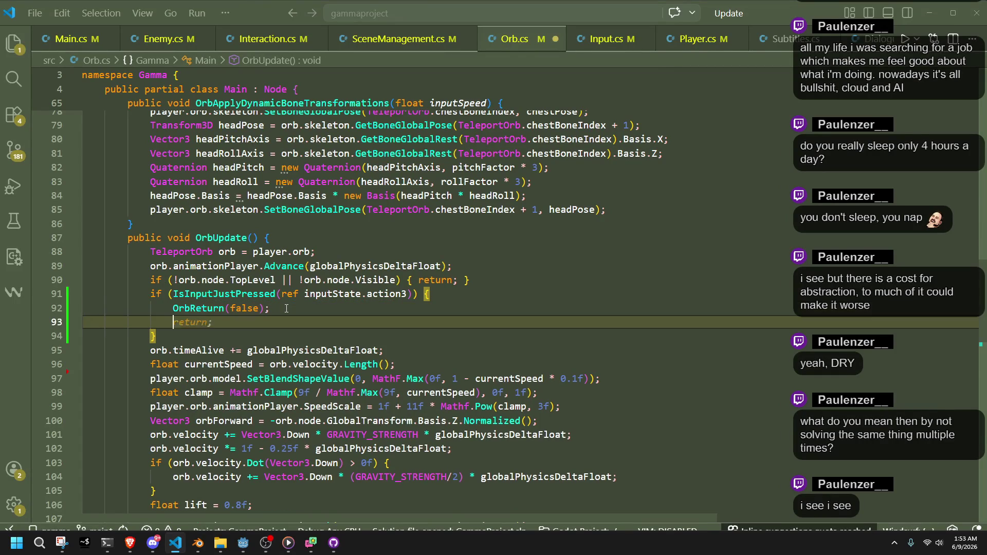
text(player.node.)
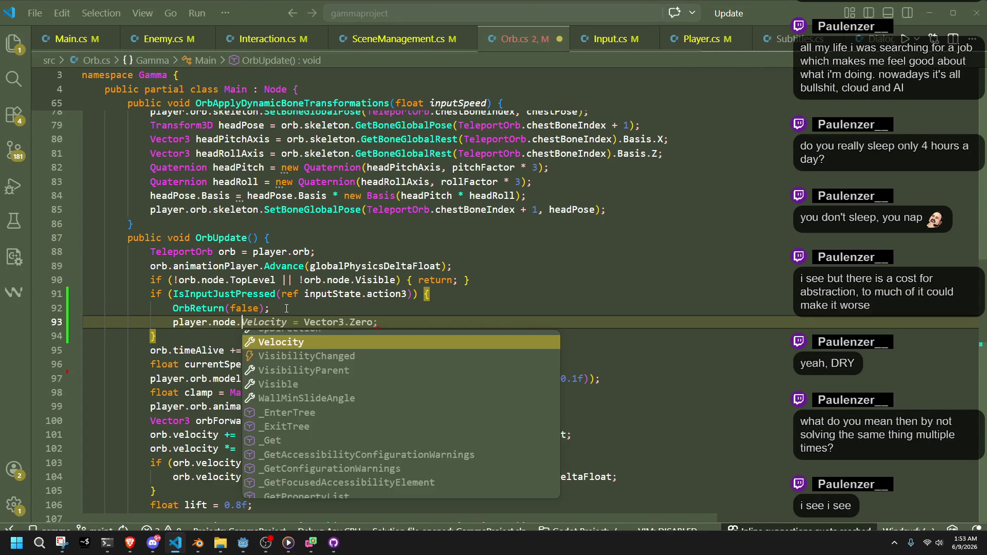
text(Velocity = orb.velocity)
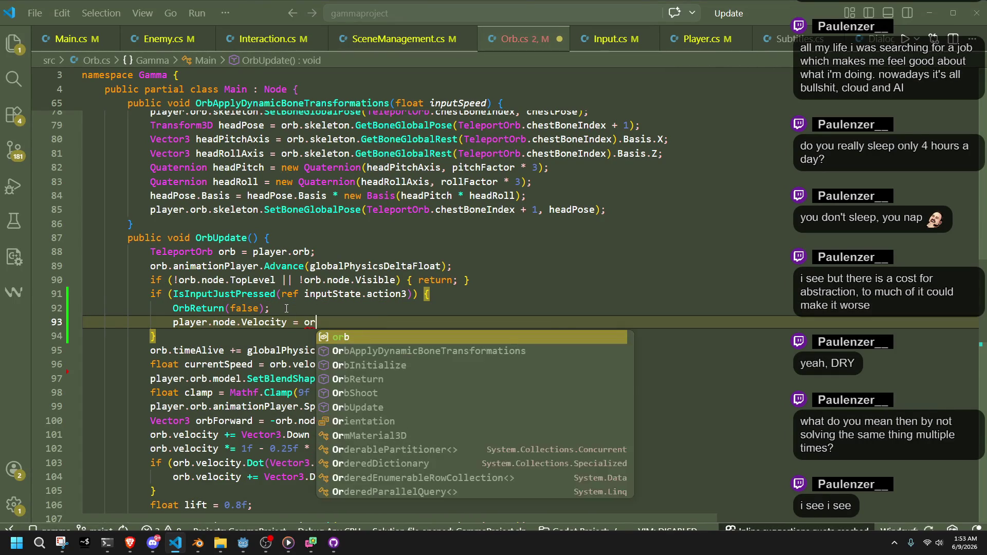
key(Escape)
text(;)
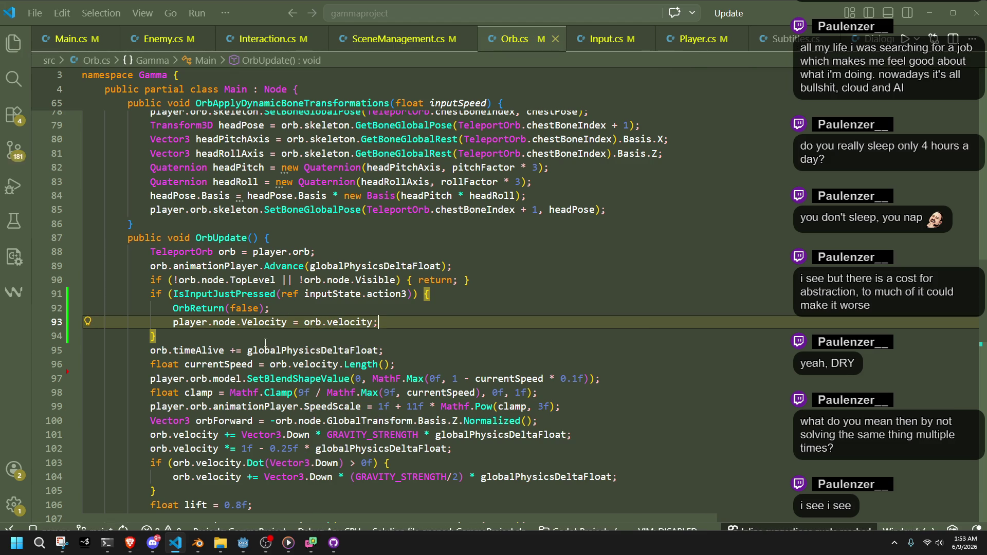
click(245, 338)
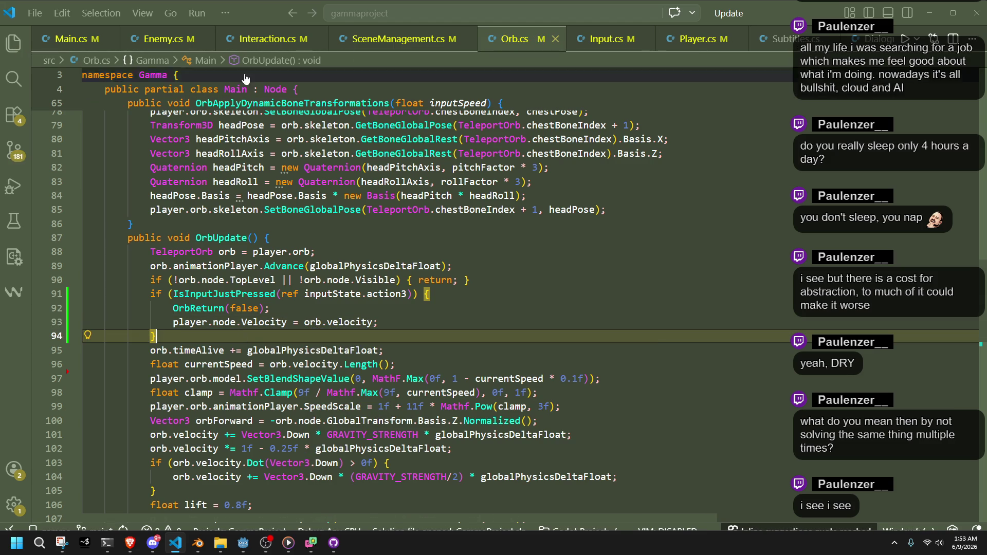
click(704, 44)
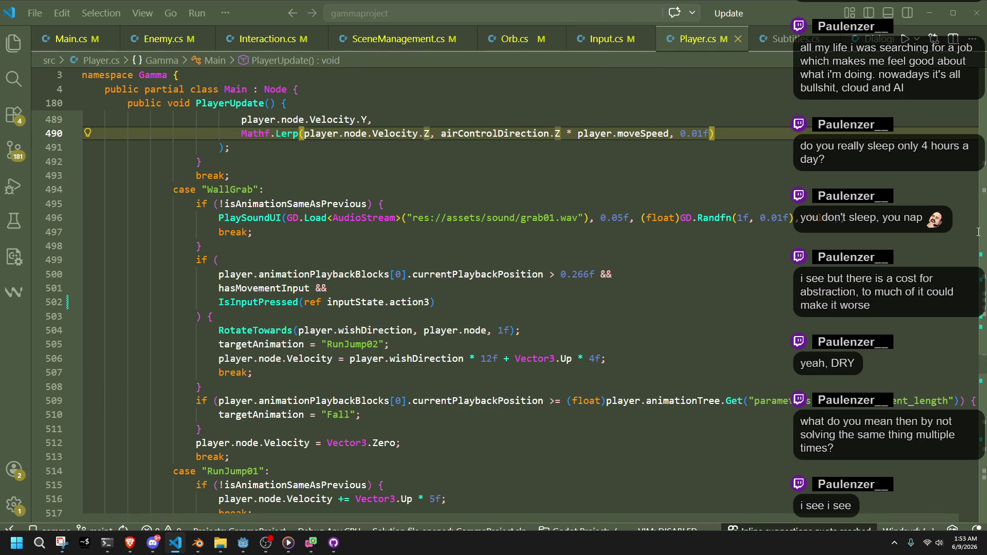
click(650, 340)
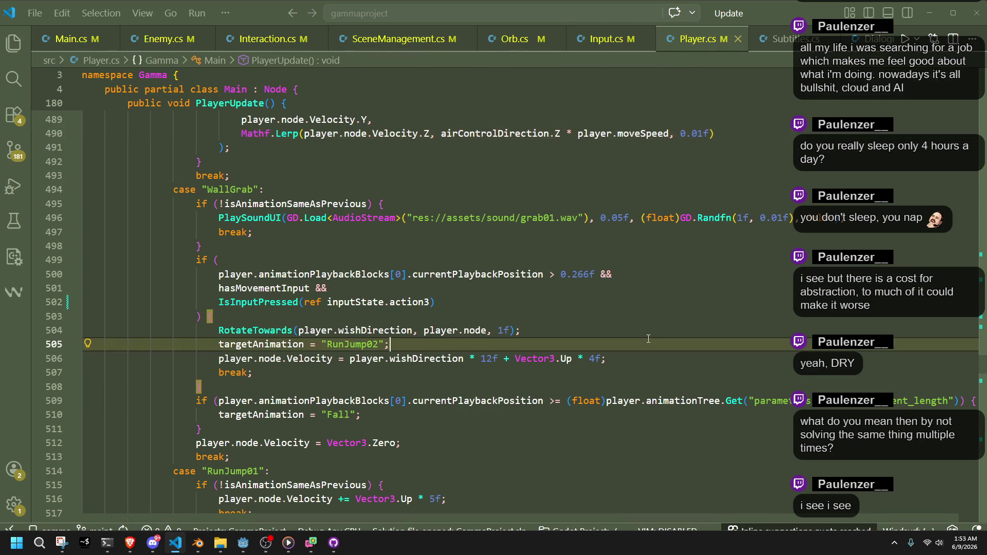
key(ctrl+f)
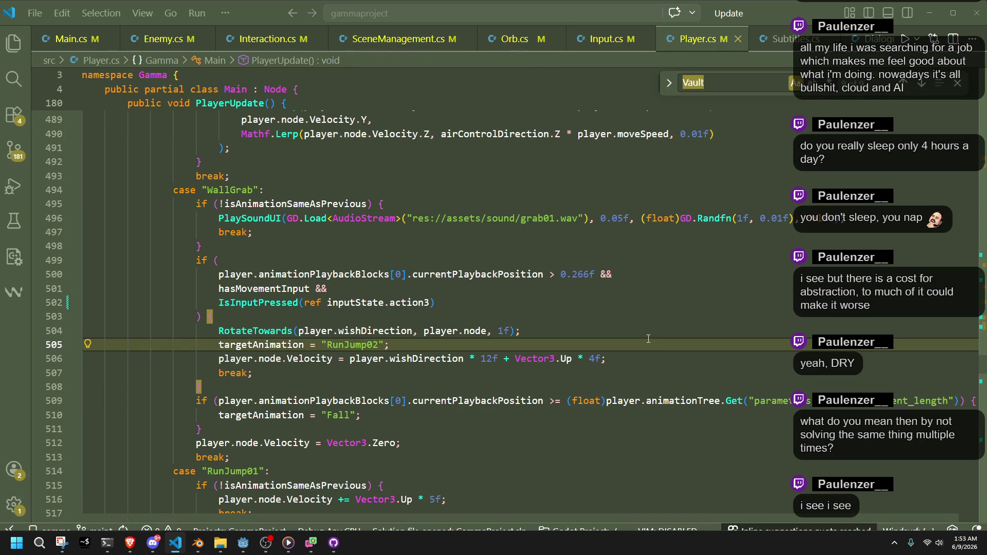
click(514, 39)
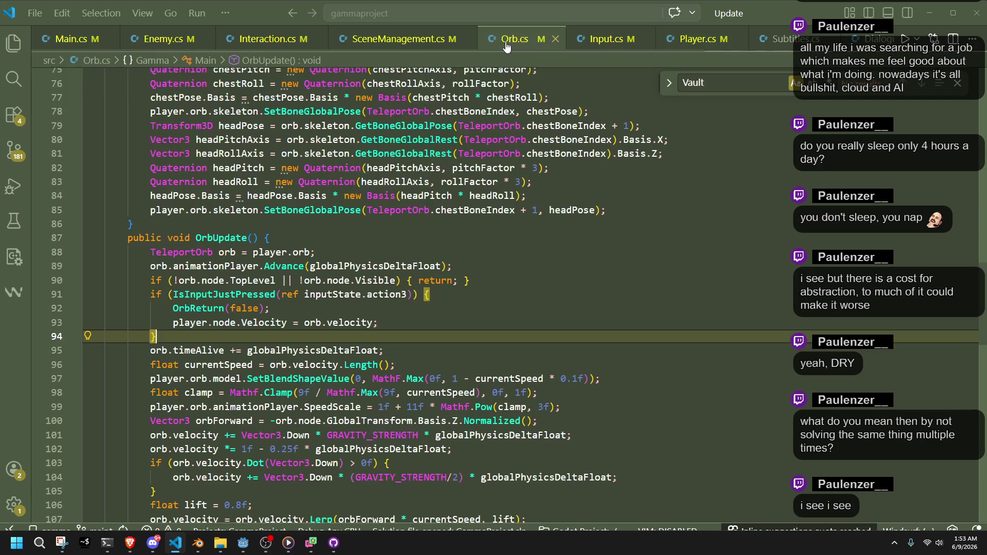
right_click(234, 310)
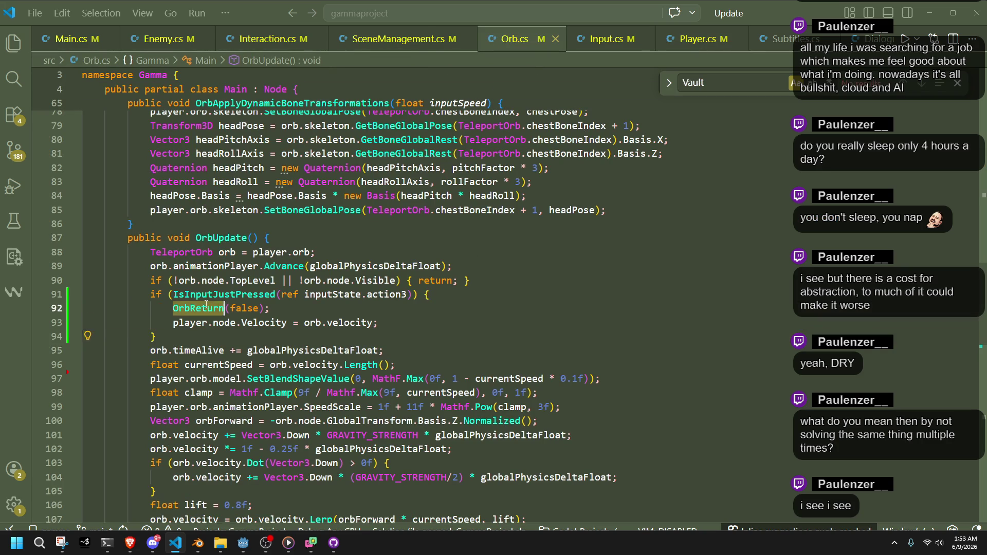
click(309, 34)
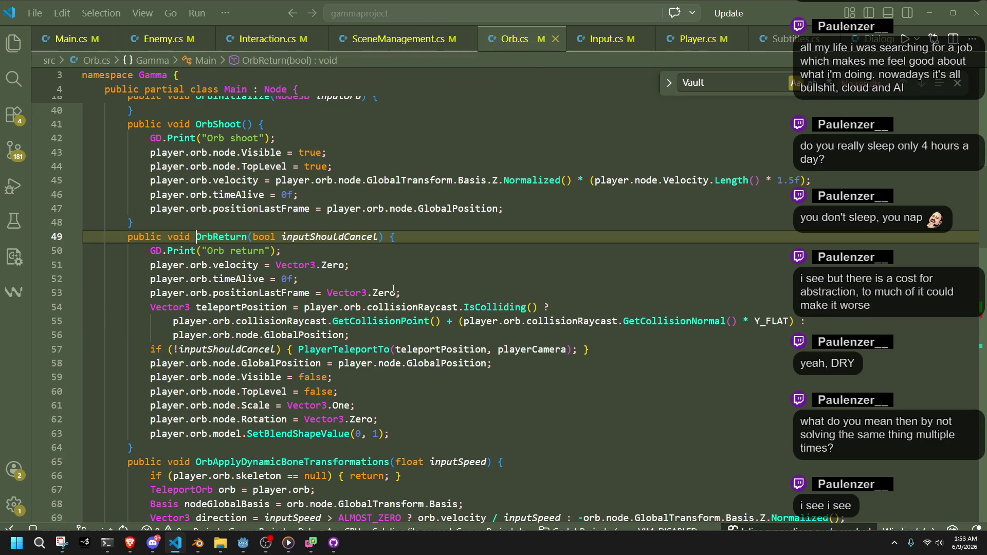
click(476, 439)
double_click(270, 307)
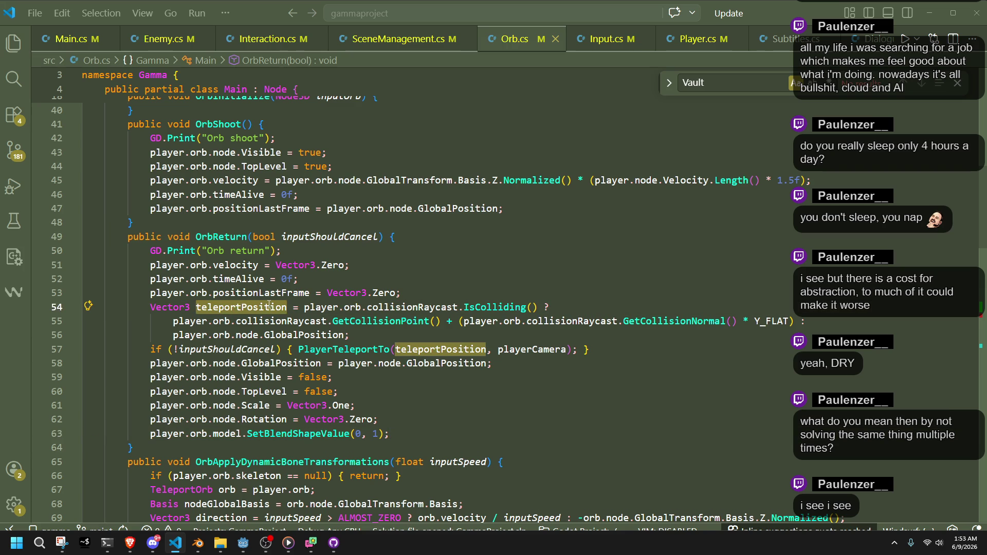
double_click(332, 350)
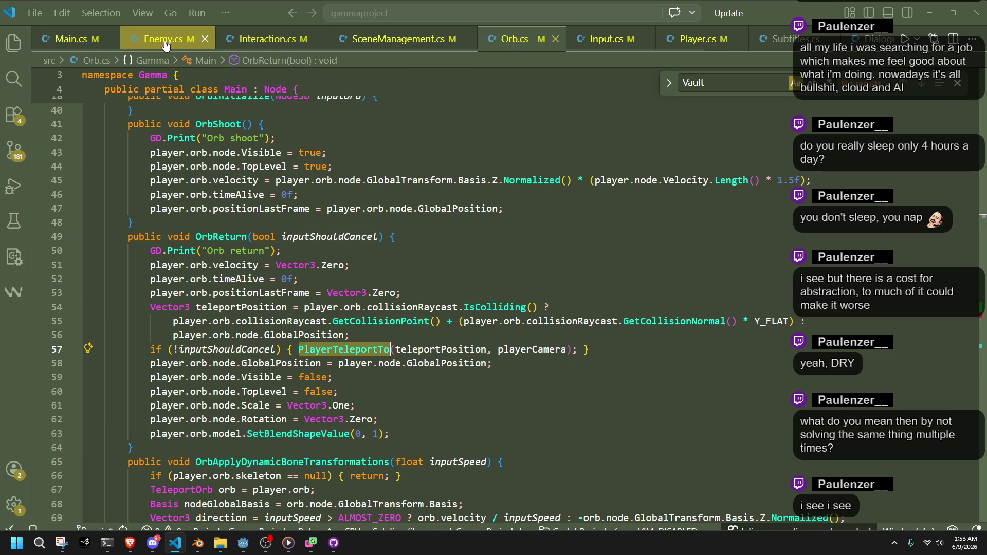
click(698, 39)
click(509, 372)
- Search Player.cs for 'orb' to find the OrbIdle case around line 657
key(ctrl+f)
text(orb)
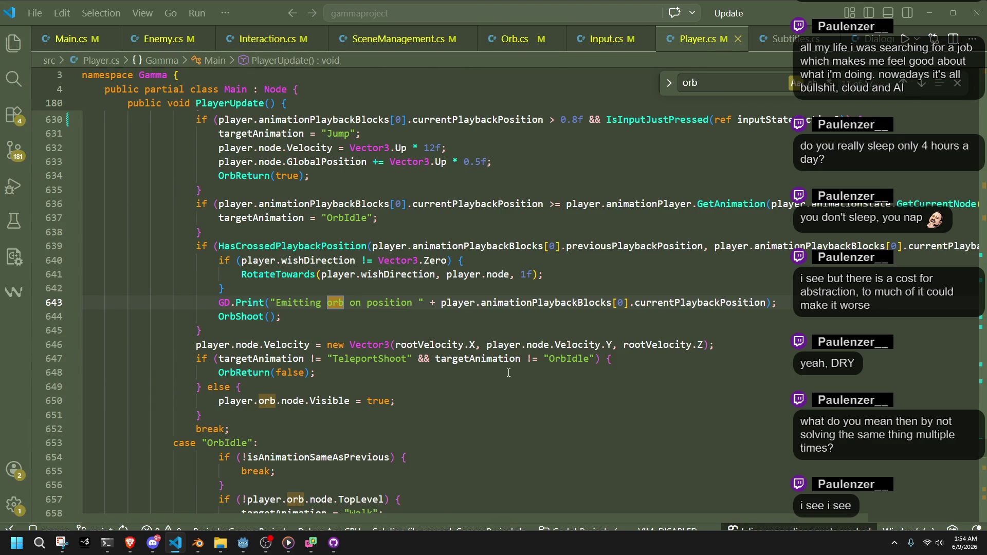
click(921, 85)
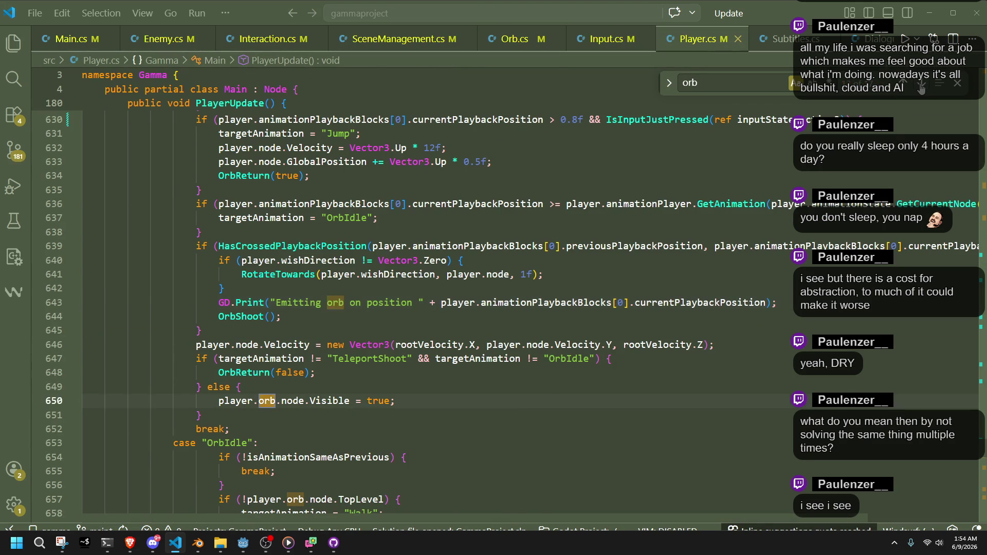
click(922, 85)
click(321, 336)
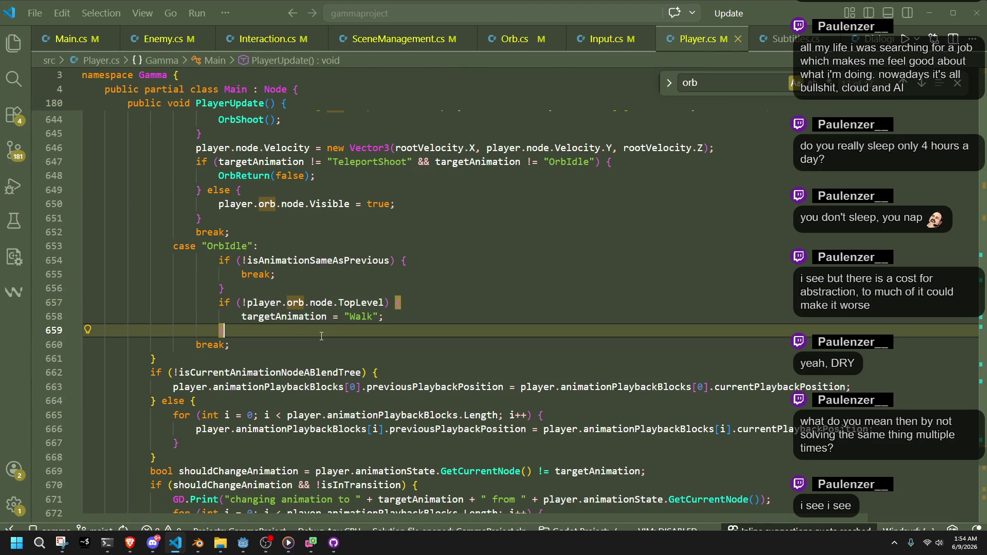
double_click(353, 304)
click(308, 328)
- Set targetAnimation on line 658 to player.isOnGround ? "Walk" : "Fall" and save Player.cs
click(385, 316)
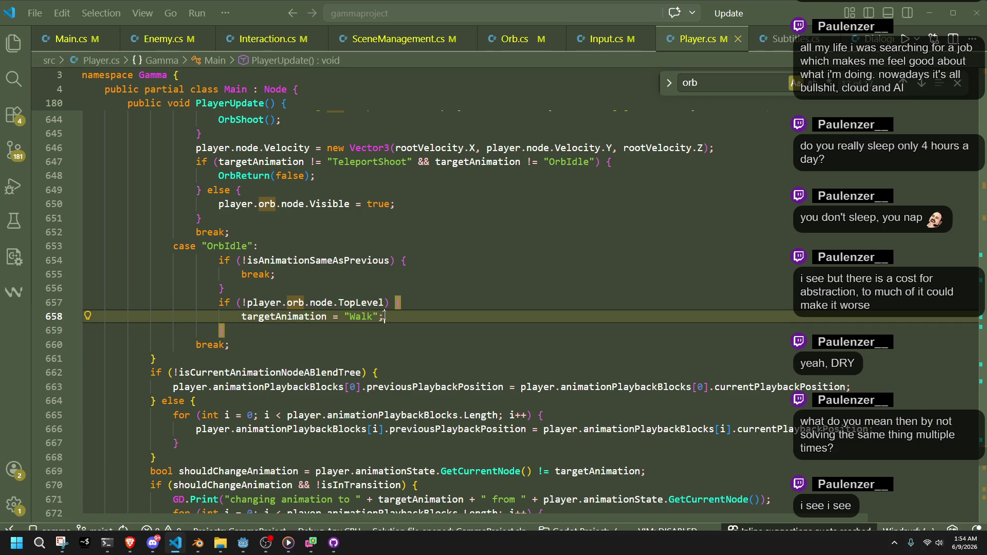
click(242, 317)
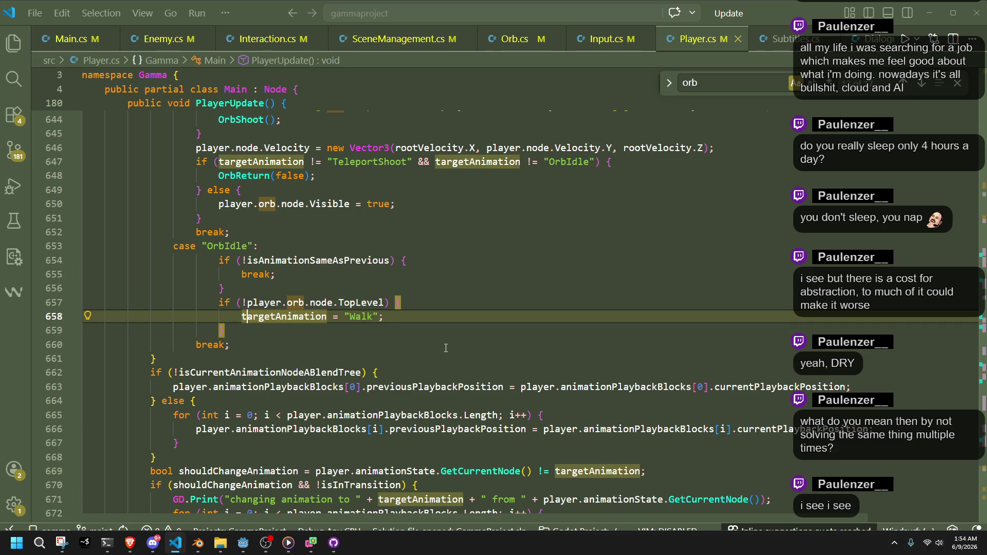
key(ctrl+Right)
key(ctrl+Right)
text(player.is)
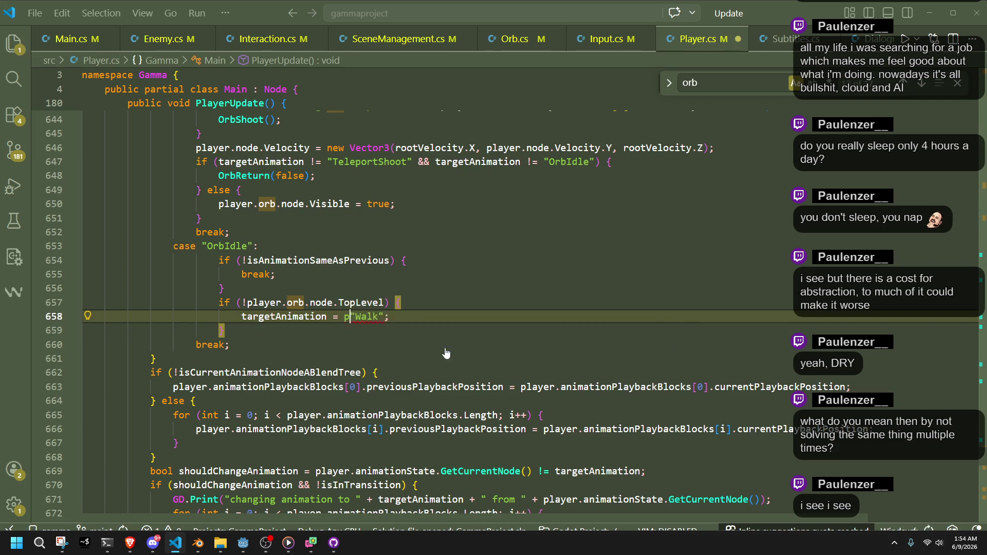
key(Tab)
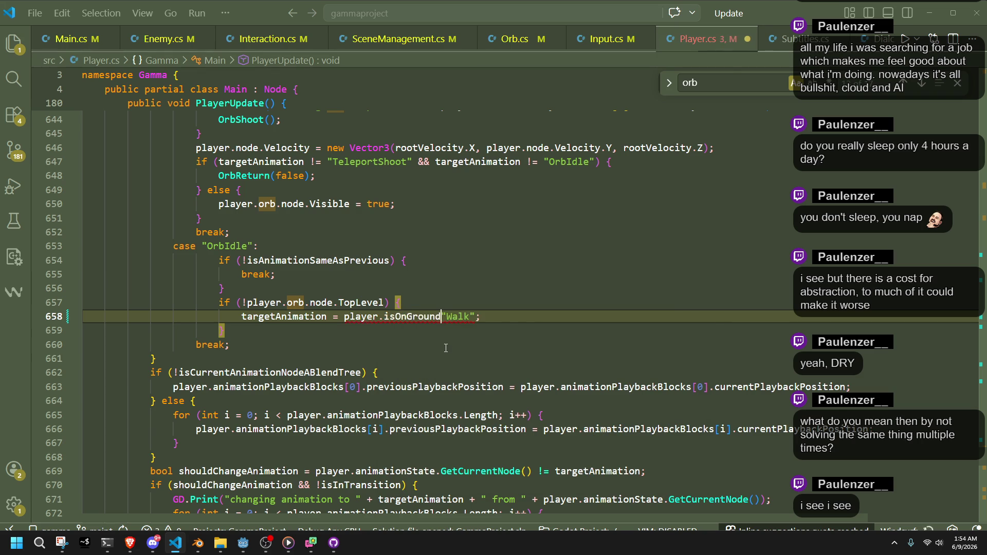
key(Tab)
key(Right)
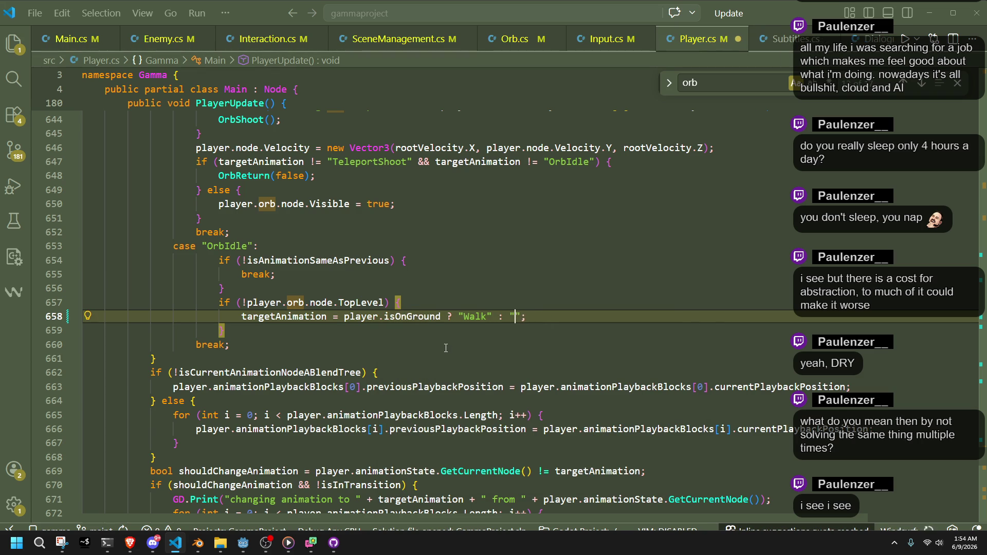
text(Fall)
key(ctrl+s)
click(446, 348)
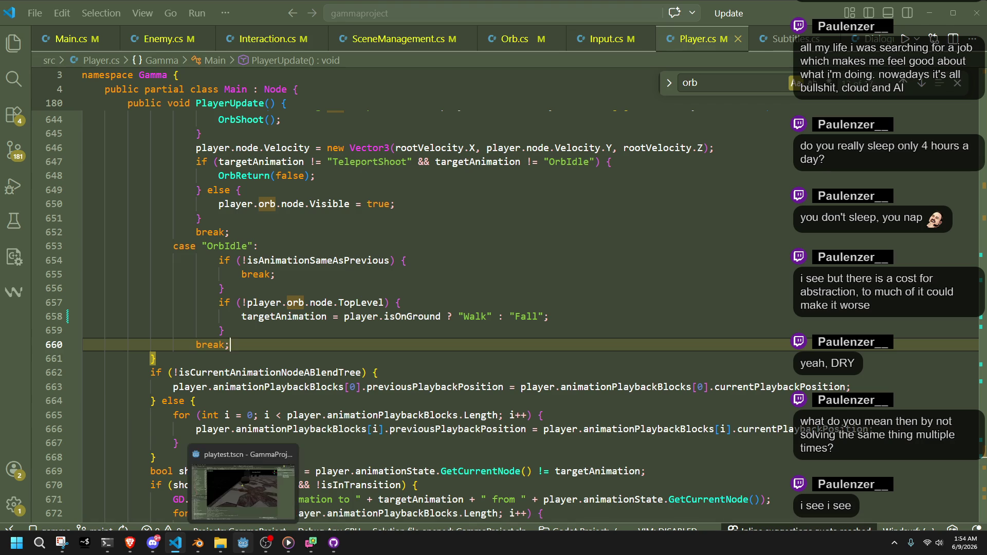
click(242, 542)
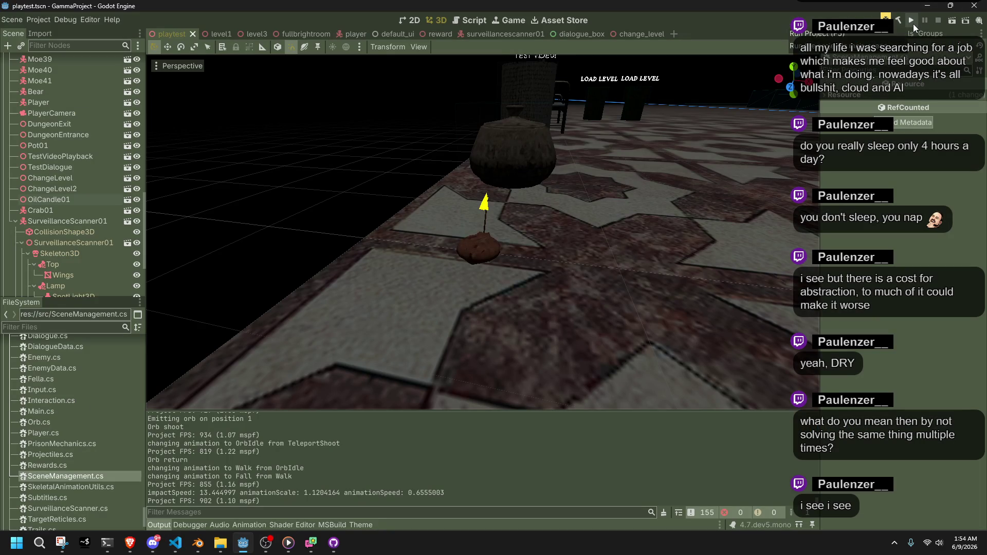
- Run the game, walk forward, roll, and fire the teleport orb ahead
click(913, 24)
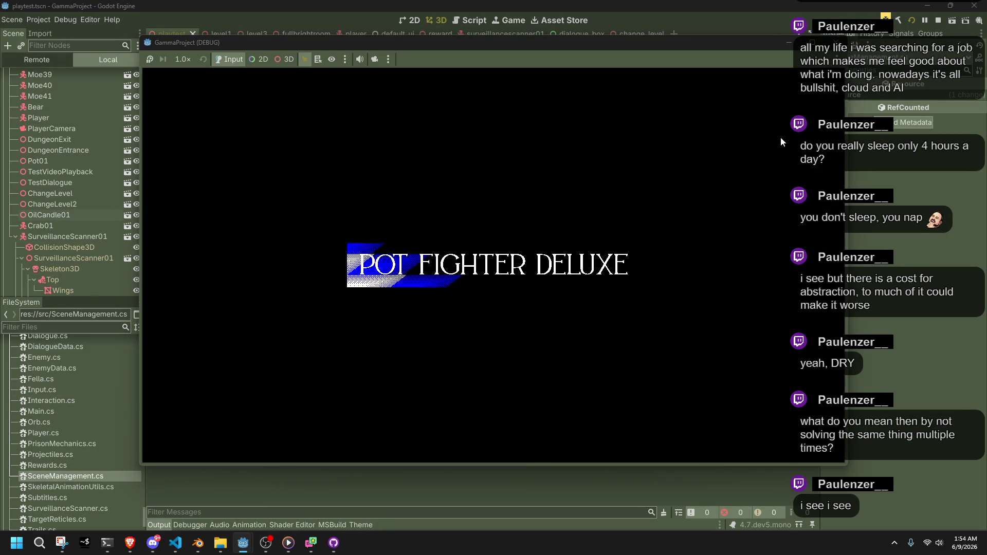
key(w)
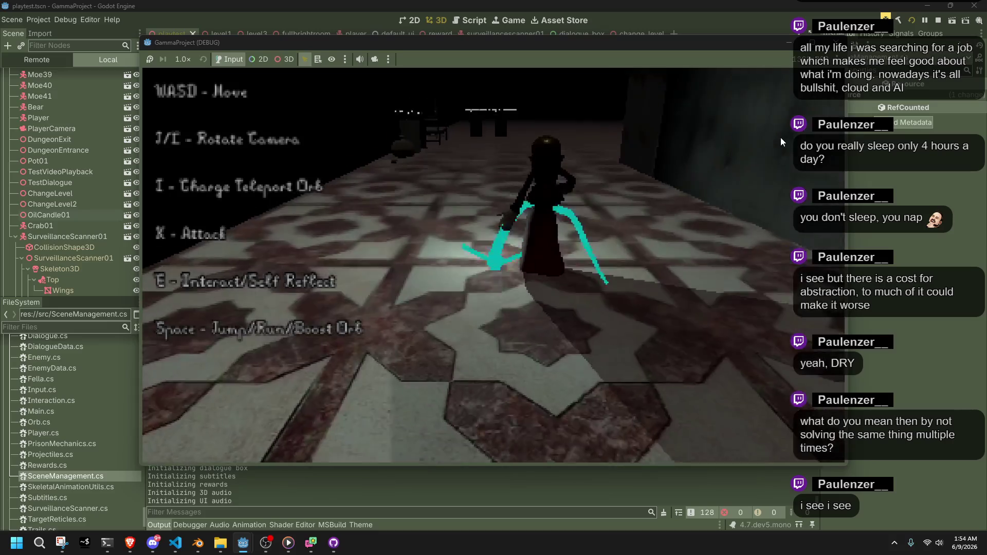
key(k)
key(k)
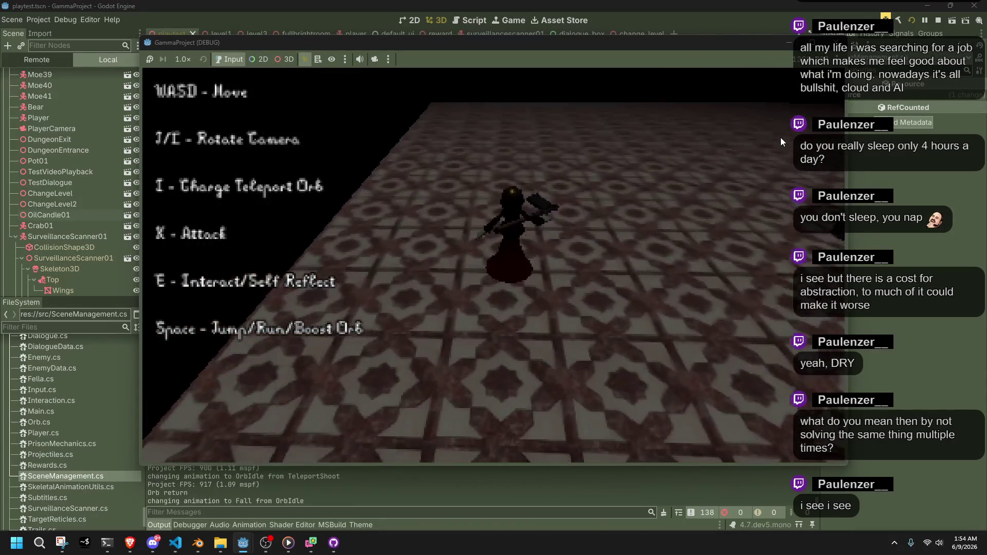
key(w)
key(l)
key(w)
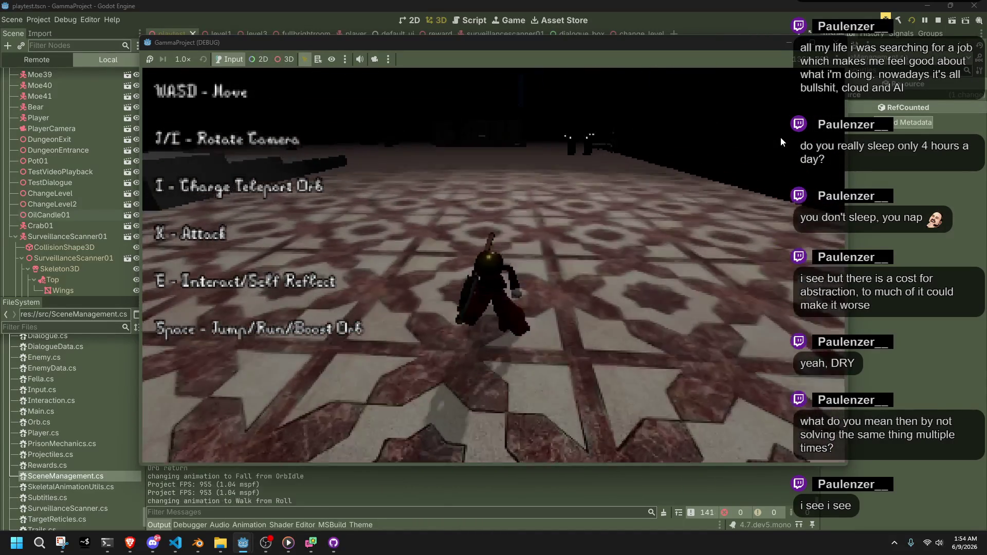
key(space)
key(w)
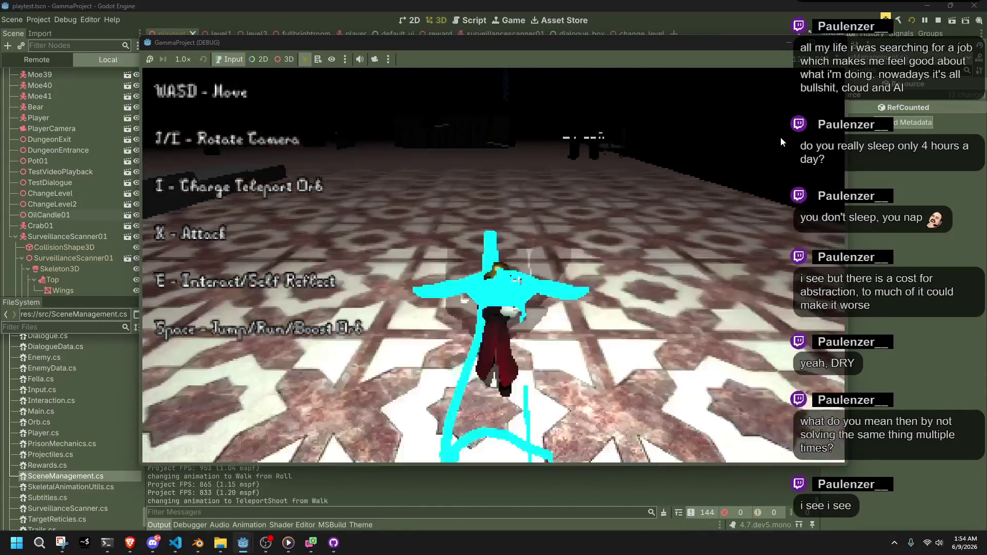
key(space)
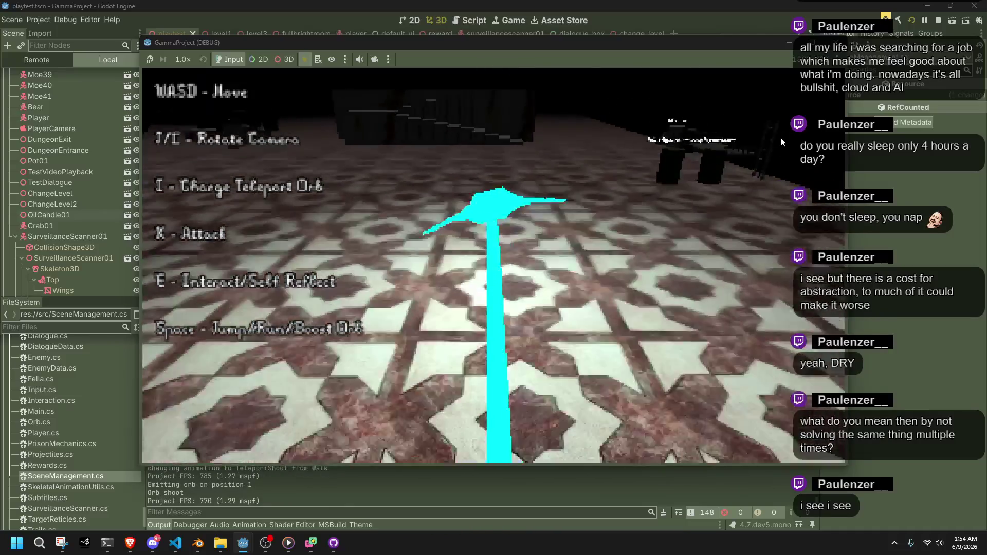
- Steer the flying orb around the tiled room, weaving past the pillar, climbing and diving
key(l)
key(l)
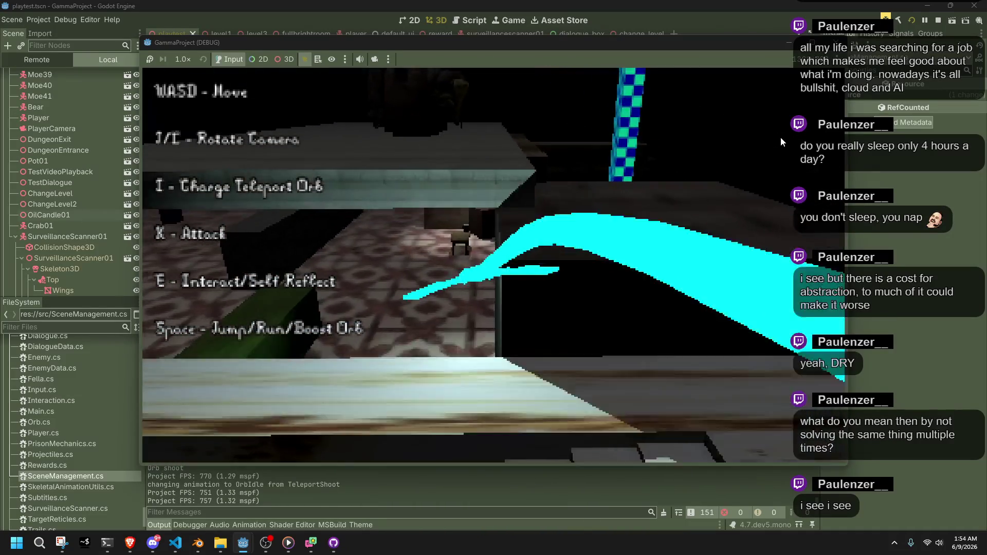
key(l)
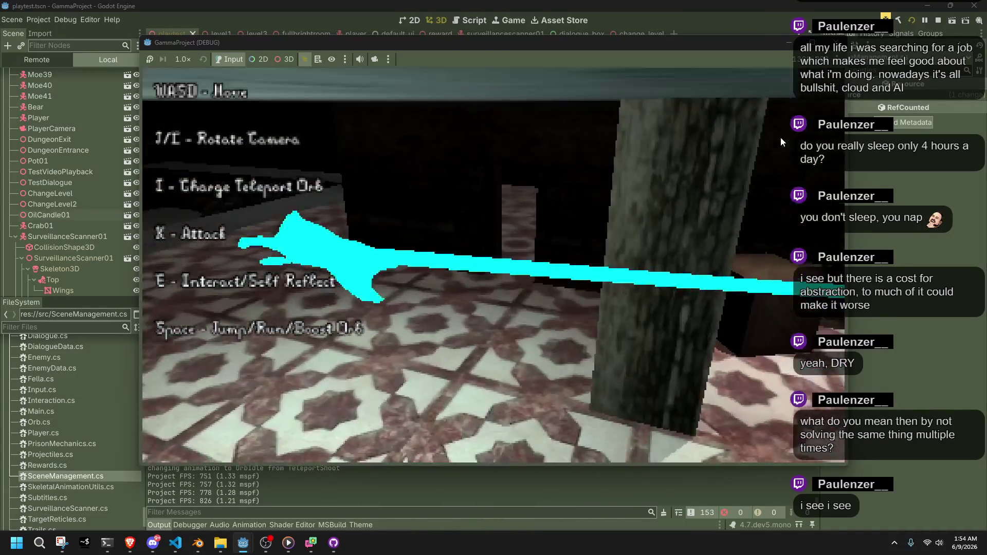
key(l)
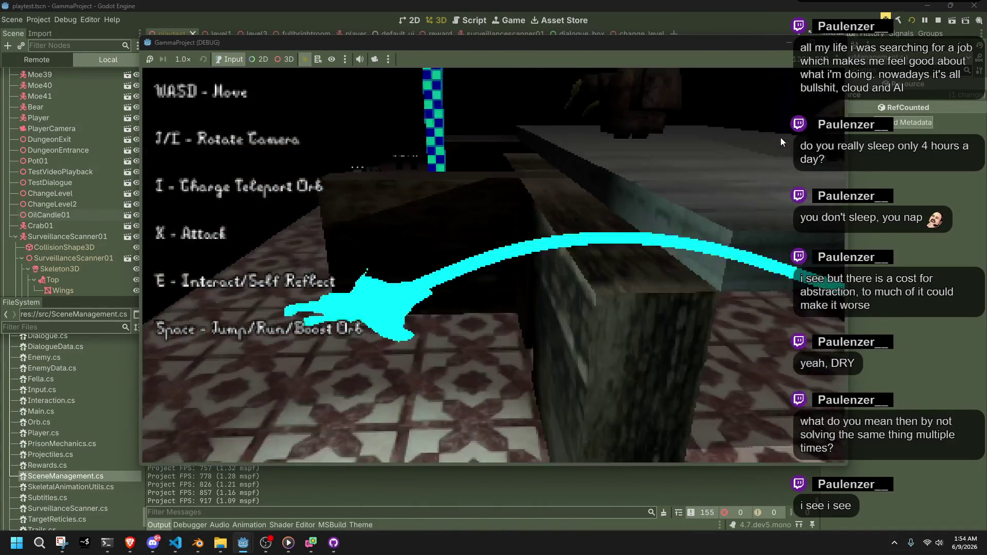
key(l)
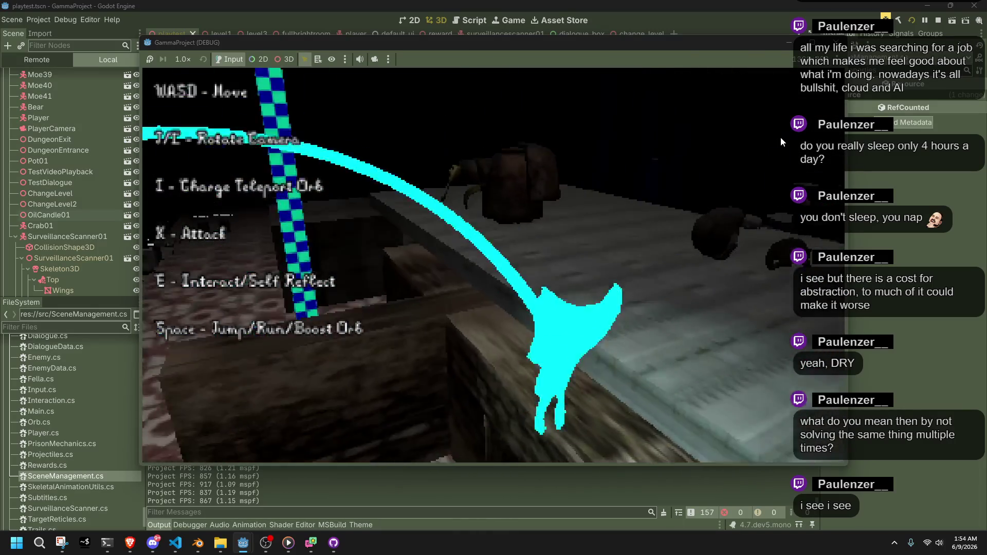
key(l)
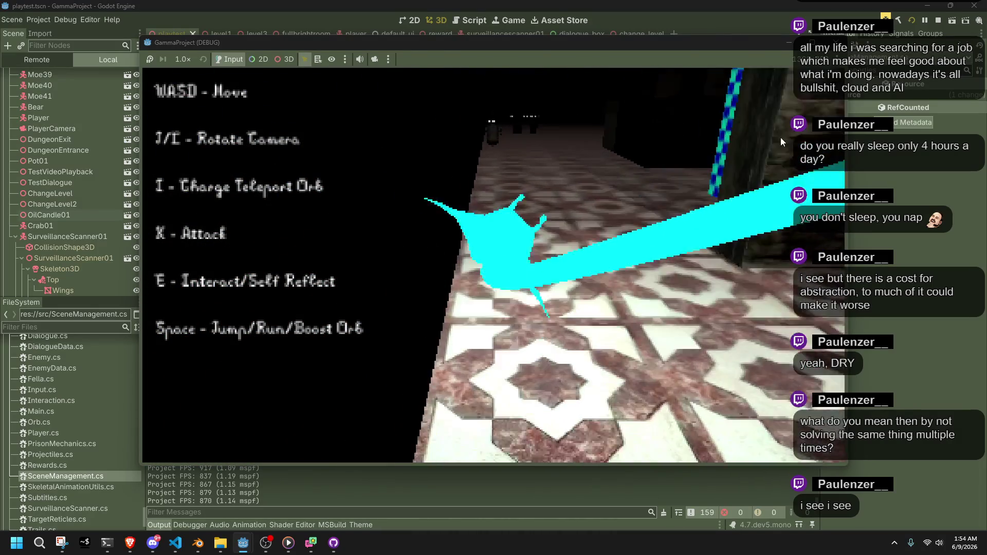
key(l)
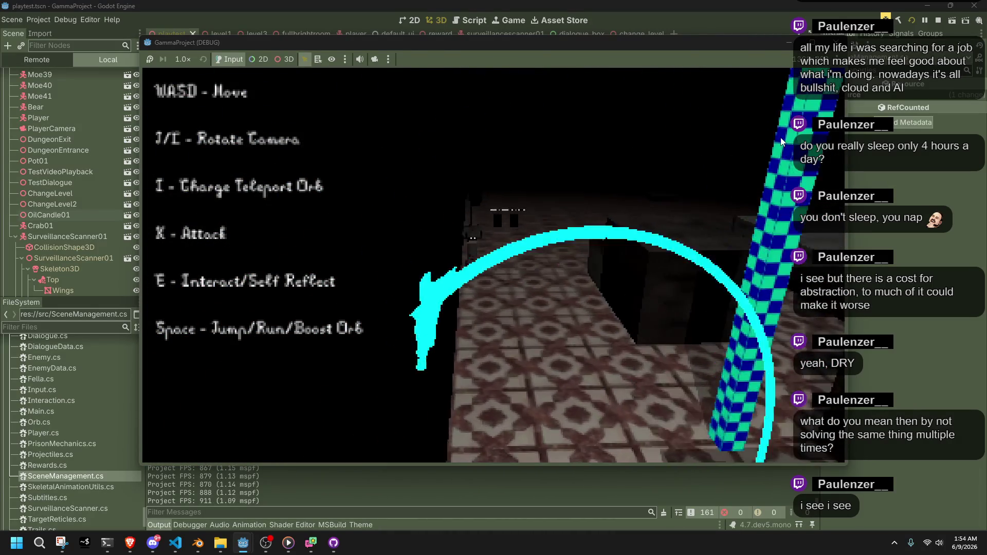
key(l)
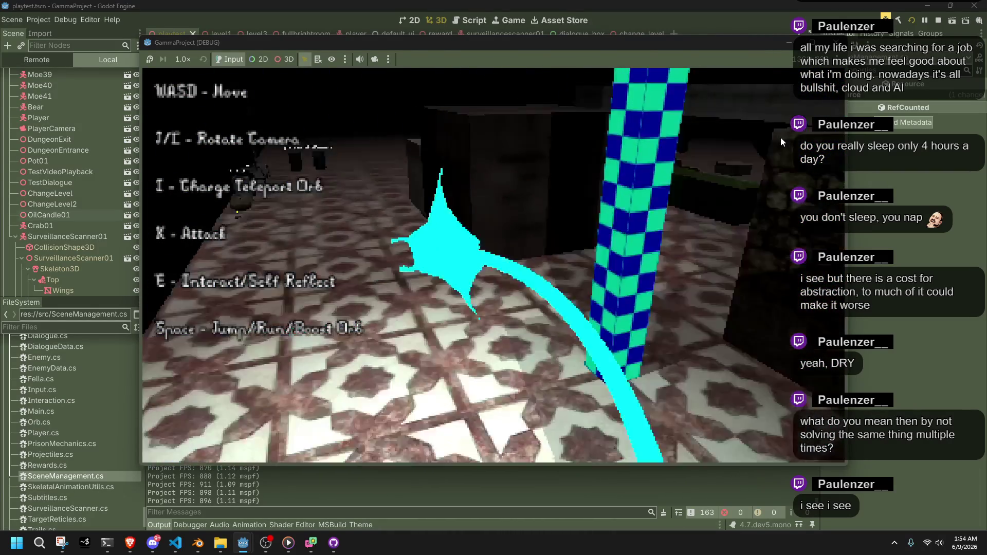
key(j)
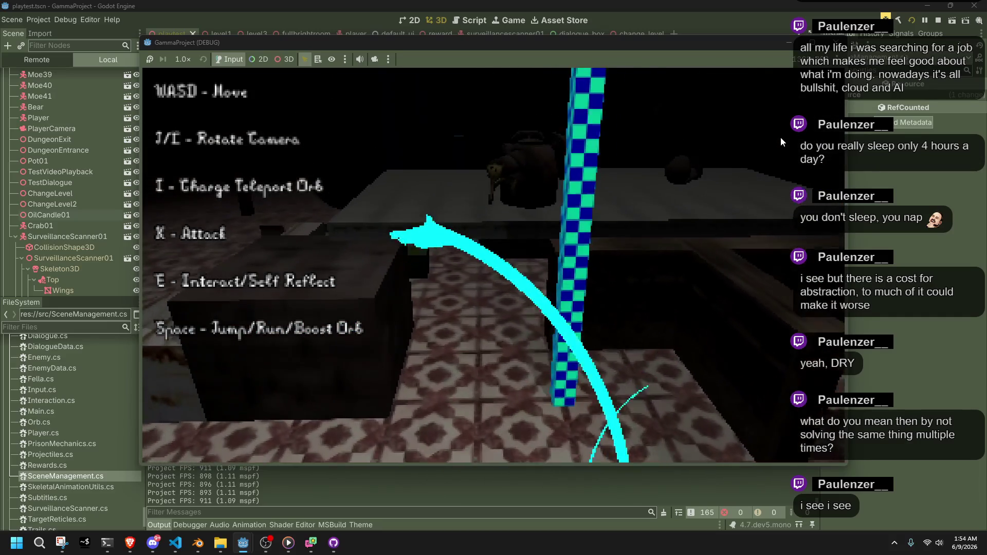
key(l)
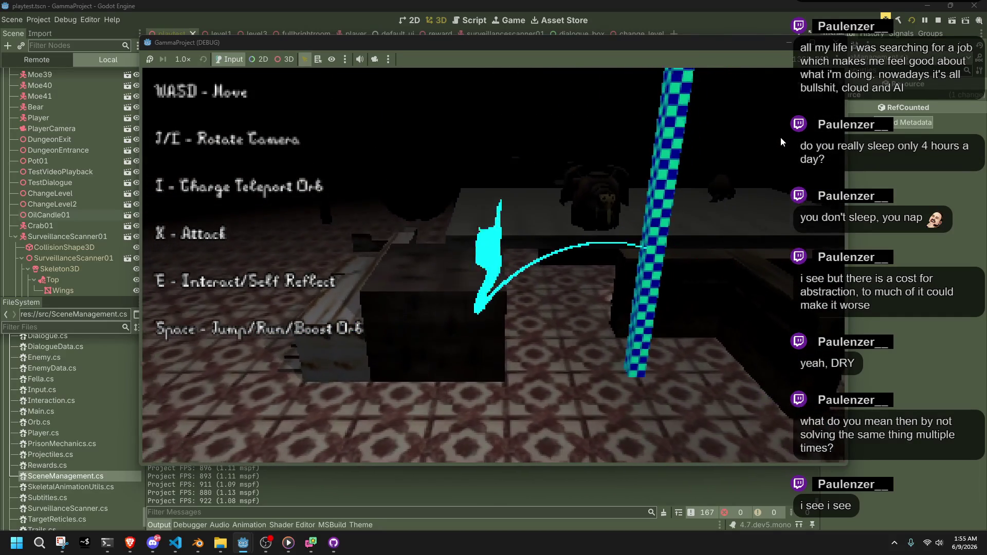
key(l)
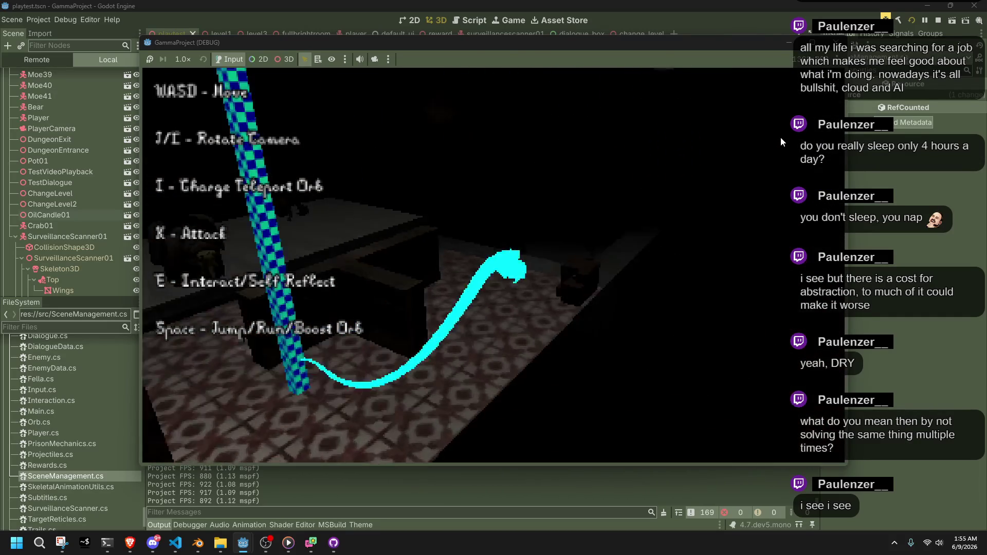
key(j)
key(l)
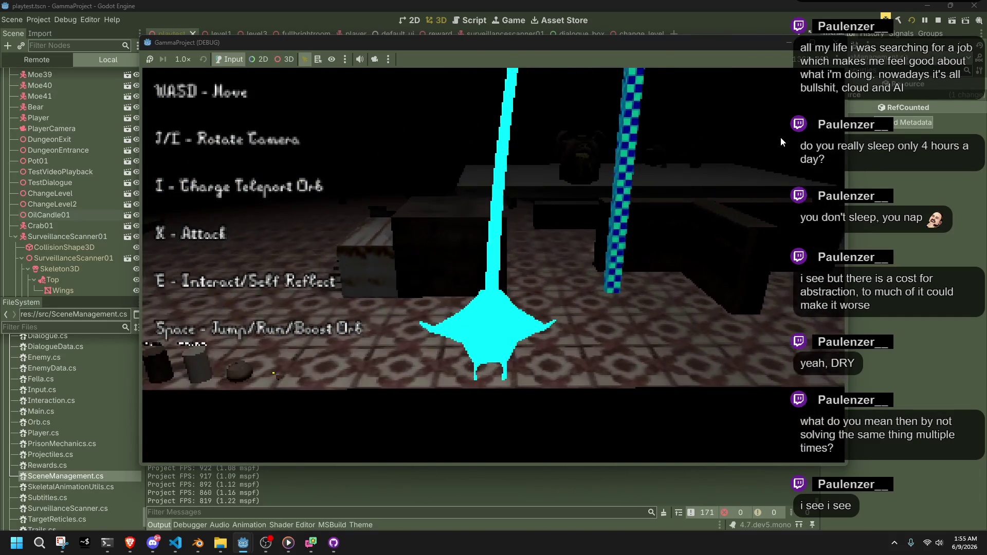
key(l)
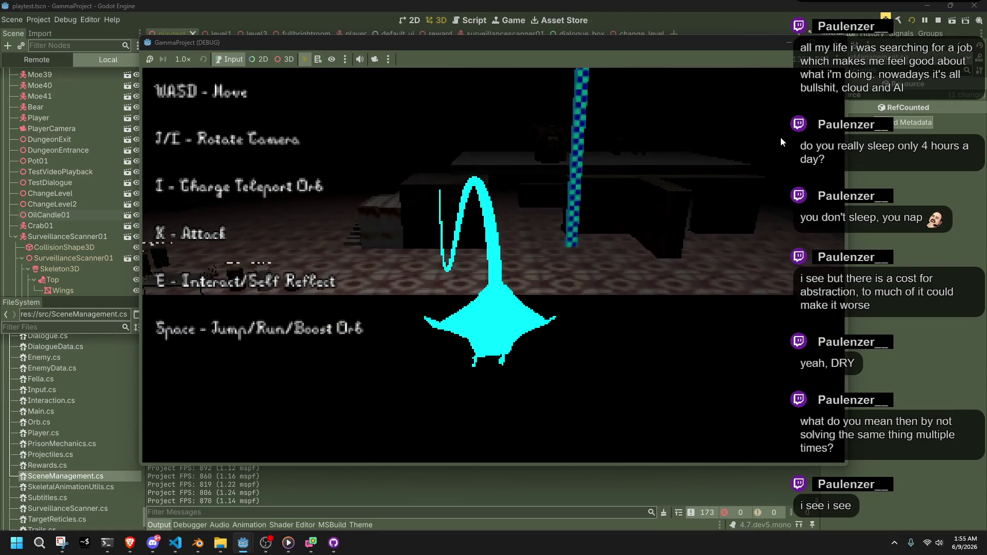
key(l)
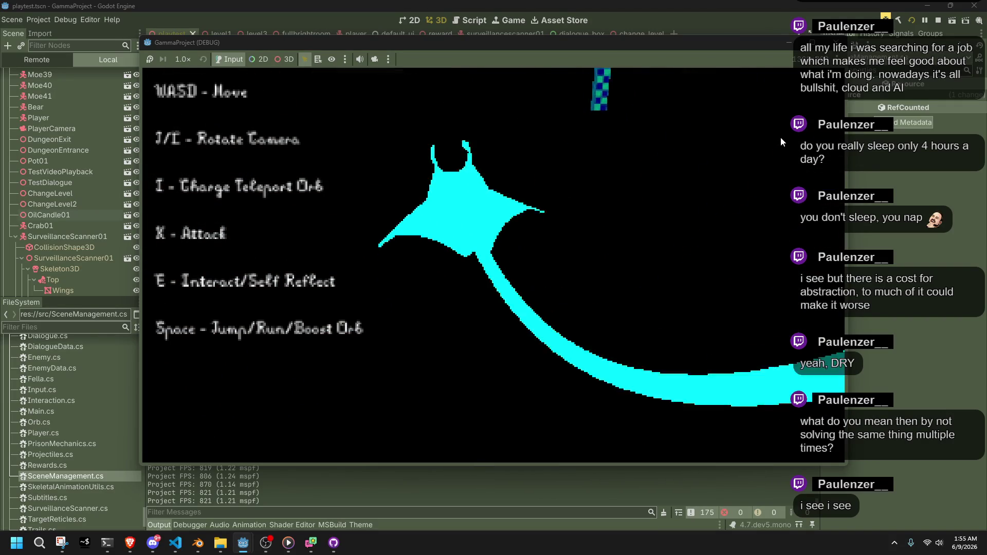
key(j)
key(j)
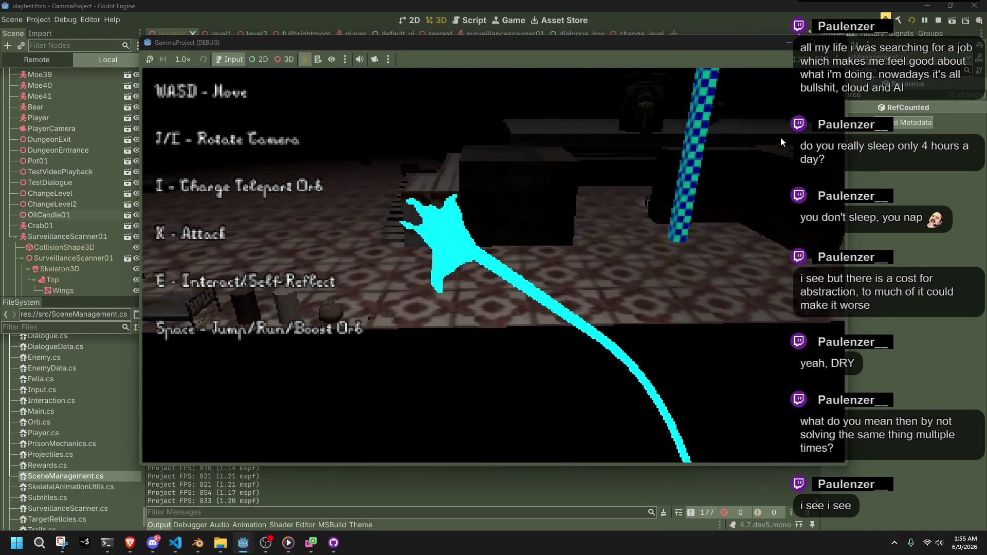
- Turn the orb across the room and recall it to teleport the player near the pot
key(w)
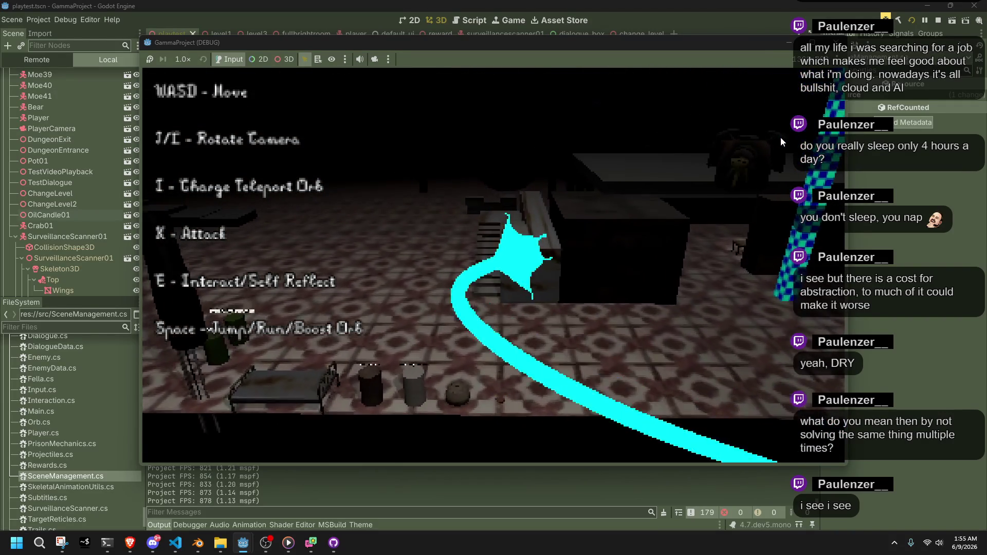
key(l)
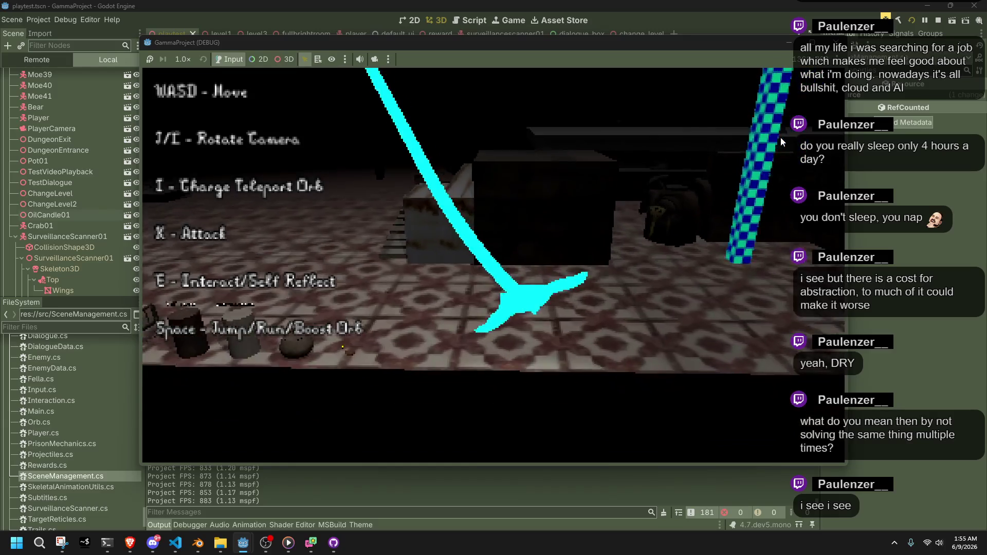
key(w)
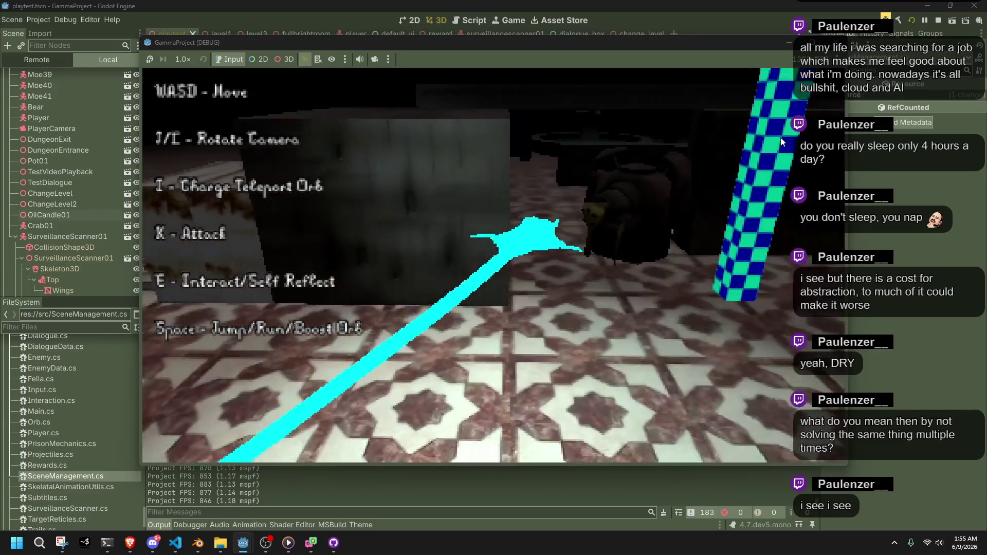
key(w)
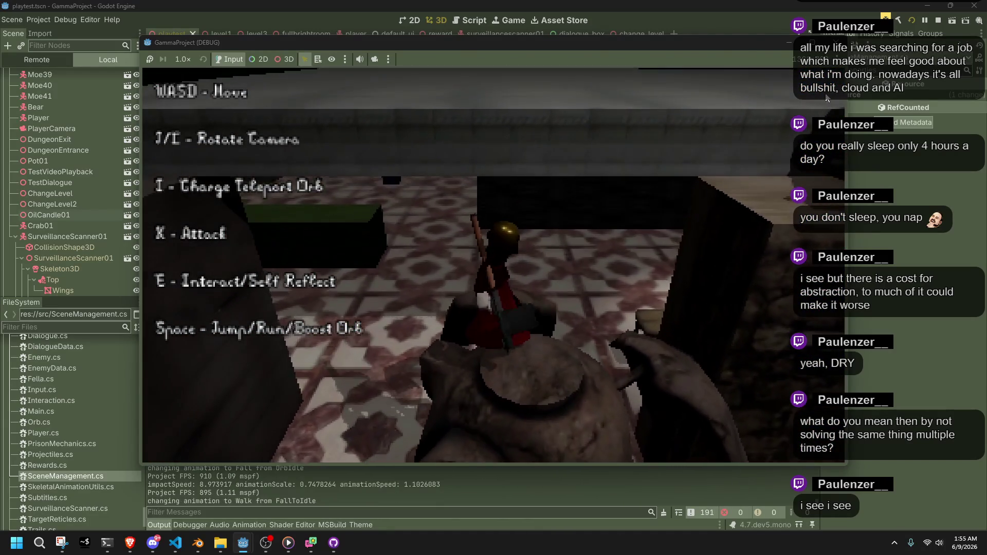
key(alt+Tab)
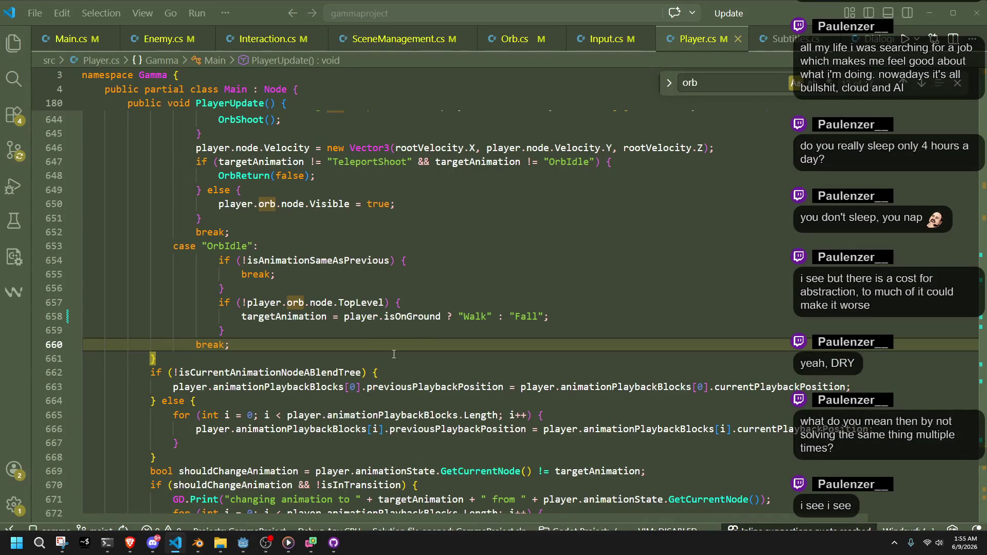
- Open Orb.cs and scroll through OrbUpdate to the orb's forward boost code
click(394, 355)
click(363, 335)
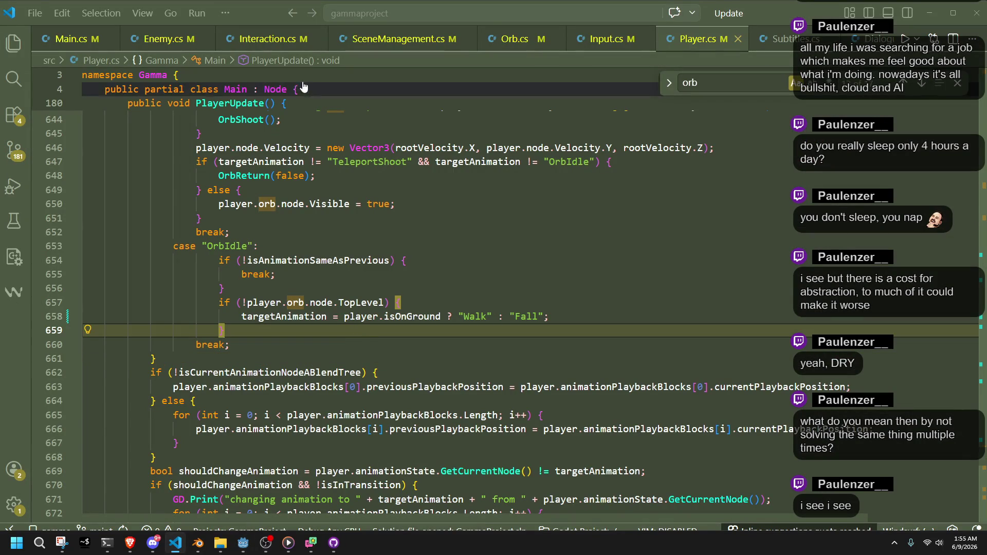
click(514, 38)
click(448, 391)
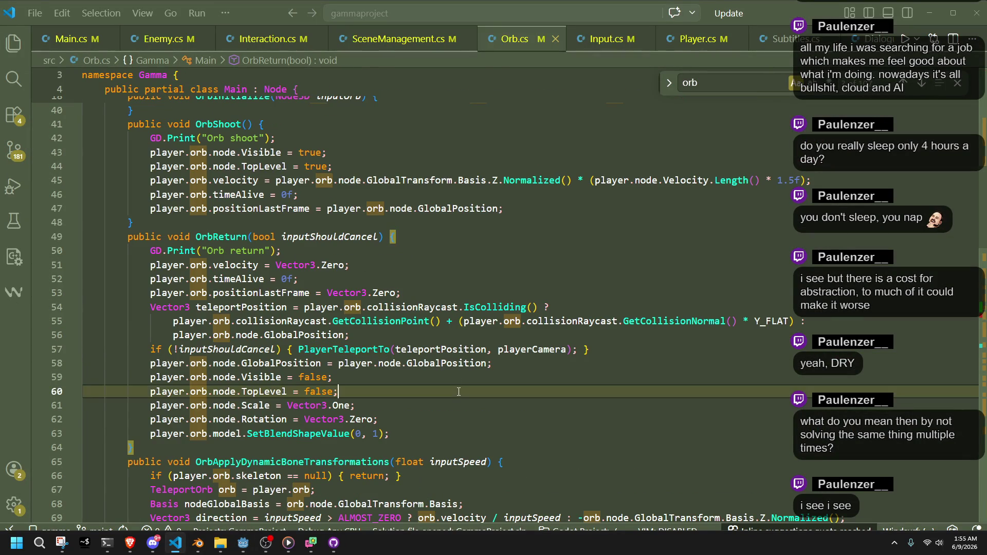
click(451, 292)
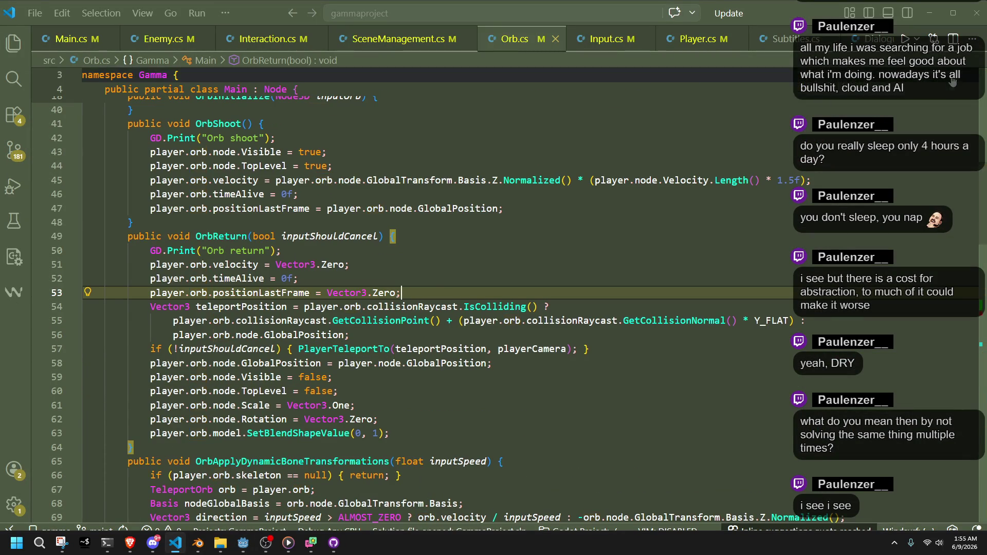
scroll(407, 374, down, 9)
scroll(406, 374, down, 5)
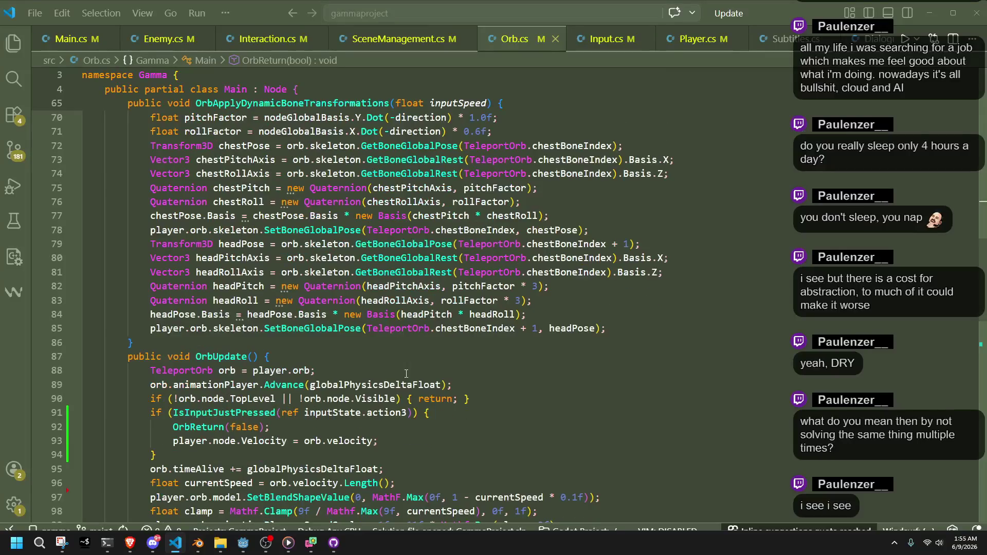
double_click(212, 174)
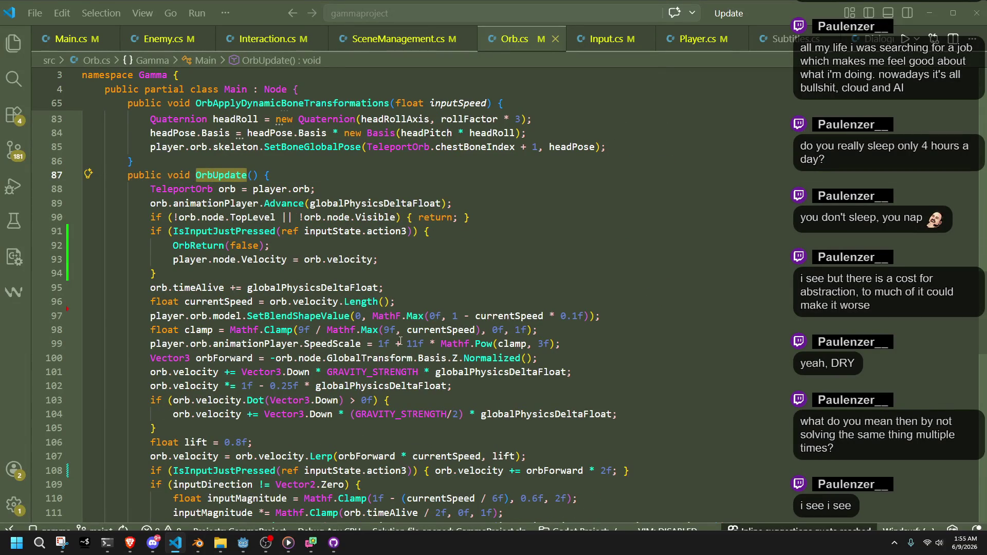
scroll(400, 340, down, 1)
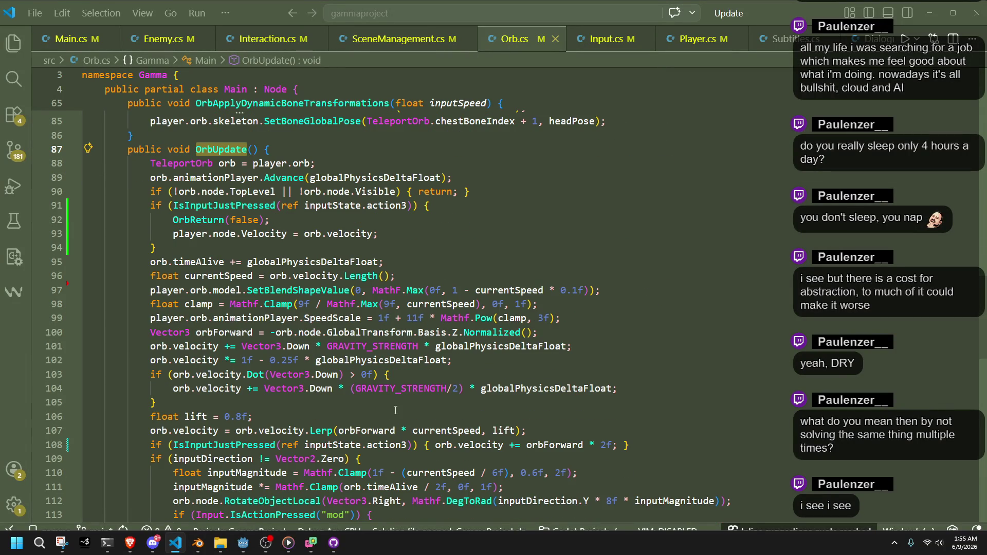
scroll(396, 410, down, 1)
- Change inputState.action3 to inputState.attack on line 108, save, and rerun the game
double_click(352, 419)
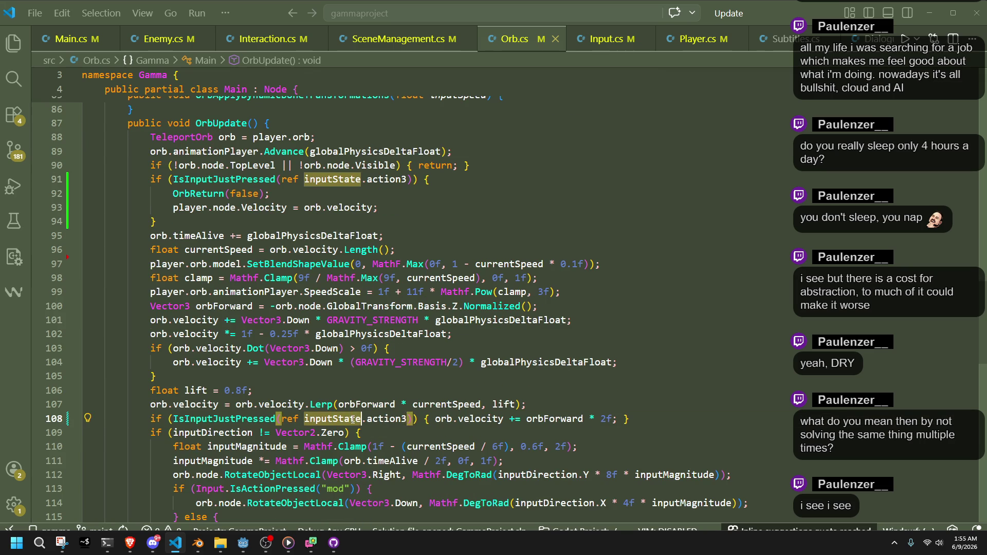
click(407, 420)
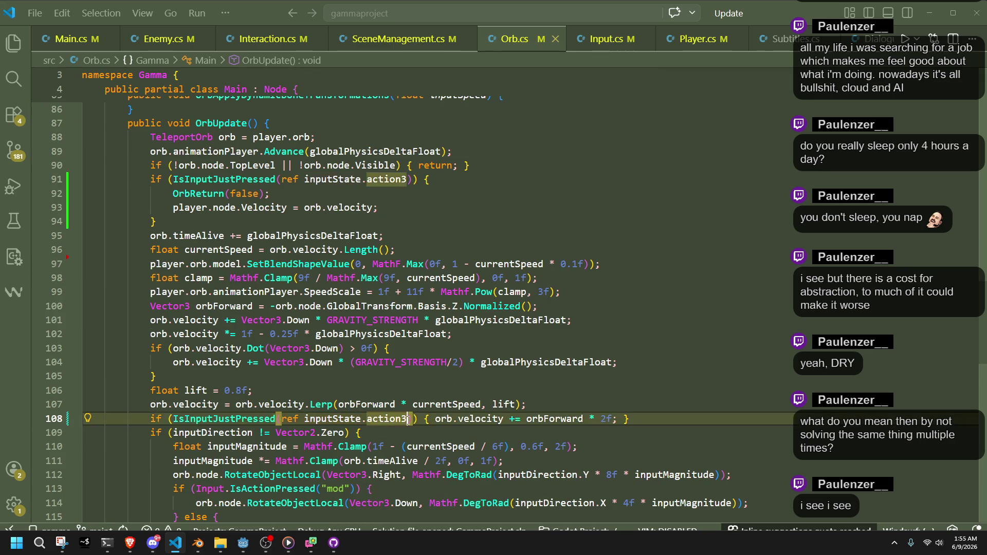
key(BackSpace)
text(2)
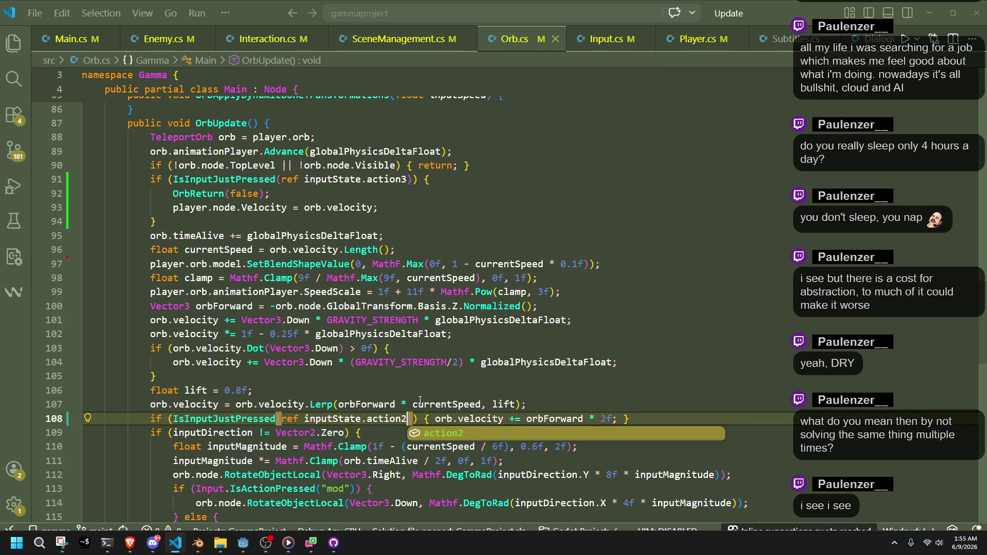
key(ctrl+BackSpace)
text(attack)
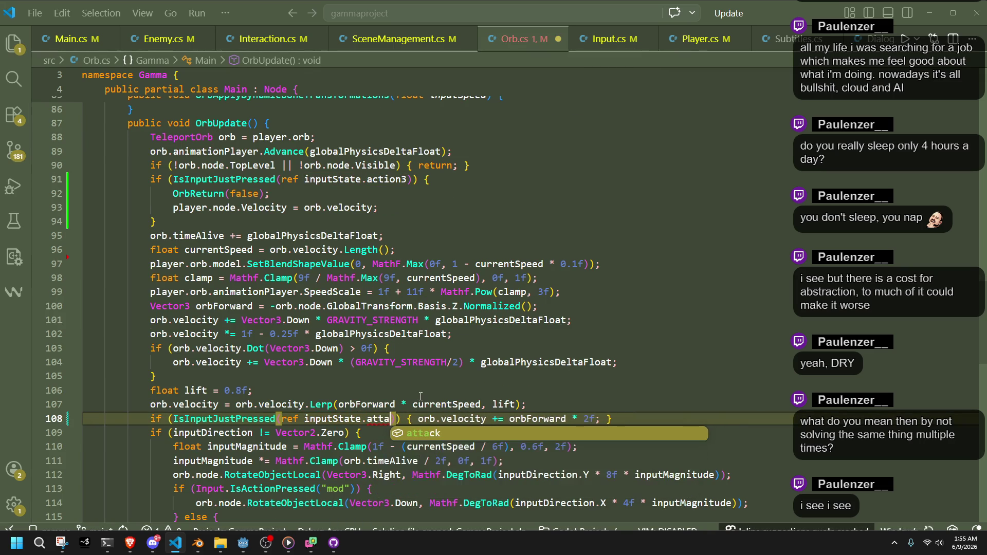
key(ctrl+s)
click(443, 391)
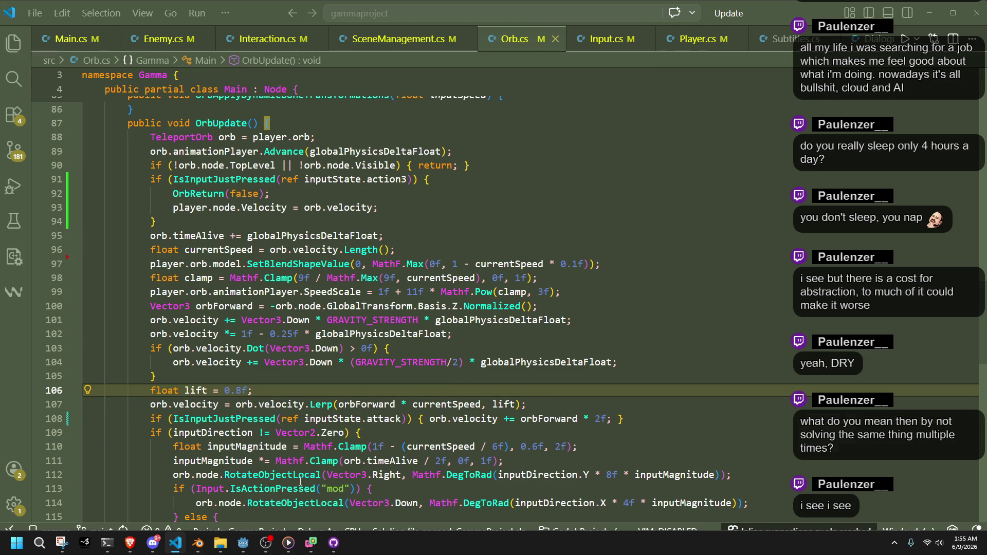
click(243, 543)
click(914, 20)
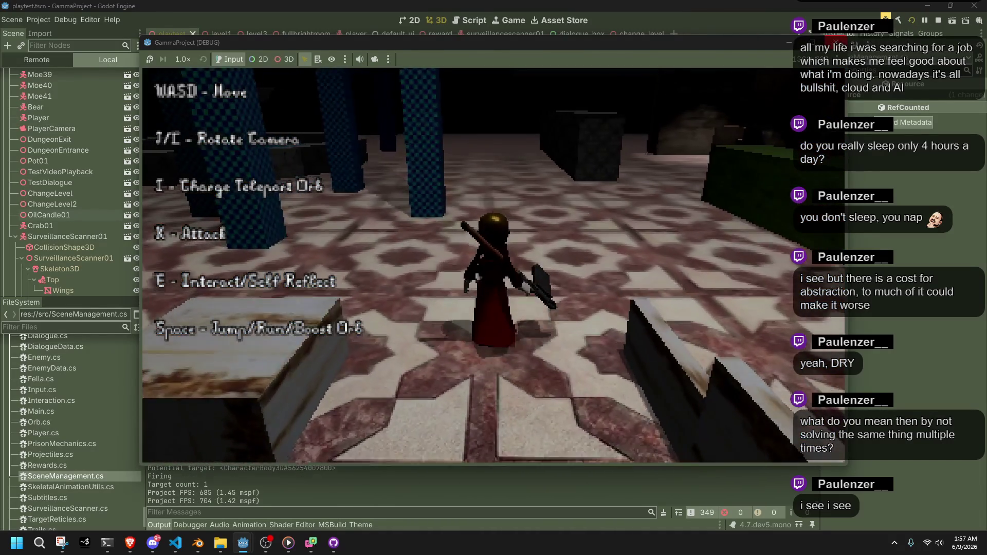
click(938, 20)
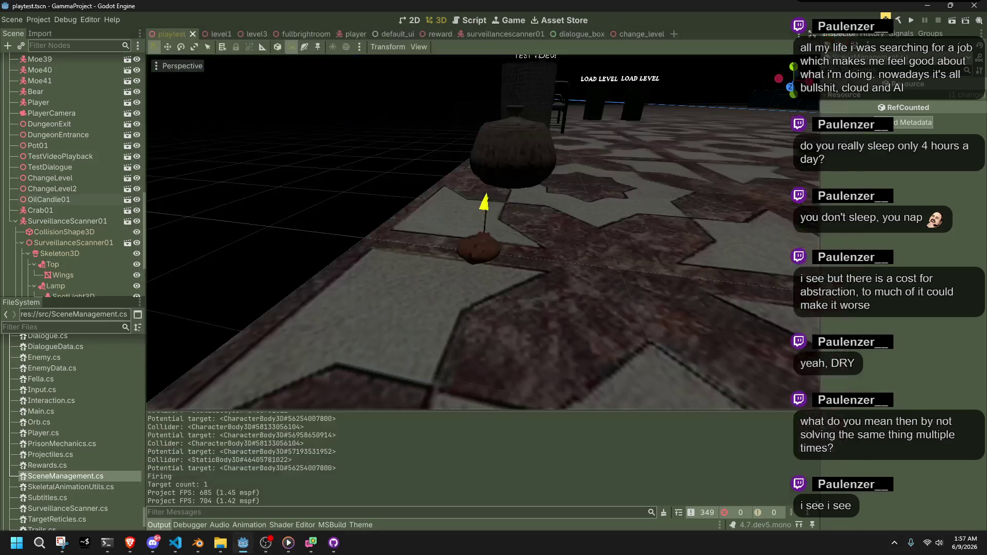
key(alt+Tab)
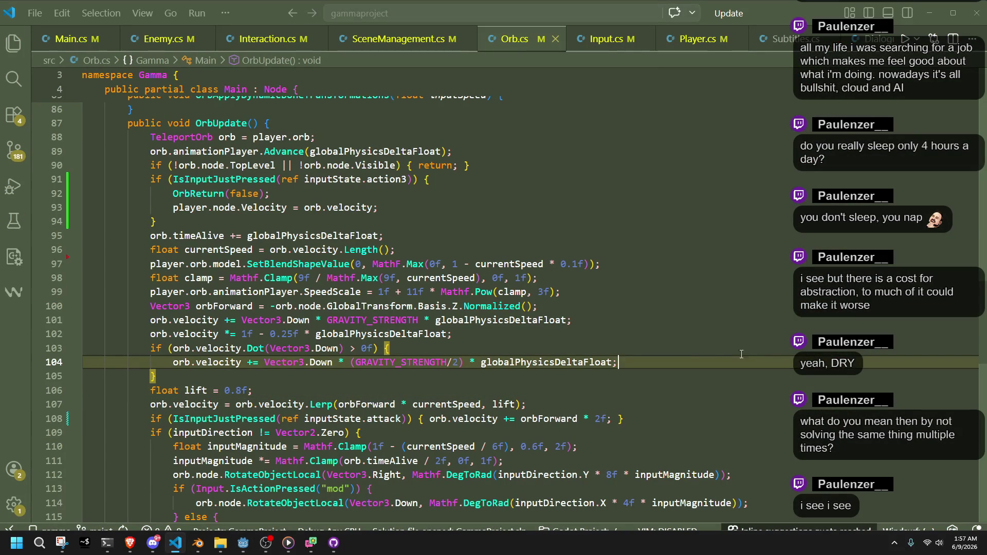
scroll(794, 388, up, 15)
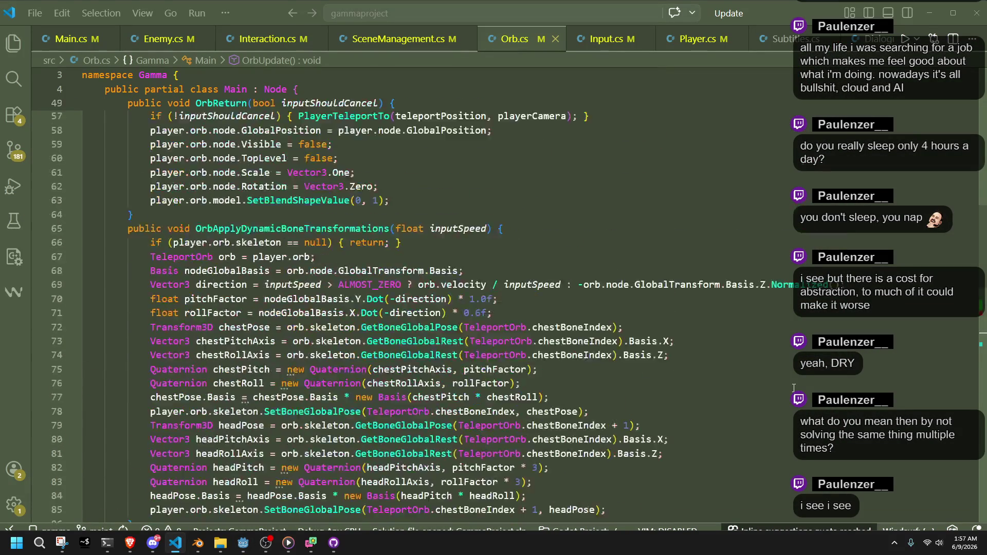
scroll(787, 387, up, 3)
click(254, 39)
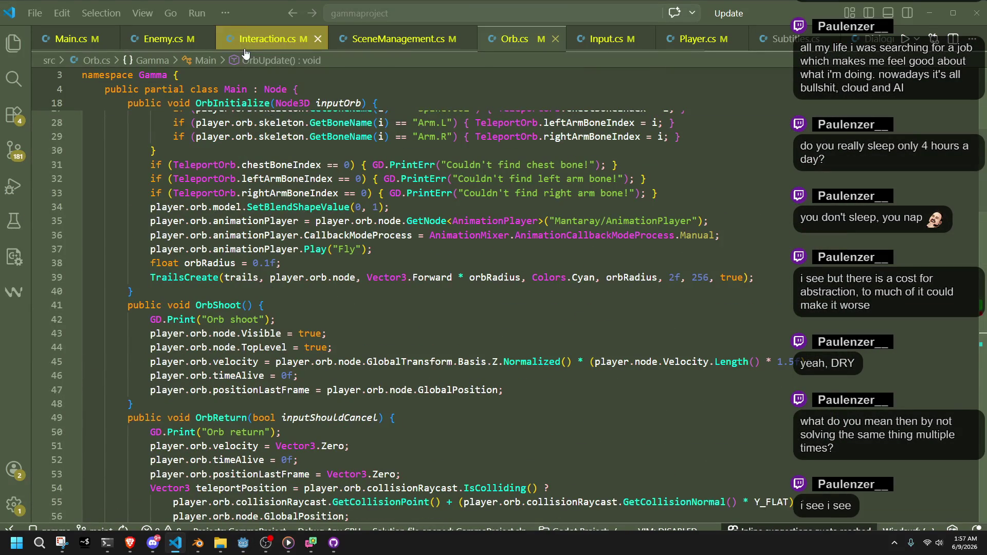
scroll(358, 322, up, 4)
click(370, 348)
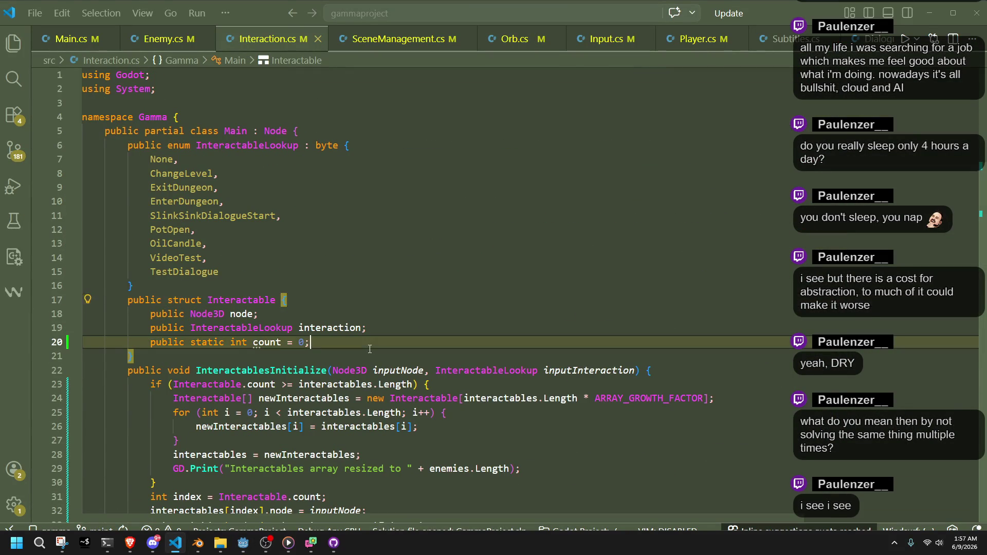
double_click(268, 343)
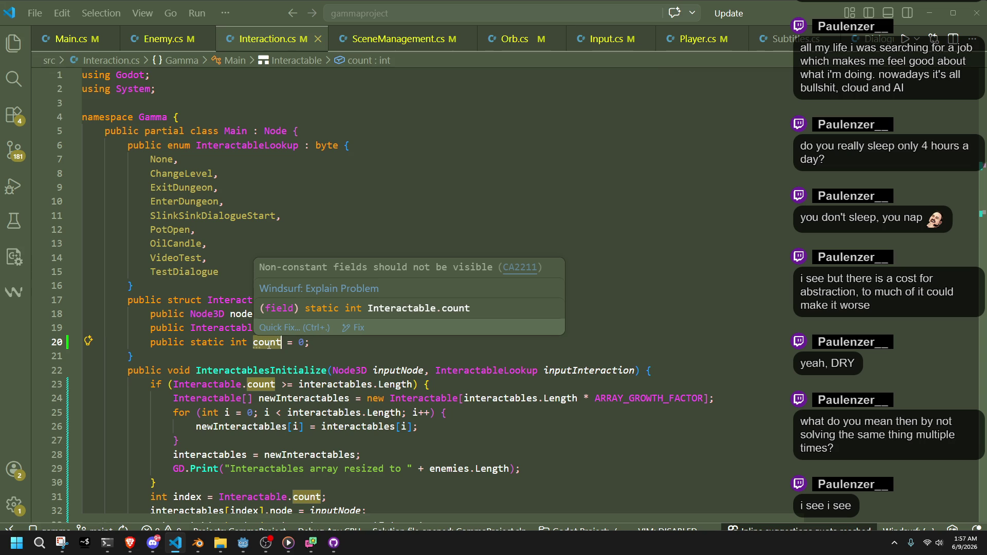
click(245, 354)
double_click(235, 300)
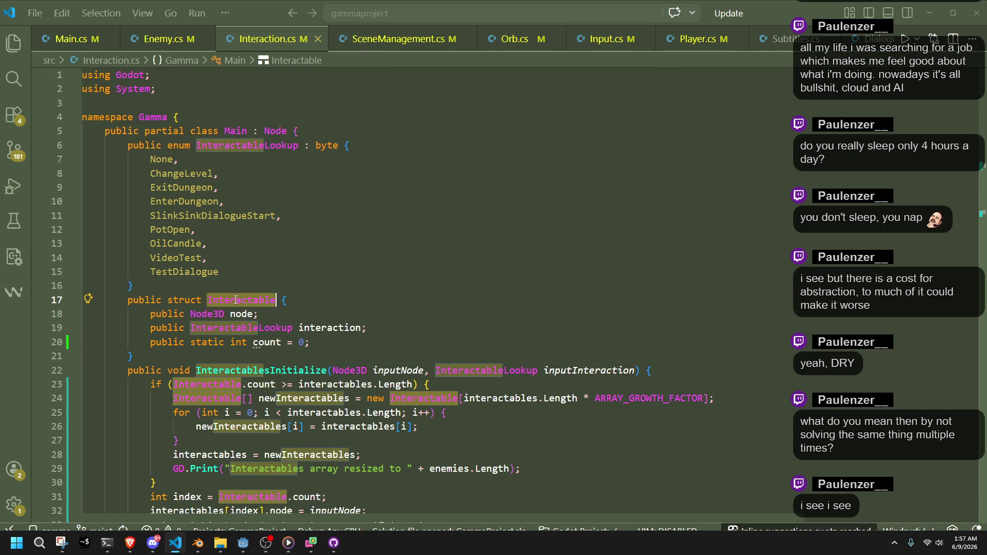
scroll(278, 294, down, 10)
scroll(290, 288, up, 7)
scroll(289, 288, up, 1)
click(281, 289)
scroll(277, 290, up, 2)
click(275, 292)
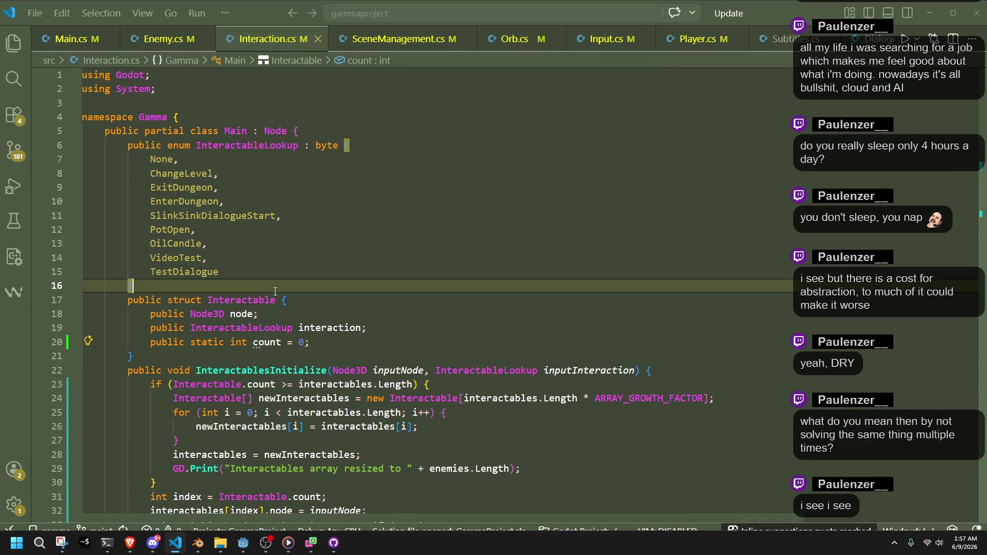
mouse_move(129, 146)
mouse_down()
mouse_move(170, 257)
mouse_move(277, 346)
mouse_up()
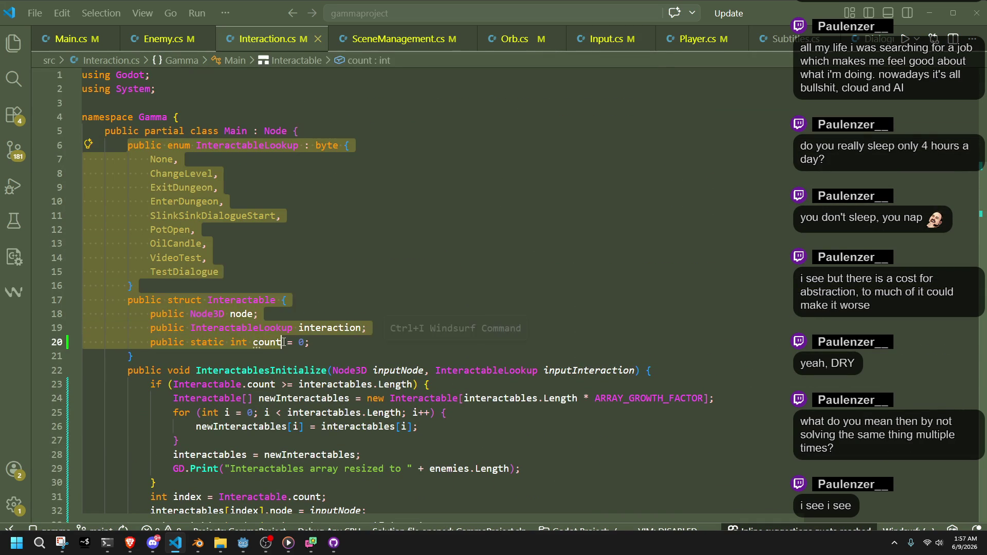
key(Escape)
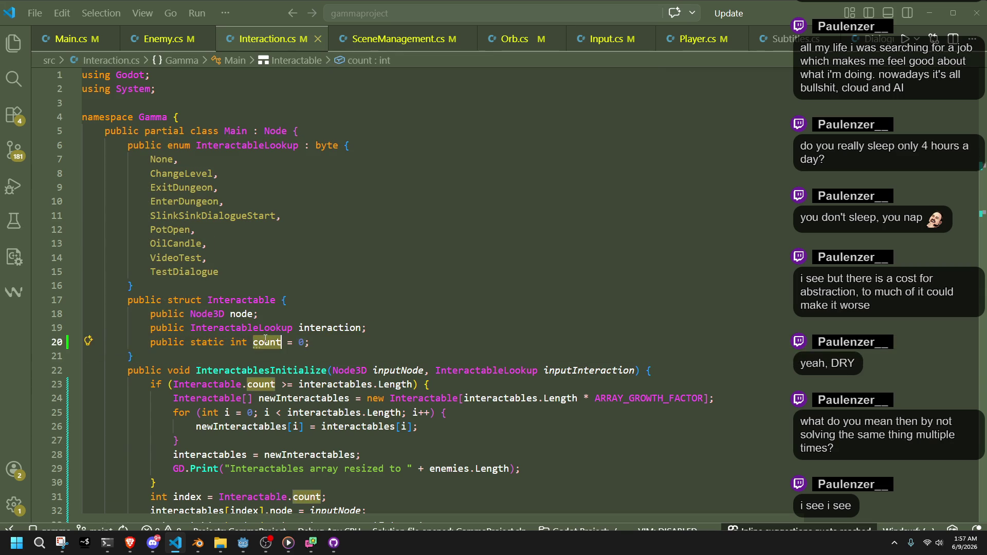
scroll(270, 344, down, 5)
scroll(266, 339, down, 8)
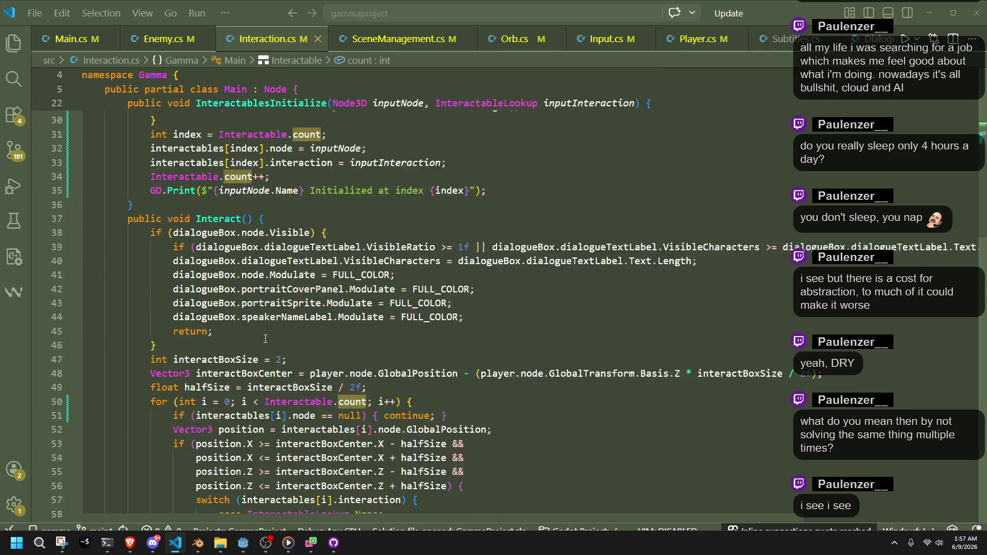
scroll(266, 338, down, 12)
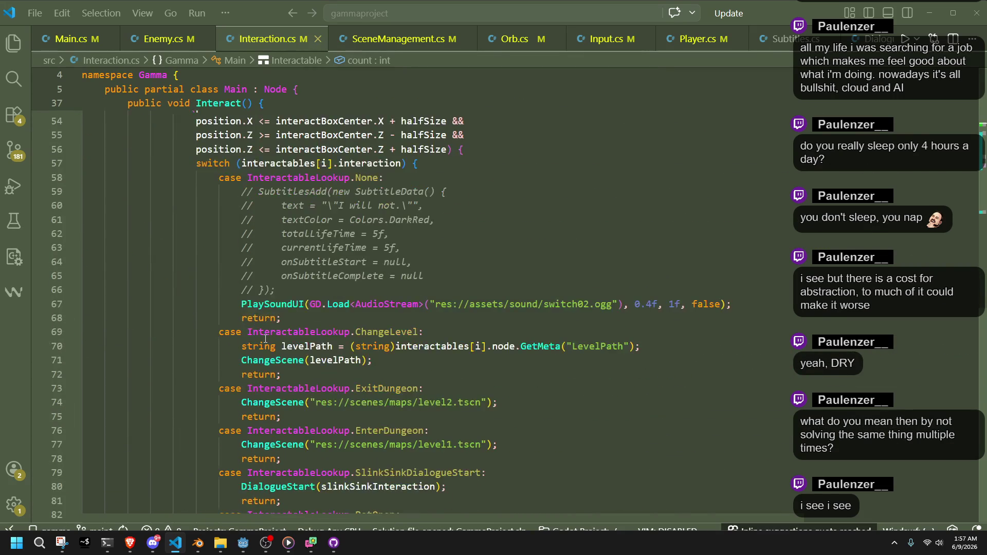
scroll(266, 339, up, 13)
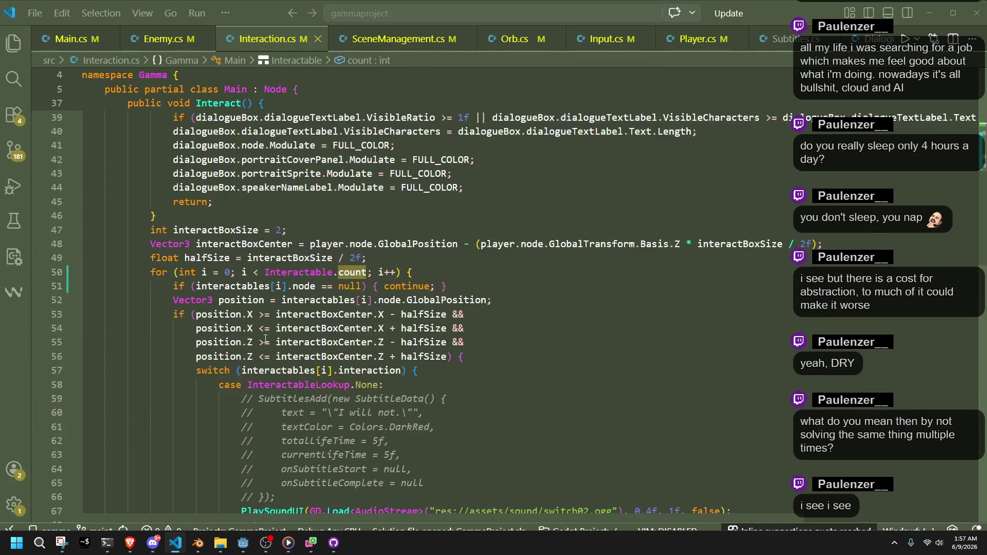
scroll(538, 329, up, 6)
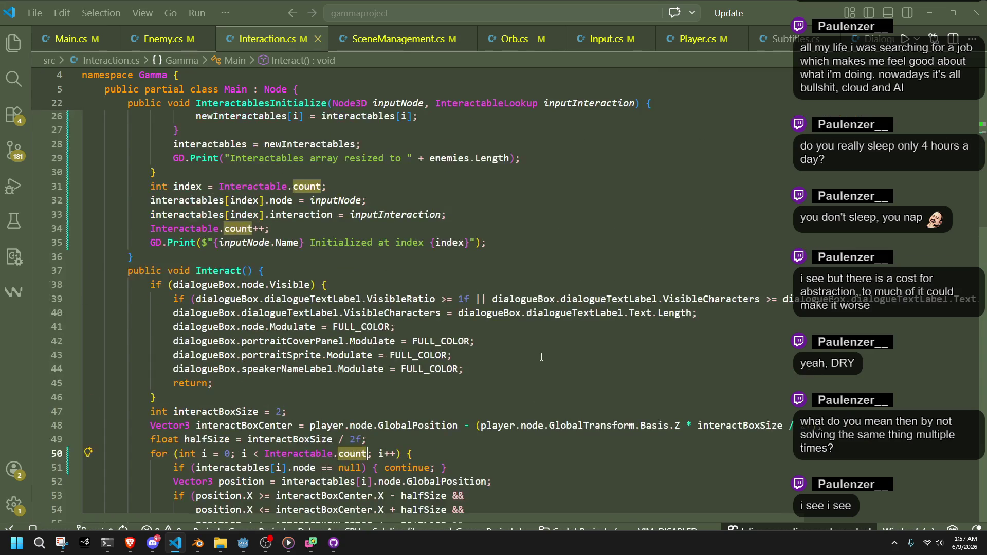
scroll(343, 328, up, 7)
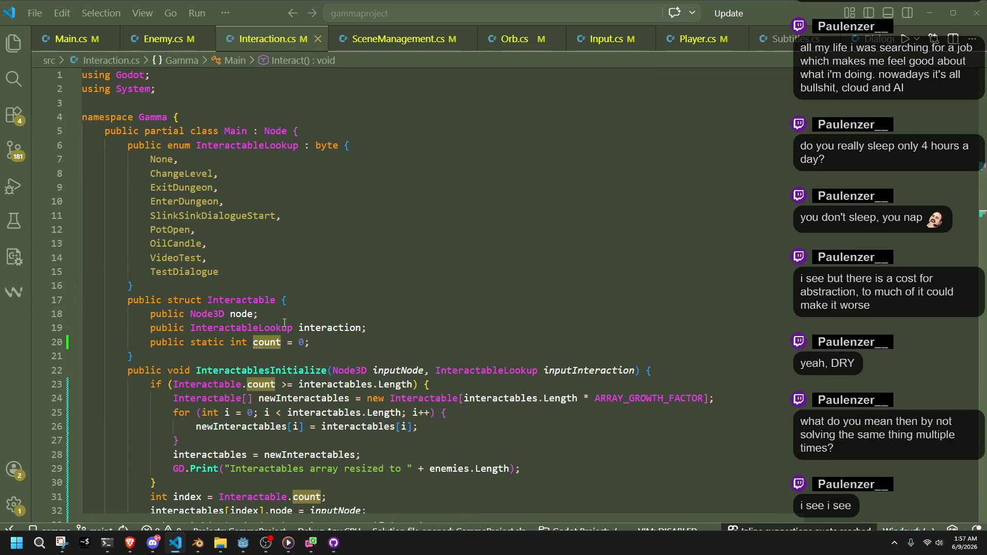
click(393, 300)
- Switch to Main.cs and look over the Interactable.count reset in InitializeScene
key(ctrl+Tab)
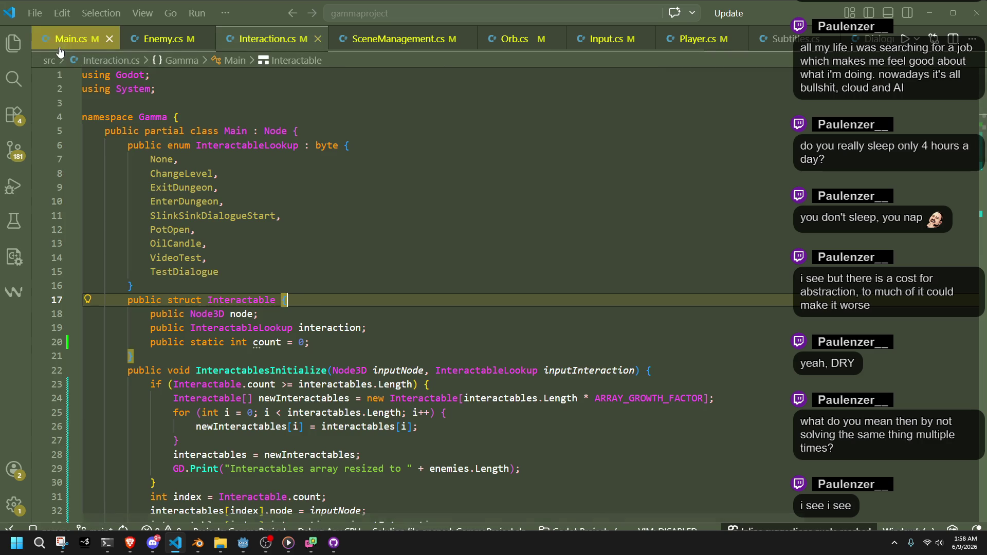
scroll(427, 298, up, 5)
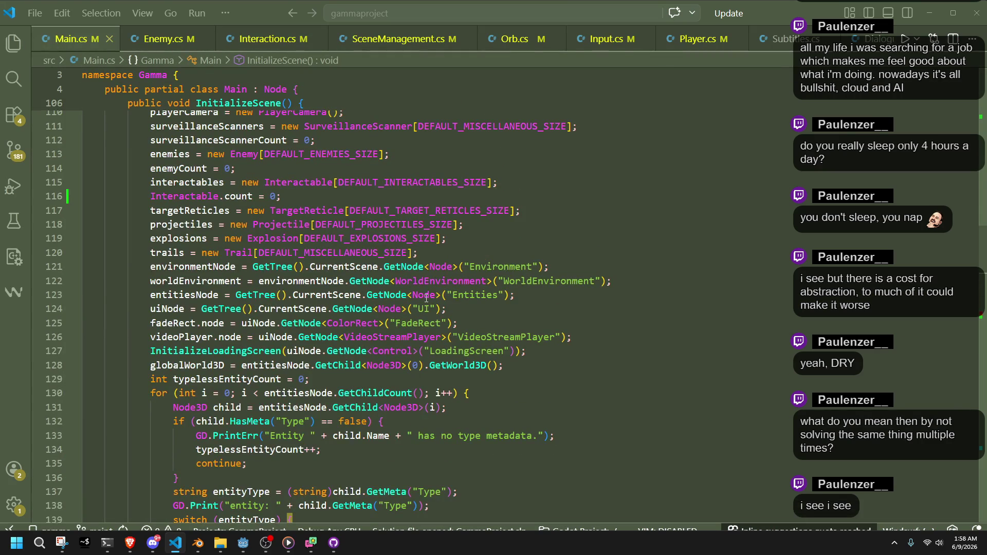
scroll(426, 297, up, 3)
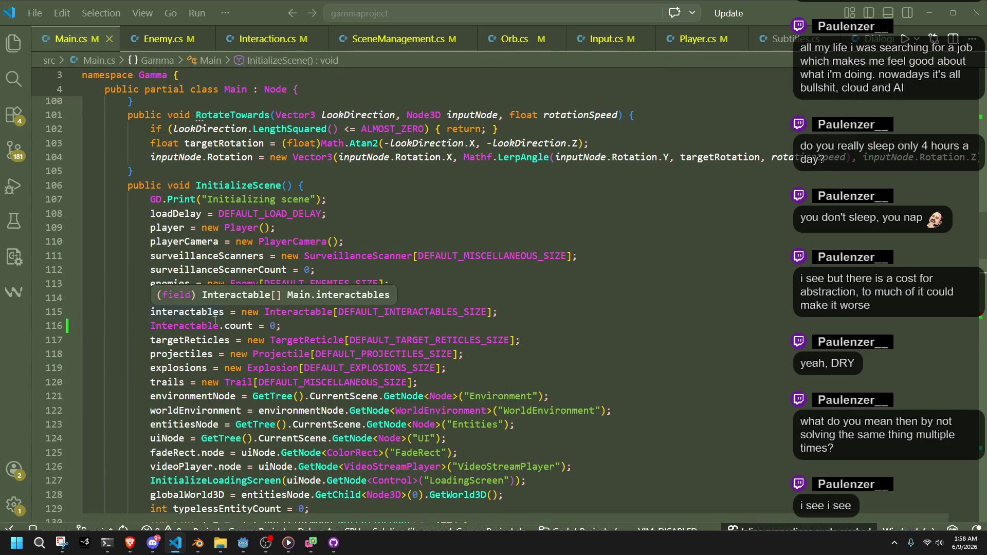
click(302, 321)
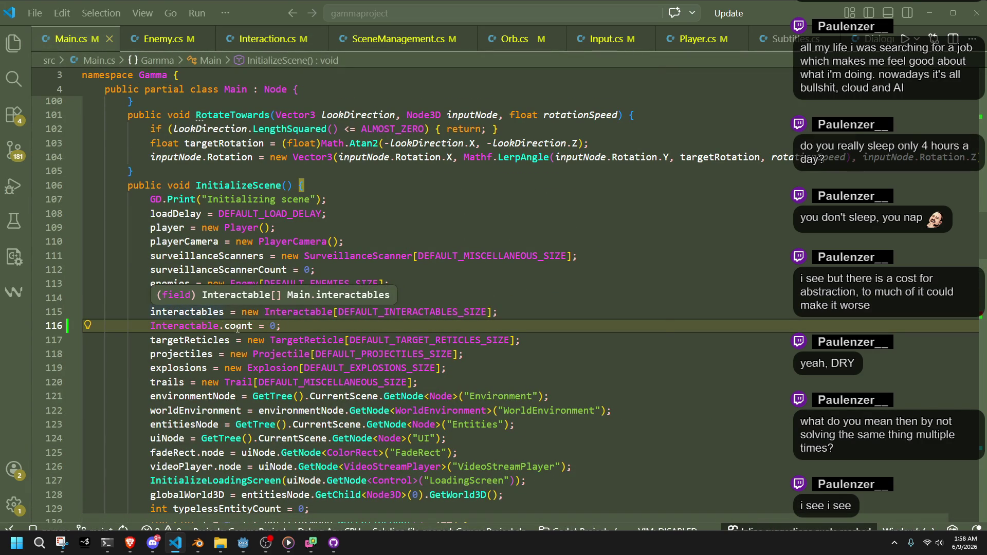
scroll(417, 335, down, 9)
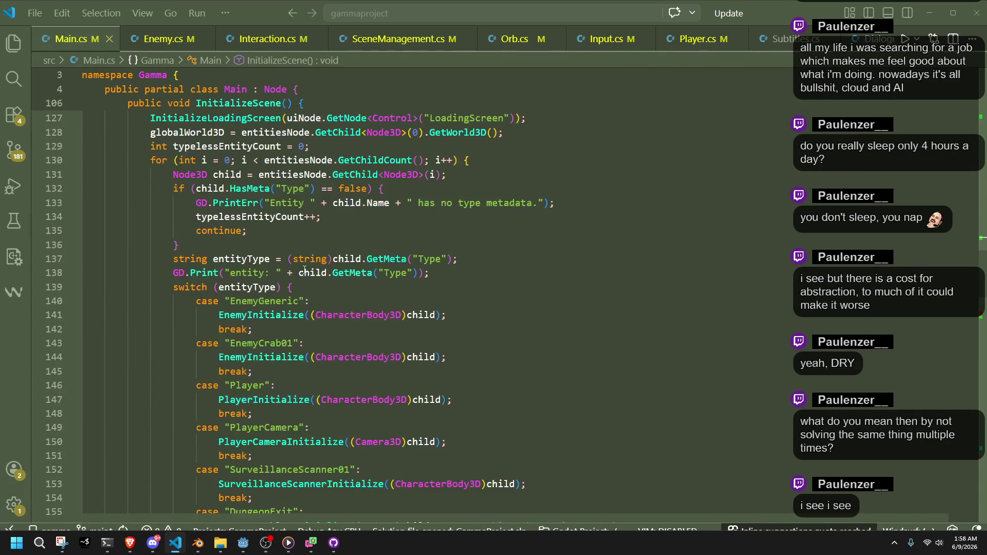
- Glance through Enemy.cs, then go back to the earlier spot in Main.cs
click(159, 40)
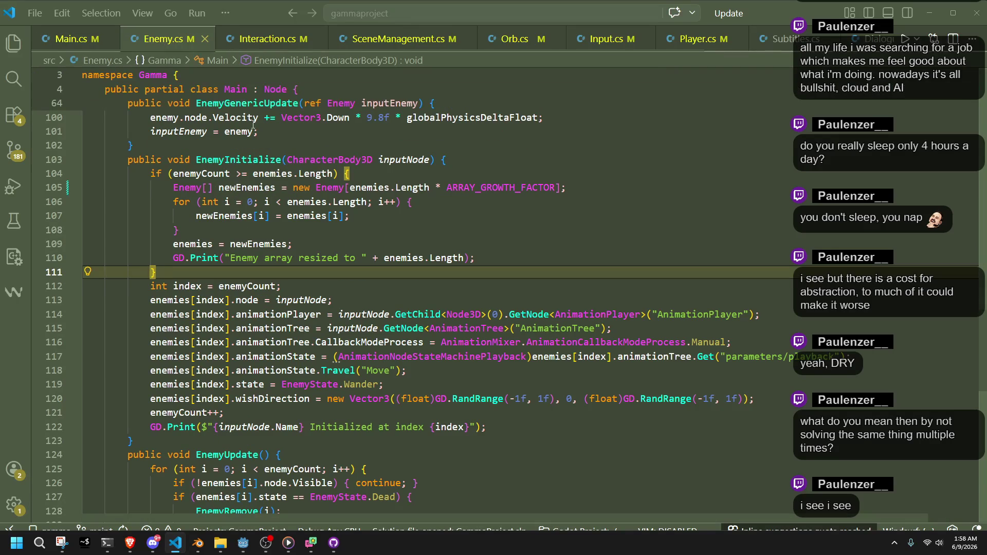
scroll(353, 241, up, 2)
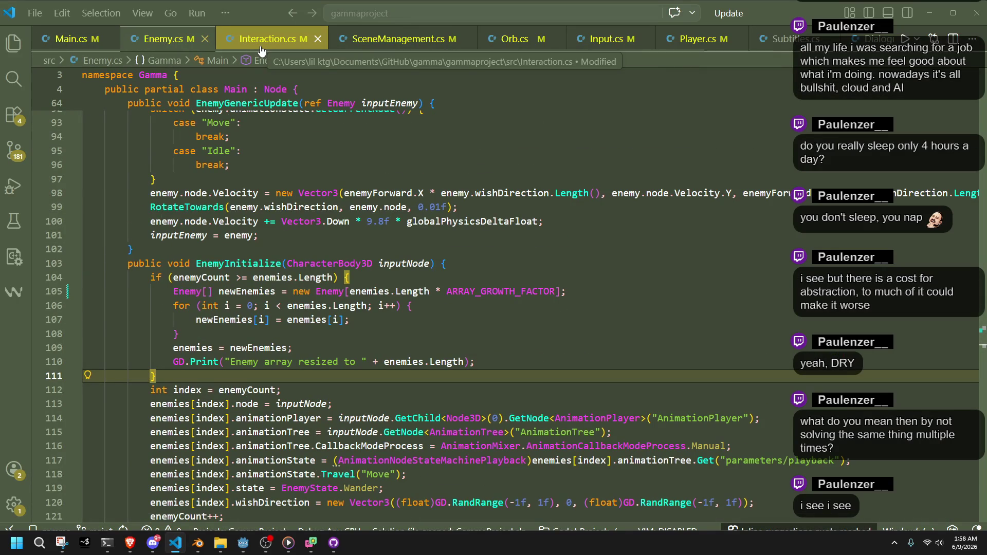
scroll(281, 211, up, 13)
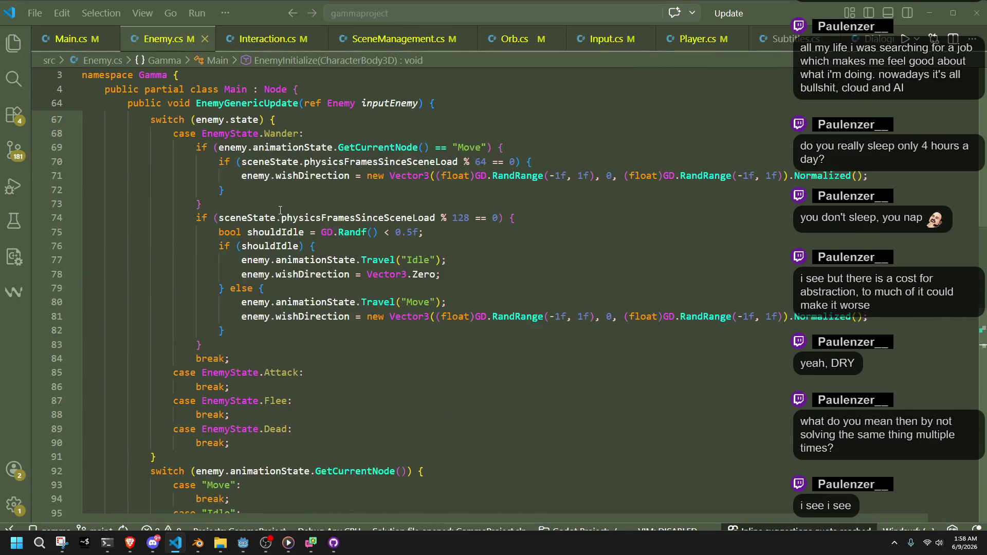
scroll(281, 211, down, 8)
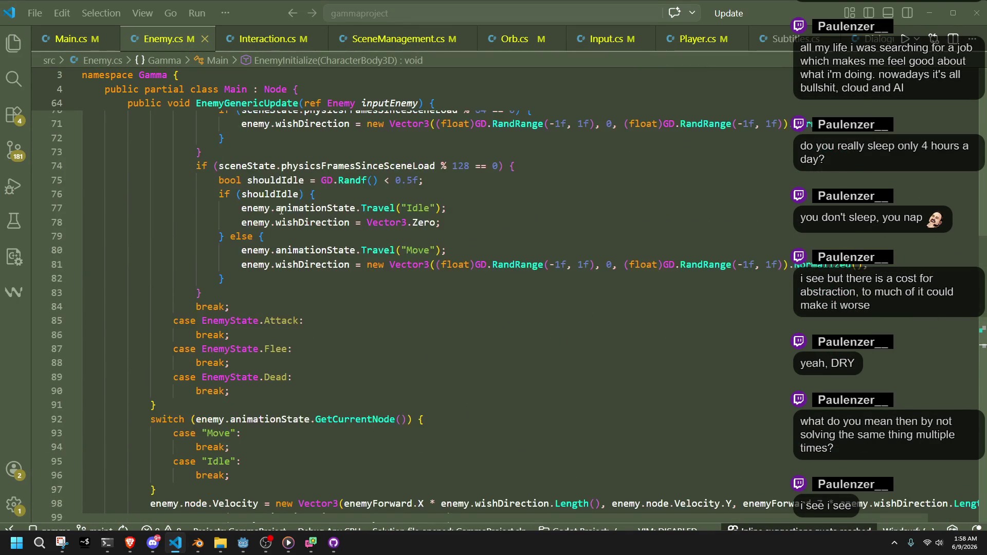
key(alt+Left)
key(alt+Left)
key(alt+Left)
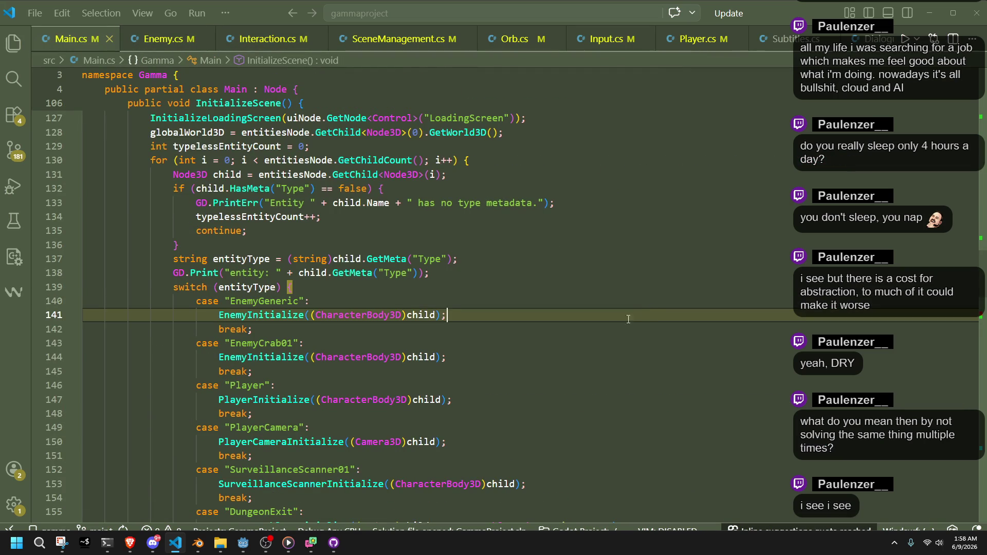
- Review the enemyCount, surveillanceScannerCount, Interactable.count, projectiles and explosions lines in InitializeScene
scroll(637, 315, down, 2)
scroll(584, 336, up, 11)
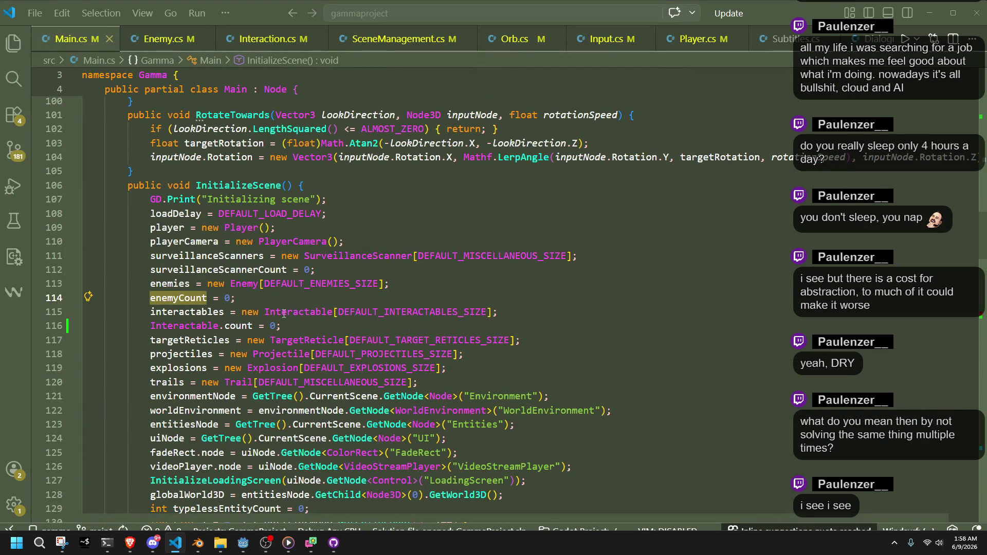
click(322, 322)
double_click(194, 303)
double_click(189, 269)
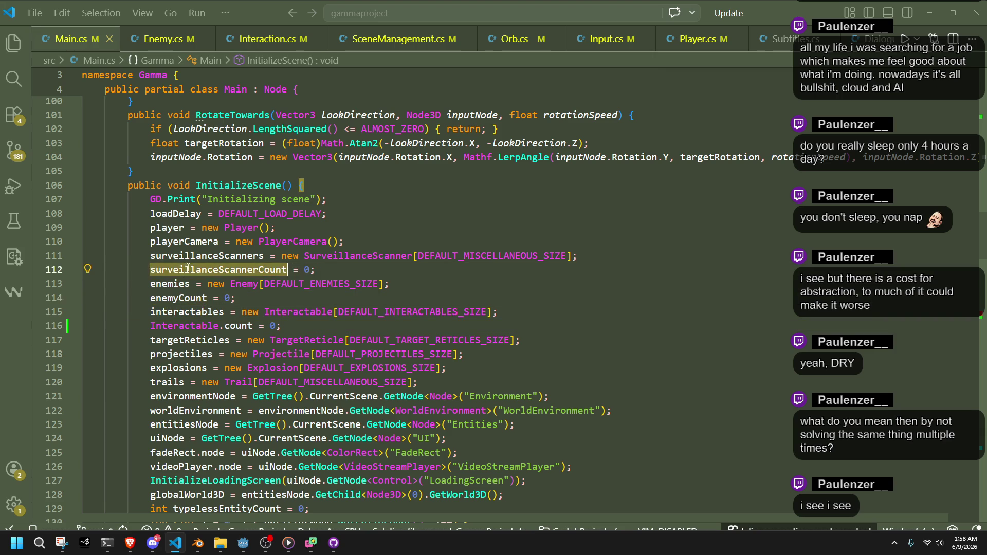
click(346, 323)
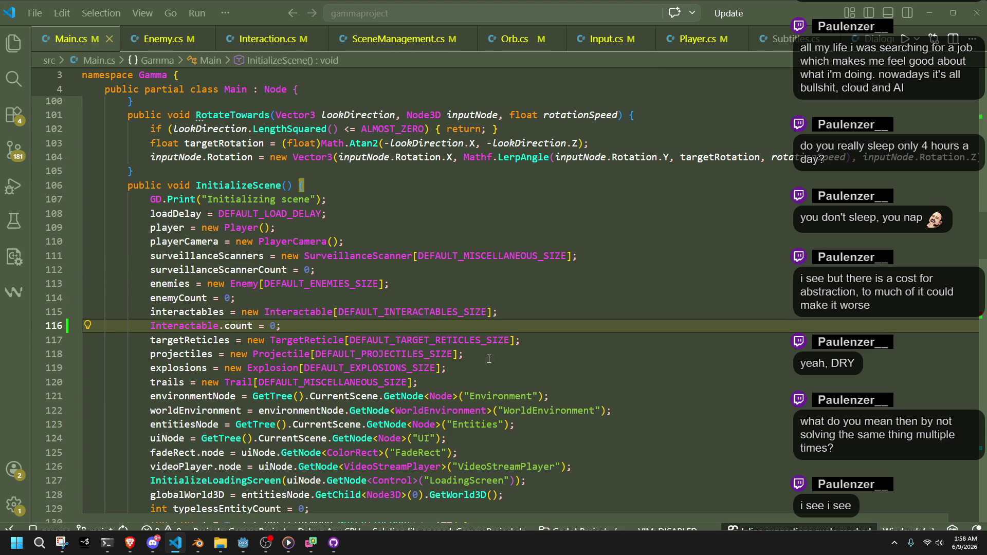
click(528, 367)
click(485, 354)
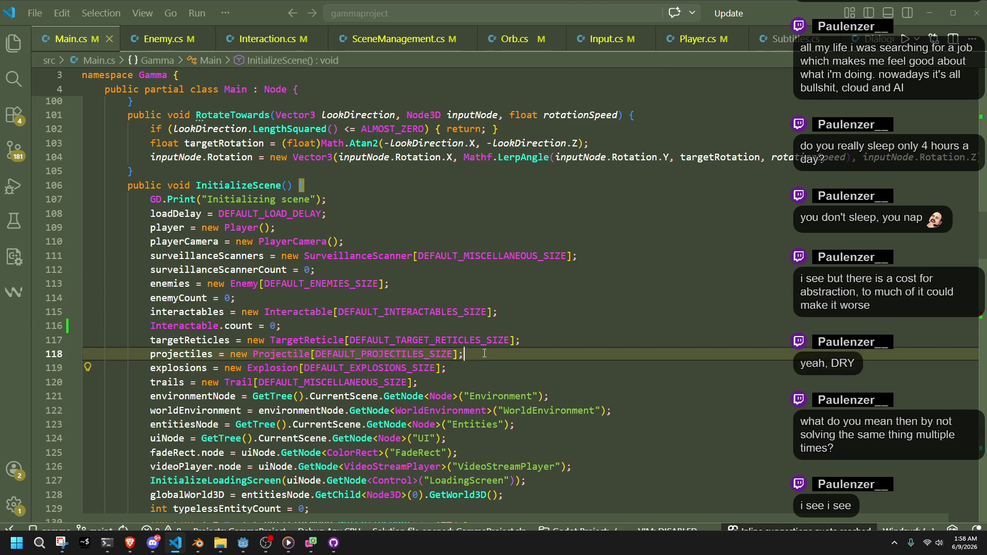
click(485, 366)
- Select the Trail type on line 120 and bring up its code actions menu
double_click(195, 356)
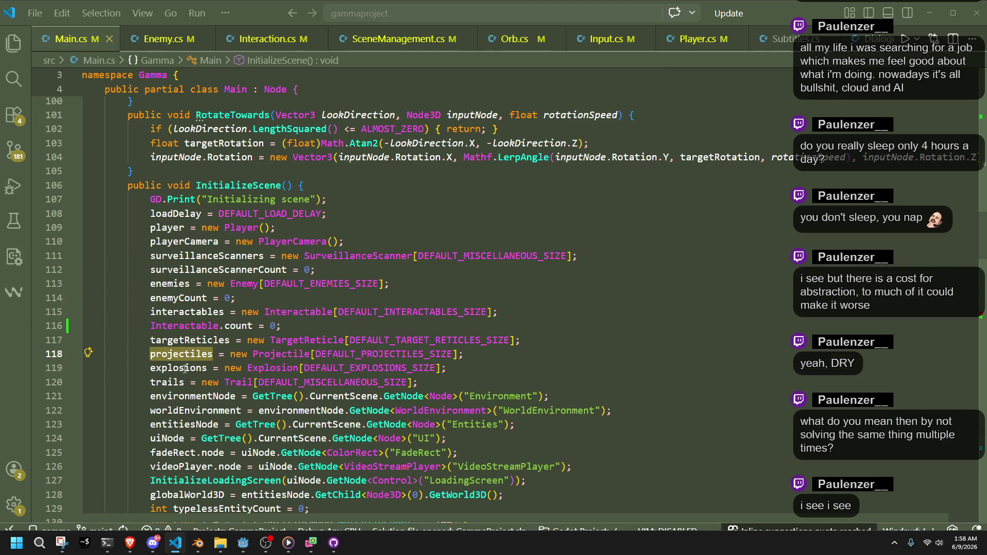
double_click(176, 385)
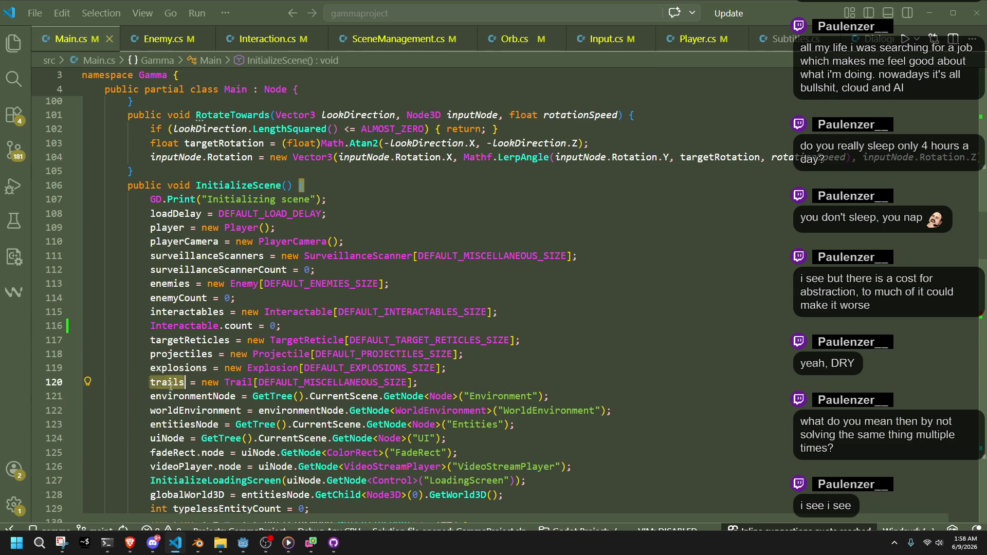
click(433, 385)
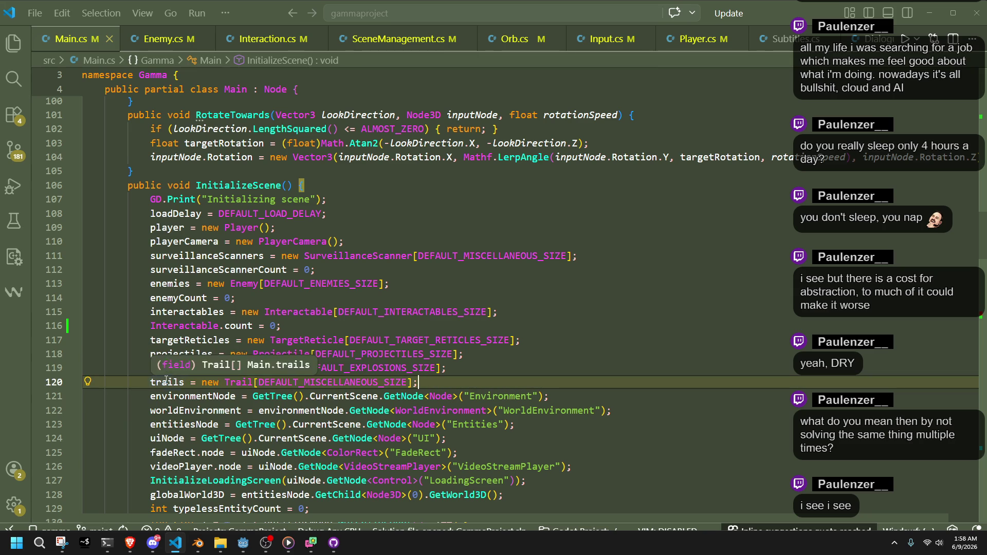
click(167, 382)
double_click(233, 383)
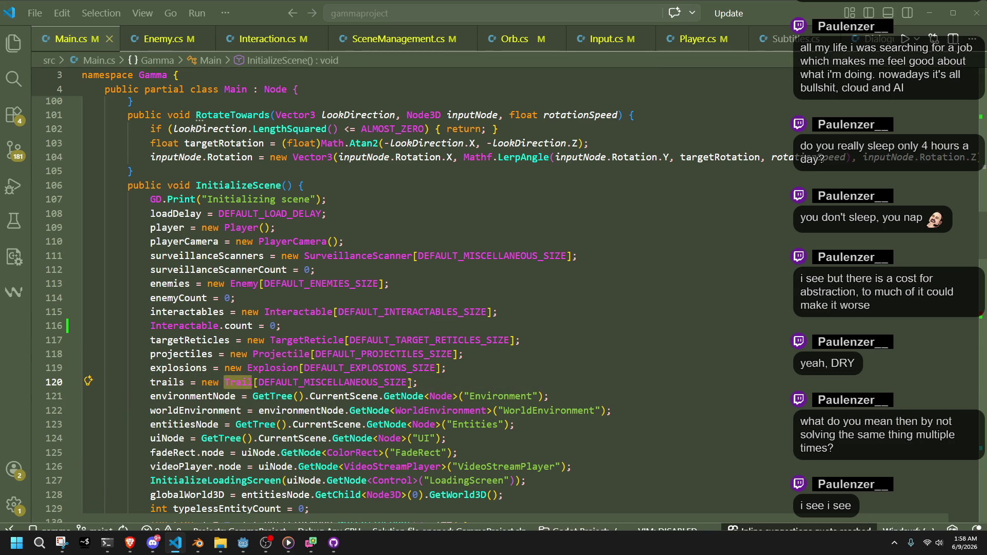
right_click(235, 384)
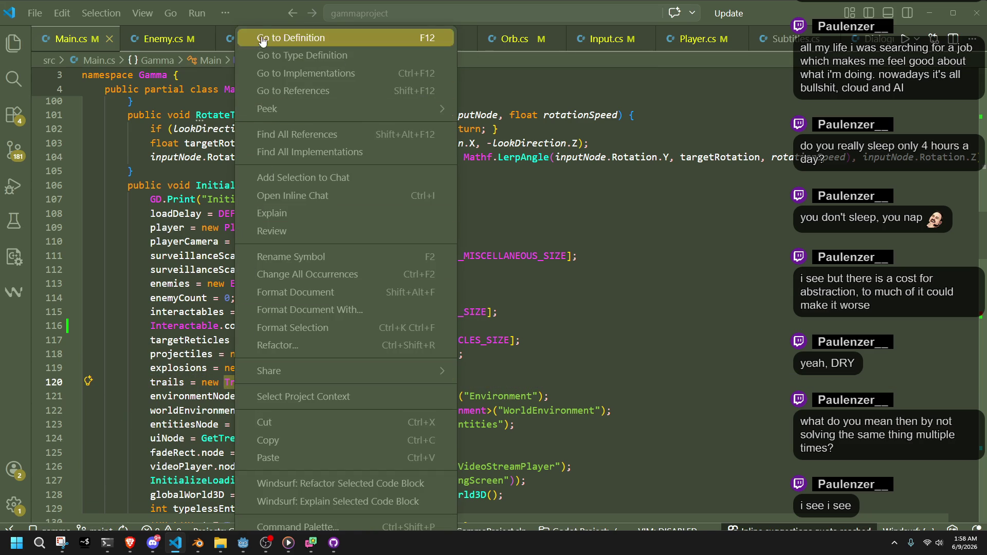
click(257, 37)
double_click(228, 258)
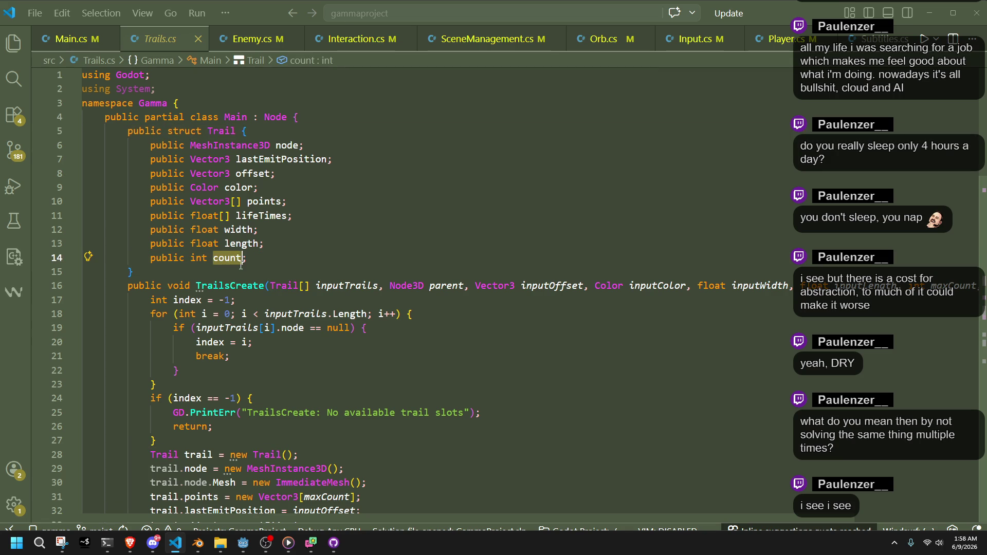
click(241, 266)
double_click(231, 262)
key(F2)
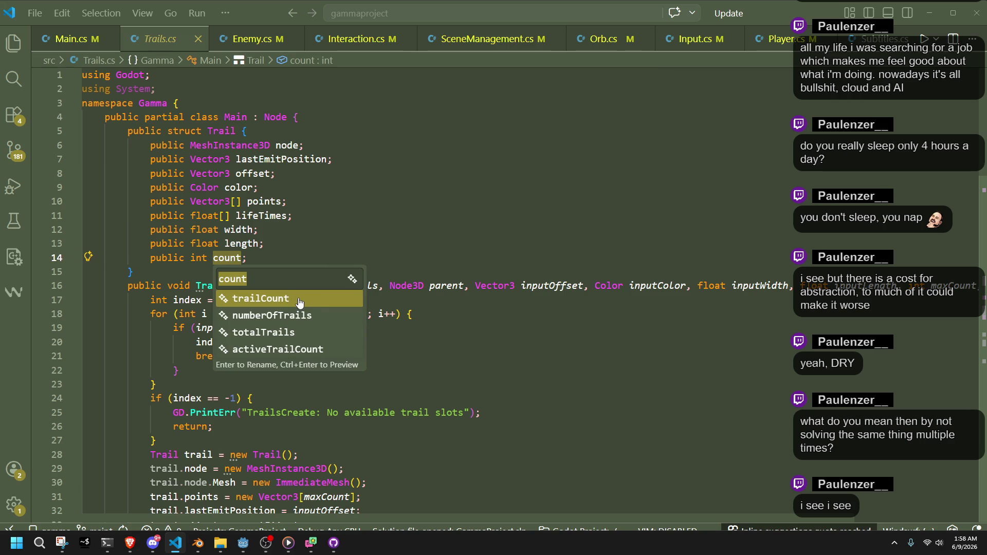
key(Escape)
click(231, 257)
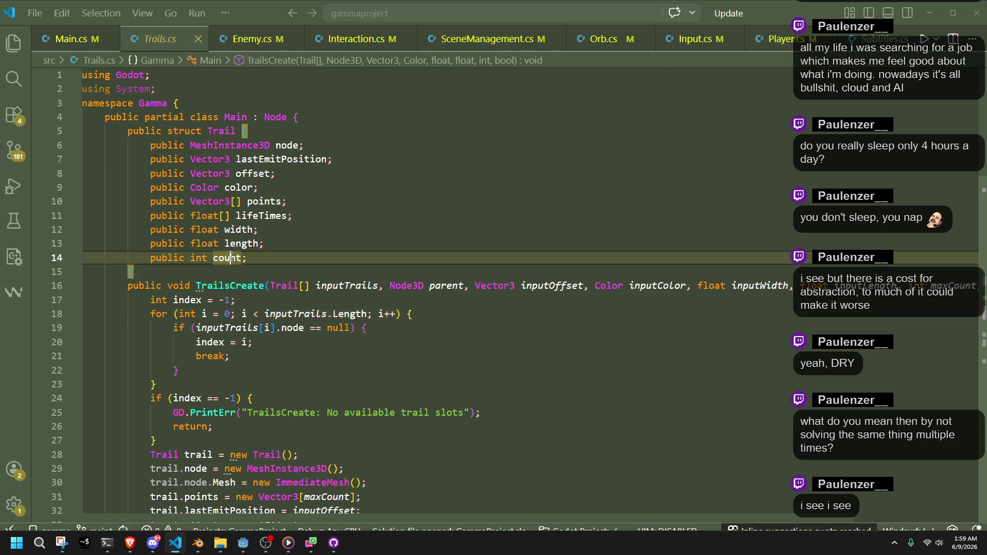
scroll(401, 348, down, 5)
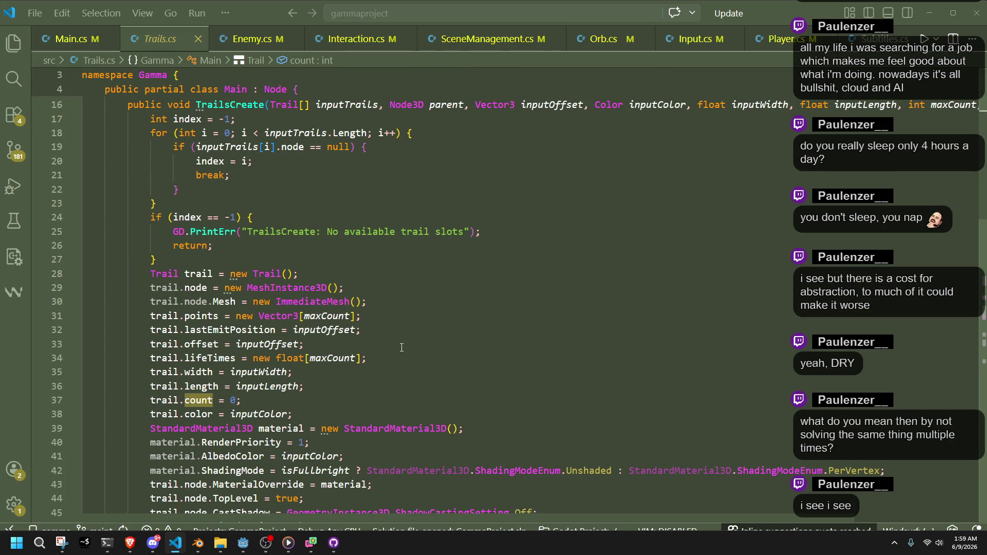
scroll(402, 348, up, 2)
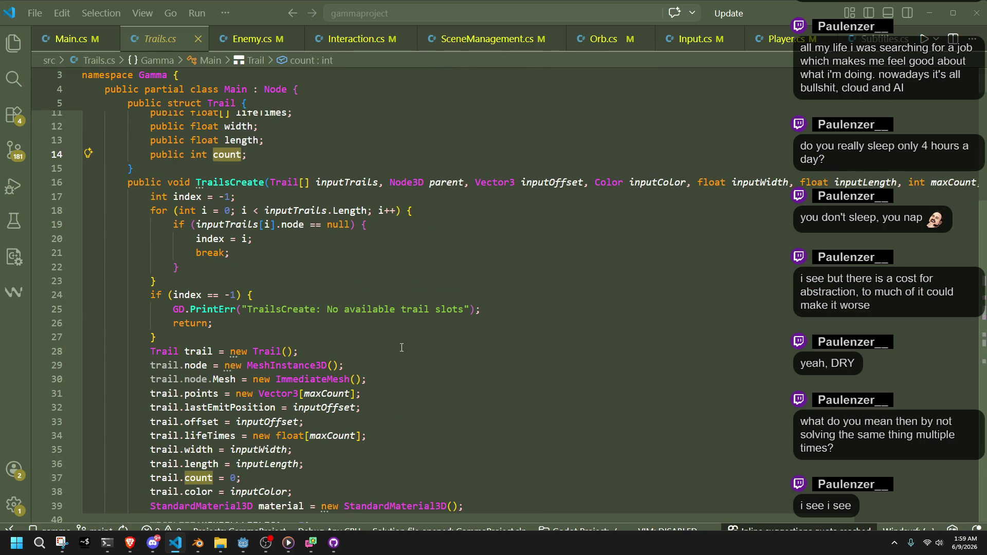
click(379, 182)
scroll(375, 336, down, 1)
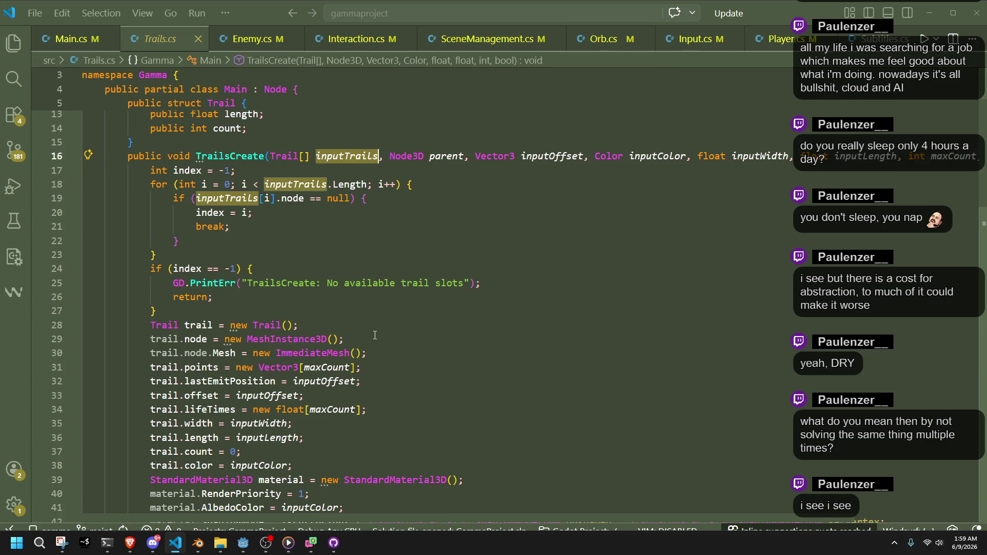
scroll(375, 335, down, 4)
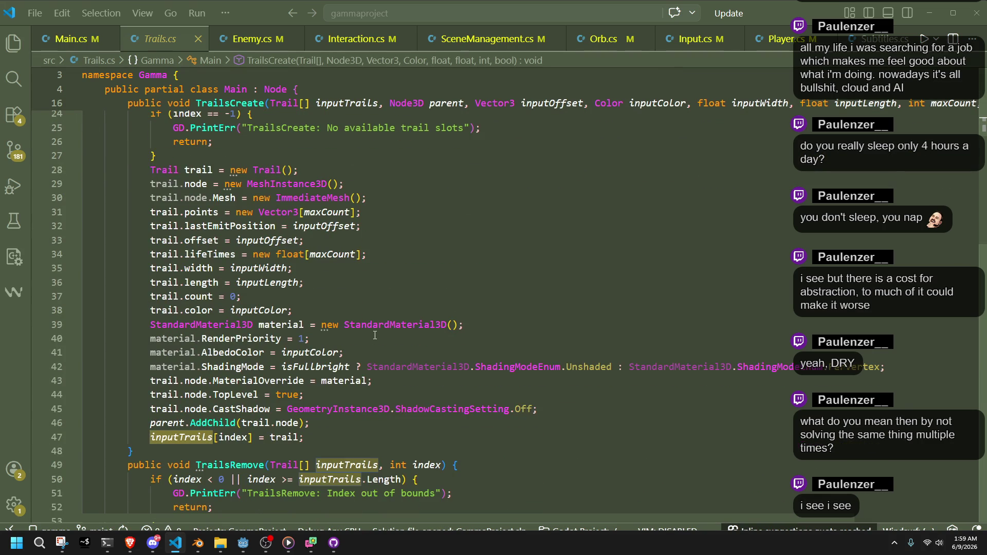
scroll(375, 335, up, 8)
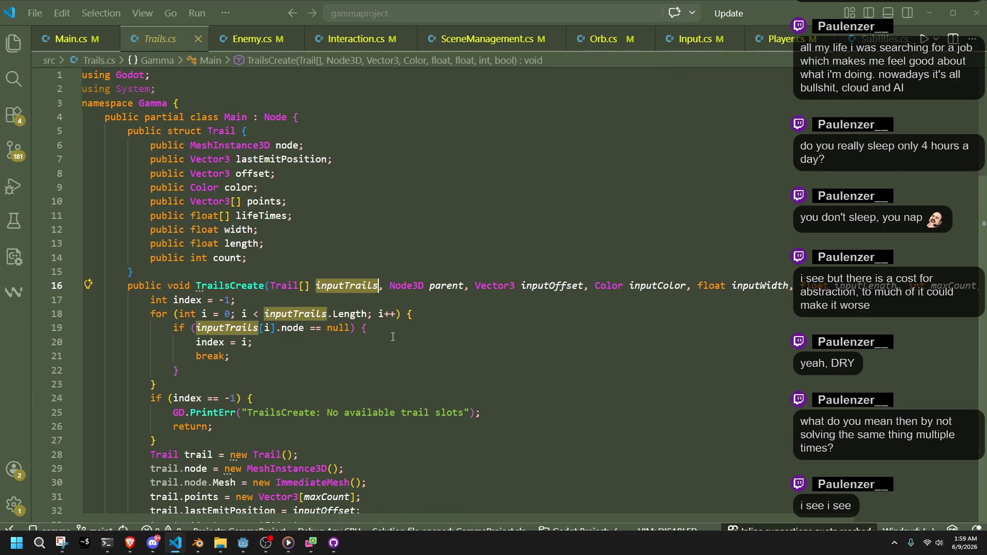
scroll(393, 337, down, 1)
scroll(393, 337, down, 3)
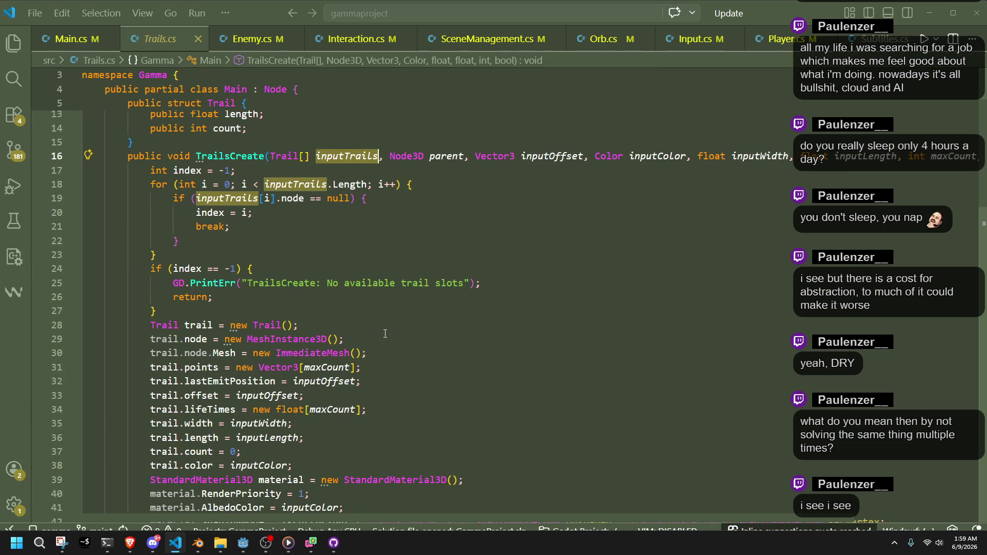
scroll(291, 404, down, 4)
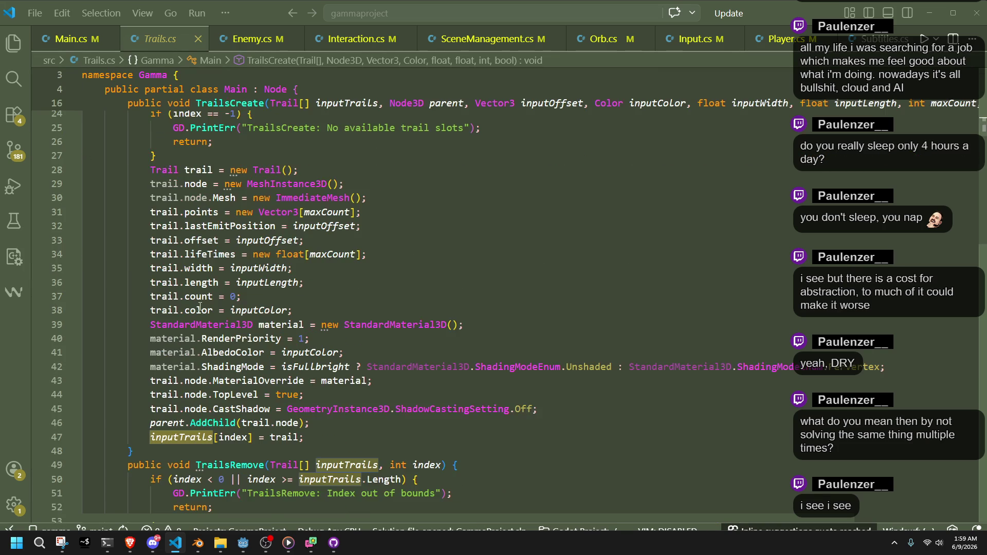
click(208, 297)
scroll(286, 374, down, 4)
scroll(286, 374, down, 1)
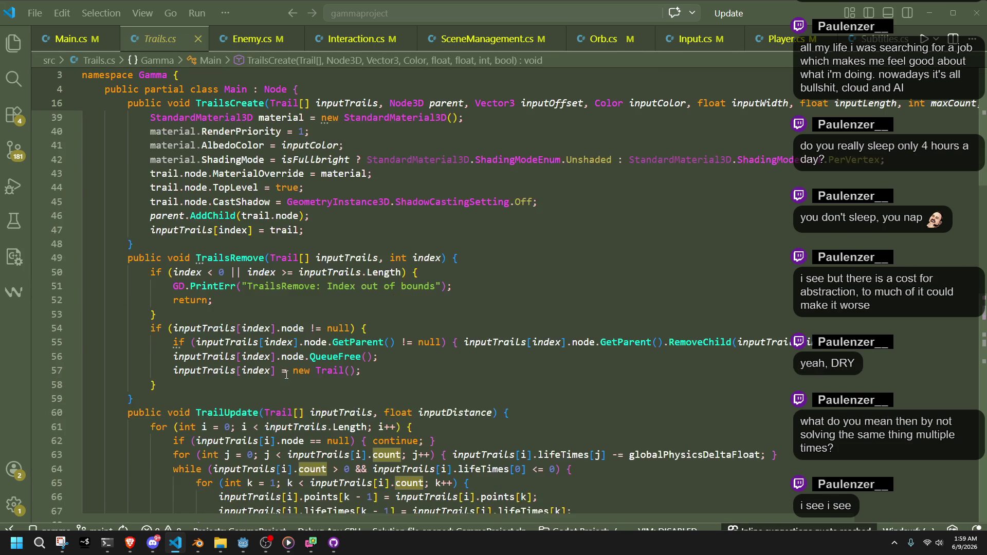
scroll(286, 374, down, 3)
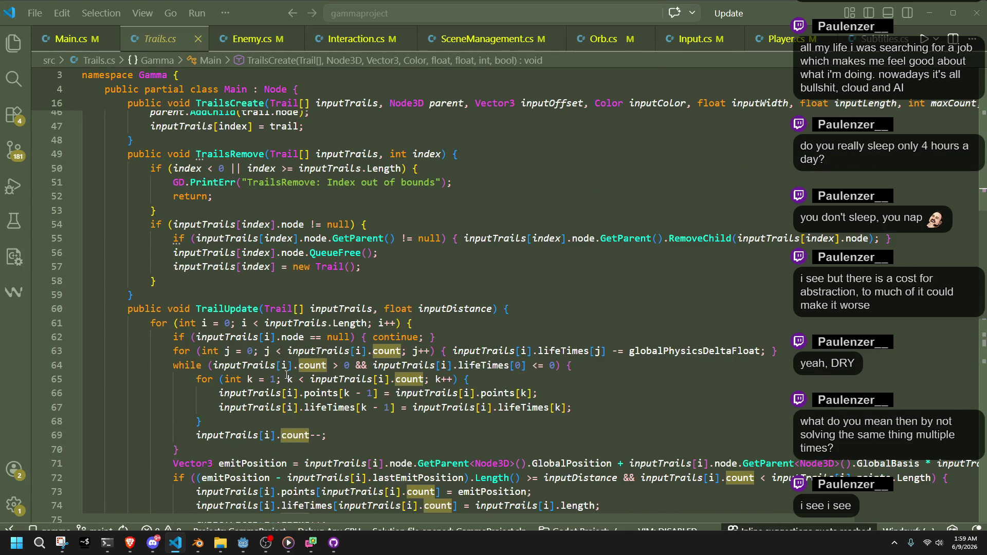
scroll(287, 374, down, 2)
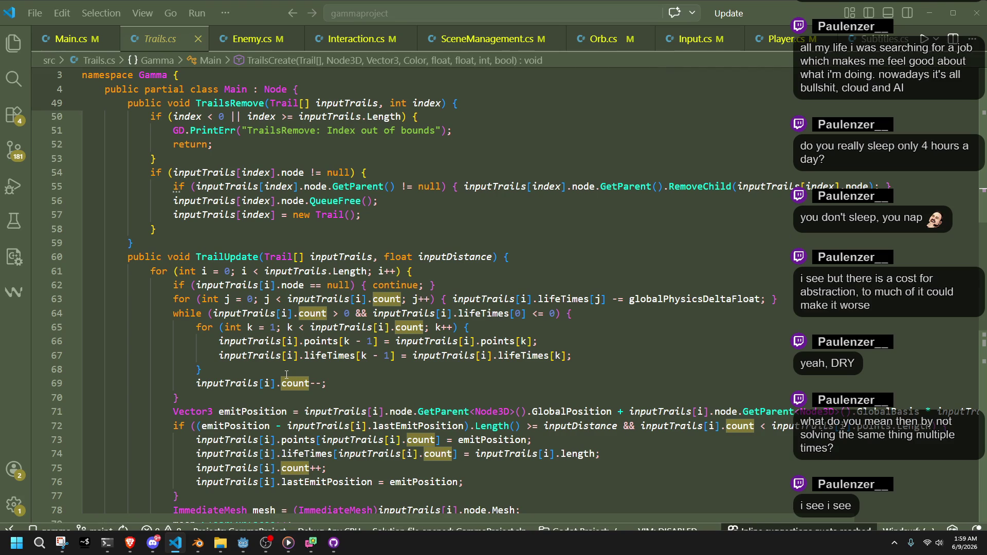
scroll(286, 375, down, 1)
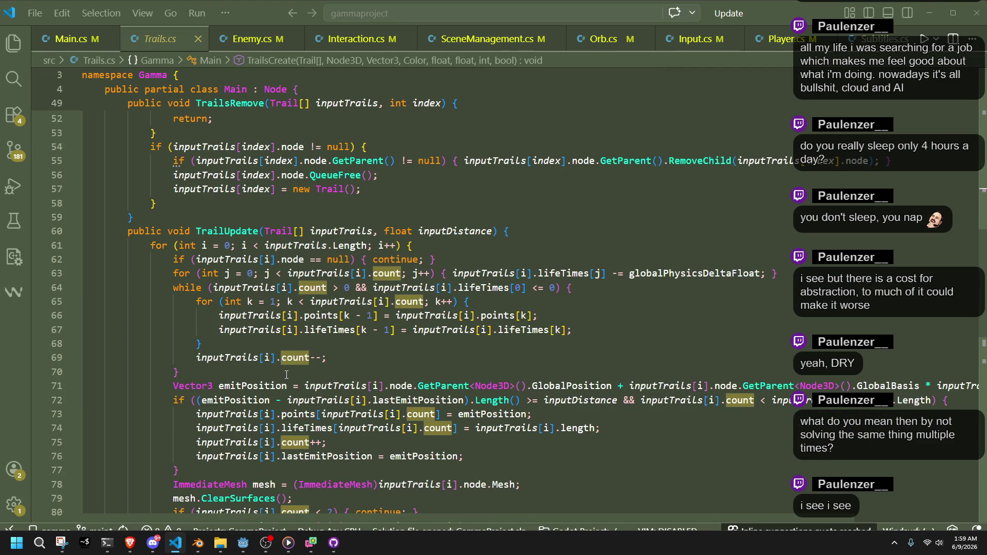
scroll(286, 375, up, 15)
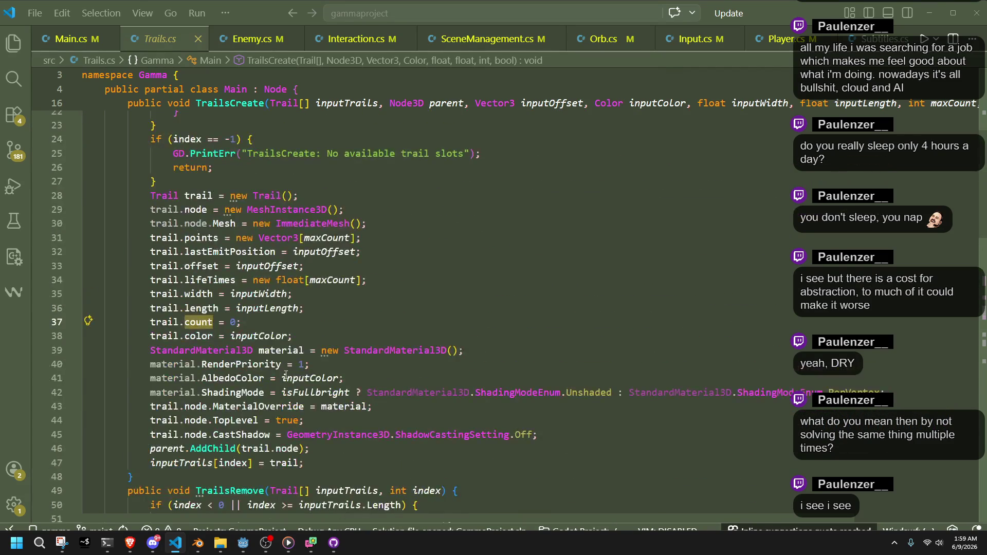
click(233, 268)
- Rename the Trail struct's count field to vertexCount everywhere
click(226, 259)
key(F2)
text(vertexCount)
key(Return)
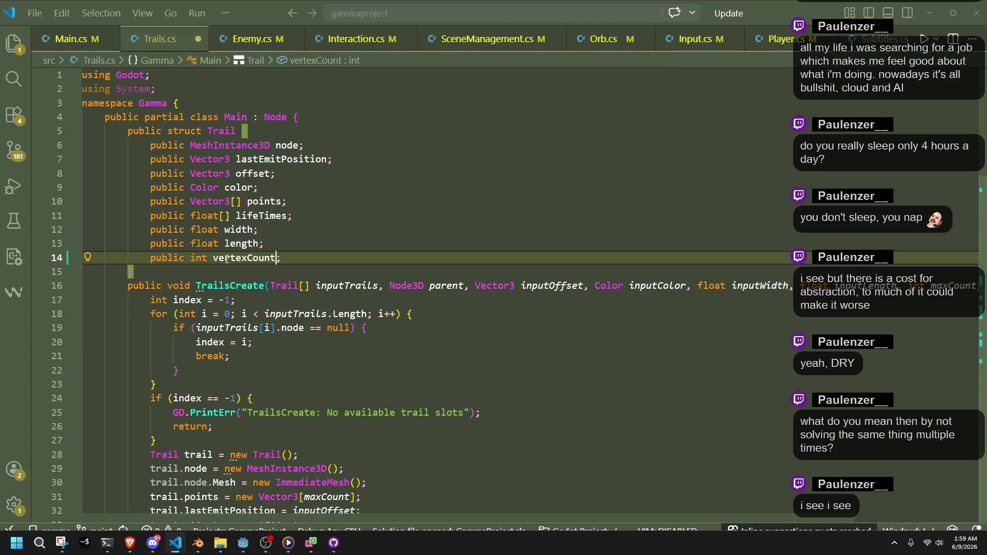
- Add 'public static int count;' below vertexCount, save, and strip its = 0 initializer
key(Return)
text(public static int count)
key(Tab)
key(ctrl+s)
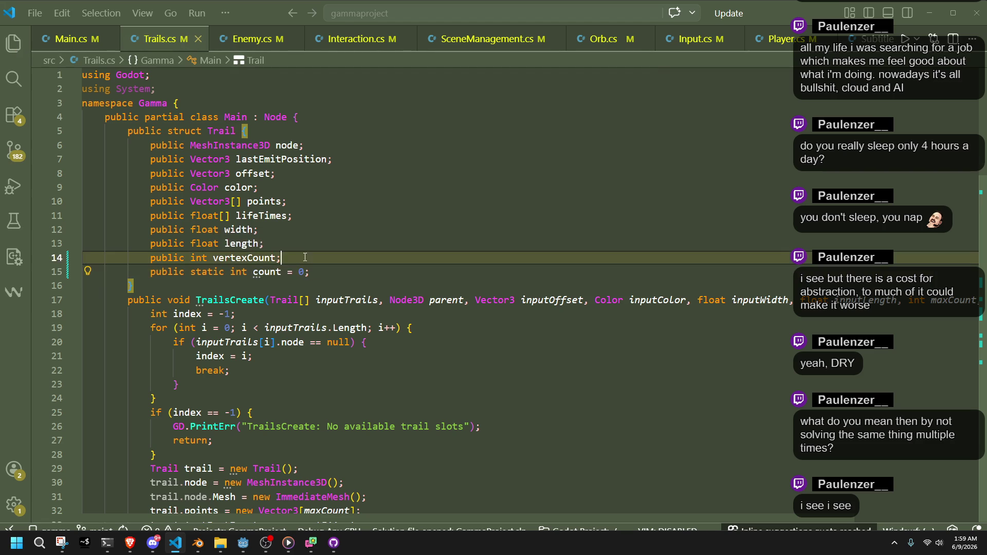
drag(304, 273, 283, 274)
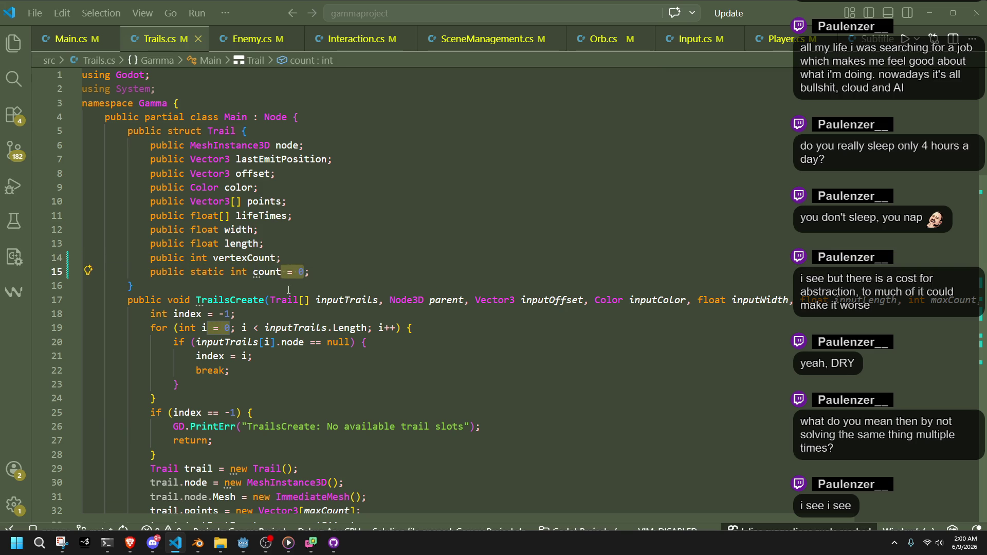
key(BackSpace)
drag(289, 290, 296, 263)
- Compare with Interactable's static count declaration in Interaction.cs, leaving it unchanged
key(alt+Left)
key(alt+Left)
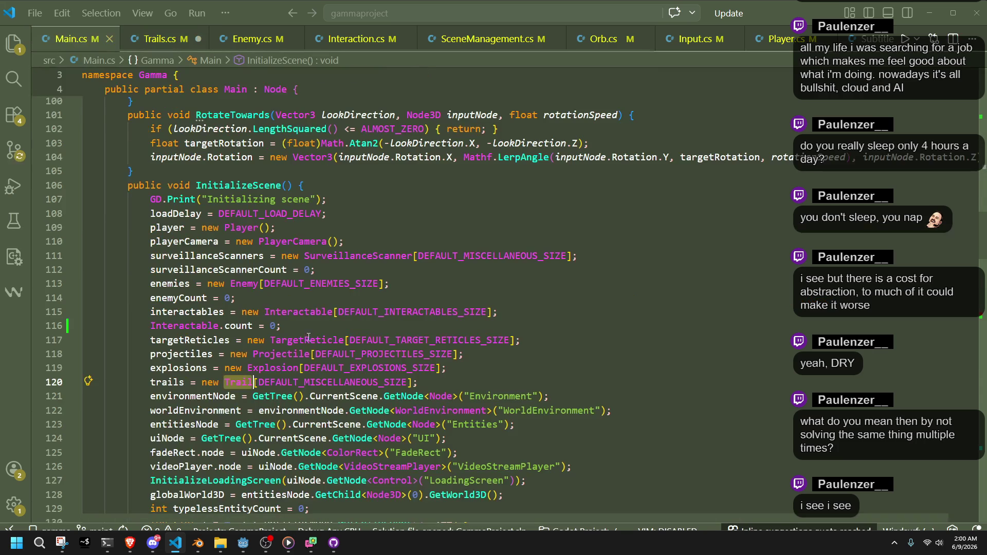
click(252, 38)
click(341, 41)
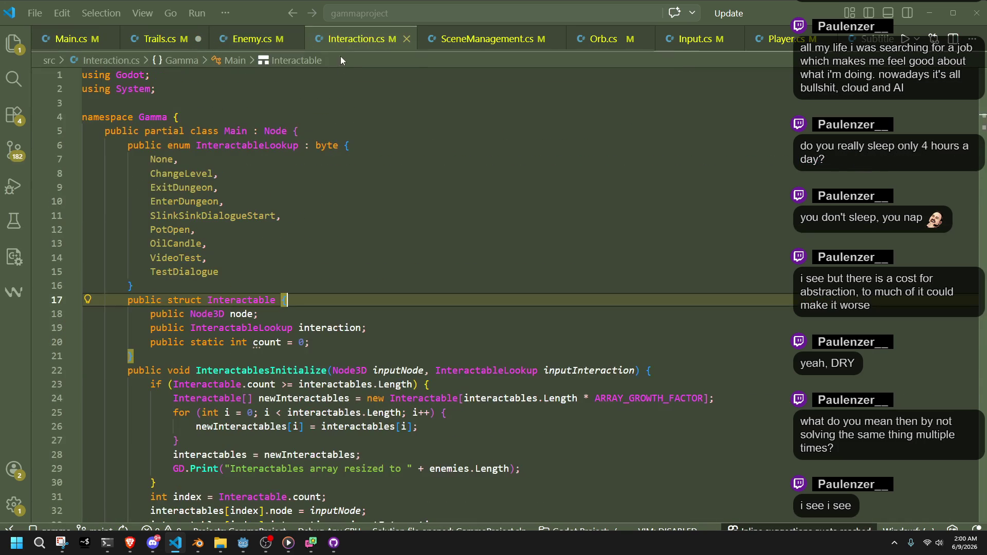
click(300, 342)
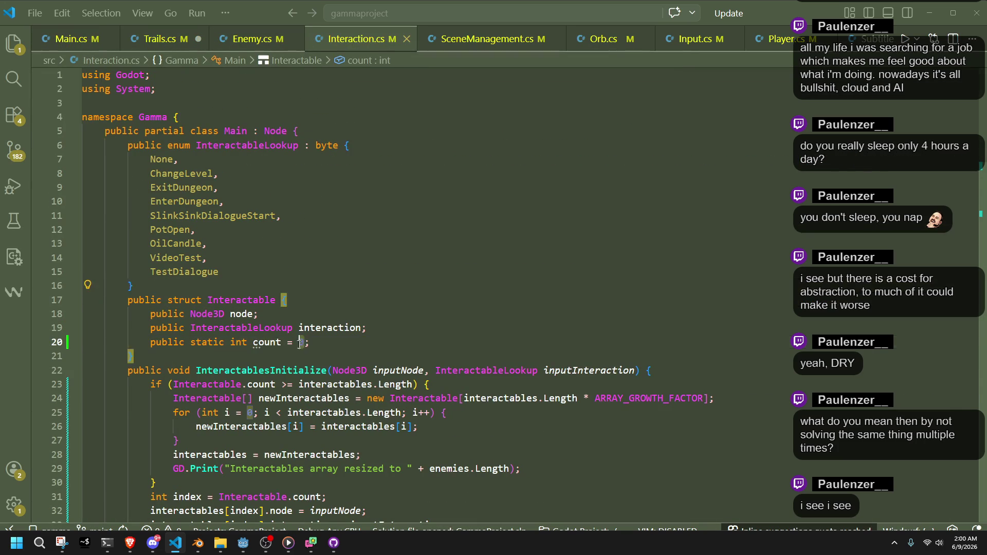
drag(301, 342, 284, 343)
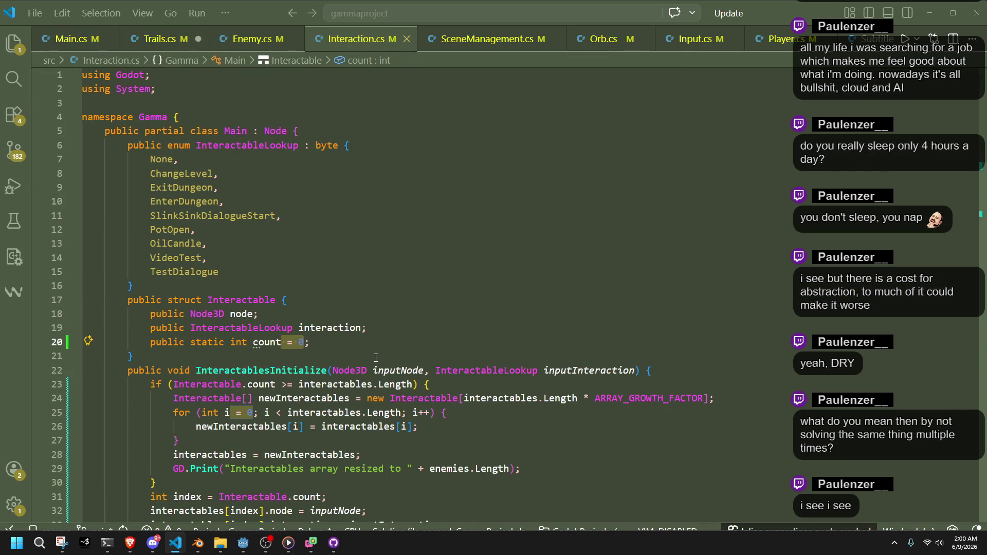
key(Escape)
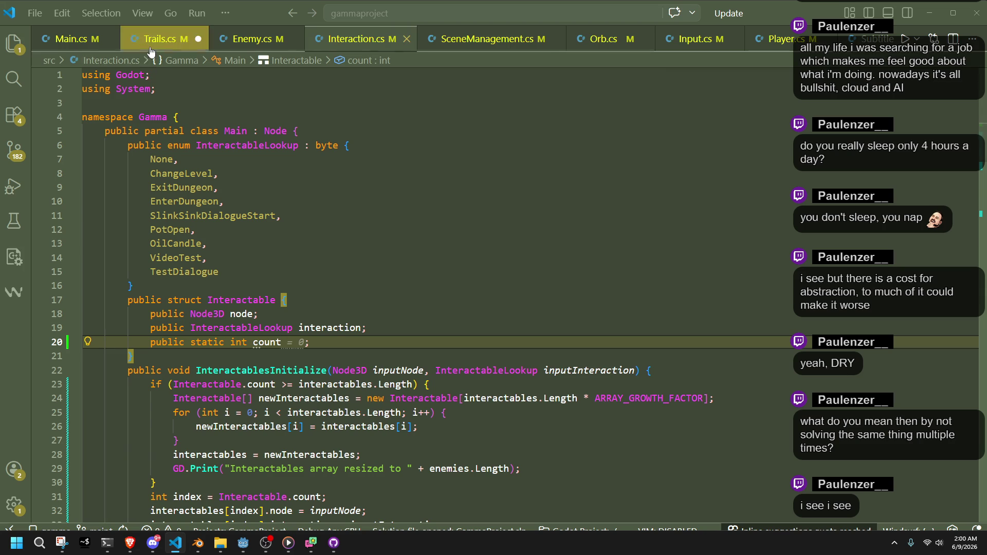
click(160, 38)
- Add 'Trail.count = 0;' below the trails allocation in Main.cs and save
click(71, 38)
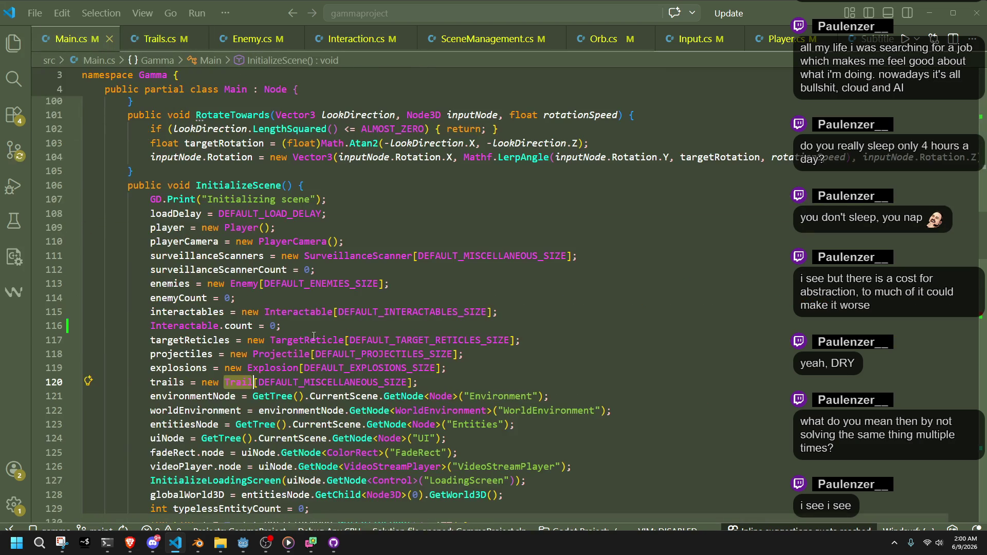
click(472, 383)
key(Return)
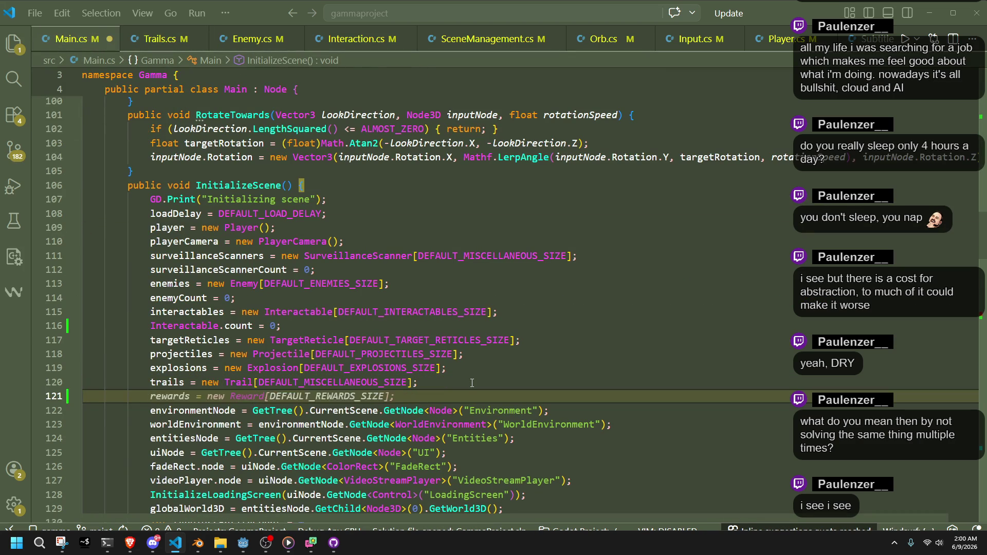
text(Trail)
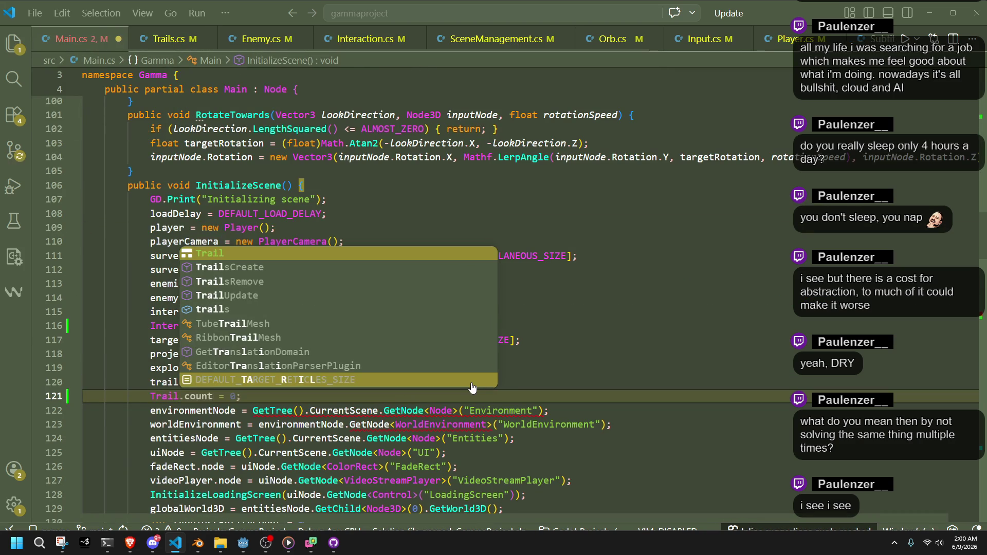
text([)
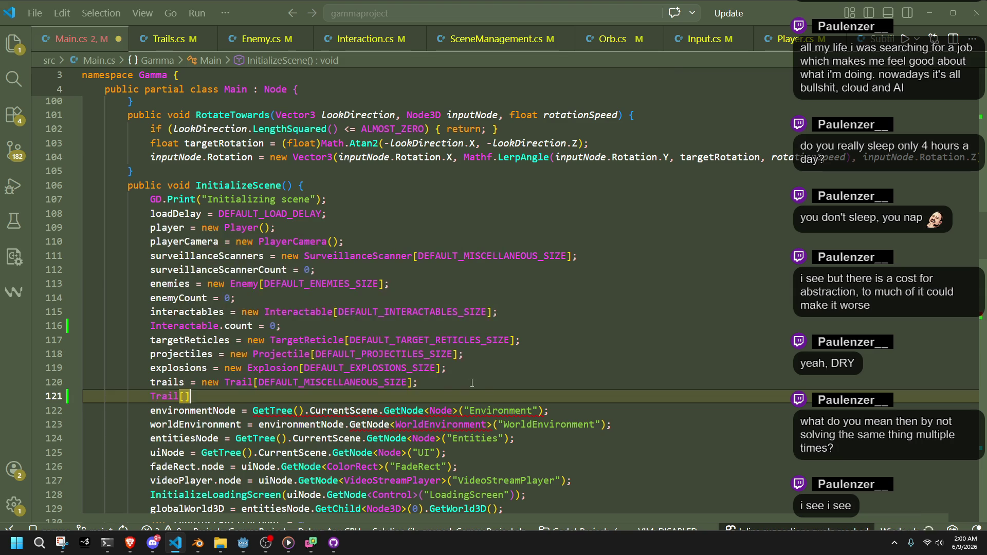
key(BackSpace)
text(.count = 0;)
key(ctrl+s)
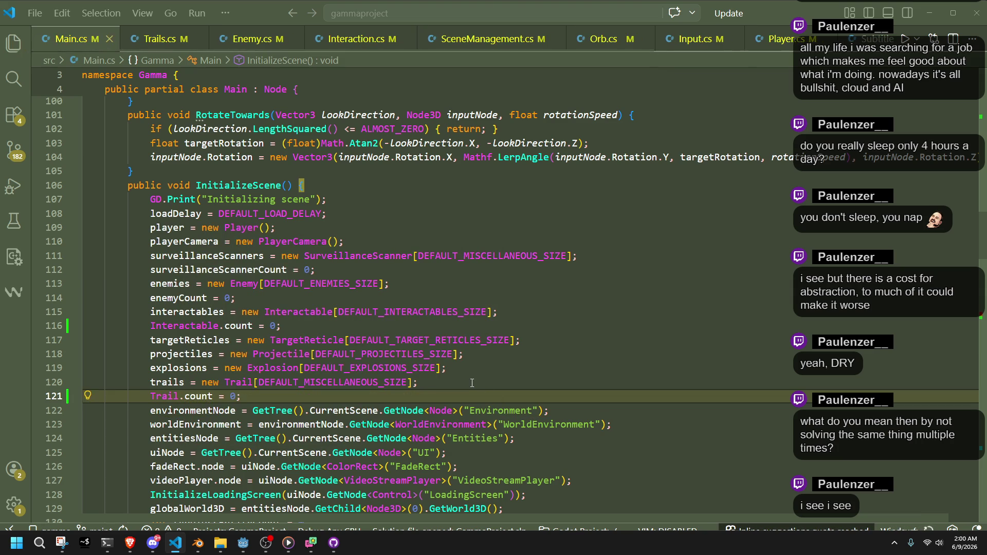
- Look over the vertexCount field and TrailsCreate code in Trails.cs
click(472, 384)
key(ctrl+Page_Down)
click(532, 369)
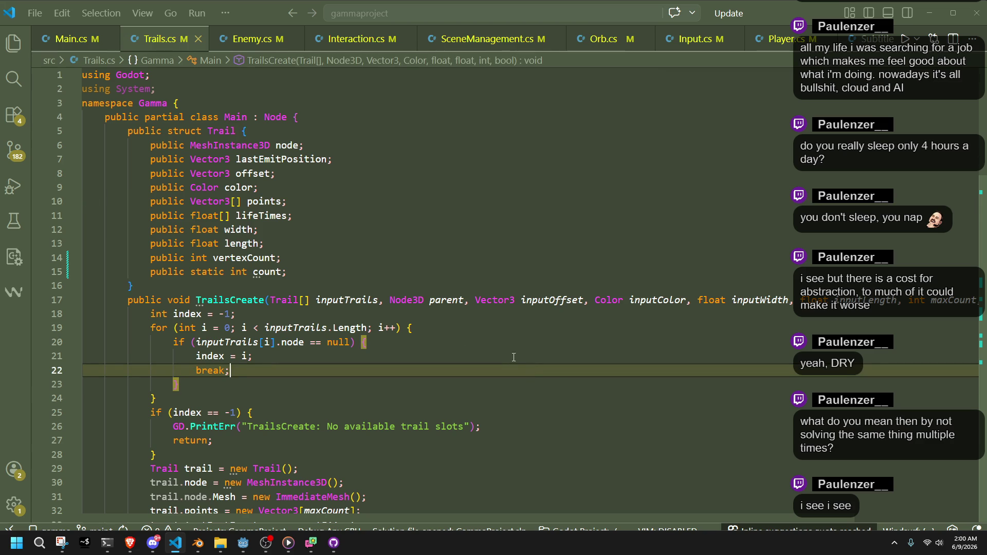
click(288, 288)
click(247, 258)
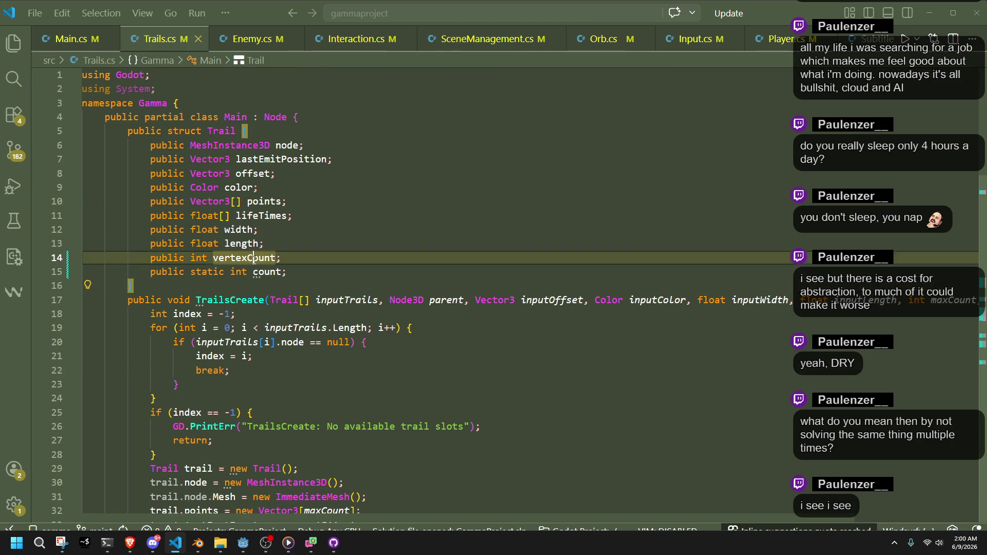
click(515, 343)
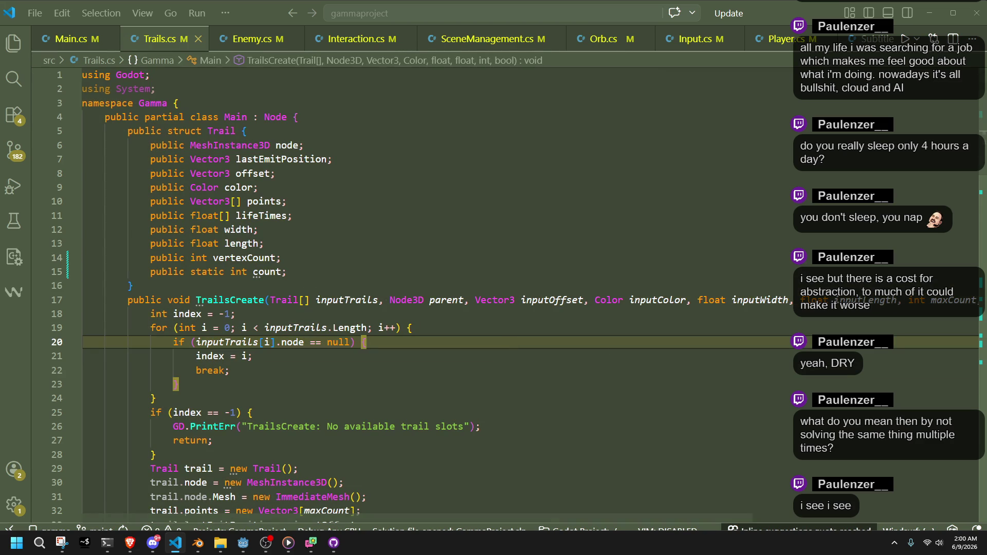
key(alt+Tab)
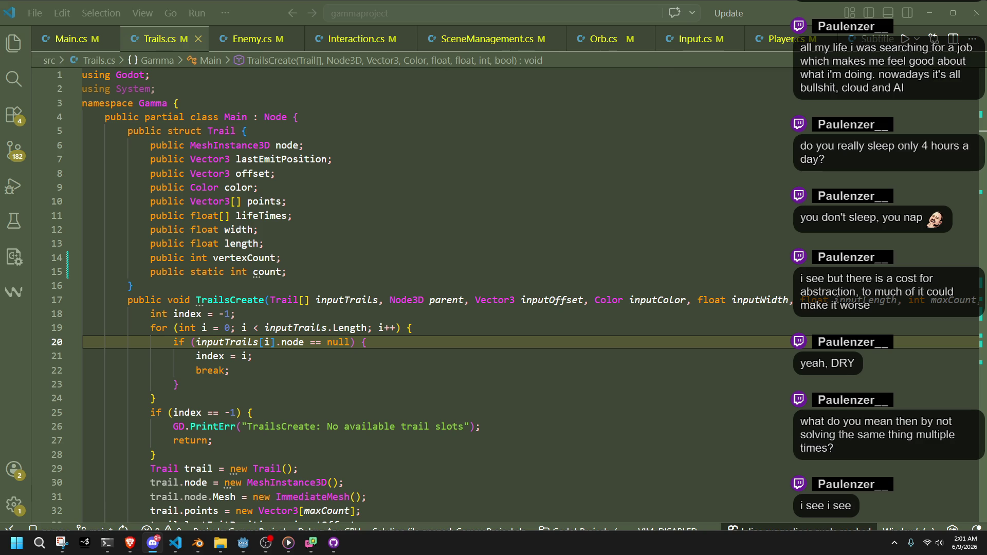
click(239, 545)
- Browse the debugger panel's stack trace, errors and expression evaluator views
click(190, 524)
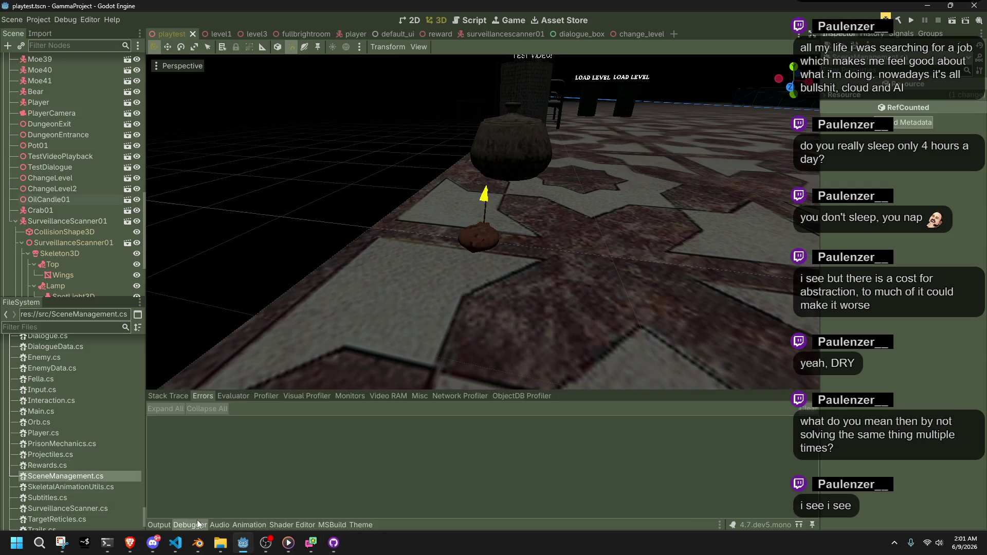
click(172, 394)
click(201, 394)
click(220, 391)
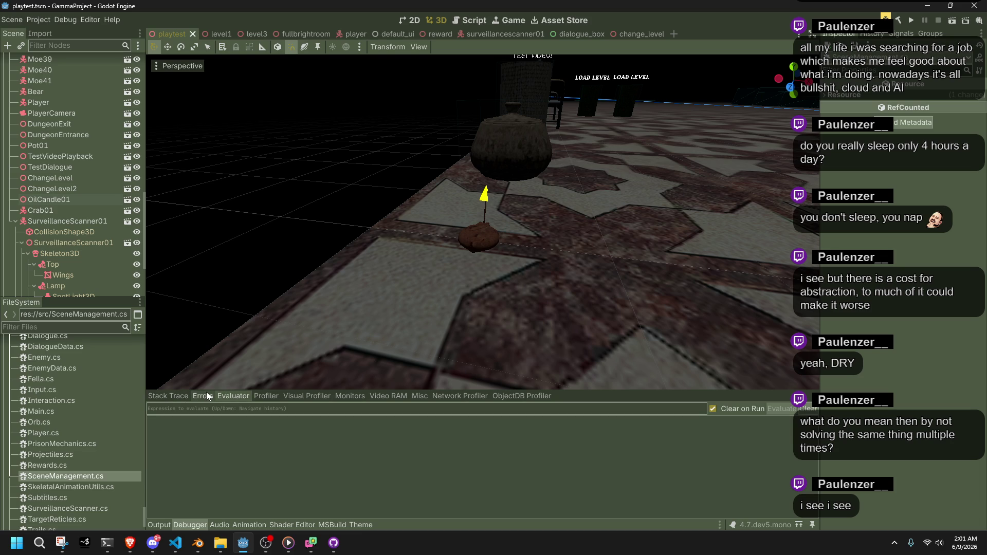
click(206, 393)
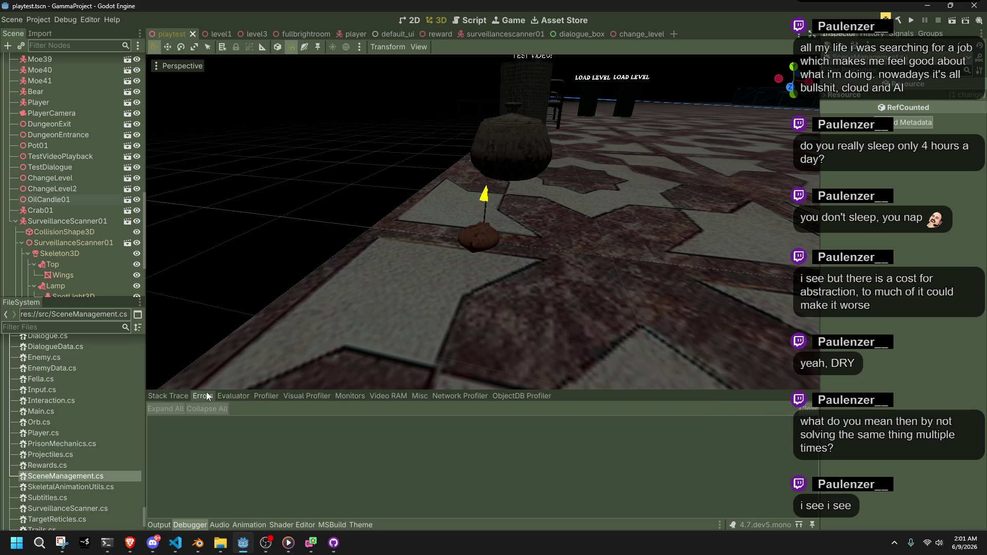
- Run the project and check Debugger > Video RAM (11.76 MiB total), then bring the game forward
click(912, 17)
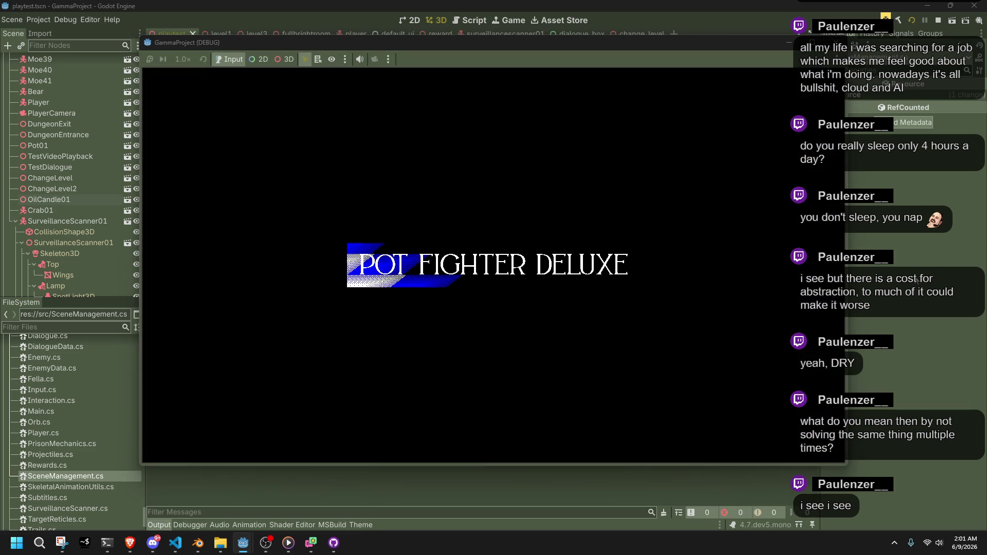
click(305, 483)
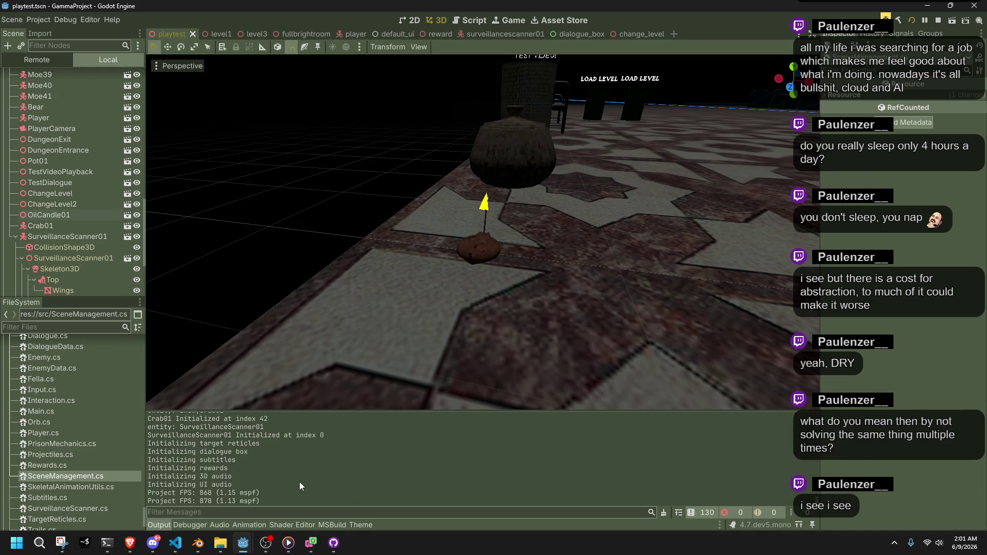
click(197, 525)
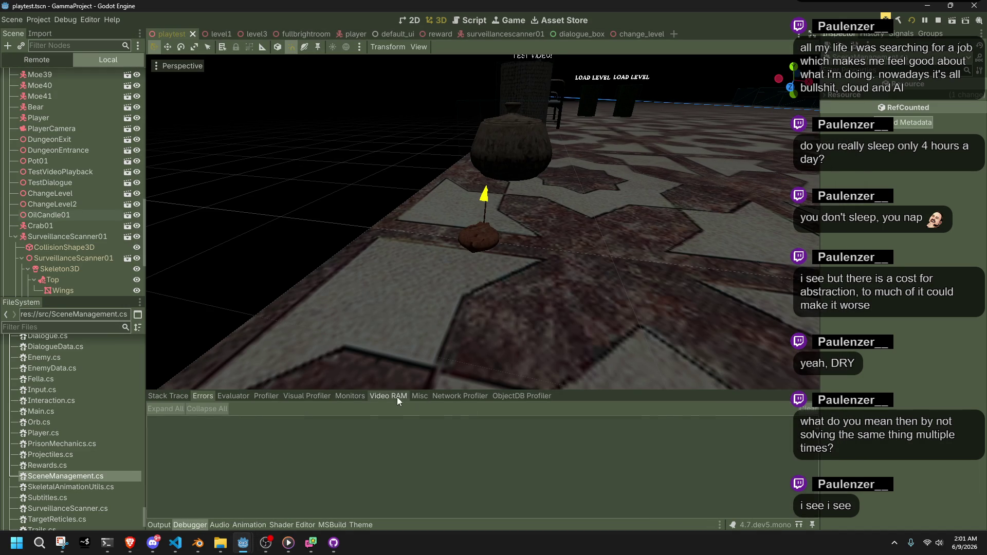
click(398, 396)
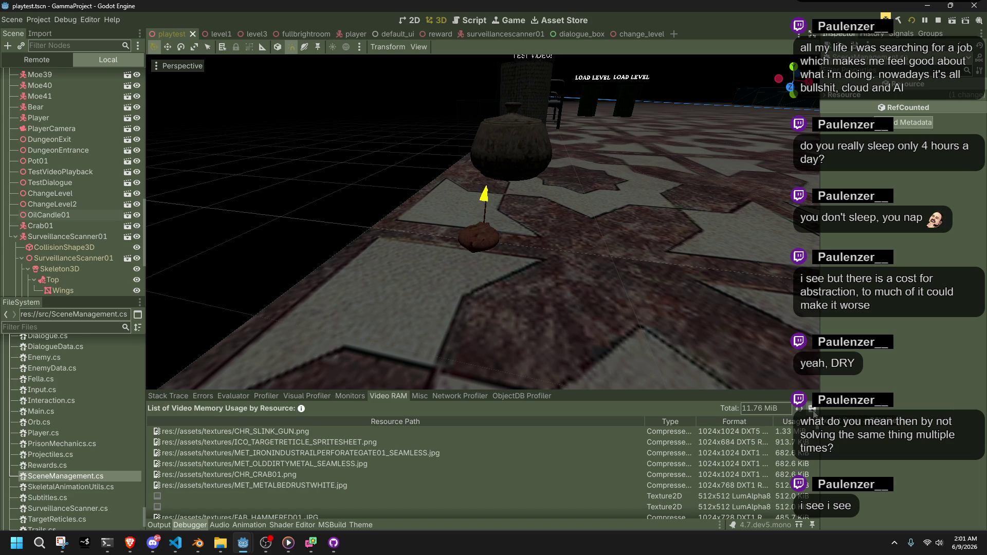
mouse_move(247, 544)
click(279, 498)
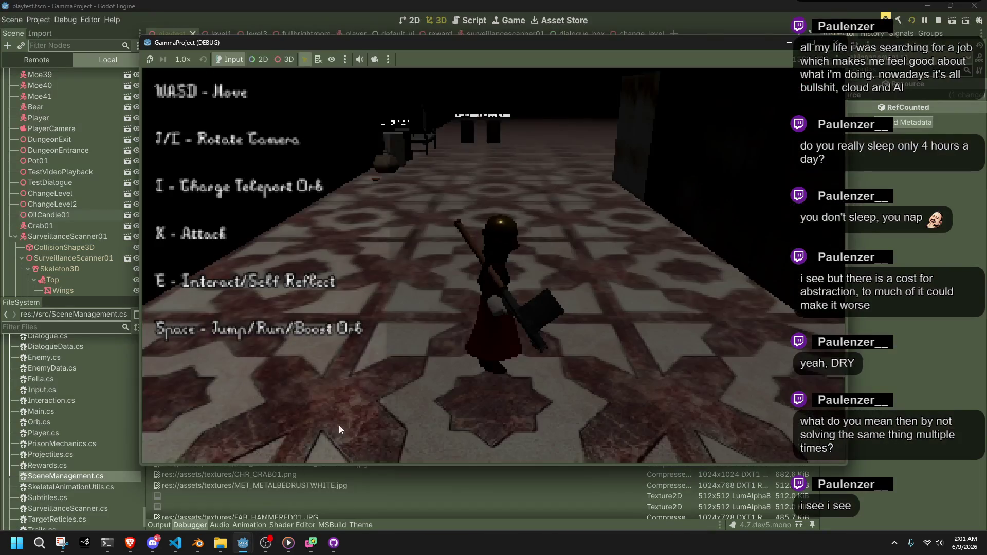
- Run the character up the corridor stairs and past the creature on the upper floor, then quit with F8
key(w)
key(w)
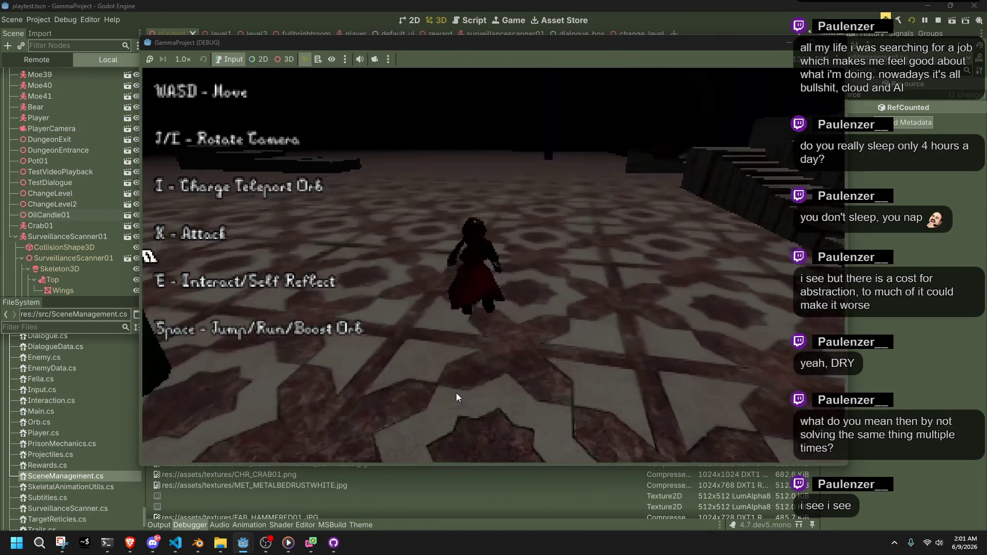
key(w)
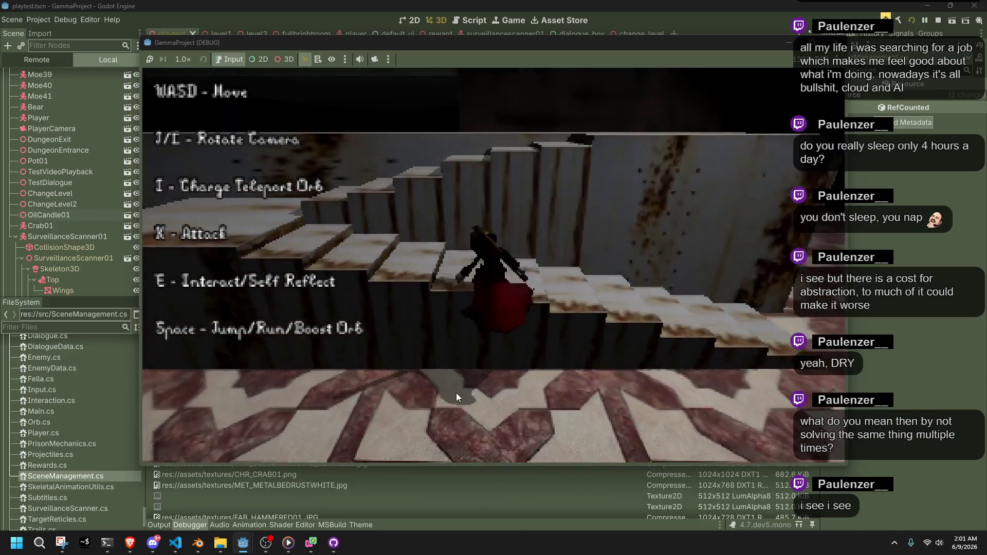
key(w)
key(w)
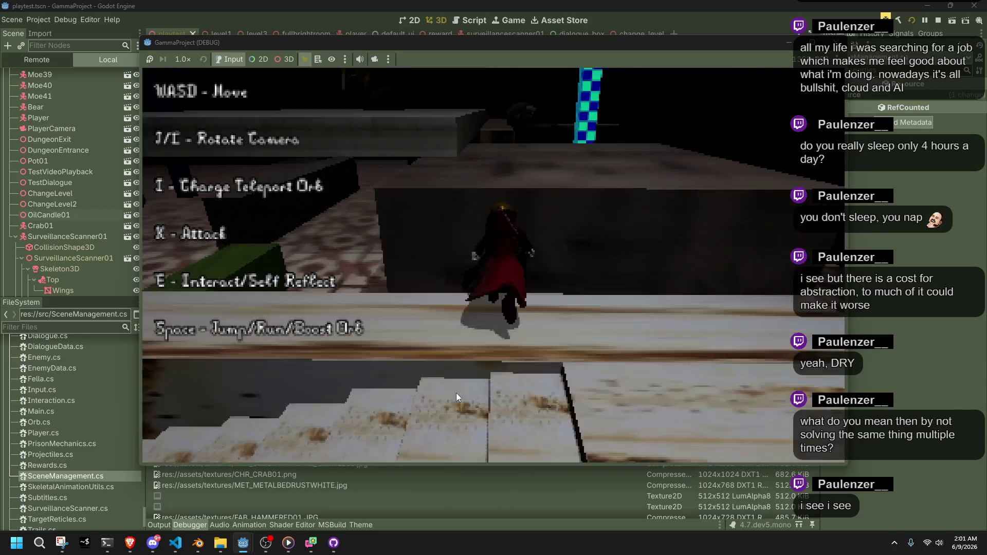
key(w)
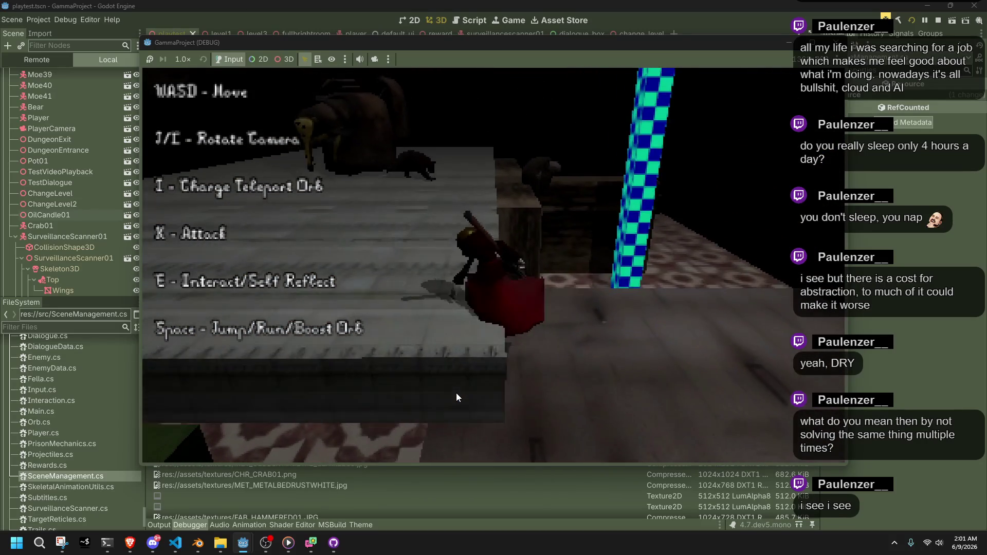
key(w)
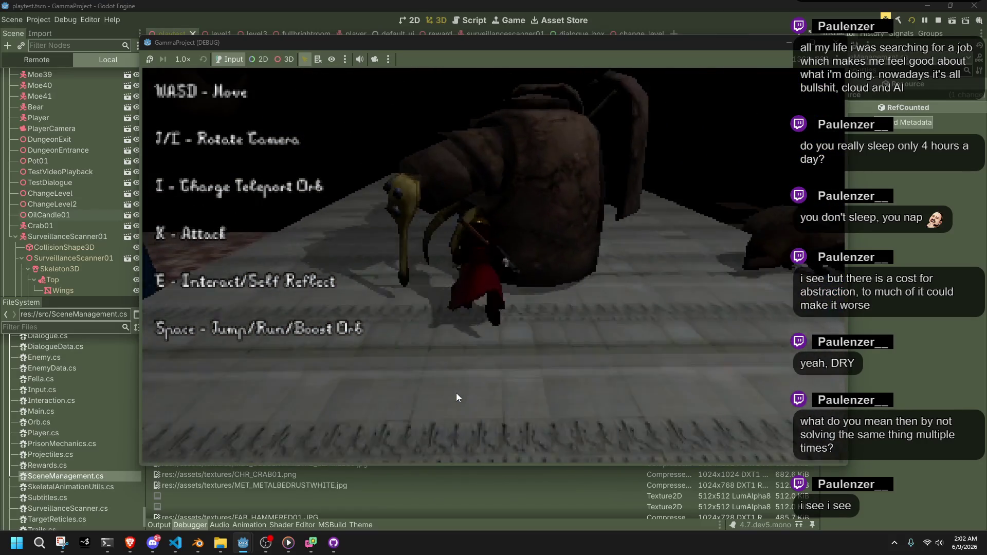
key(w)
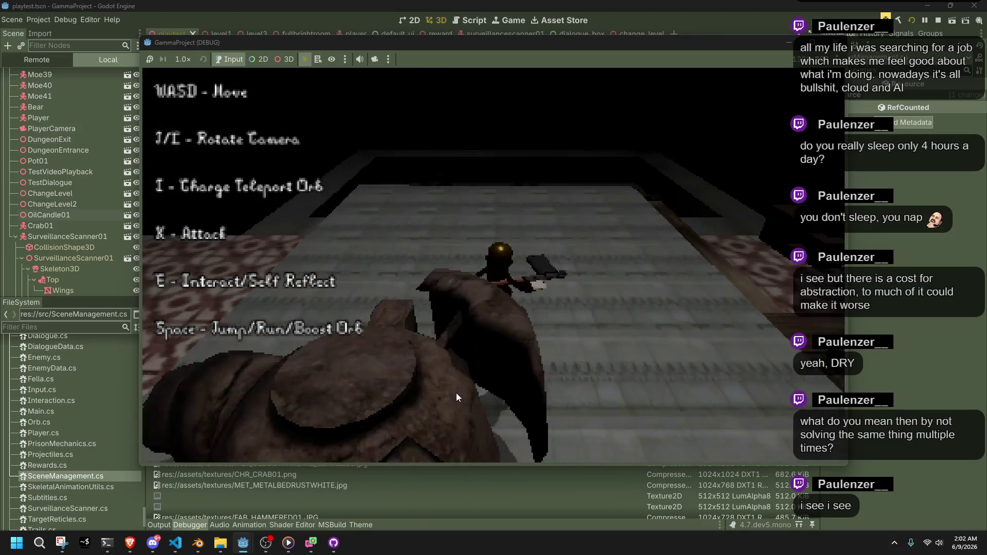
key(w)
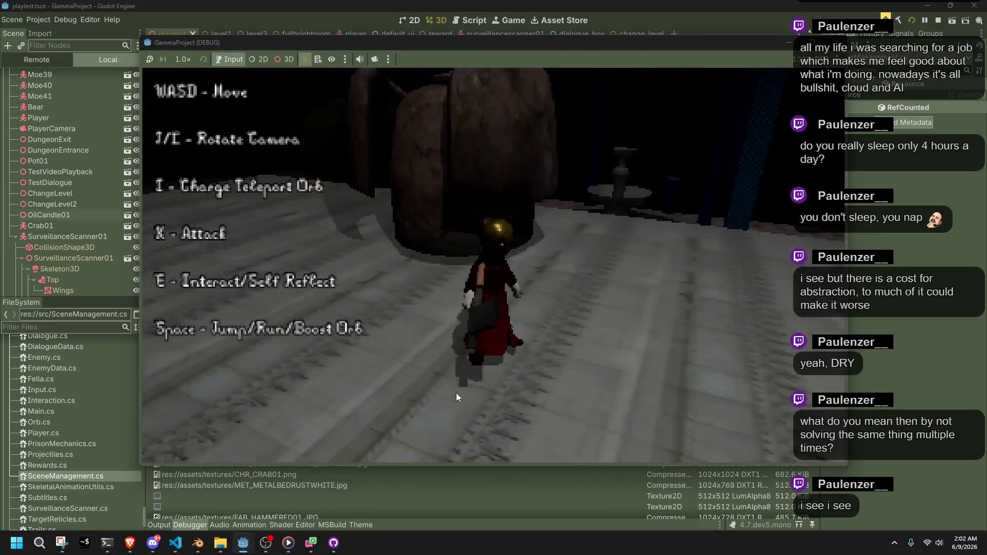
key(w)
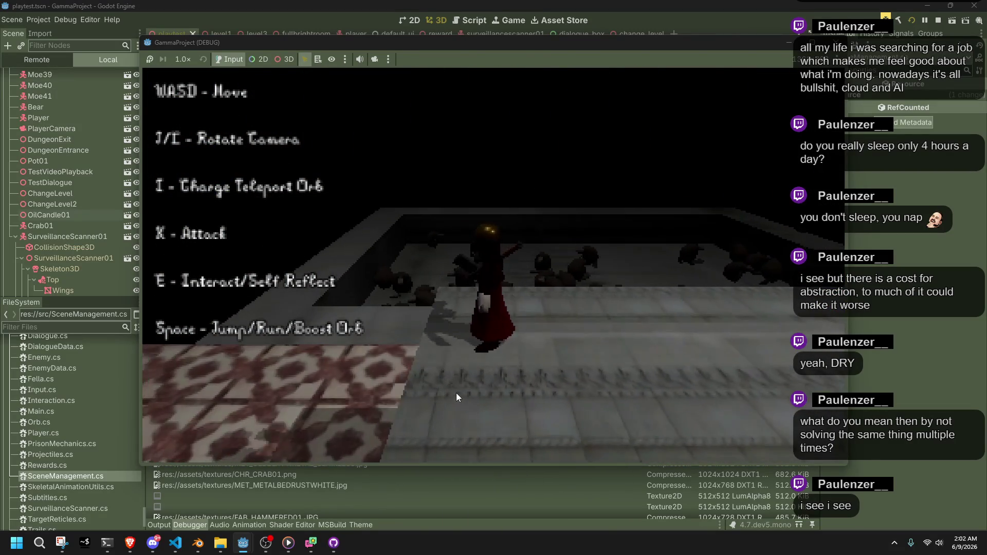
key(F8)
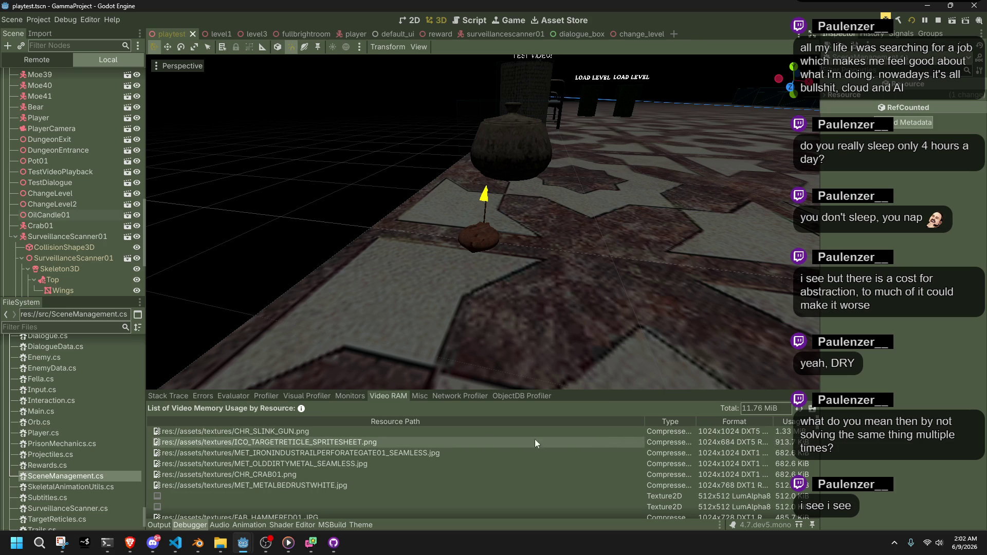
- Locate CHR_SLINK_GUN.png from its Video RAM entry and select it in FileSystem
click(446, 436)
double_click(446, 436)
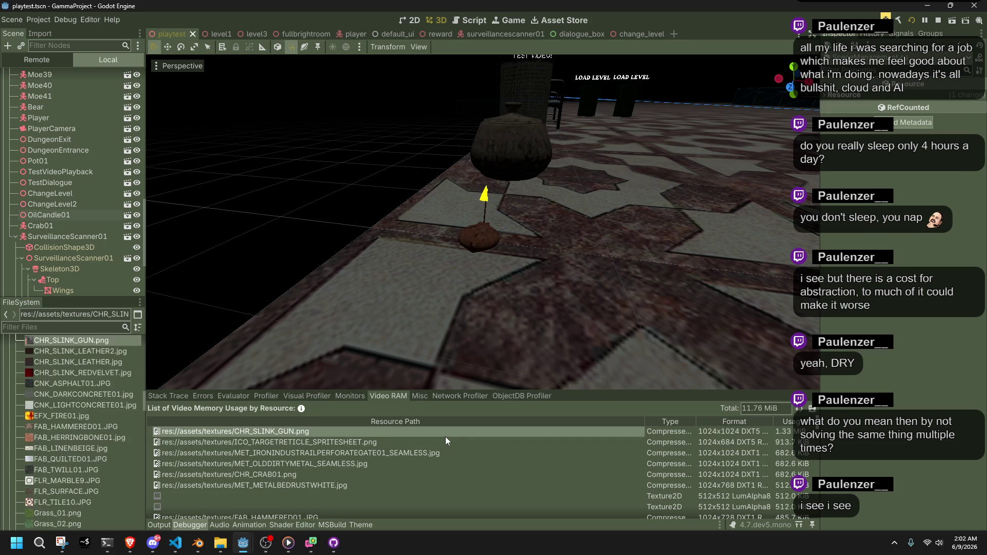
mouse_move(58, 342)
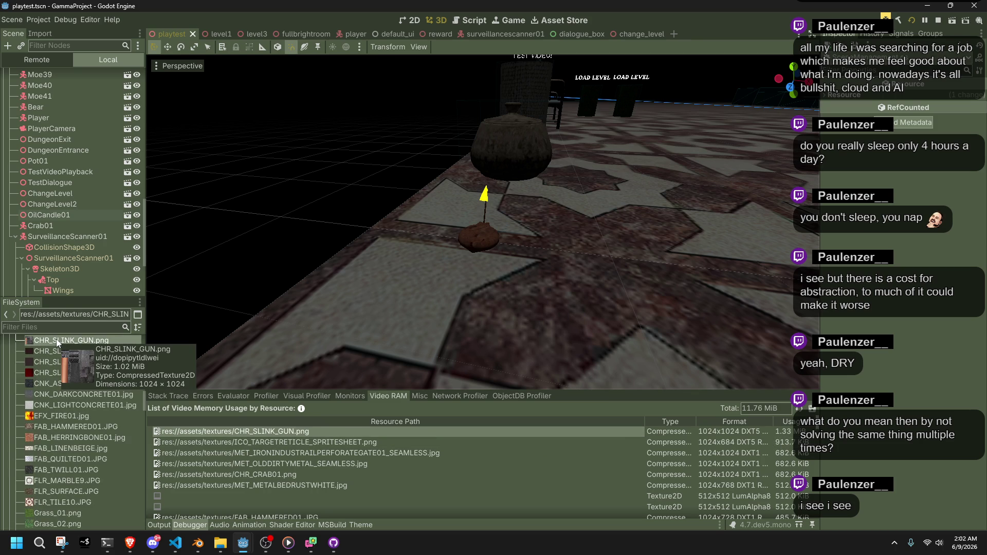
scroll(62, 347, up, 1)
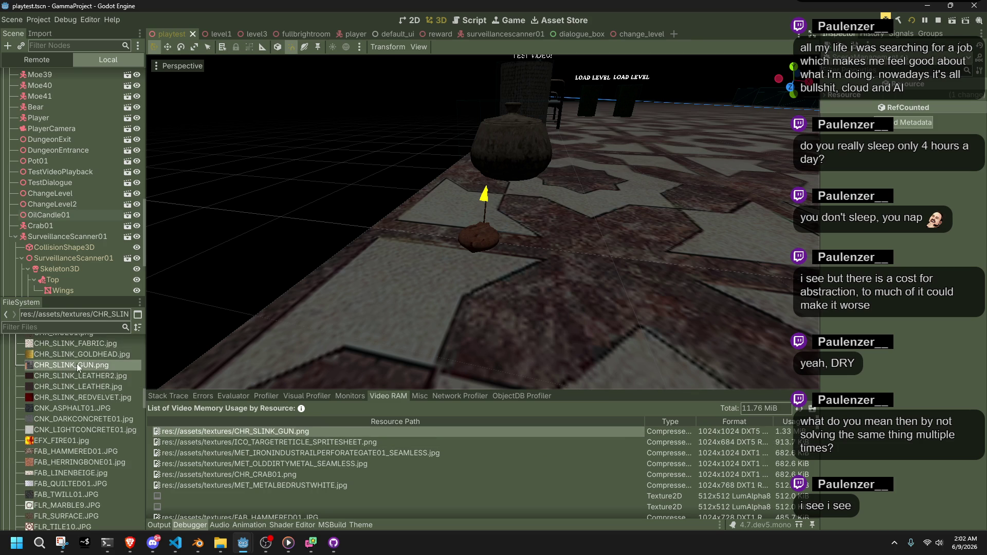
mouse_move(77, 365)
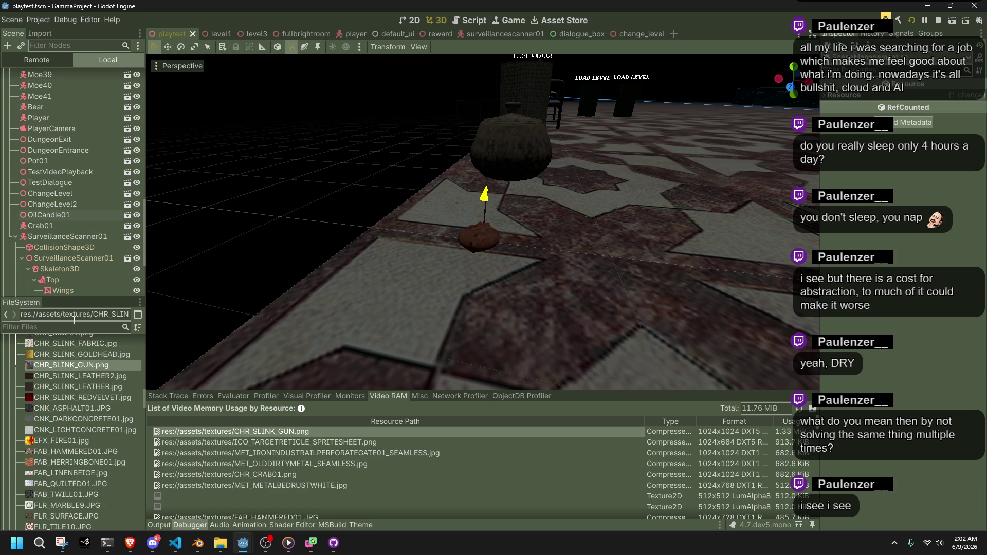
click(79, 364)
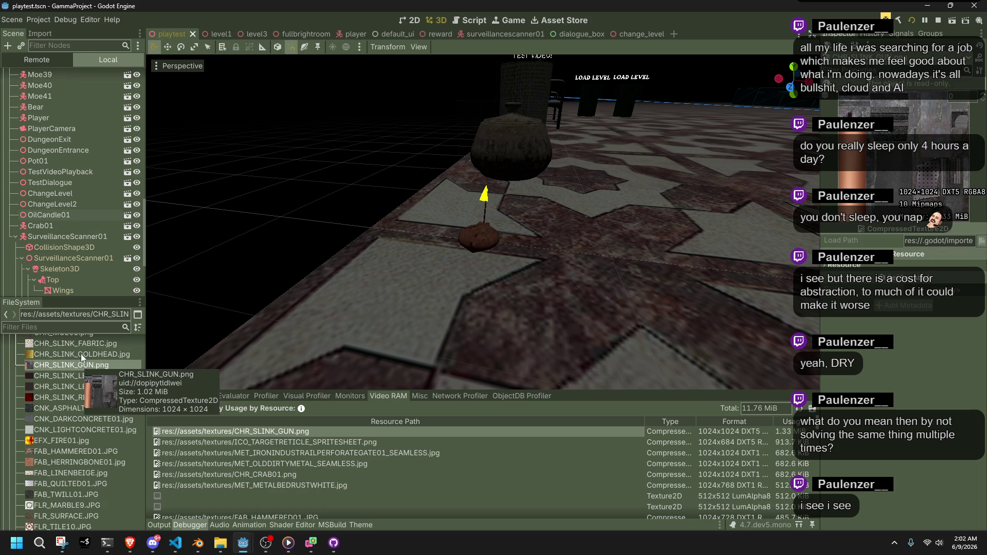
- Uncheck Mipmaps > Generate in the texture's Import settings
click(39, 33)
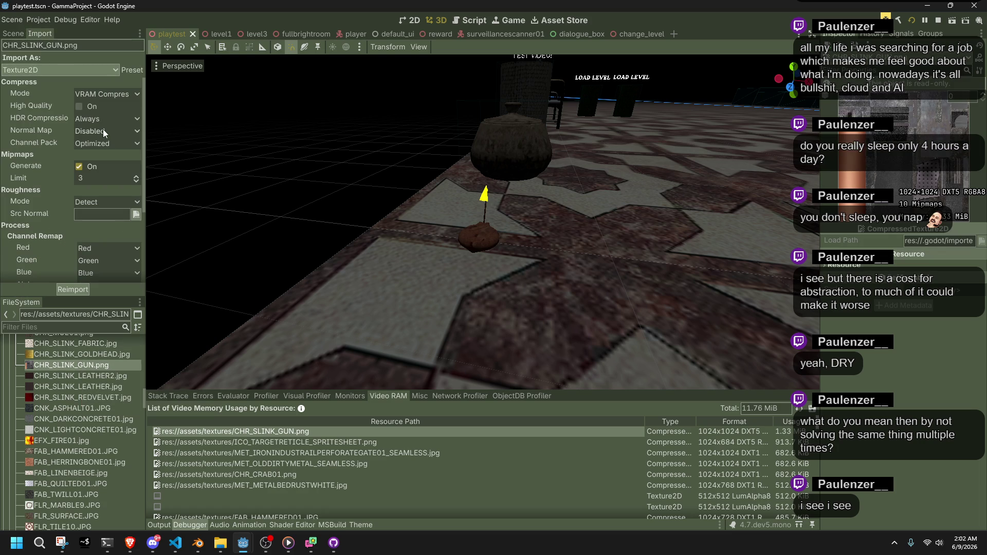
click(79, 167)
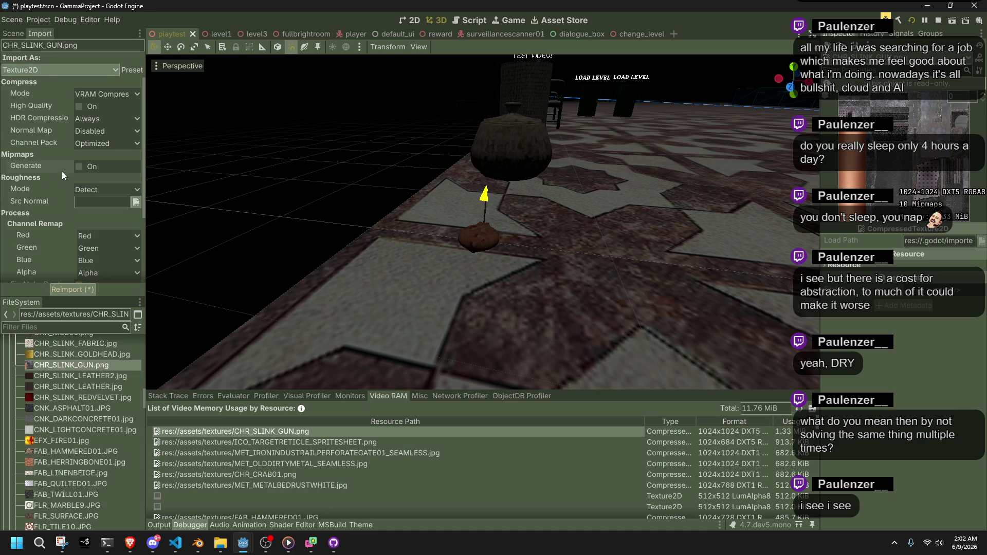
scroll(62, 175, down, 2)
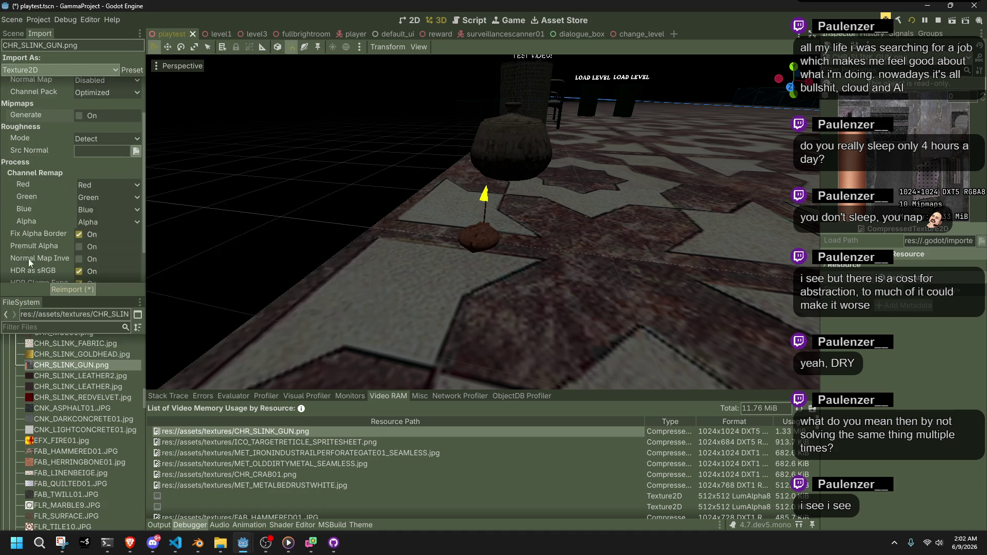
scroll(23, 259, down, 2)
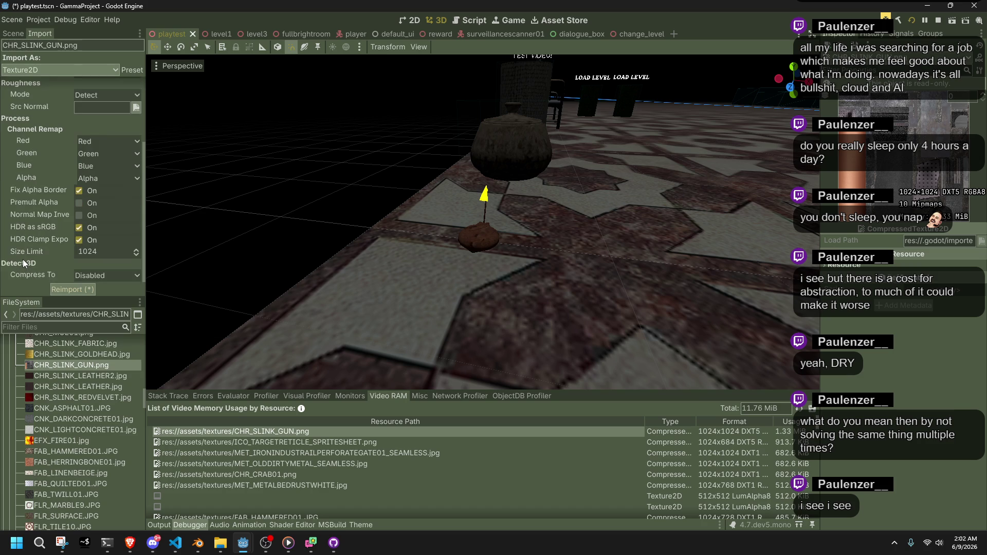
click(94, 254)
- Reimport CHR_SLINK_GUN.png with a Size Limit of 256
key(BackSpace)
key(BackSpace)
key(BackSpace)
text(256)
key(Return)
click(79, 292)
- Lower the Size Limit further, trying 128 and settling on 64, then switch to Windsurf
click(93, 253)
key(BackSpace)
click(84, 288)
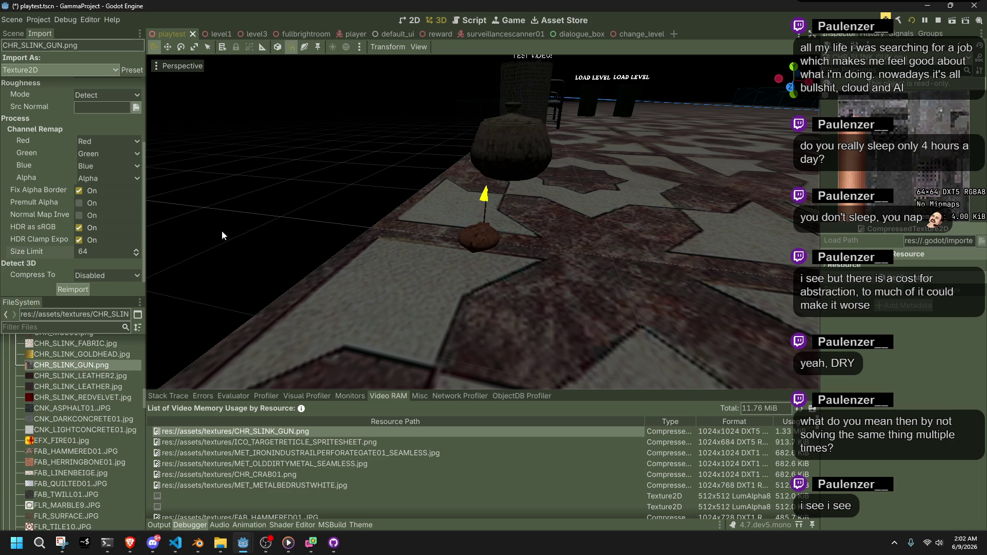
click(88, 252)
text(128)
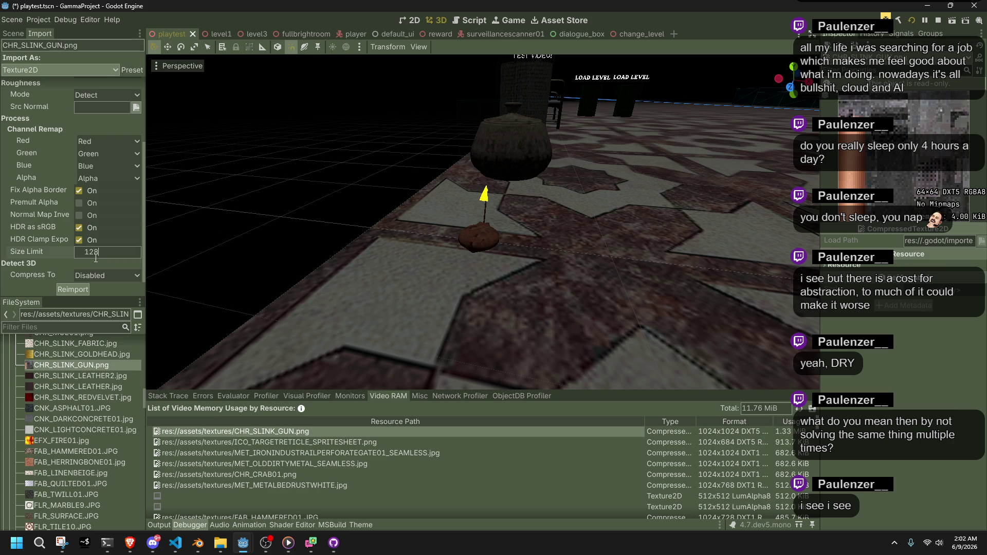
click(83, 290)
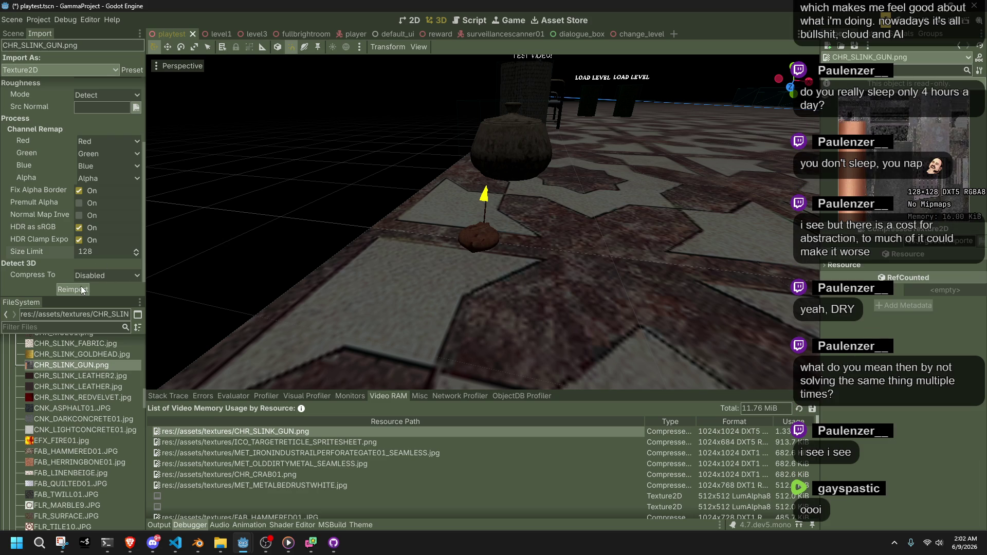
click(101, 252)
text(64)
click(72, 290)
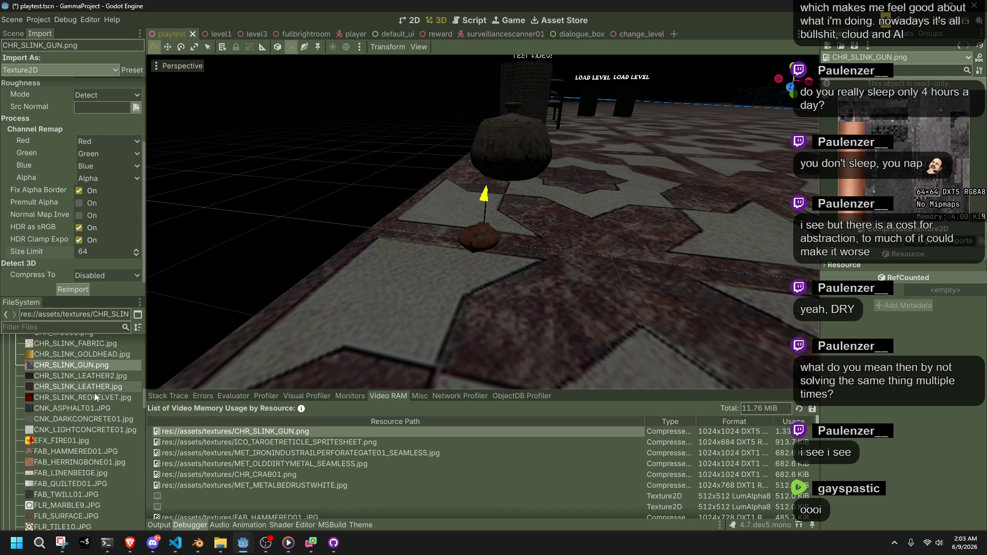
click(288, 442)
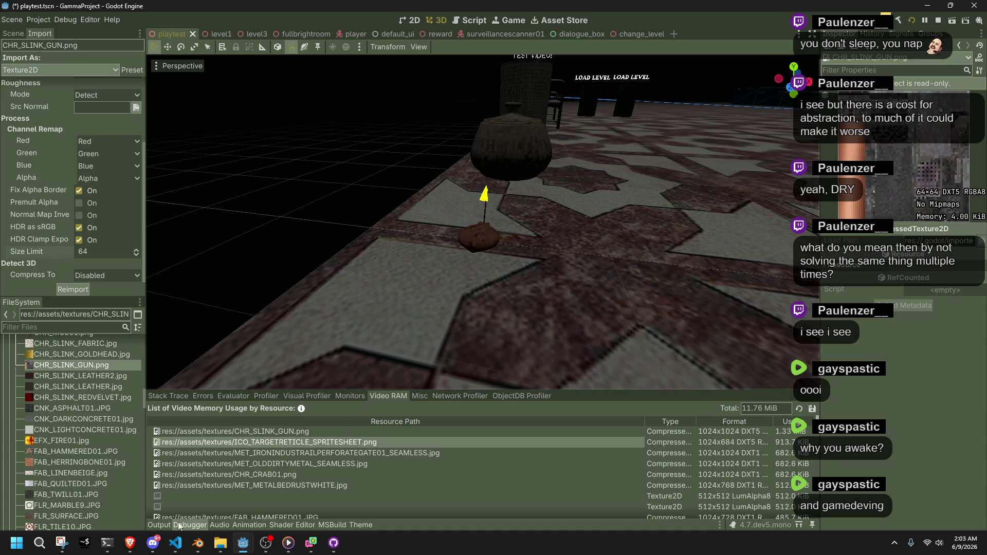
click(175, 543)
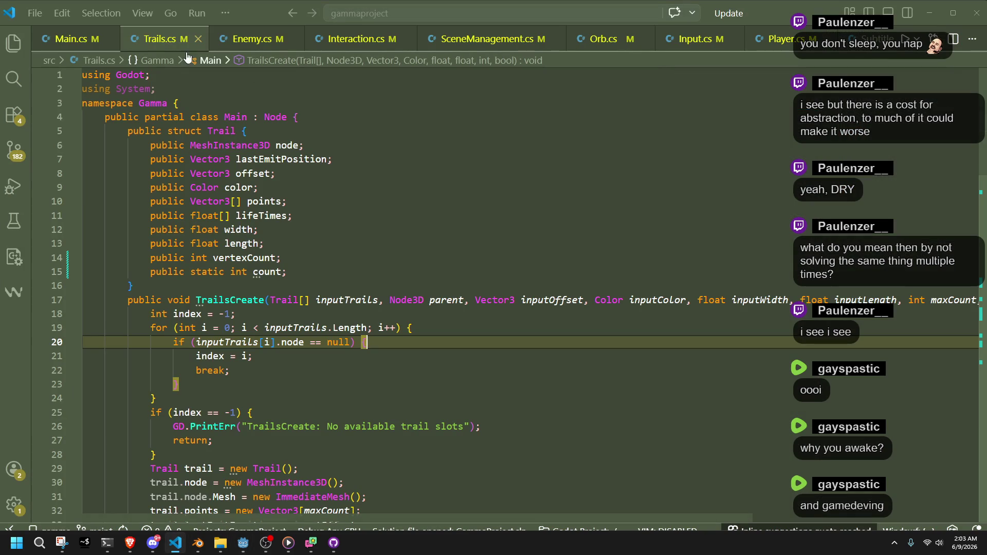
- Review the Interactable static count in Interaction.cs, then return to Godot
click(354, 38)
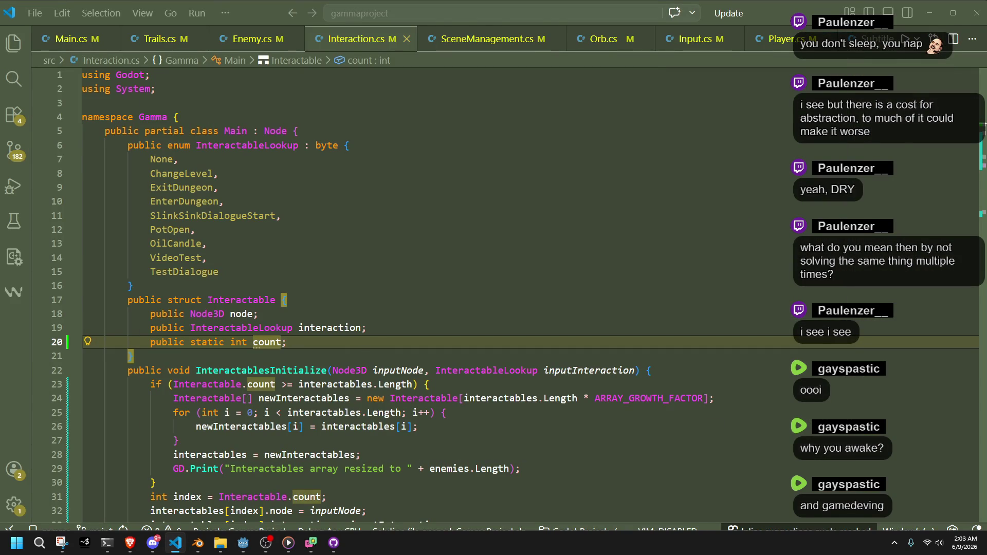
key(alt+Tab)
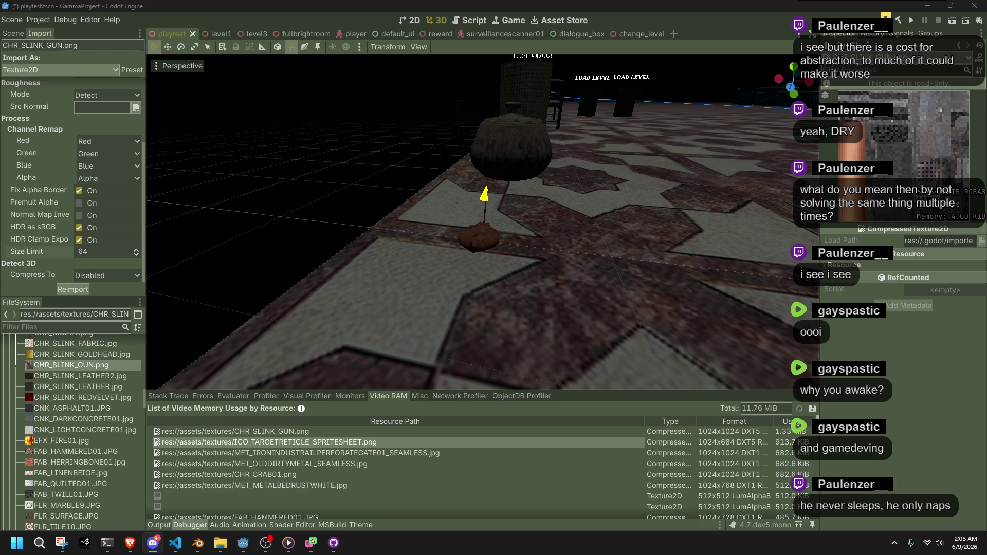
- Compare the CHR_SLINK_LEATHER textures' imports, then select the perforated iron gate texture in FileSystem
click(83, 376)
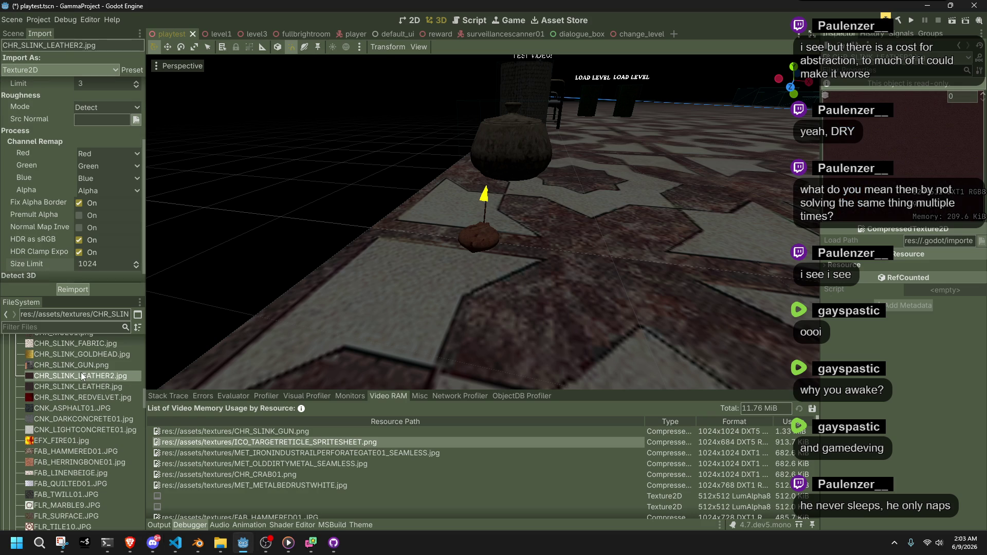
click(85, 386)
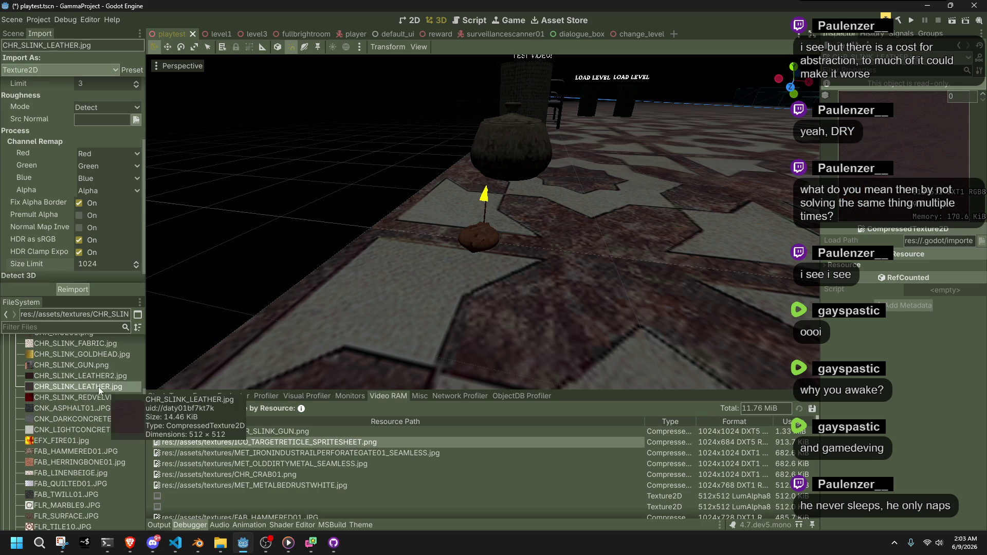
click(82, 376)
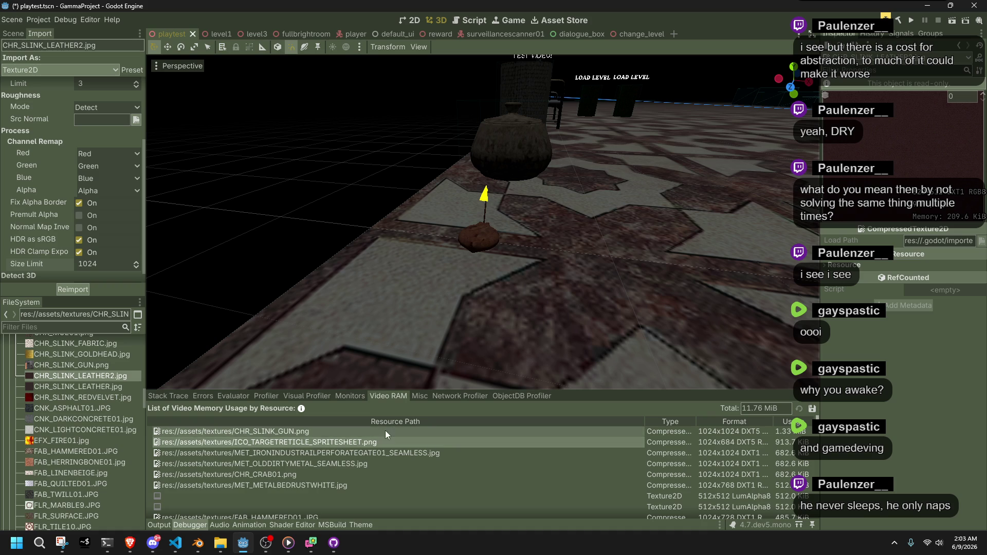
click(389, 457)
double_click(388, 455)
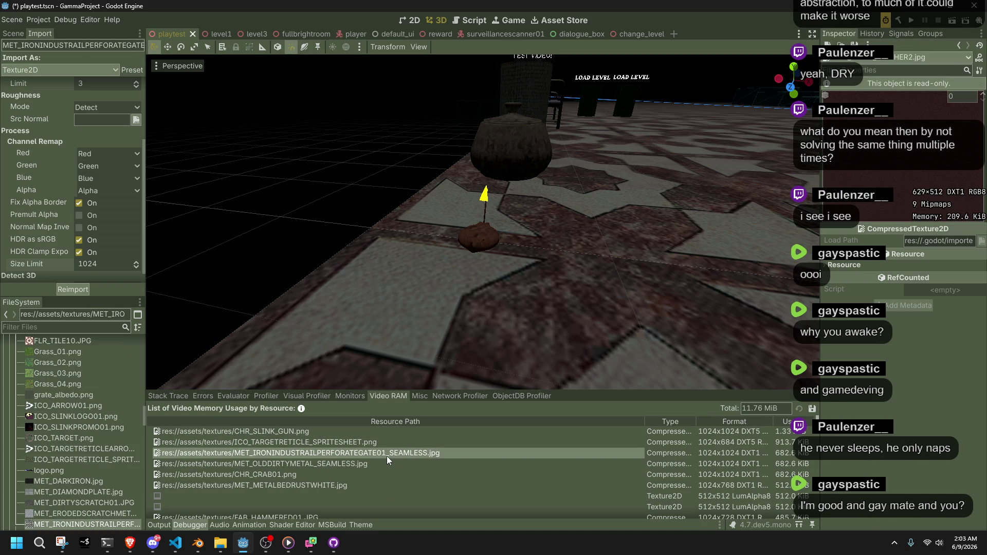
scroll(84, 504, down, 1)
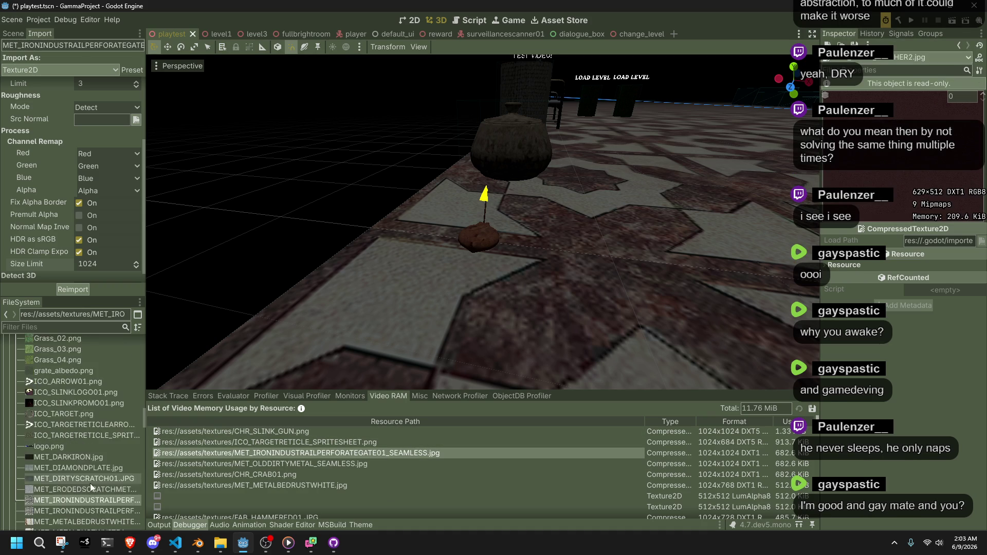
click(78, 504)
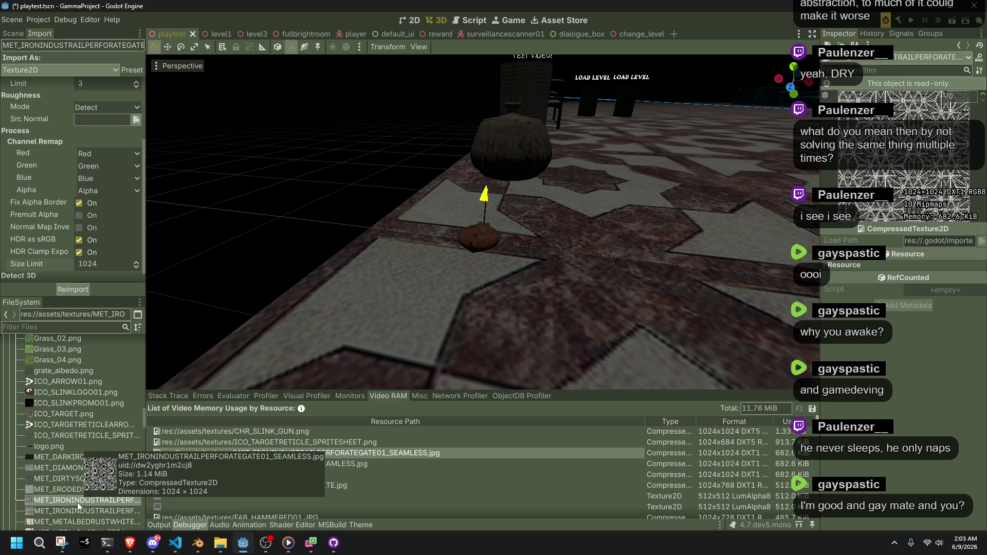
- Reimport the gate texture at a Size Limit of 256, then try 64
click(94, 265)
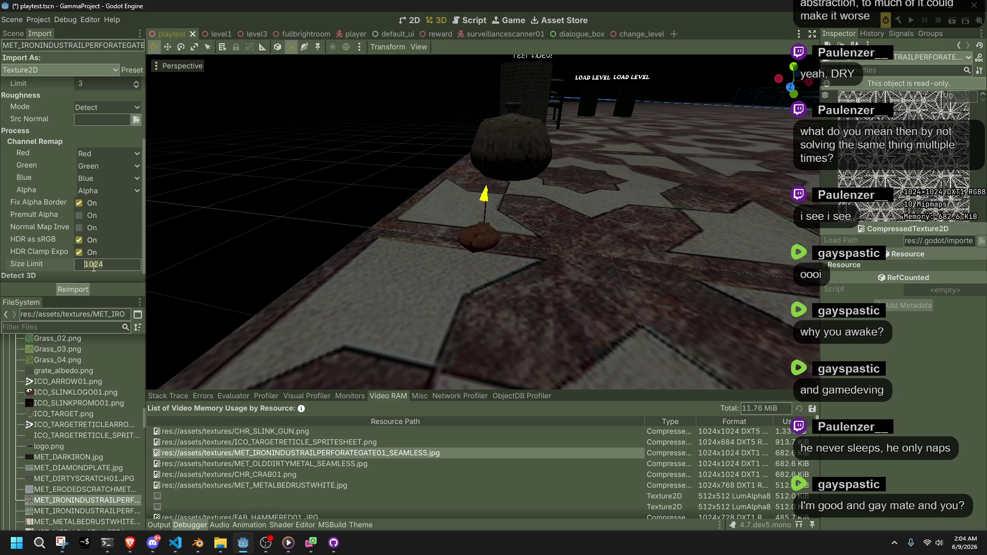
text(256)
click(66, 291)
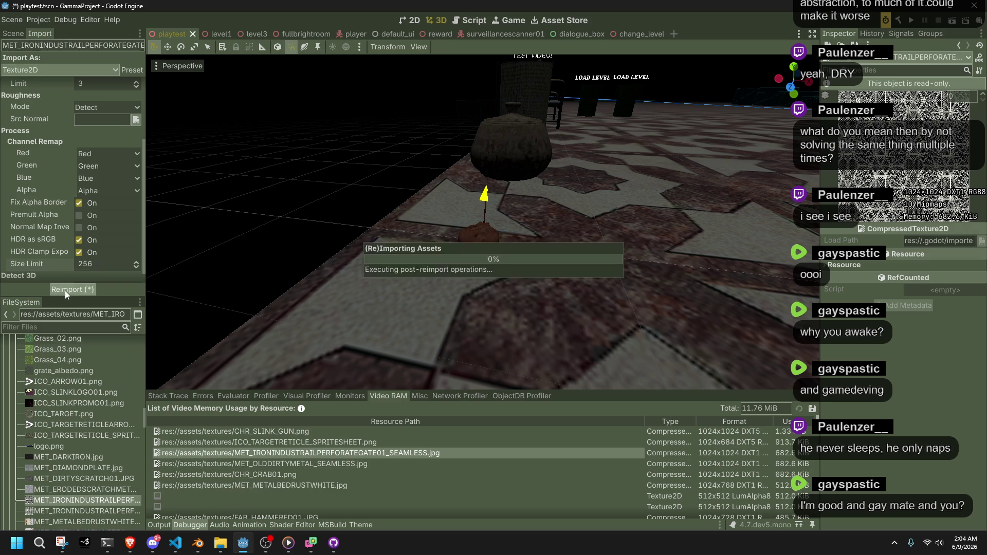
click(101, 266)
text(64)
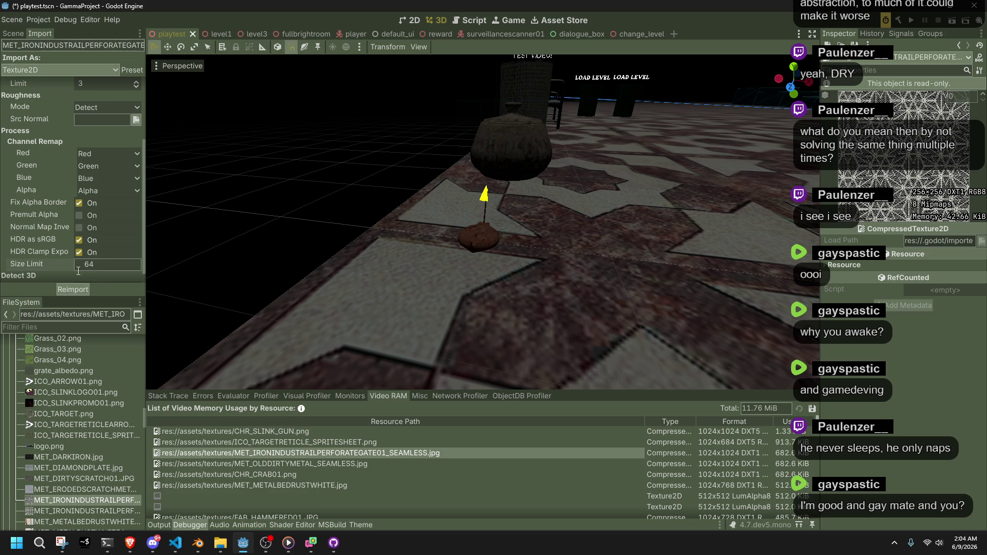
click(76, 288)
- Try a 128 limit, settle back on 256 and reimport, then run the project
click(103, 268)
text(128)
click(76, 291)
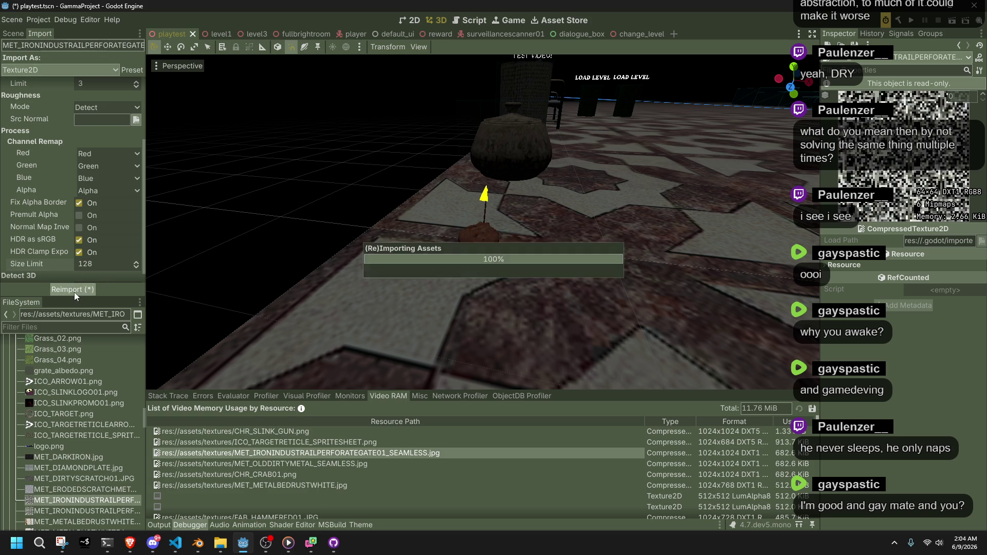
click(103, 268)
text(256)
key(Return)
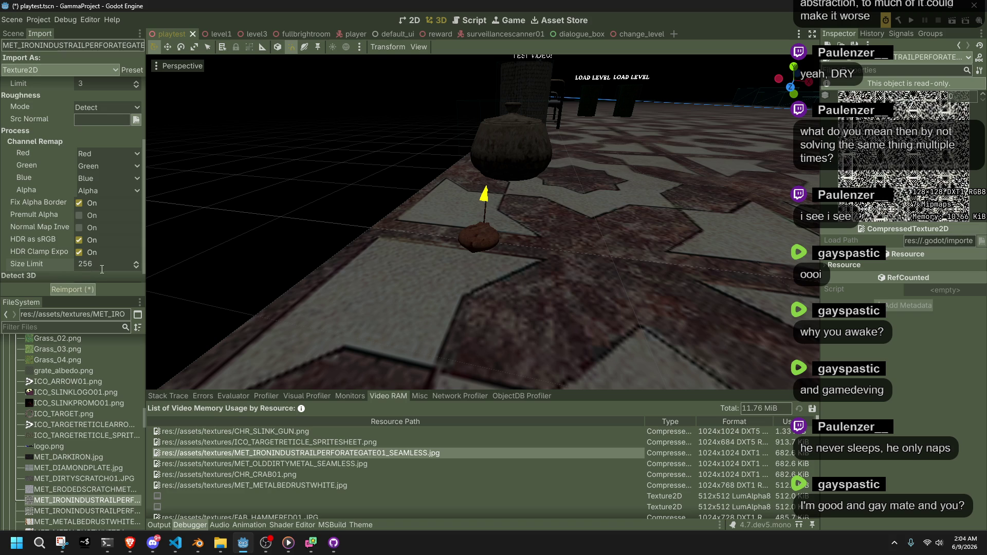
click(77, 286)
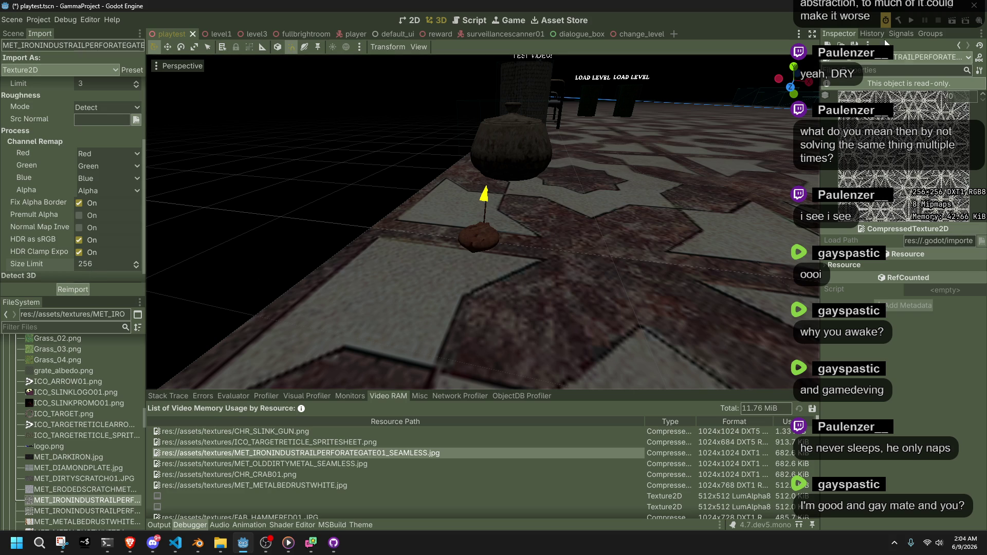
click(910, 25)
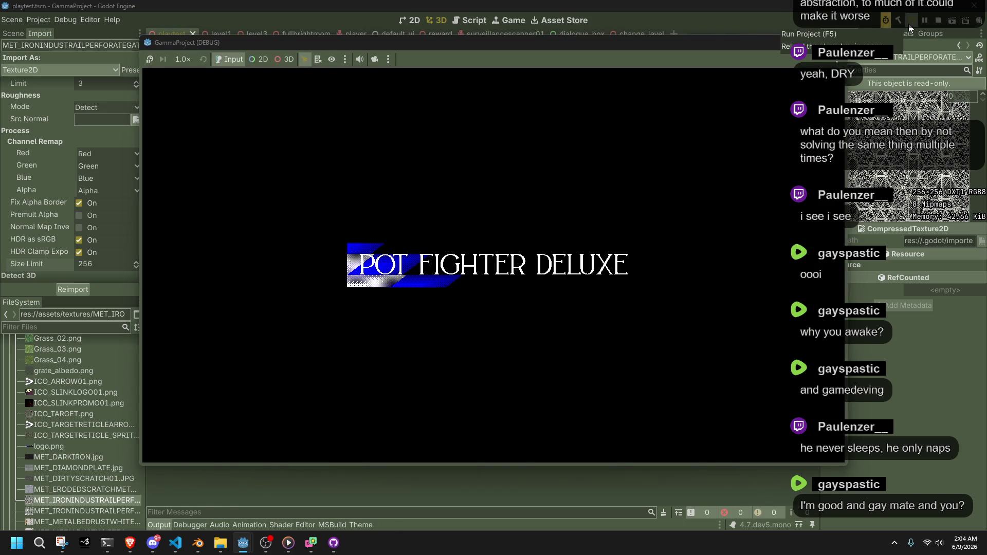
- Roam the level, running up the stone stairs and past the plague-doctor character
key(l)
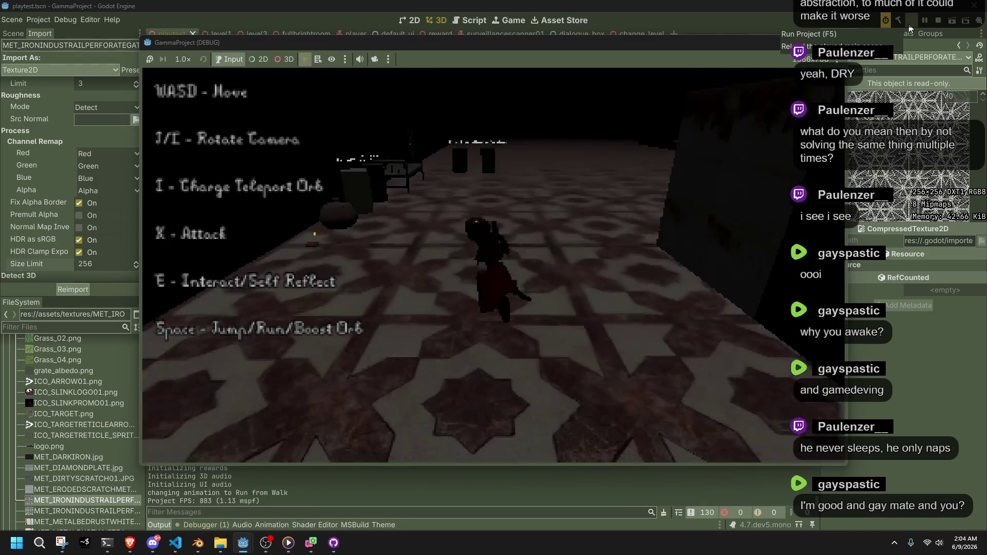
key(w)
key(j)
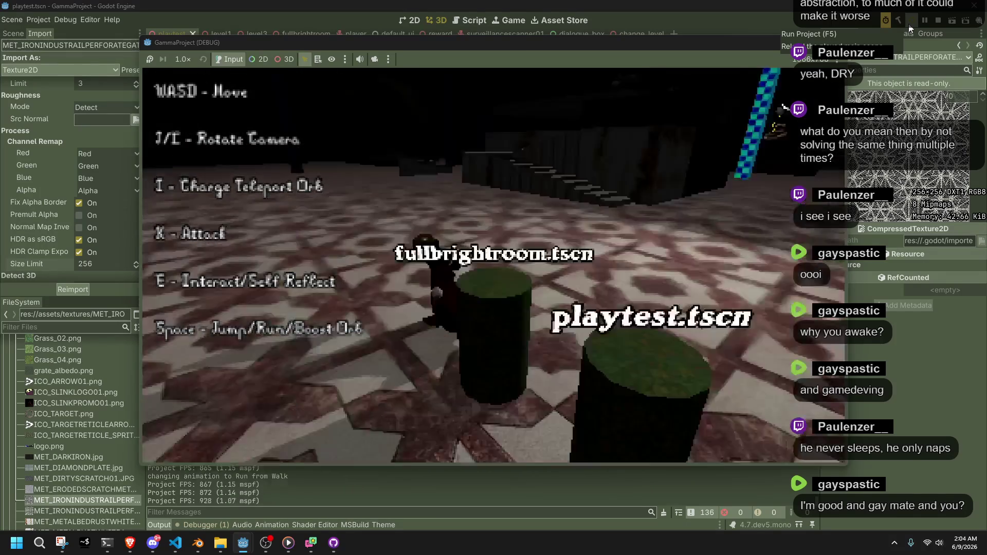
key(j)
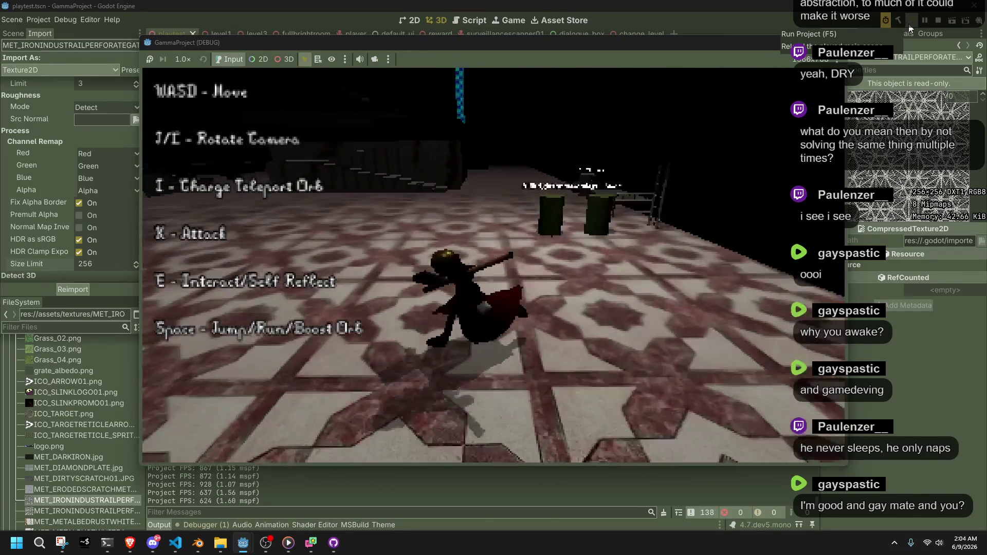
key(w)
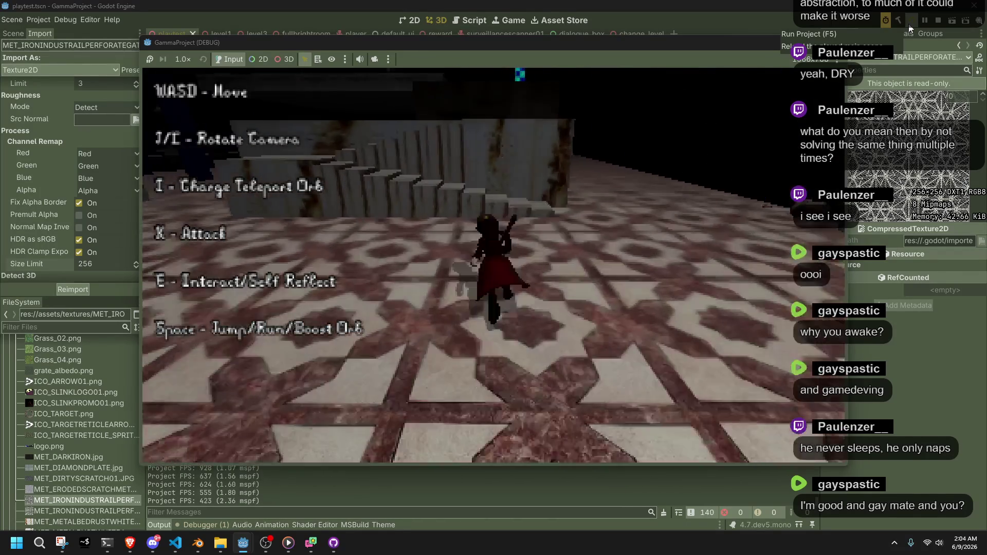
key(space)
key(w)
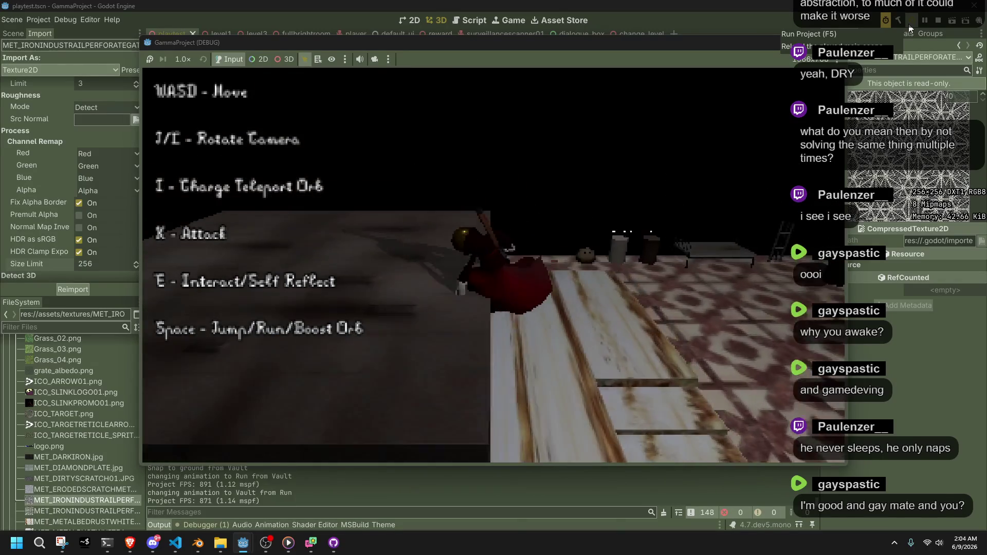
key(j)
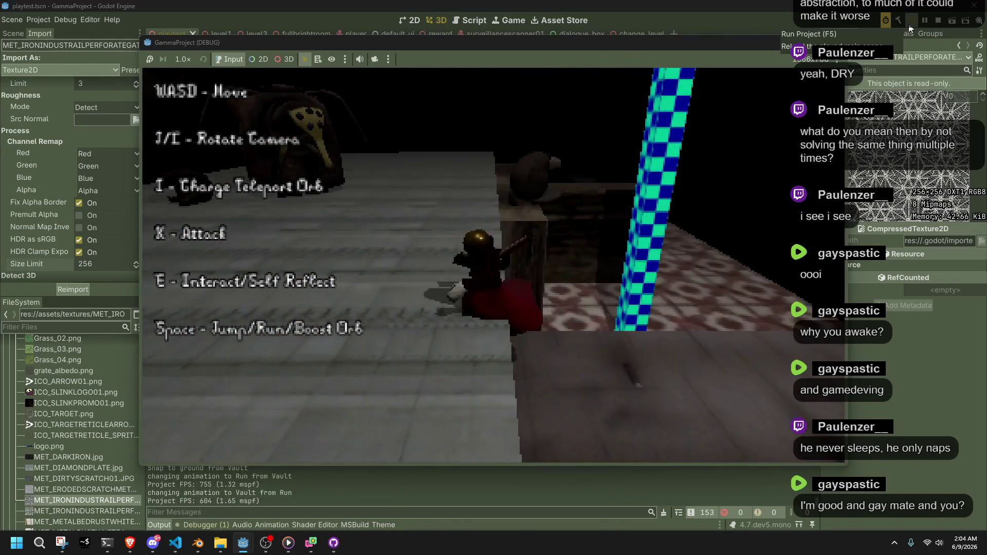
key(w)
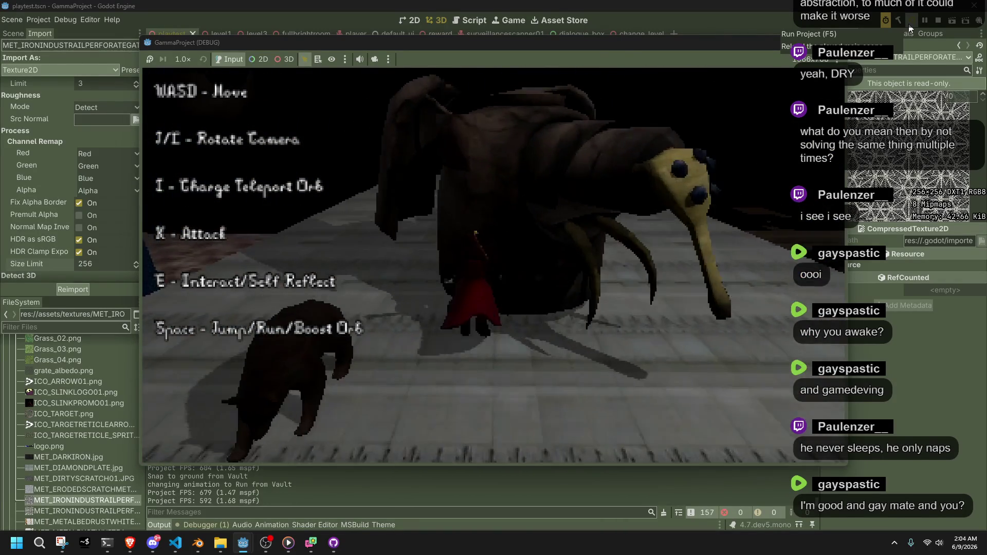
key(w)
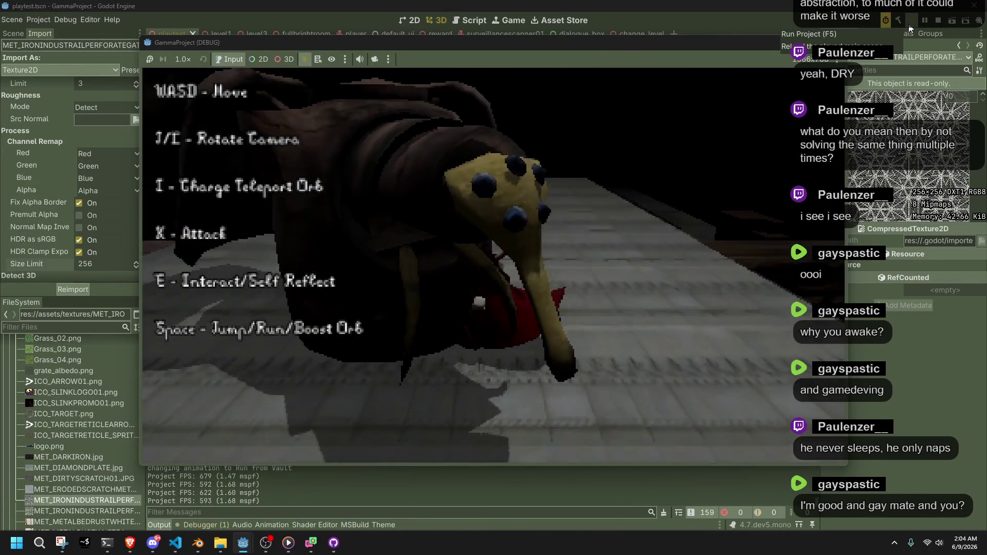
key(l)
key(w)
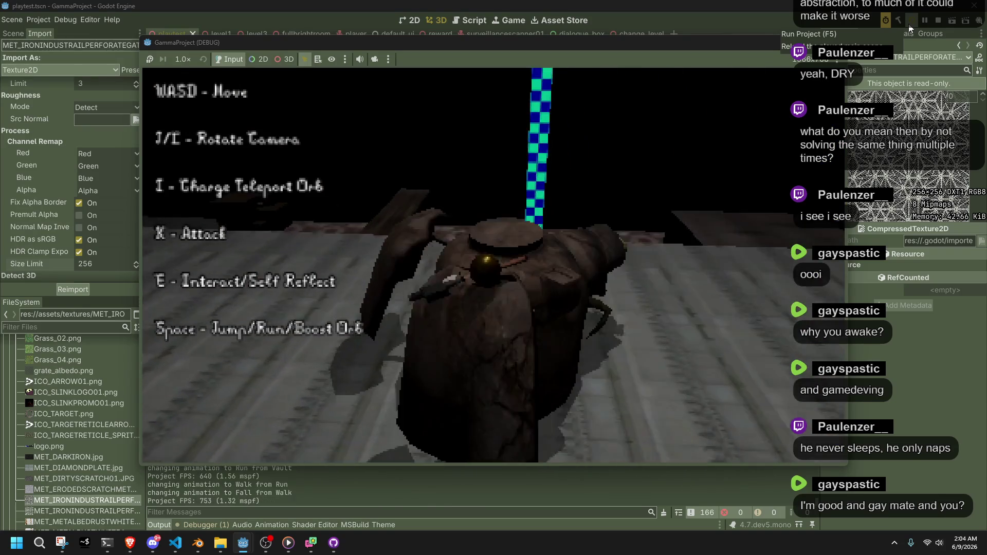
key(w)
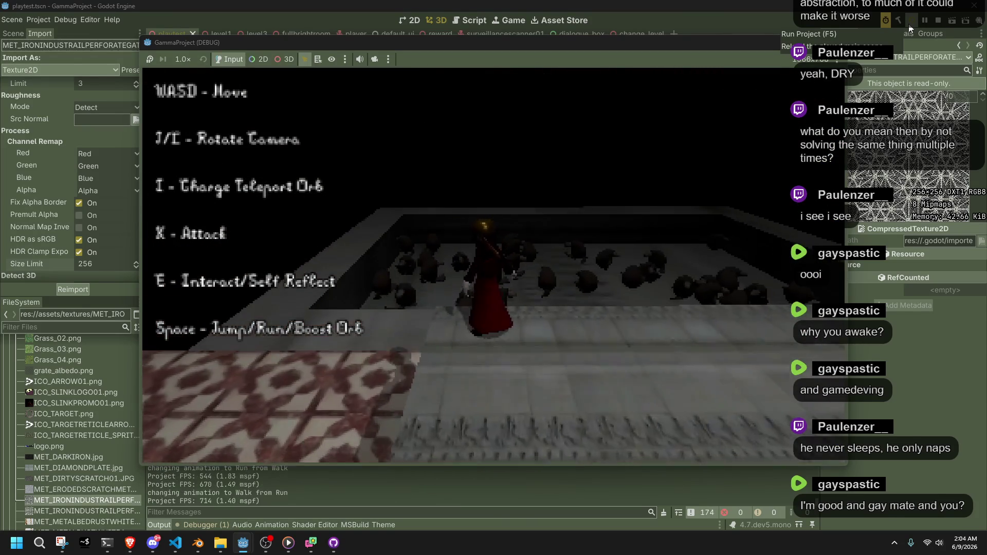
- Fight the group of enemies with strikes, a jump and orbs, then stop the game
key(x)
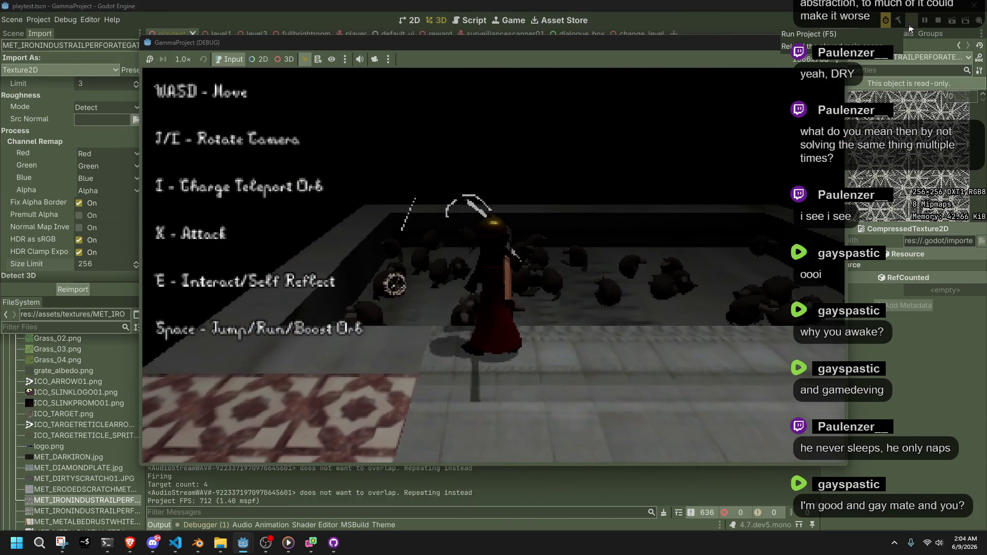
key(w)
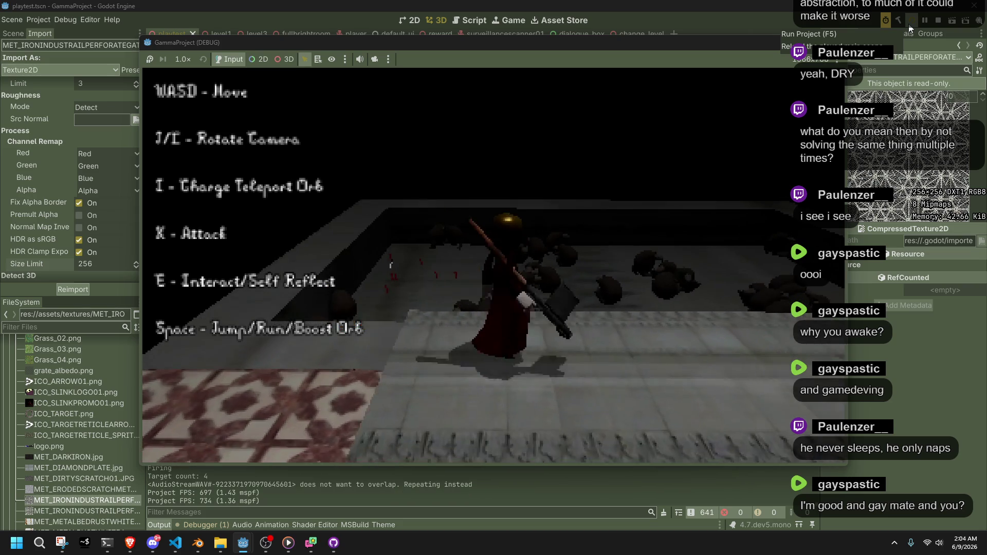
key(x)
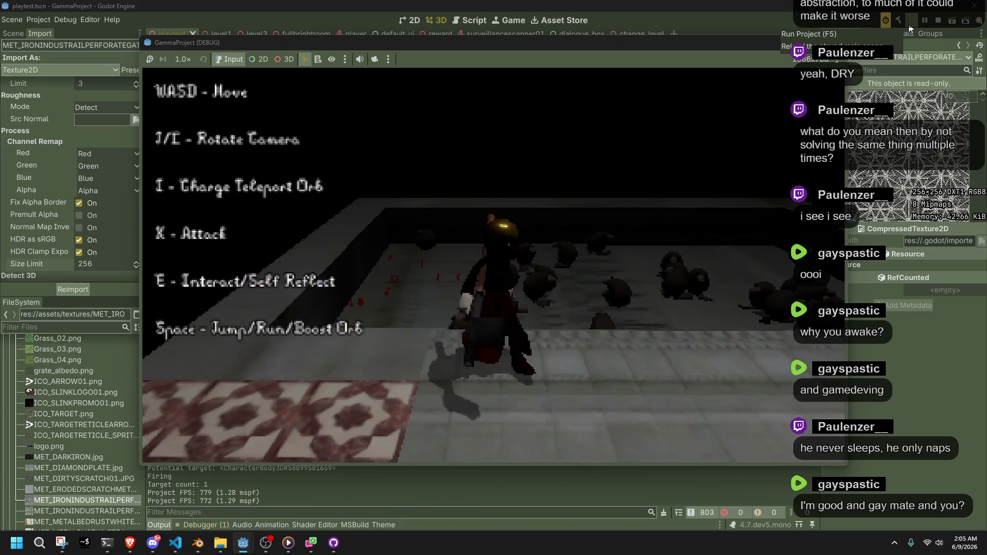
key(x)
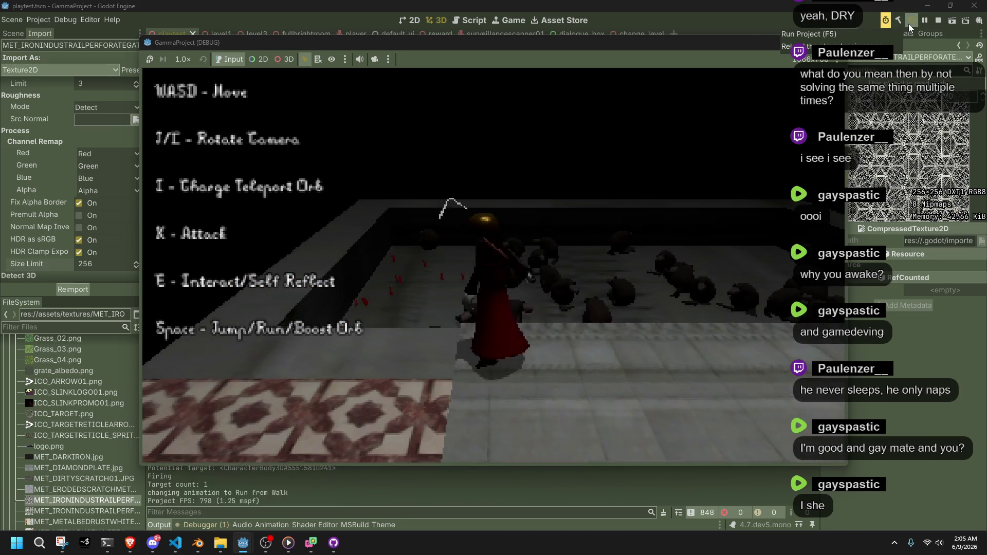
key(space)
key(w)
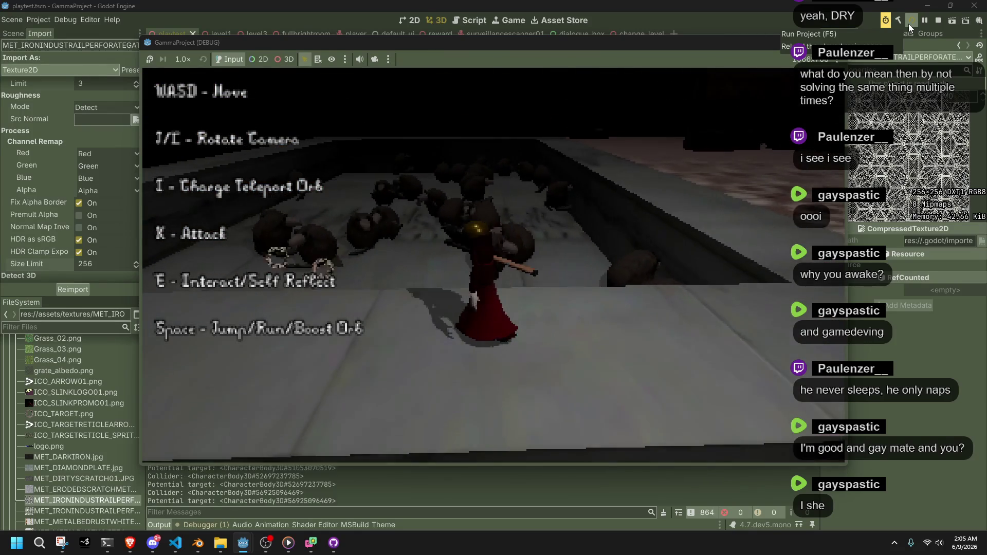
key(x)
key(i)
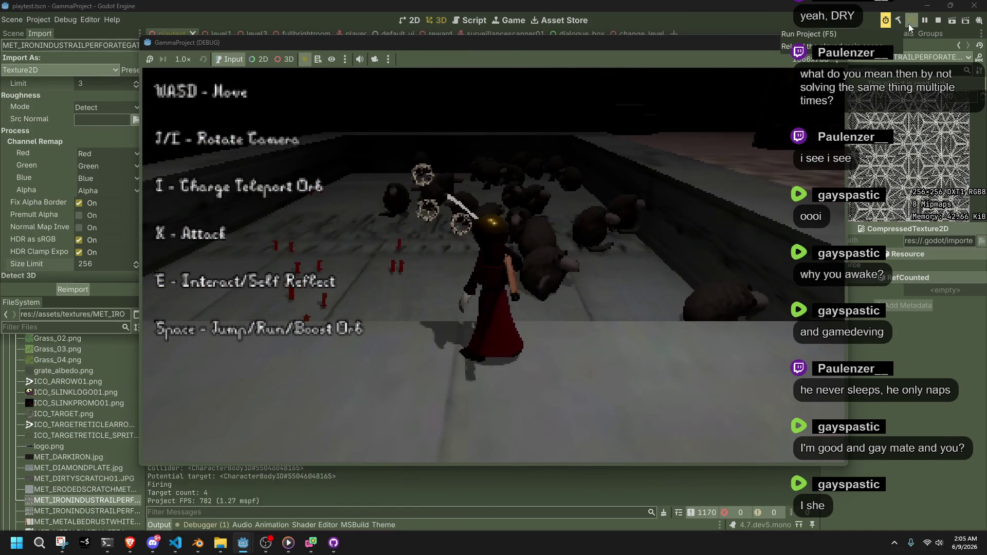
key(x)
key(i)
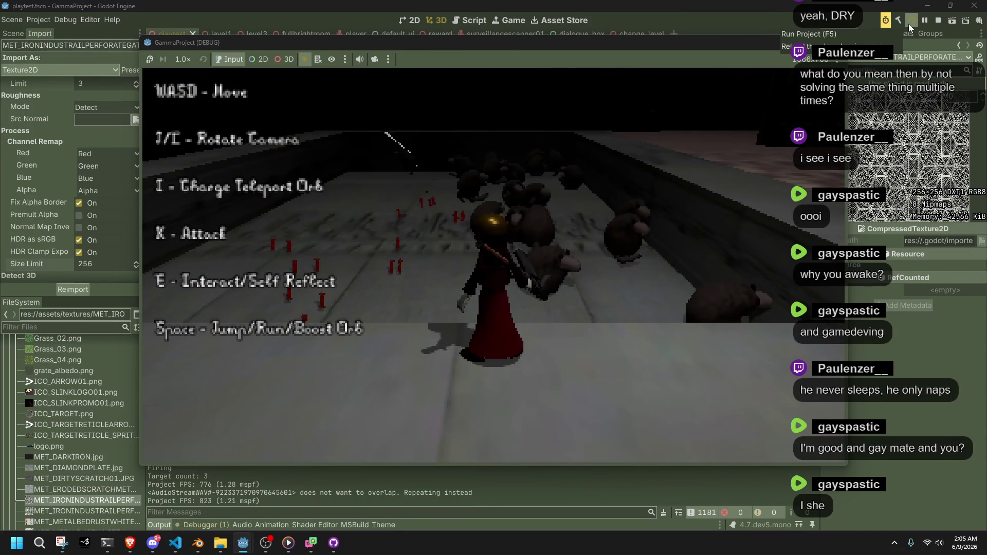
click(836, 42)
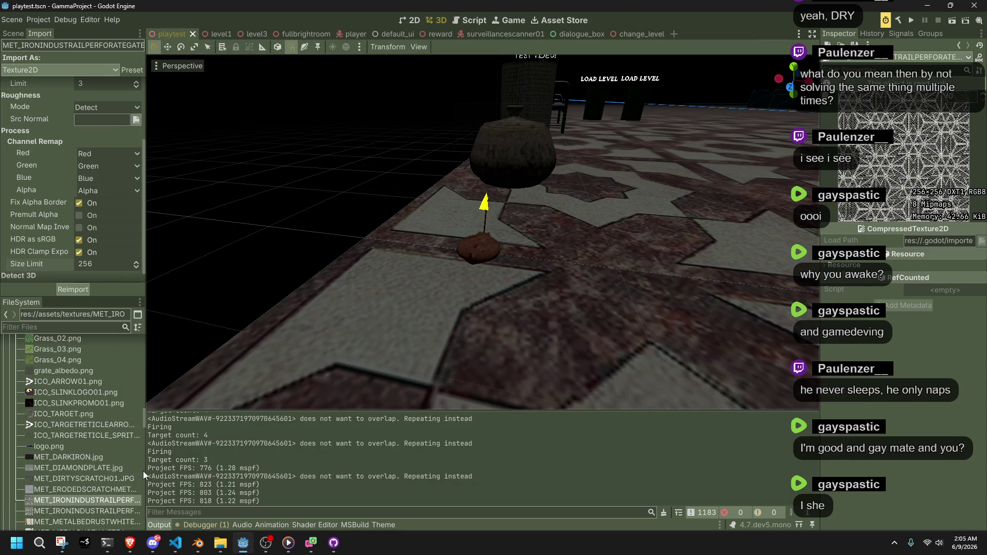
- Reimport MET_OLDDIRTYMETAL_SEAMLESS with a 512 size limit
click(218, 527)
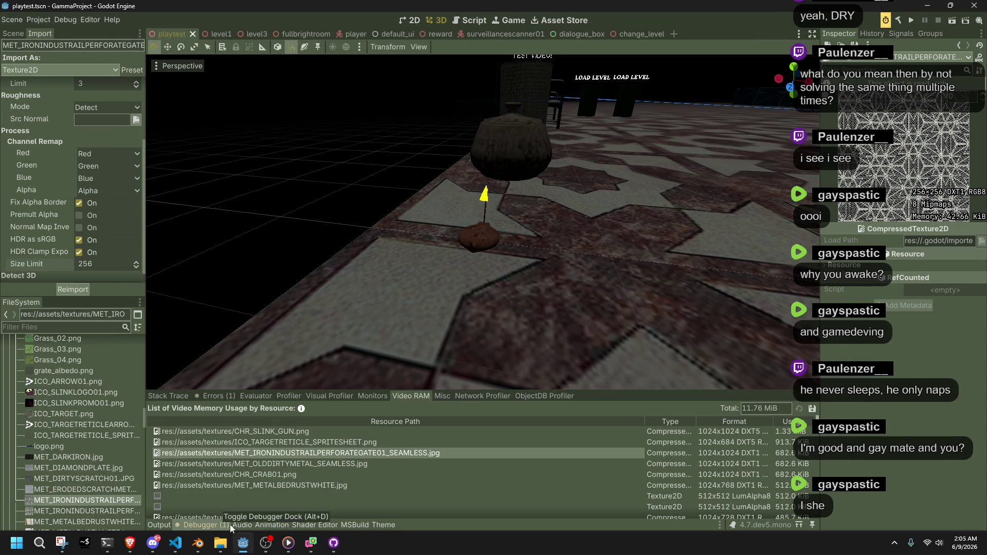
double_click(333, 465)
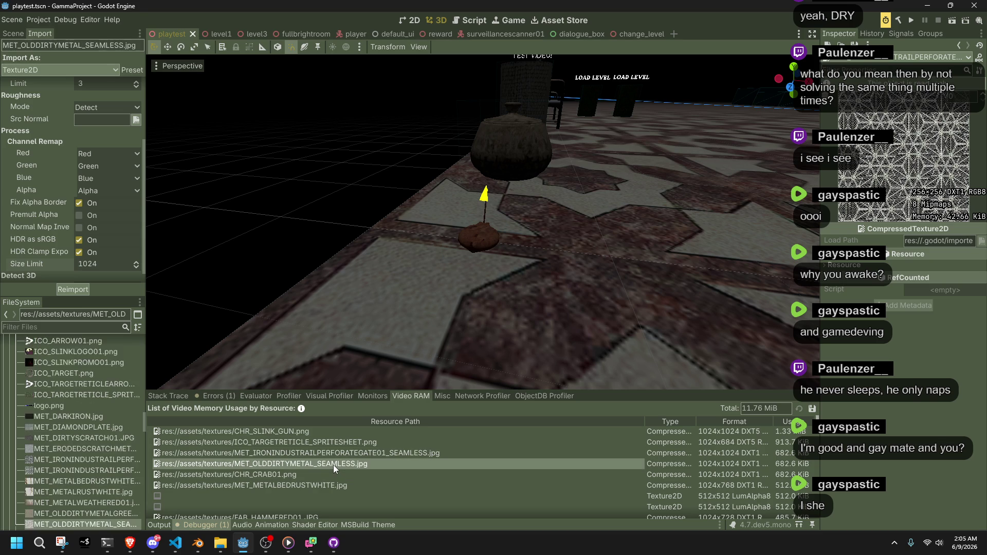
click(103, 525)
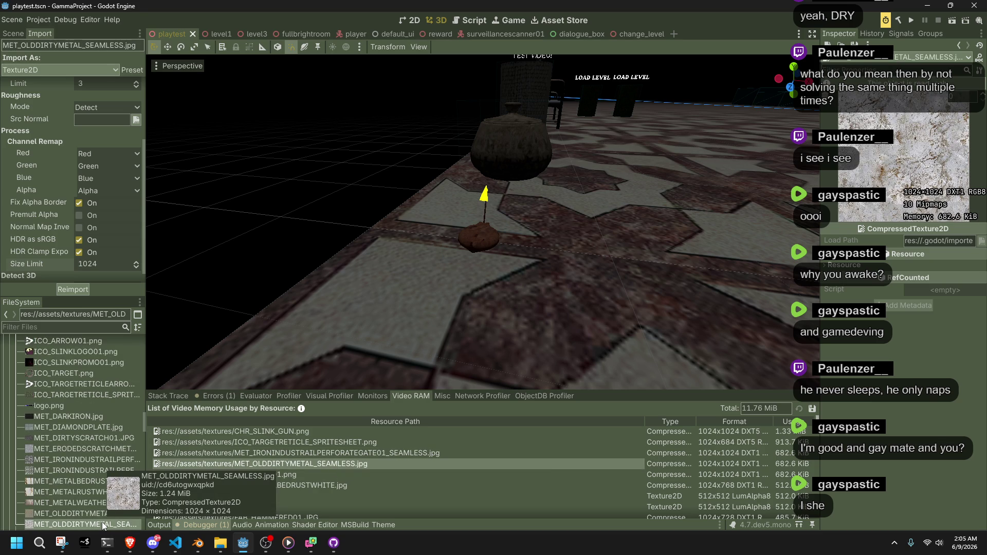
click(105, 263)
text(512)
click(75, 290)
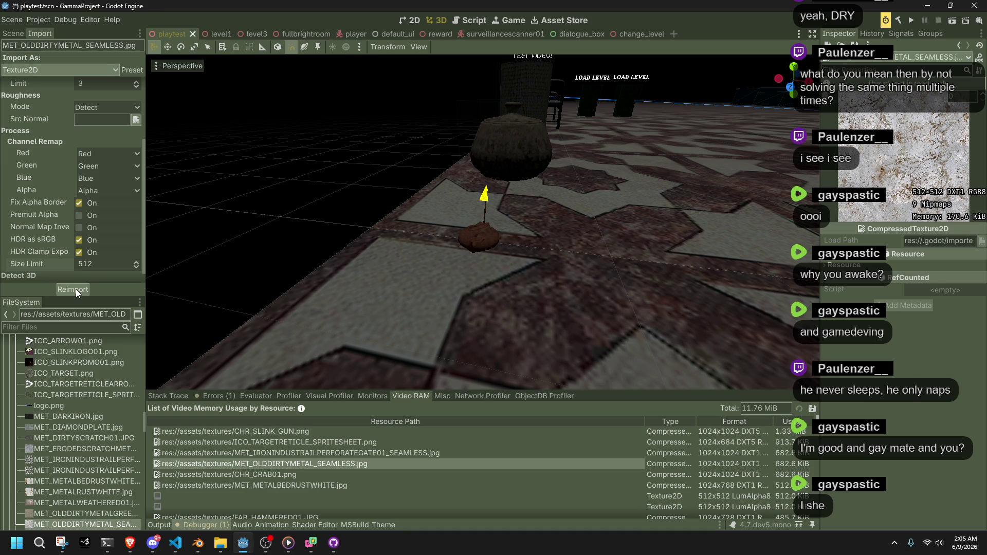
- Reimport CHR_CRAB01.png with a 64 size limit and launch the game
scroll(64, 258, up, 3)
scroll(64, 257, down, 2)
scroll(92, 446, down, 2)
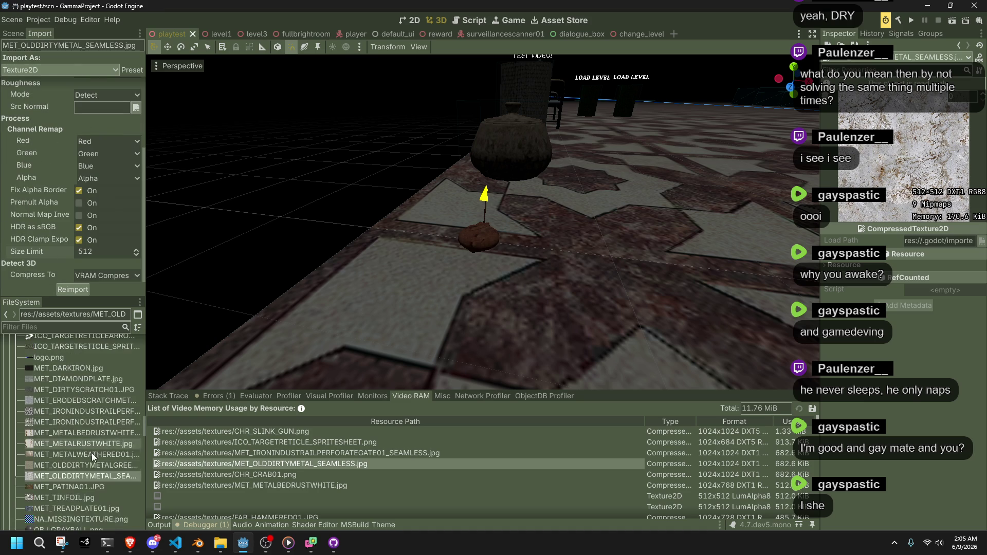
double_click(420, 474)
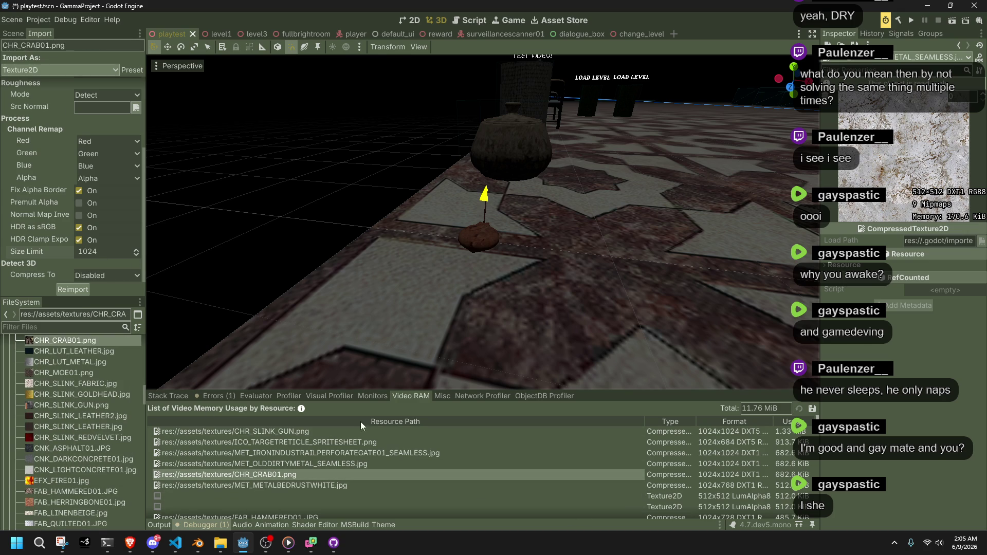
double_click(58, 340)
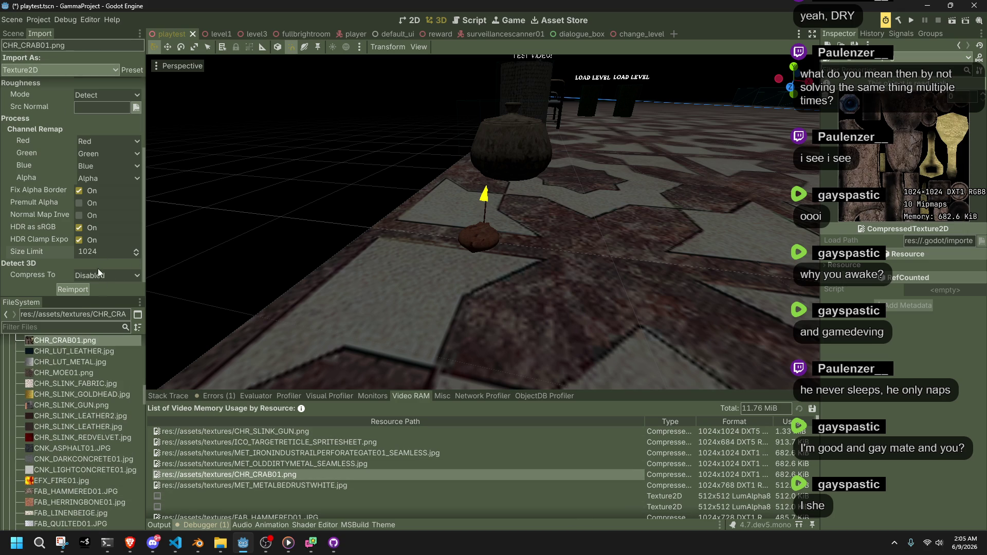
click(102, 252)
text(64)
click(78, 290)
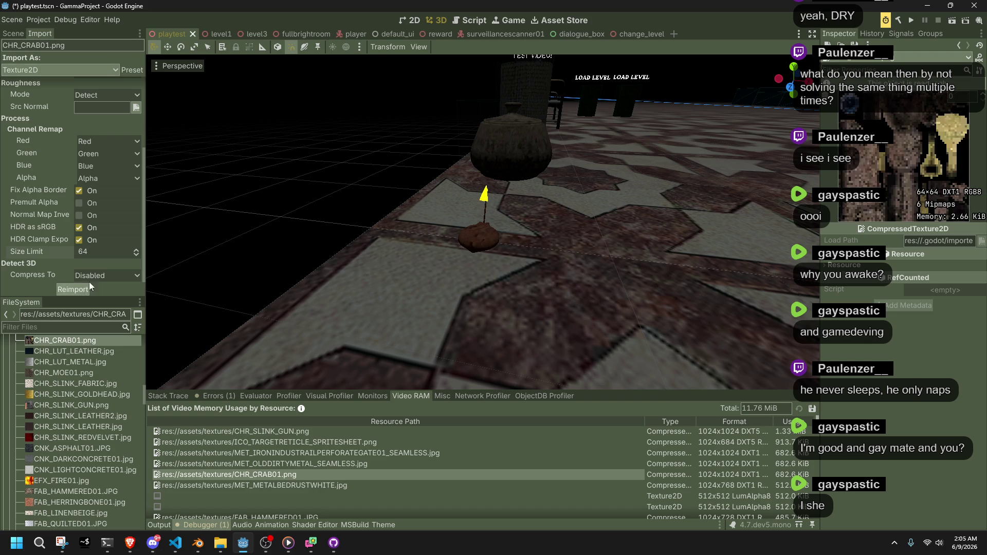
click(912, 21)
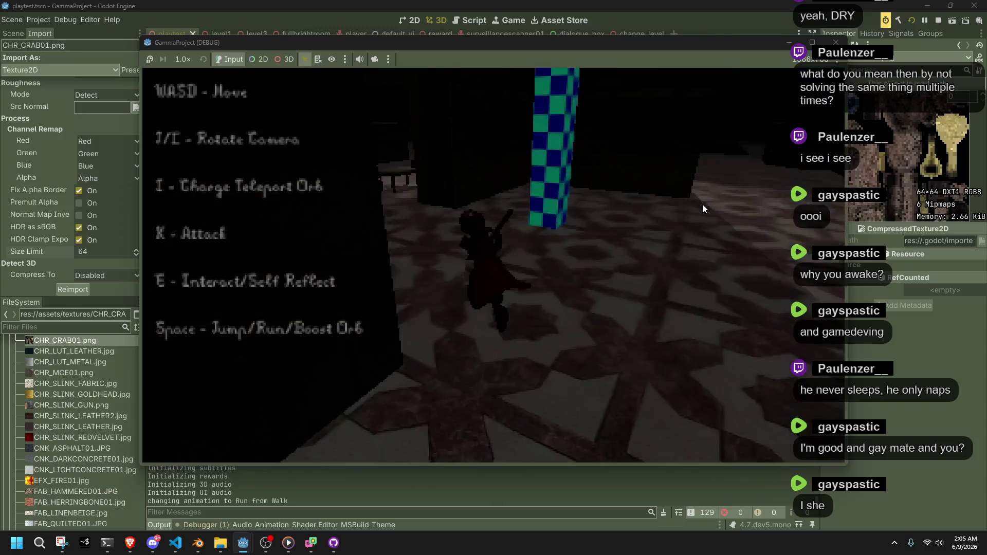
- Run and jump around the large crab and tentacled creature, then stop the game with F8
key(space)
key(w)
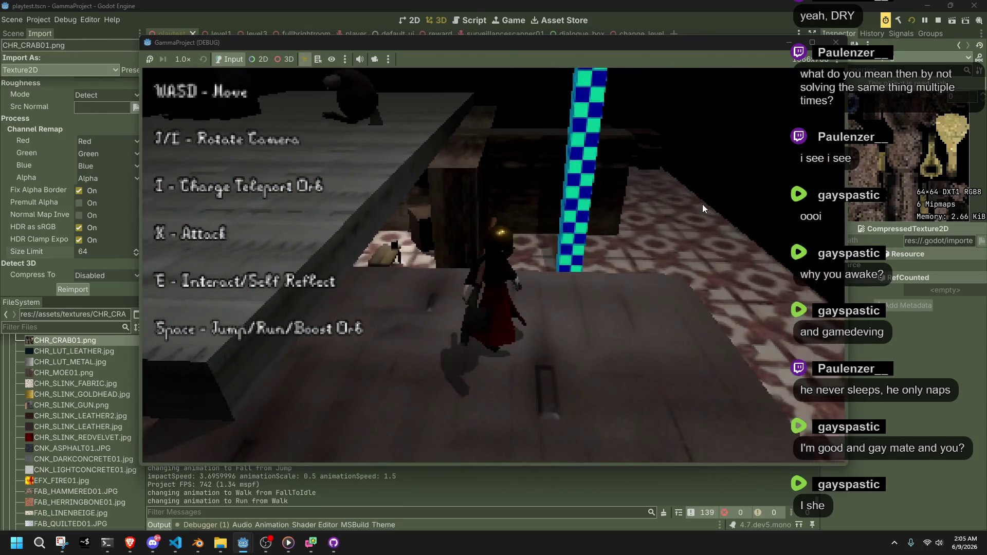
key(space)
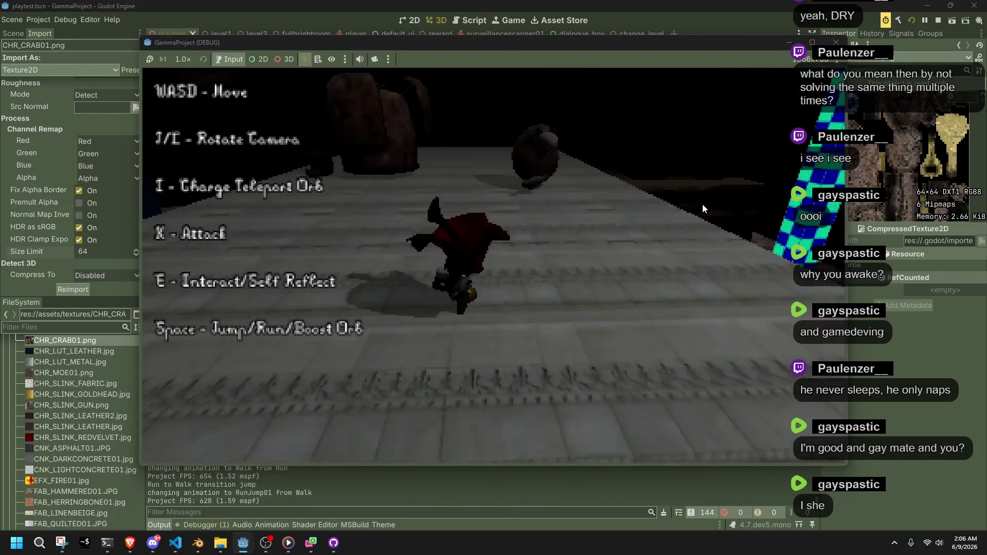
key(w)
key(w)
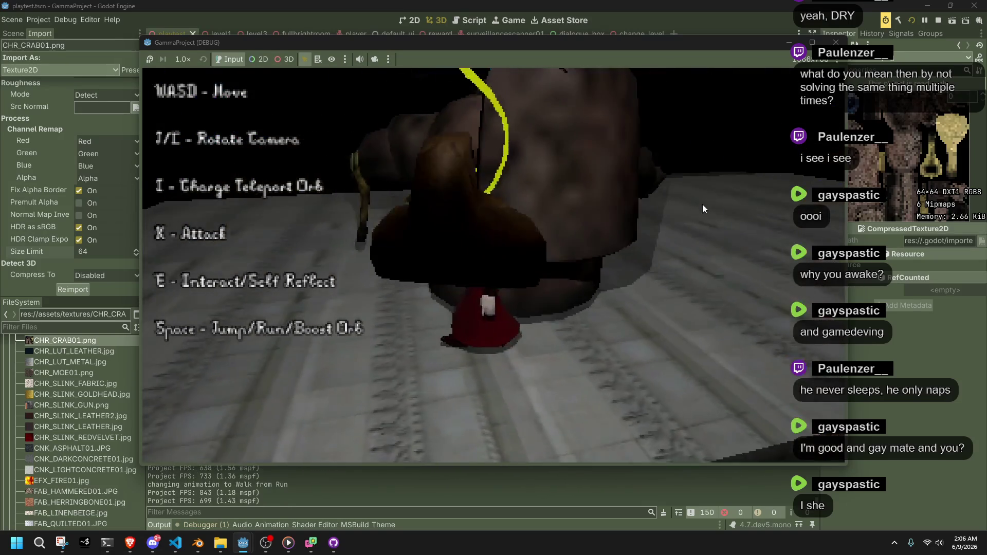
key(w)
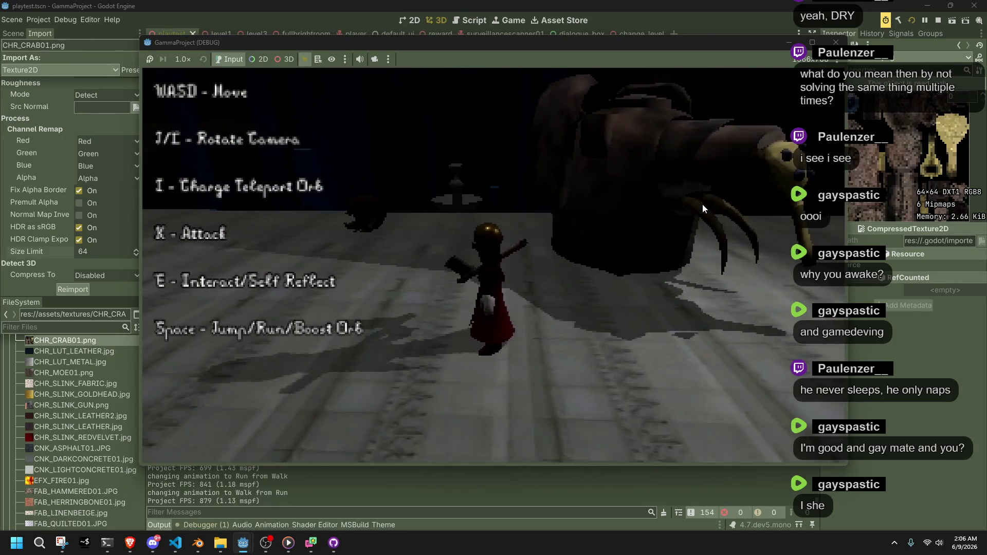
key(d)
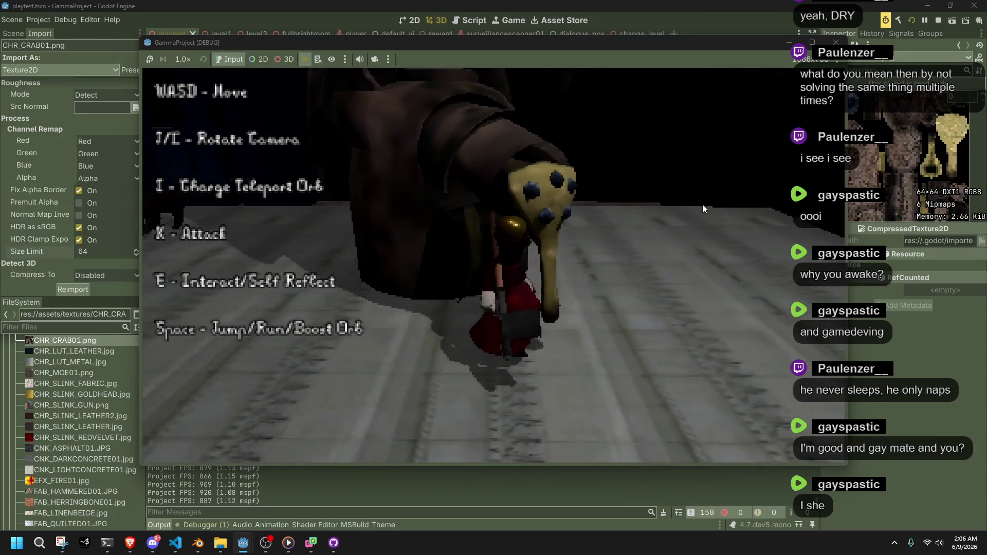
key(w)
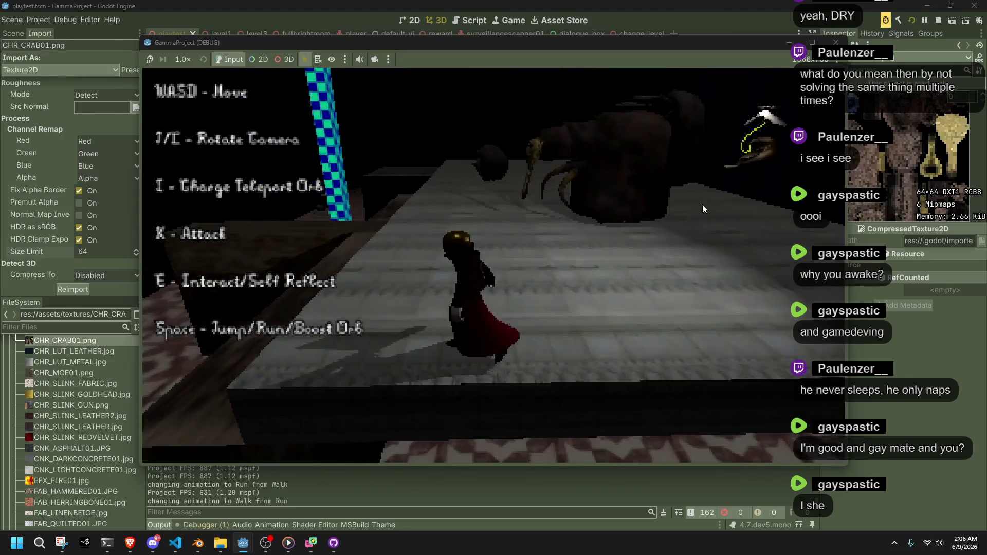
key(w)
key(w)
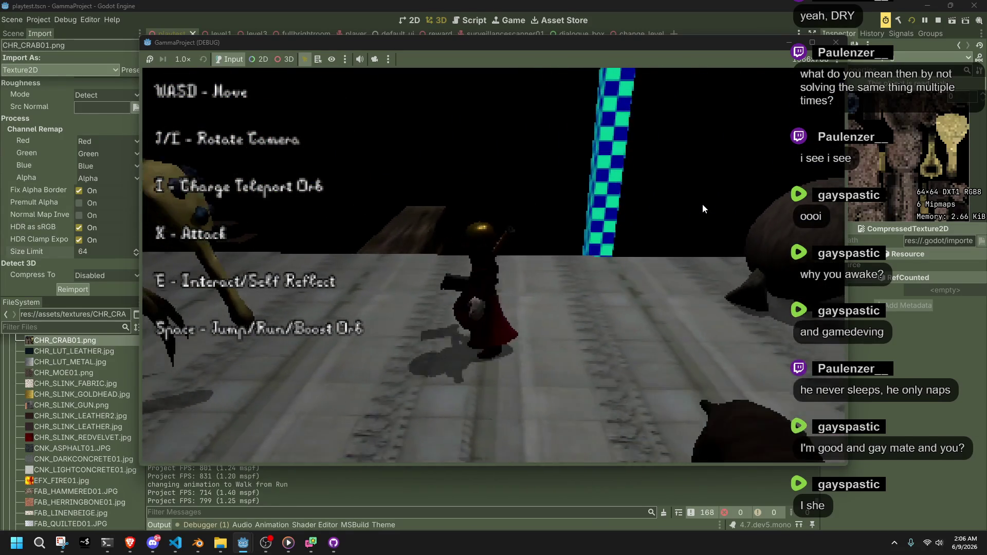
key(w)
key(w)
key(w)
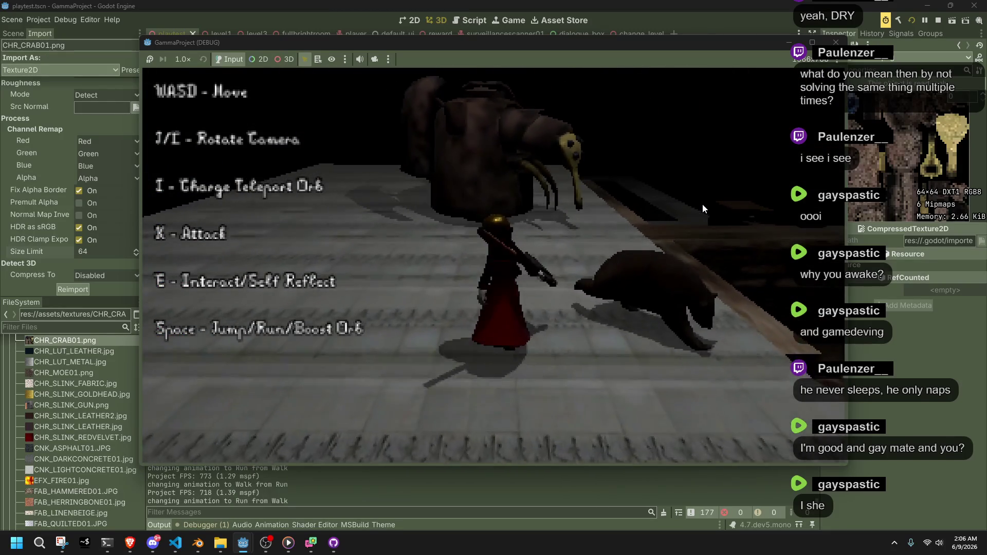
key(w)
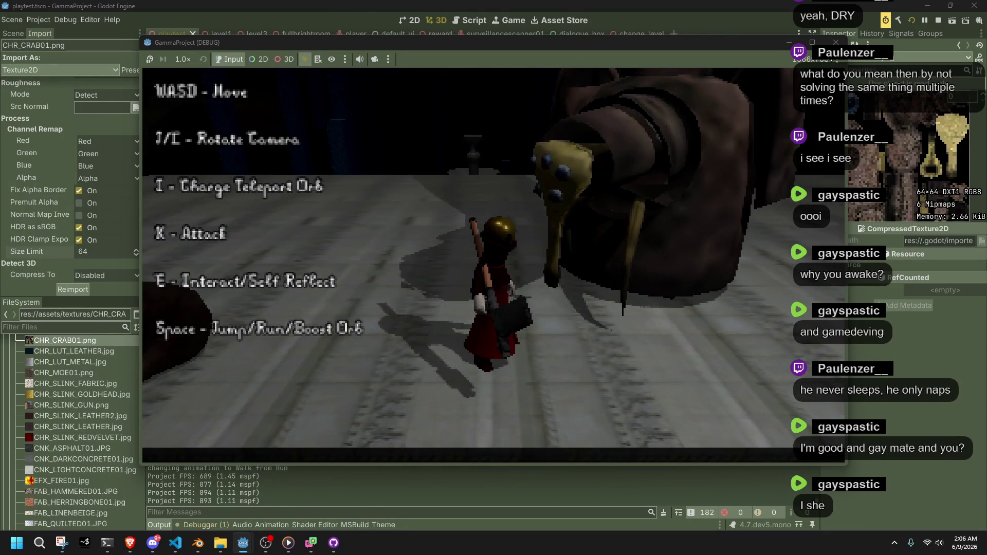
key(F8)
- Filter the files by 'surv' and open SurveillanceScanner01.glb's import settings
click(82, 327)
text(surv)
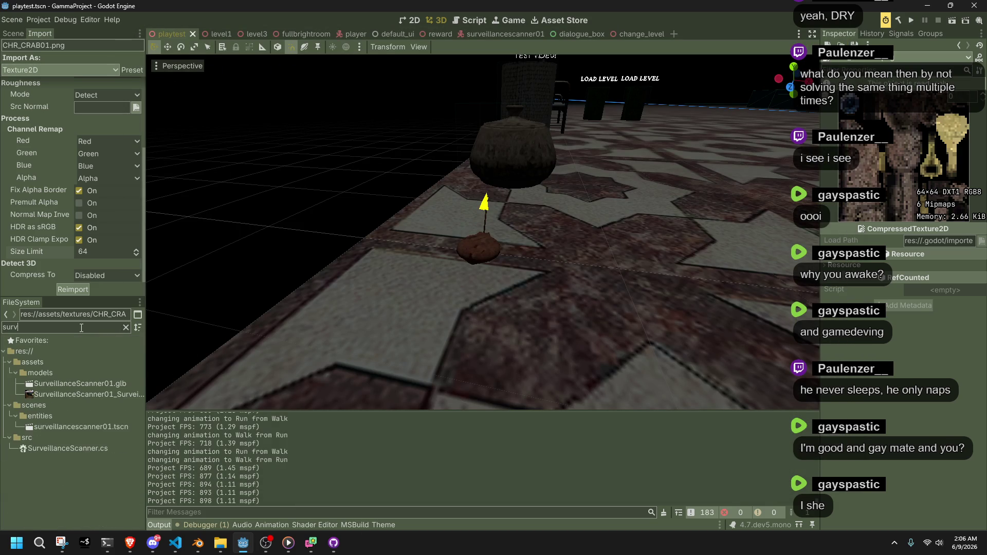
right_click(82, 384)
click(68, 386)
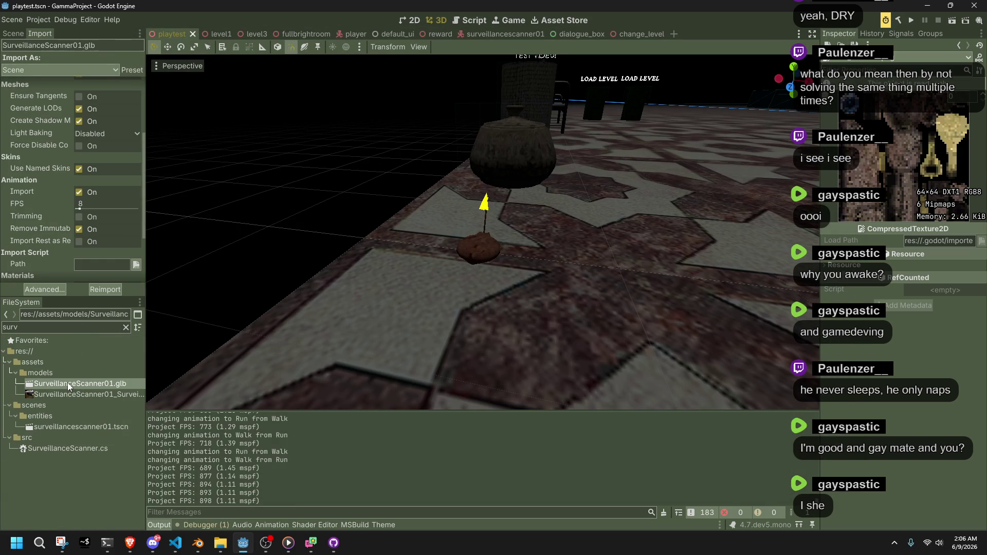
- Set the model's animation FPS to 30 and reimport it
click(82, 205)
text(0)
key(Return)
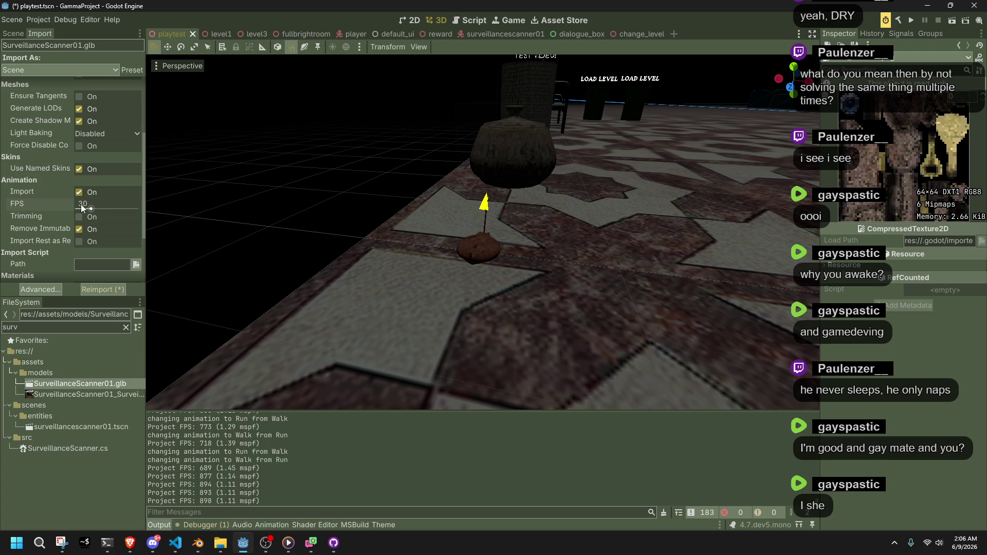
click(118, 290)
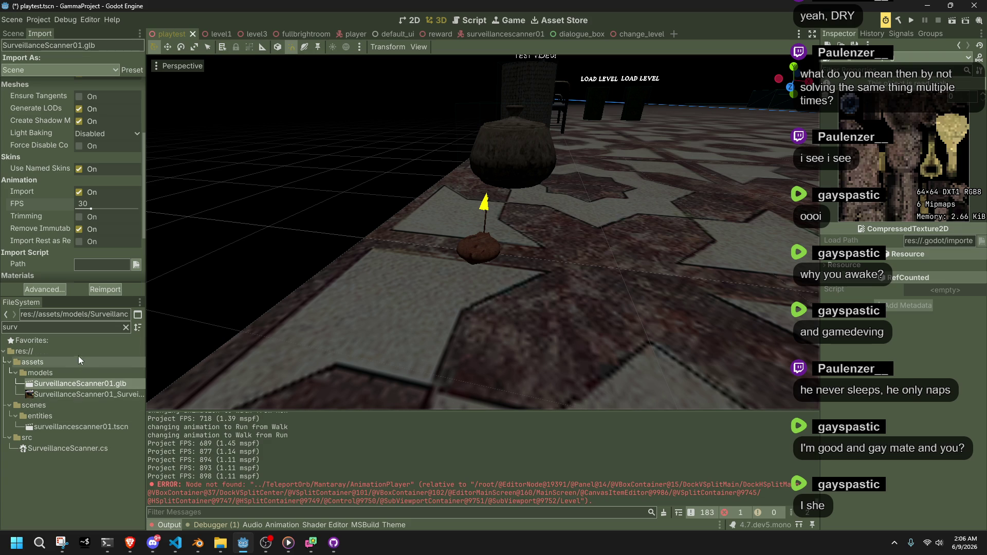
click(213, 525)
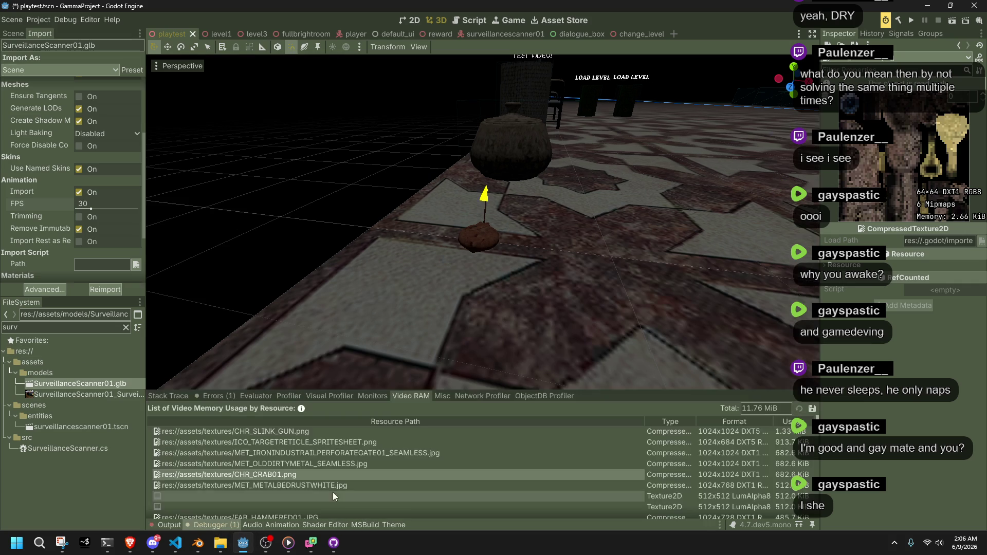
- Reimport MET_METALBEDRUSTWHITE.jpg with a 128 size limit, then run the game
click(396, 486)
double_click(397, 486)
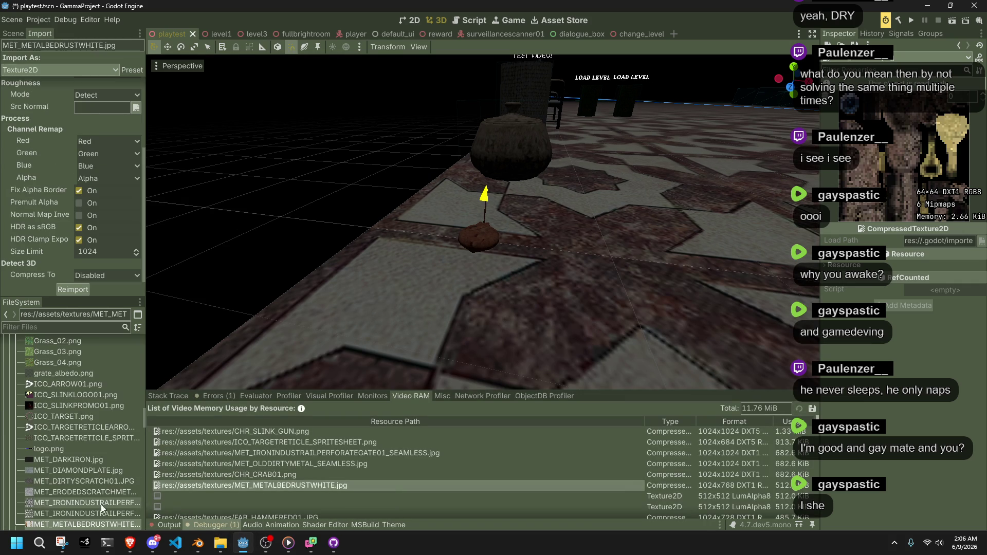
mouse_move(96, 526)
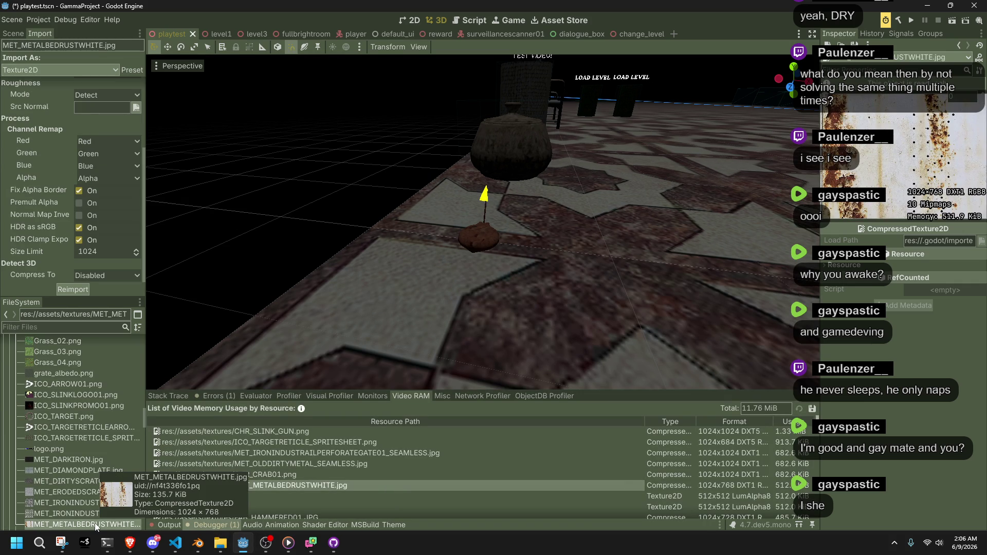
click(102, 254)
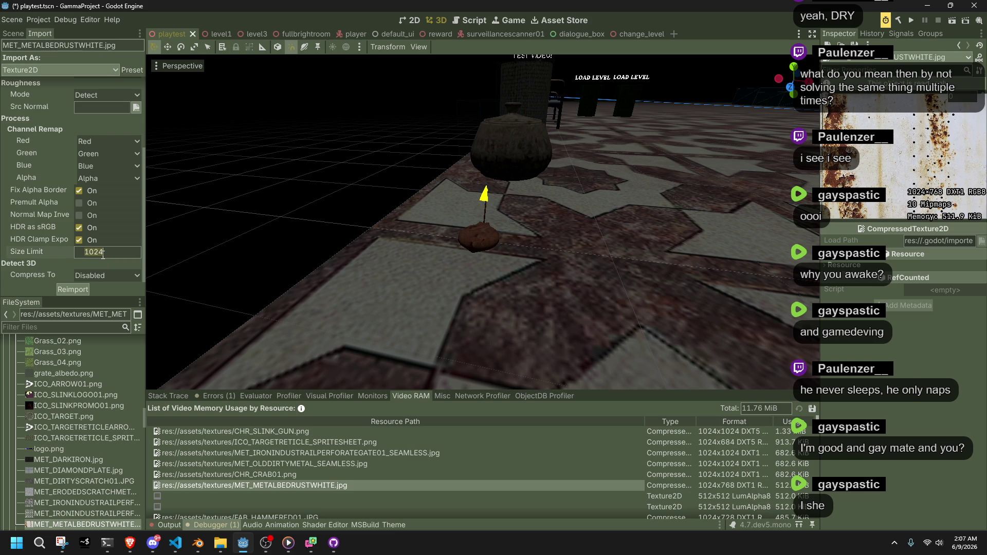
text(256)
click(71, 294)
click(100, 252)
text(12)
click(77, 290)
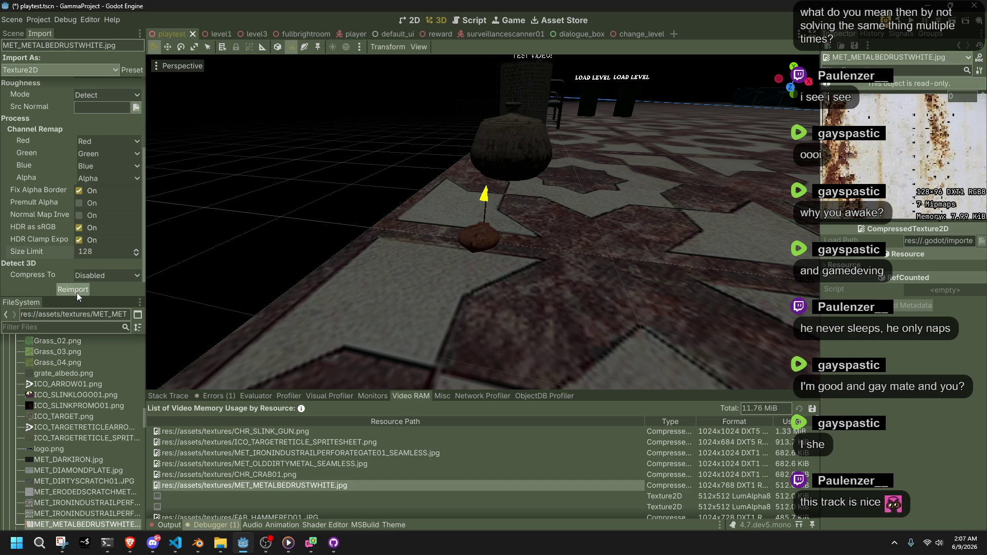
scroll(87, 449, up, 5)
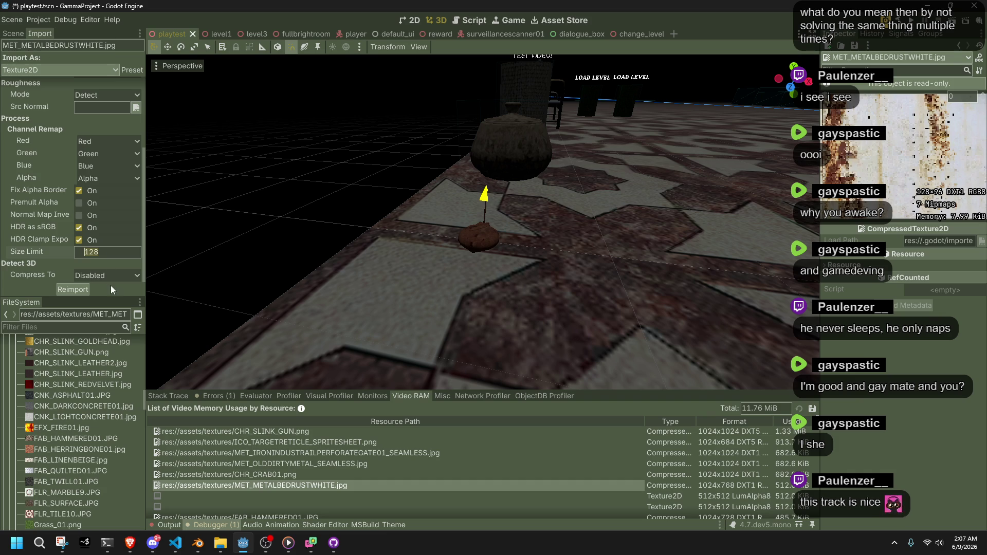
click(912, 23)
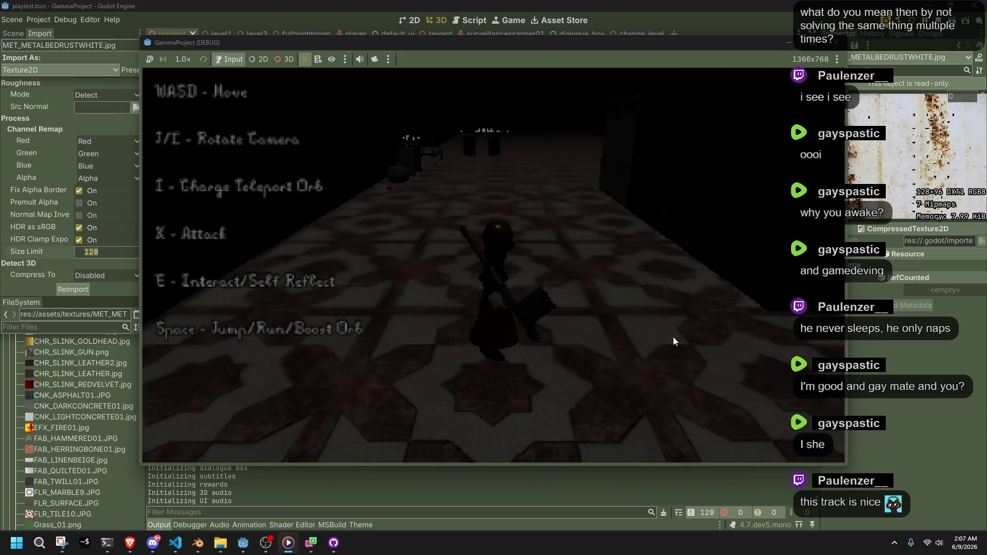
- Run, jump and roll the character along the tiled corridor and floor
key(w)
key(space)
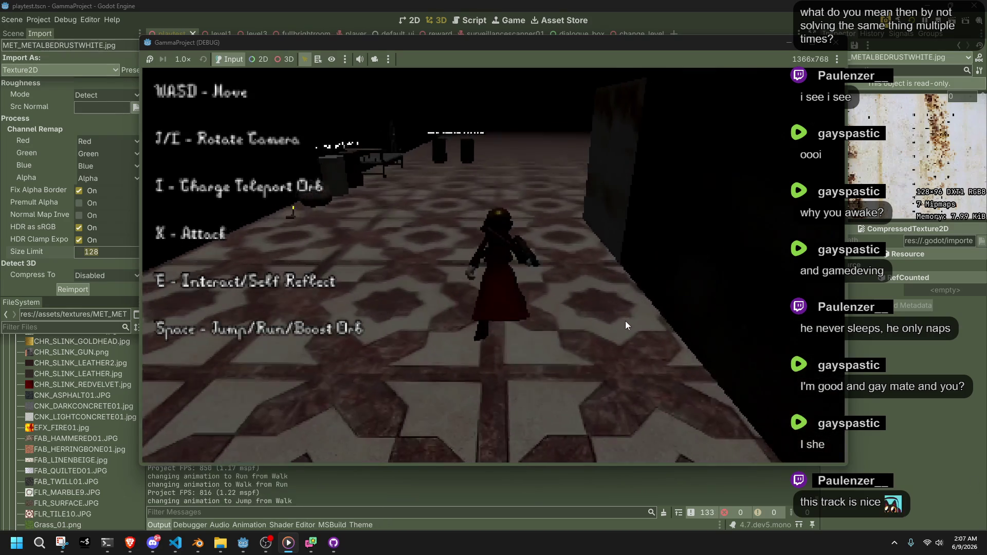
key(space)
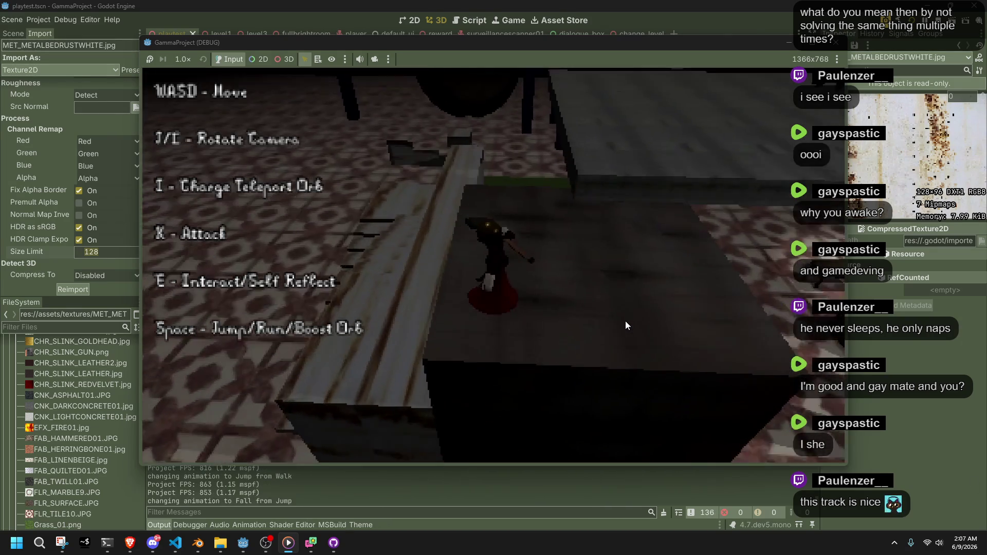
key(w)
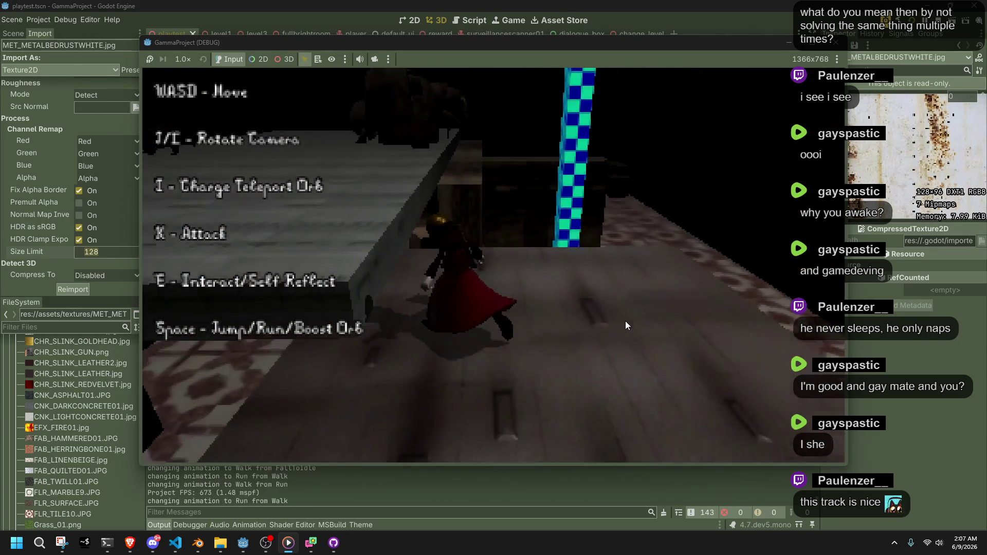
key(w)
key(space)
key(w)
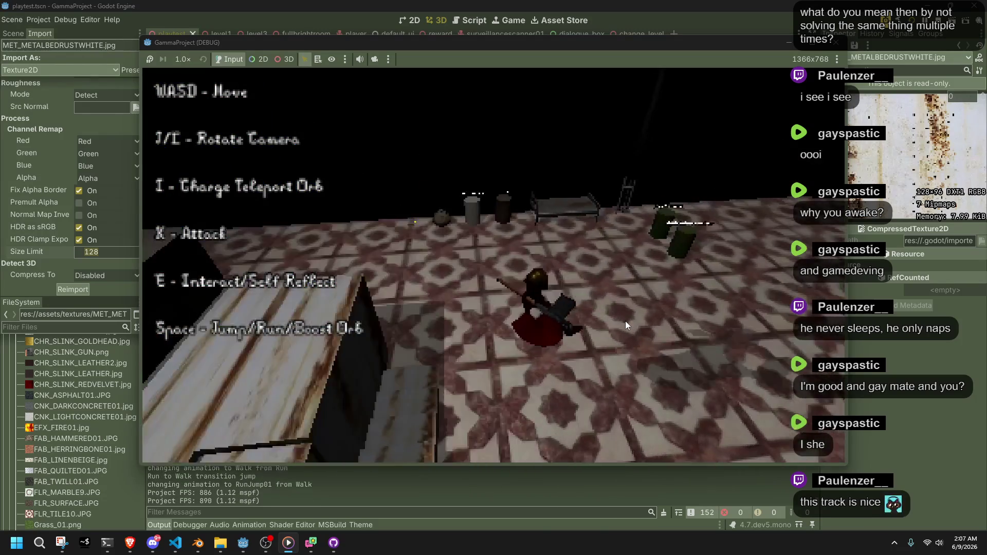
- Vault onto the rusty bed, walk past the green barrels, then stop the game with F8
key(w)
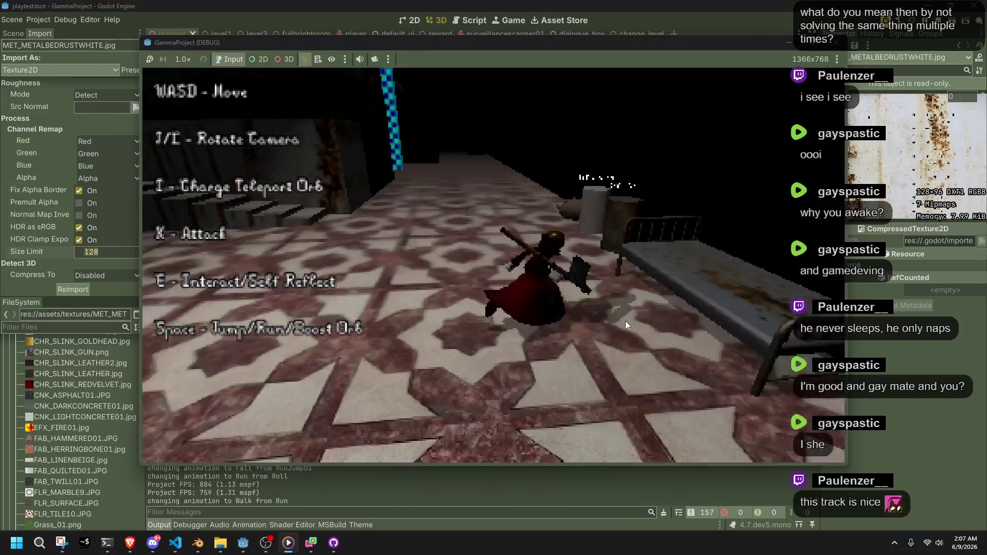
key(w)
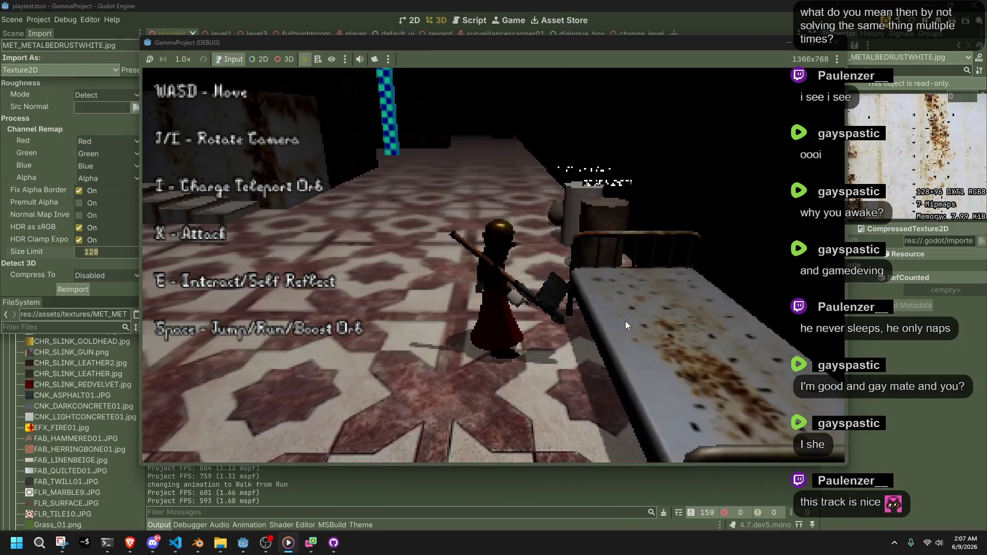
key(w)
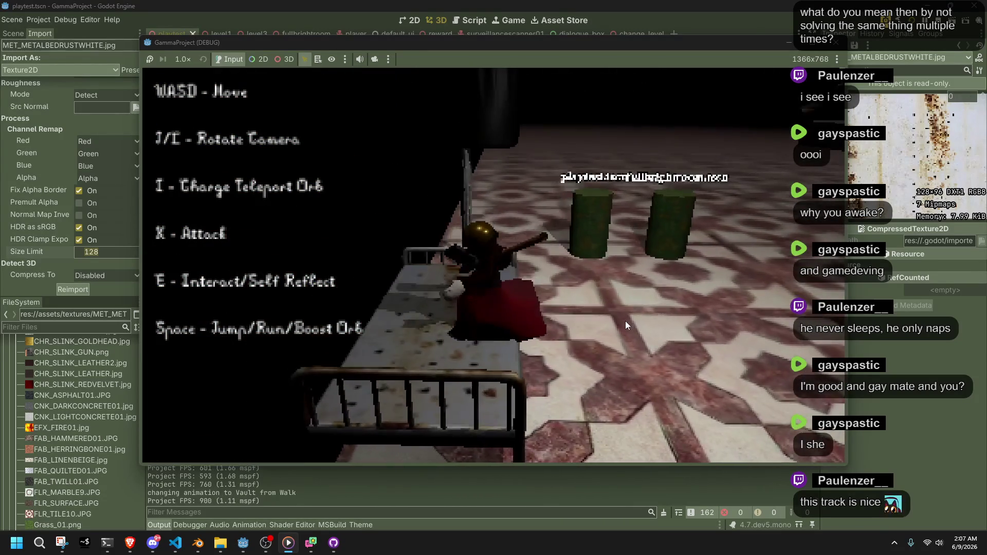
key(w)
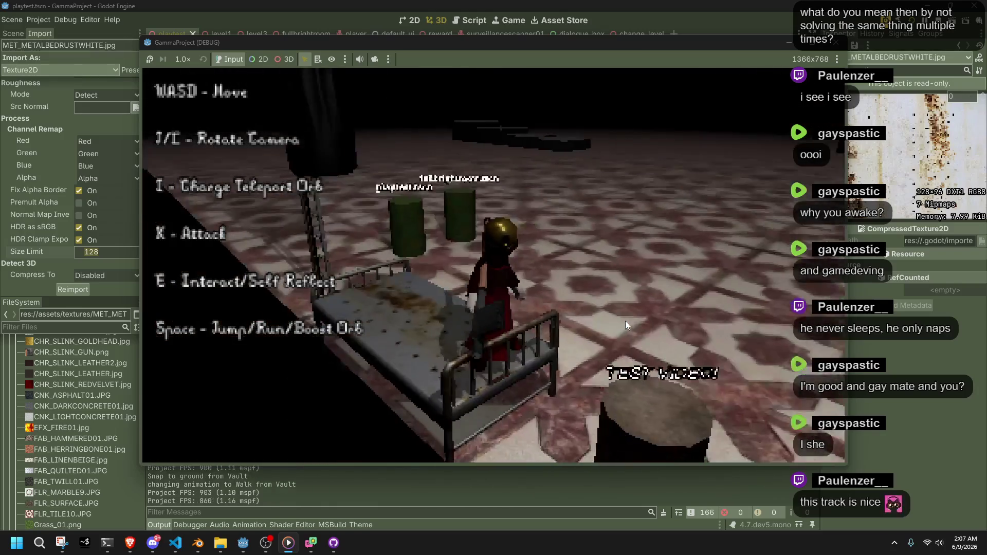
key(w)
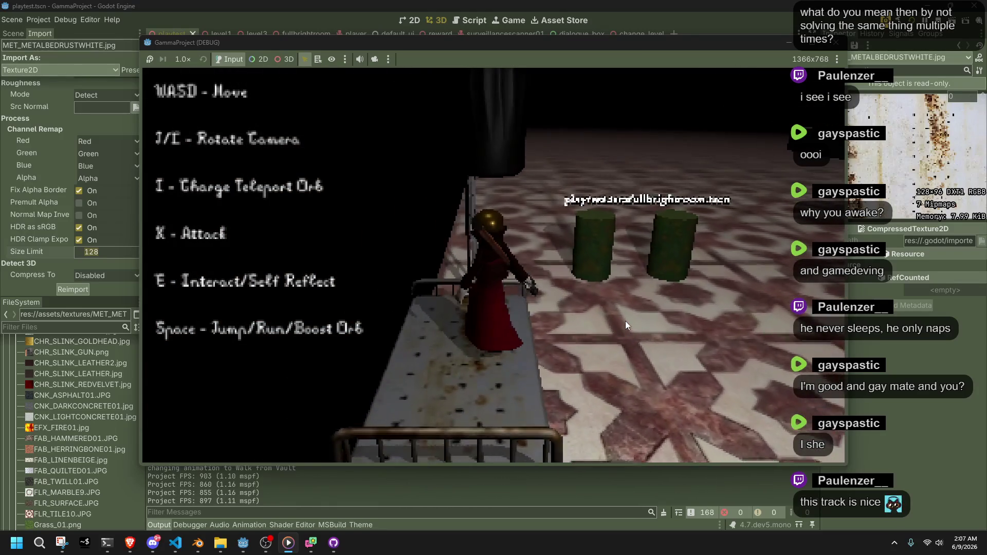
key(w)
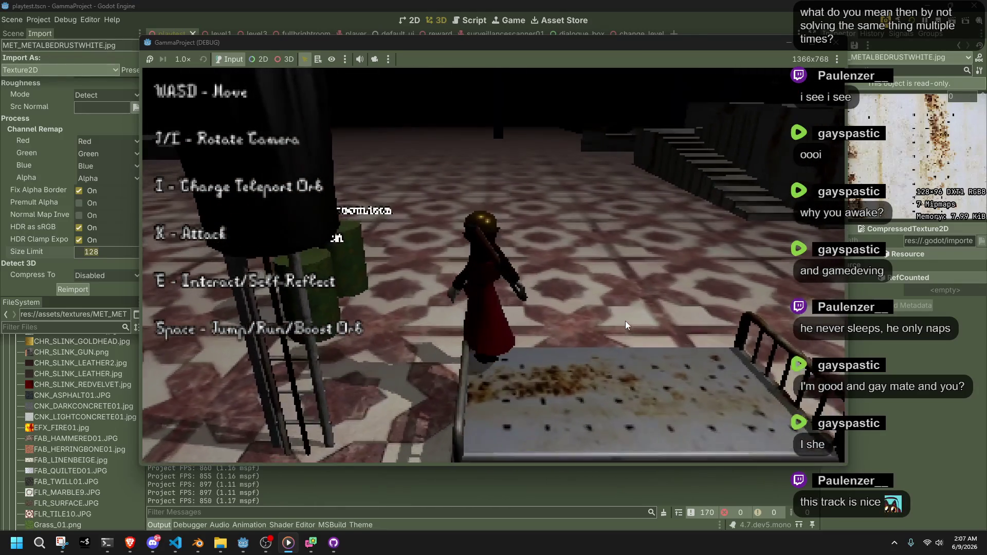
key(w)
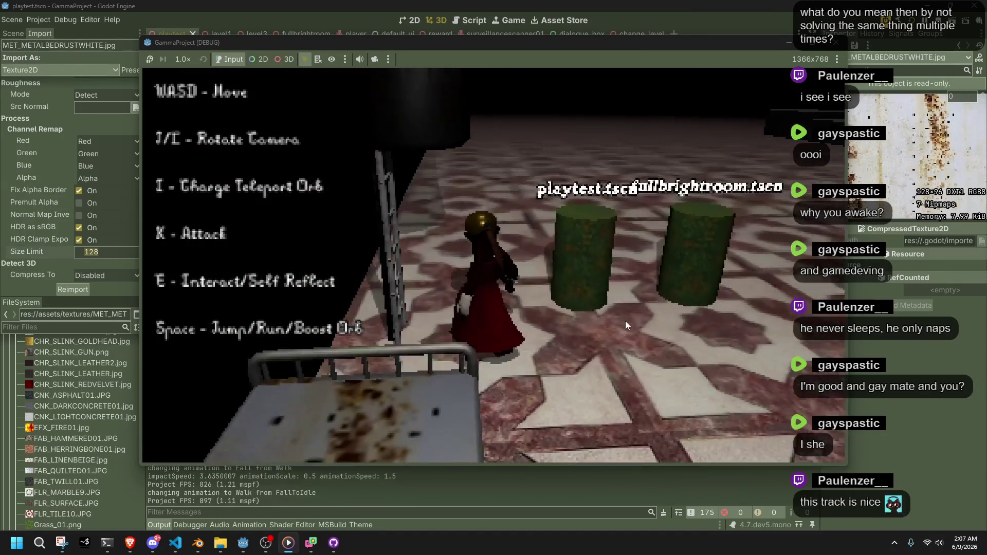
key(w)
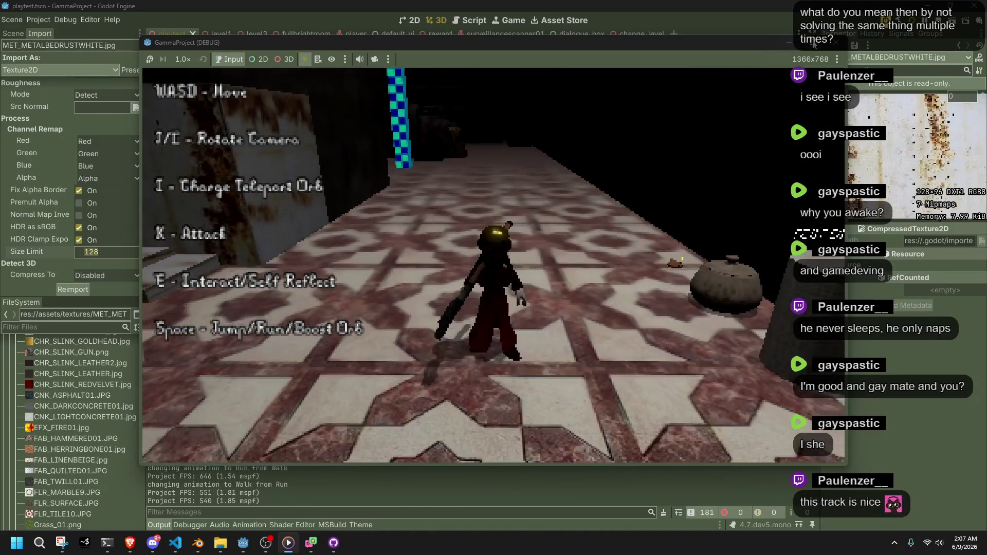
key(F8)
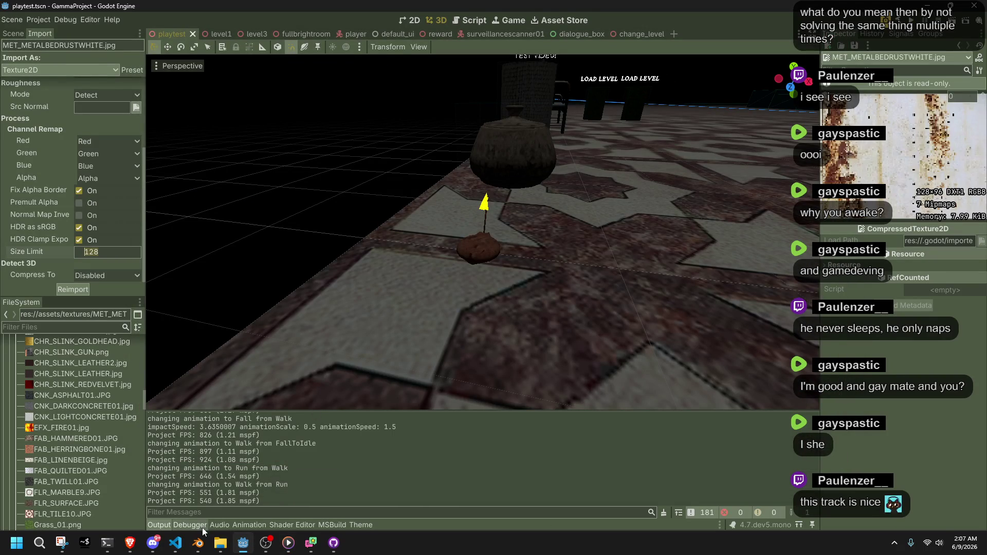
- Run the game again, refresh the video memory list, and inspect the large textures' import settings
click(914, 26)
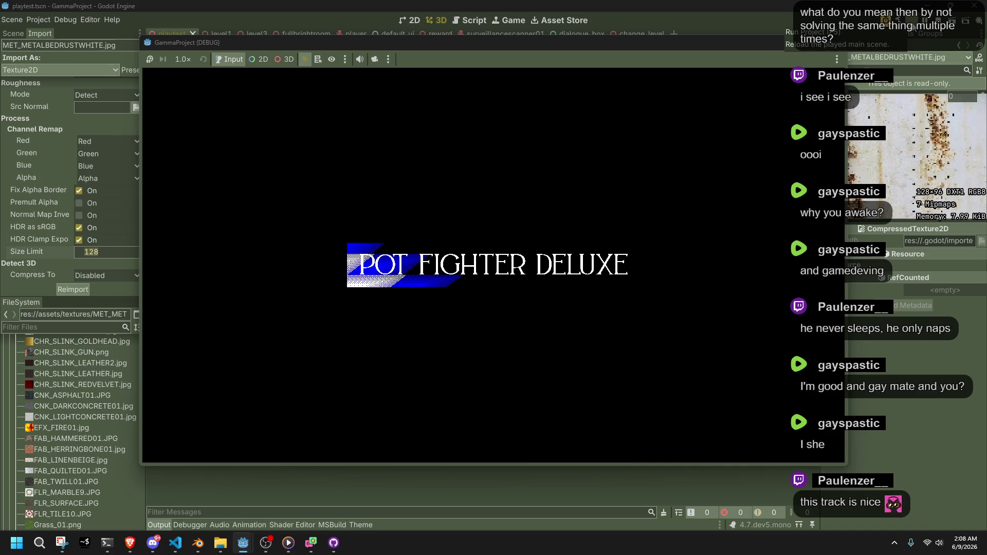
click(197, 527)
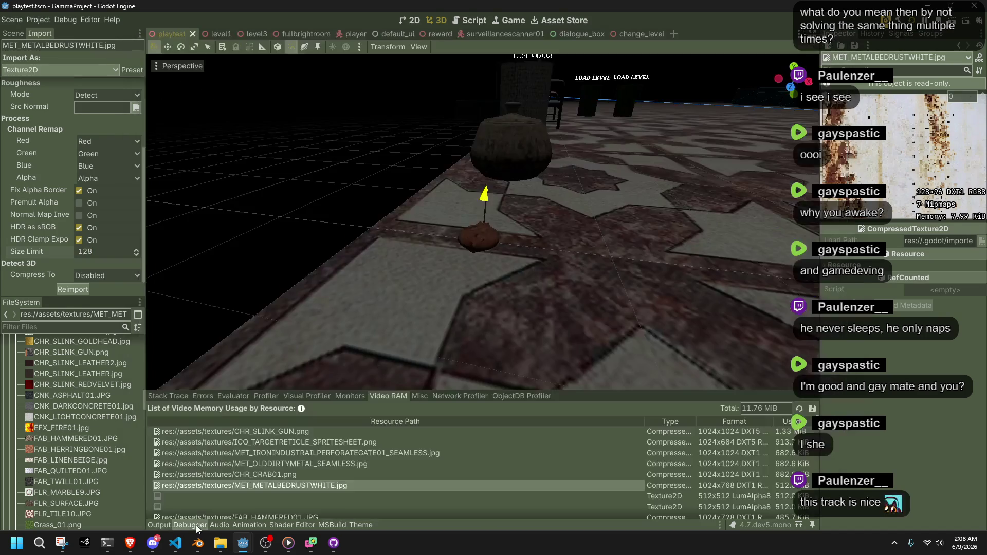
click(804, 409)
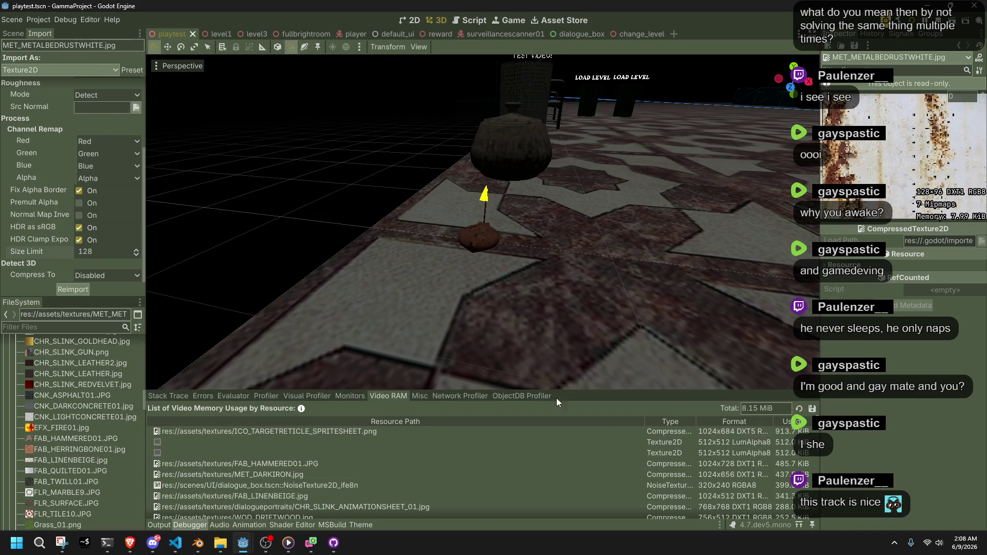
double_click(319, 433)
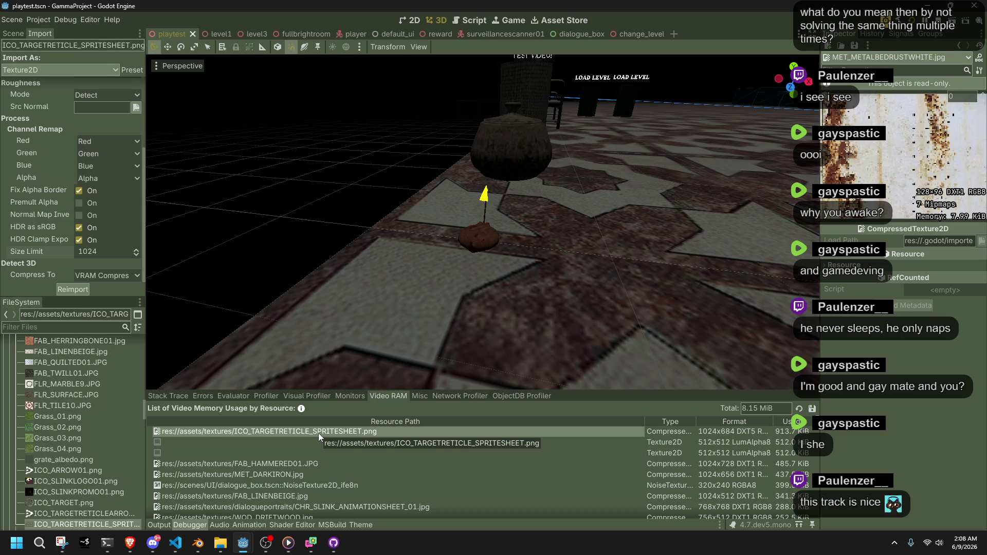
double_click(323, 468)
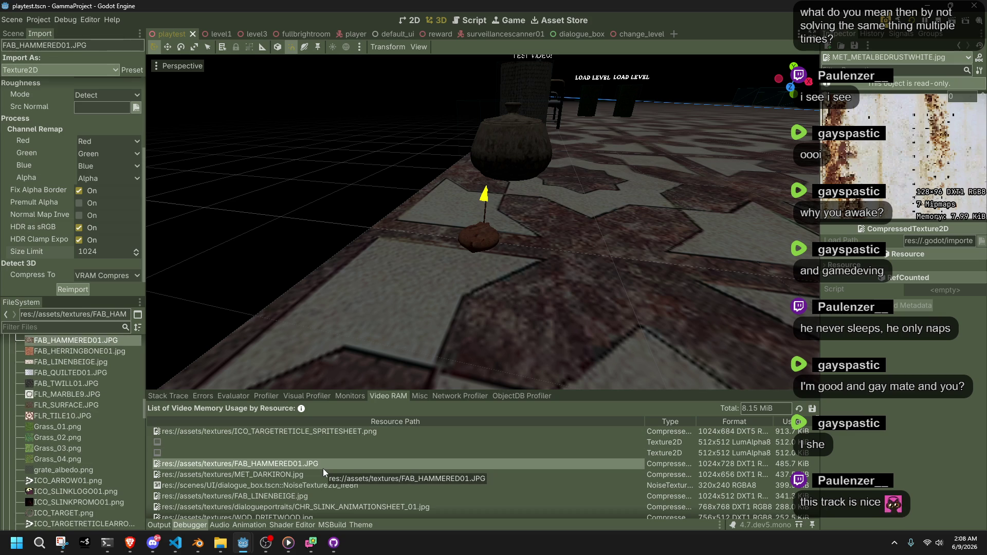
double_click(331, 477)
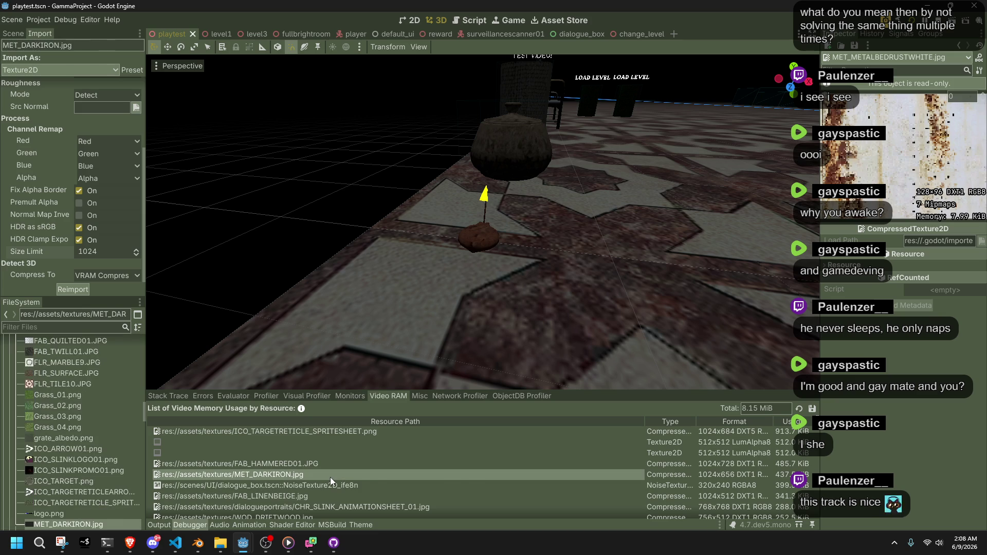
- Reimport FAB_HAMMERED01.JPG and MET_DARKIRON.jpg with a 512 size limit
click(89, 528)
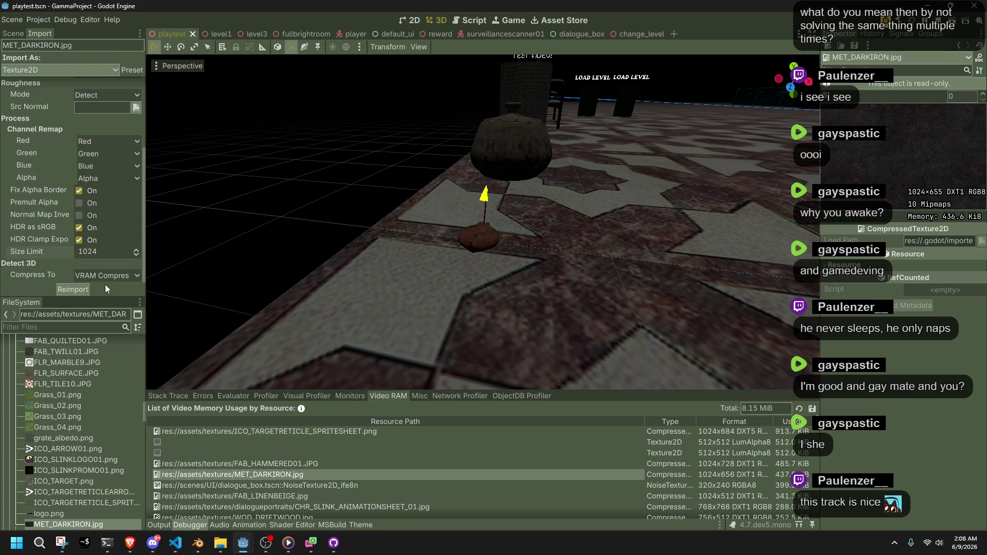
click(99, 251)
text(512)
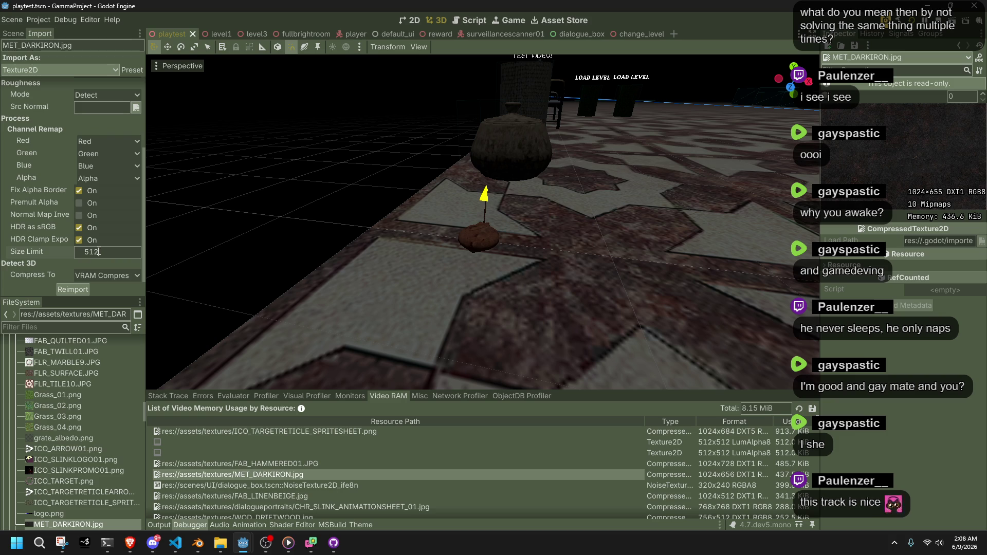
key(BackSpace)
key(BackSpace)
key(BackSpace)
text(1024)
key(Return)
click(227, 464)
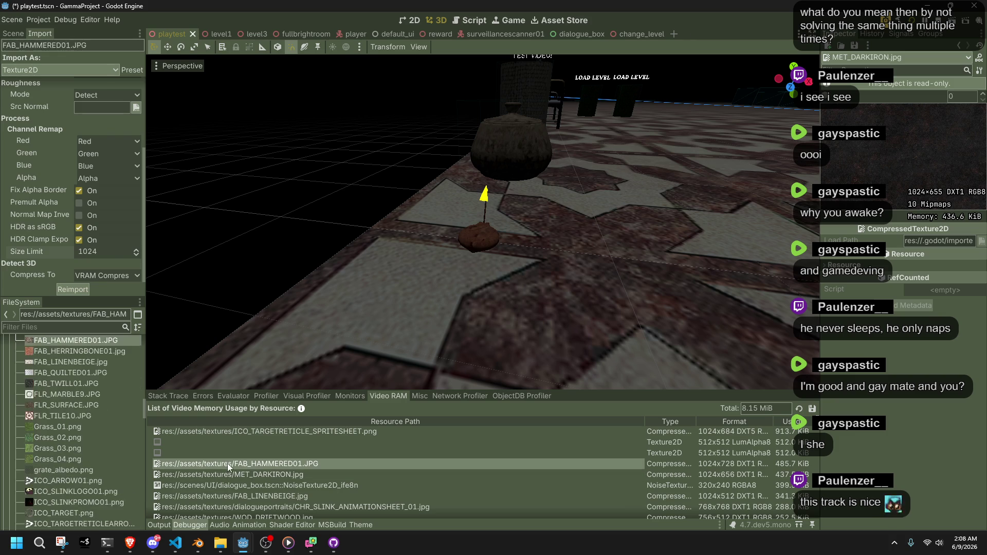
click(109, 251)
text(51)
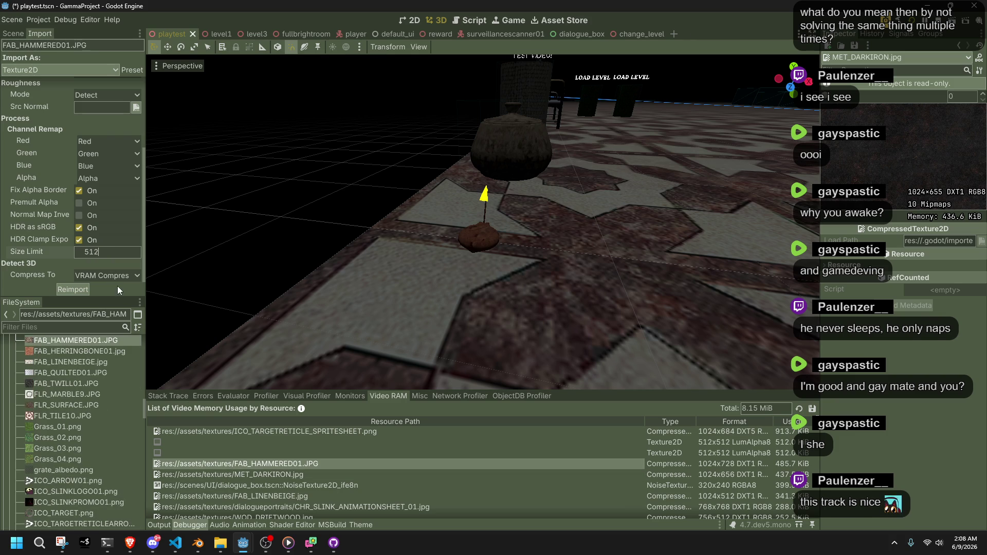
click(73, 289)
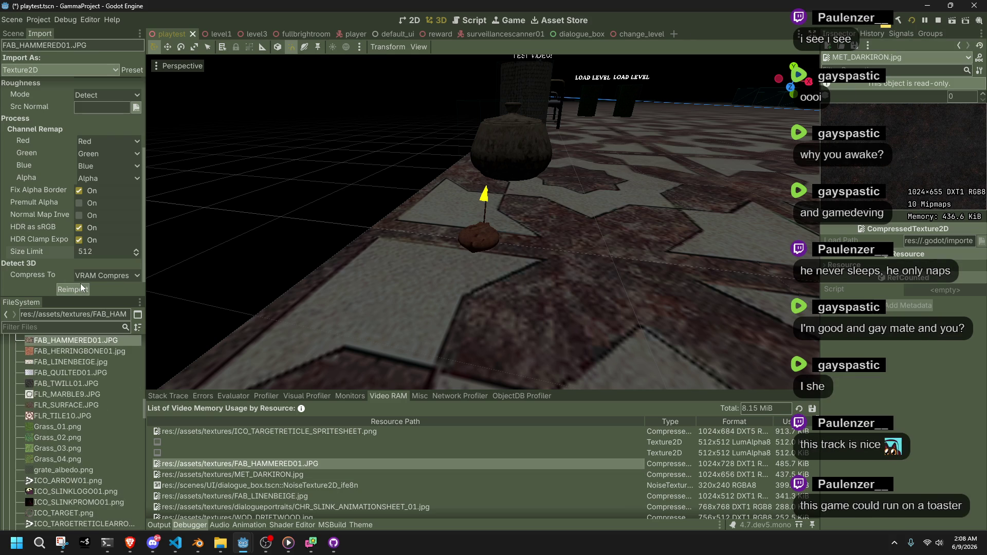
click(194, 475)
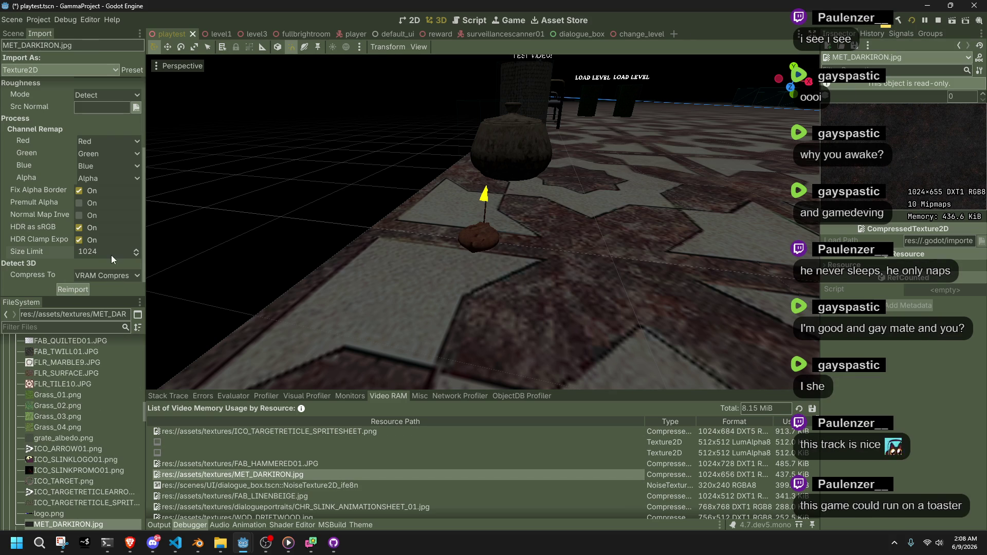
text(512)
click(82, 289)
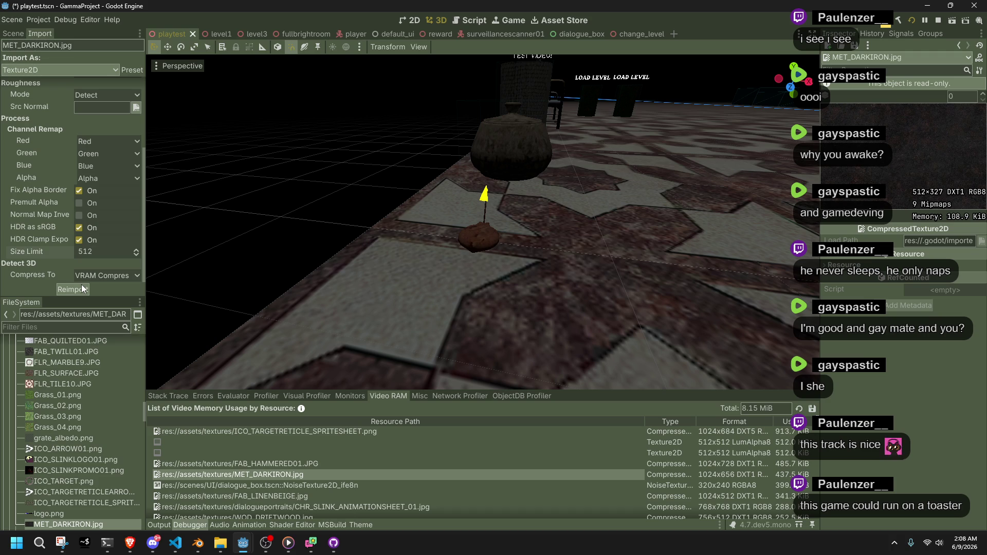
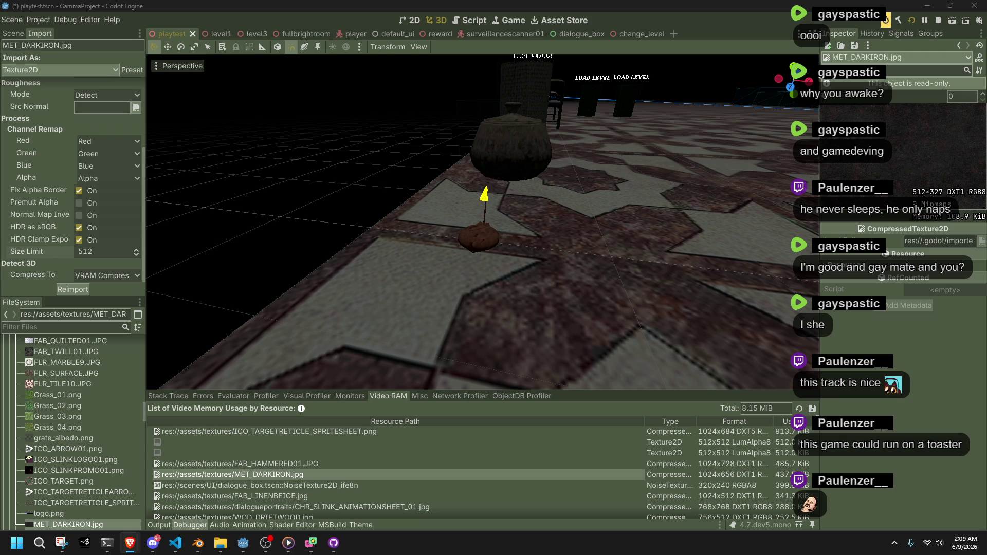
- Read the x220 VRAM search results, highlighting the dedicated VRAM sentence and the 32MB and 64MB figures
key(alt+Tab)
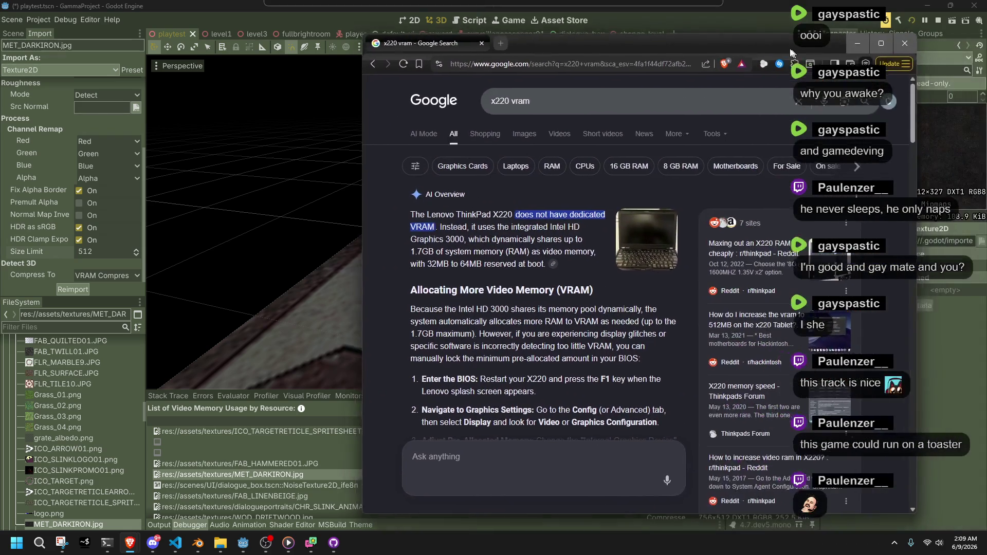
mouse_move(382, 212)
mouse_down()
mouse_move(505, 226)
mouse_move(411, 226)
mouse_up()
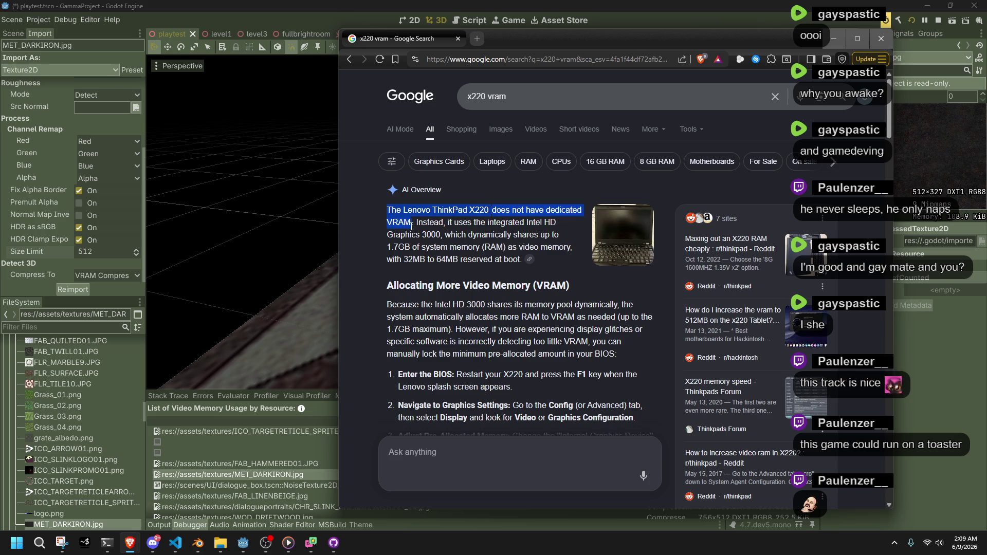
mouse_move(411, 226)
mouse_down()
mouse_move(481, 234)
mouse_move(400, 246)
mouse_move(429, 246)
mouse_up()
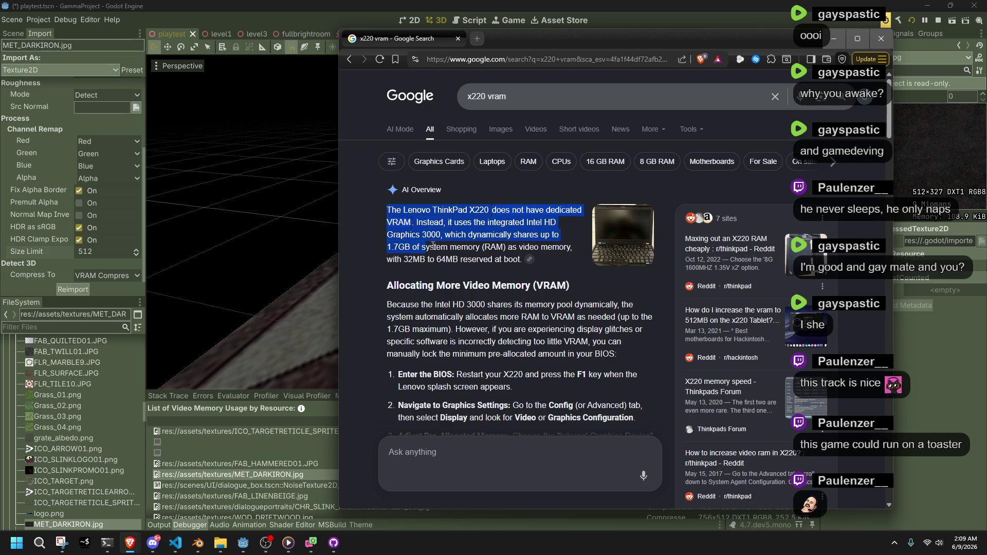
click(433, 273)
double_click(406, 261)
double_click(438, 262)
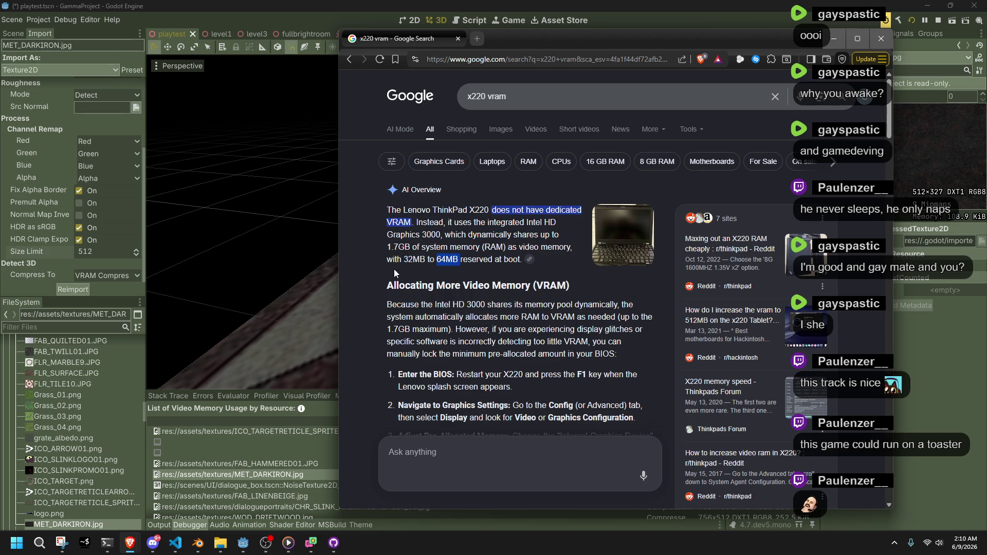
click(370, 267)
- Scroll through the search results, then close that window
scroll(370, 268, down, 3)
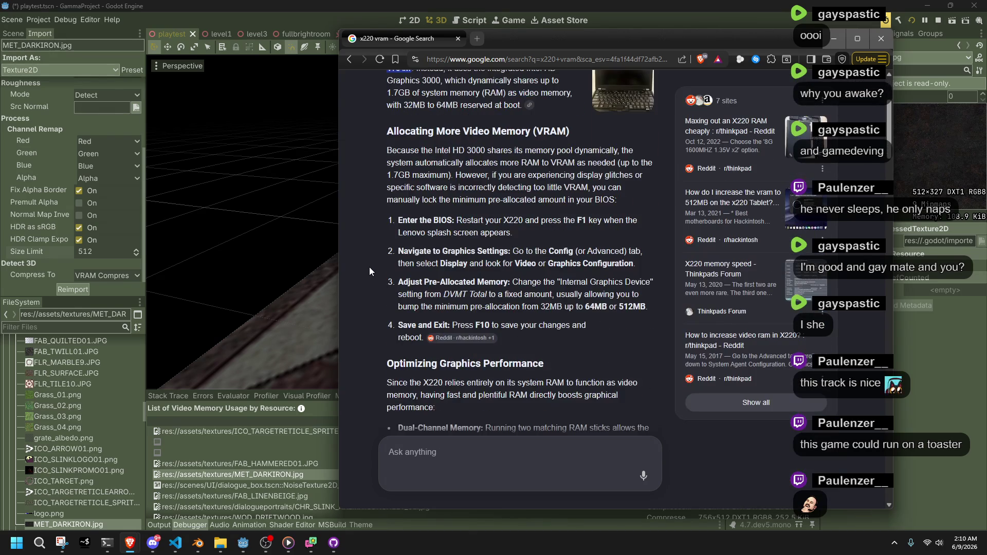
scroll(369, 267, down, 3)
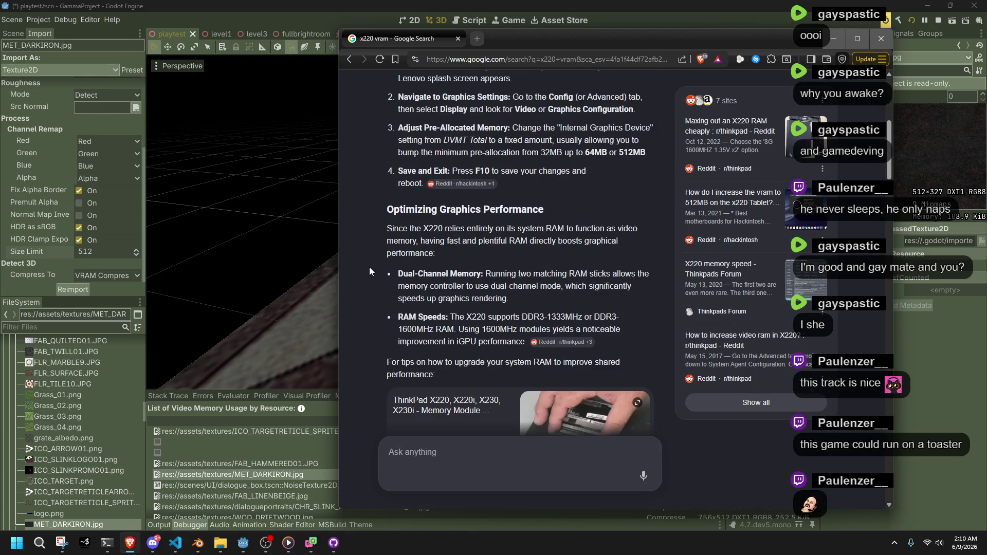
scroll(369, 267, up, 6)
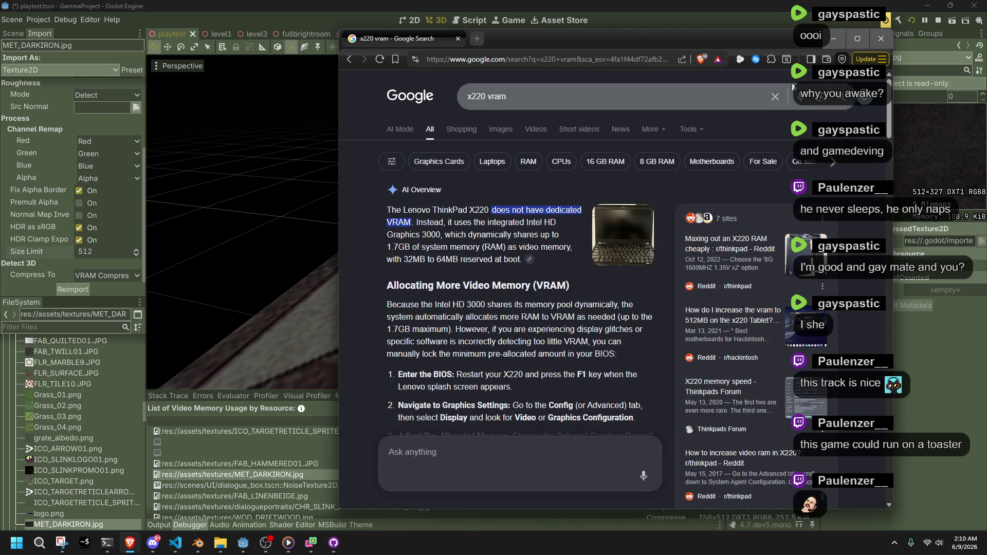
click(876, 38)
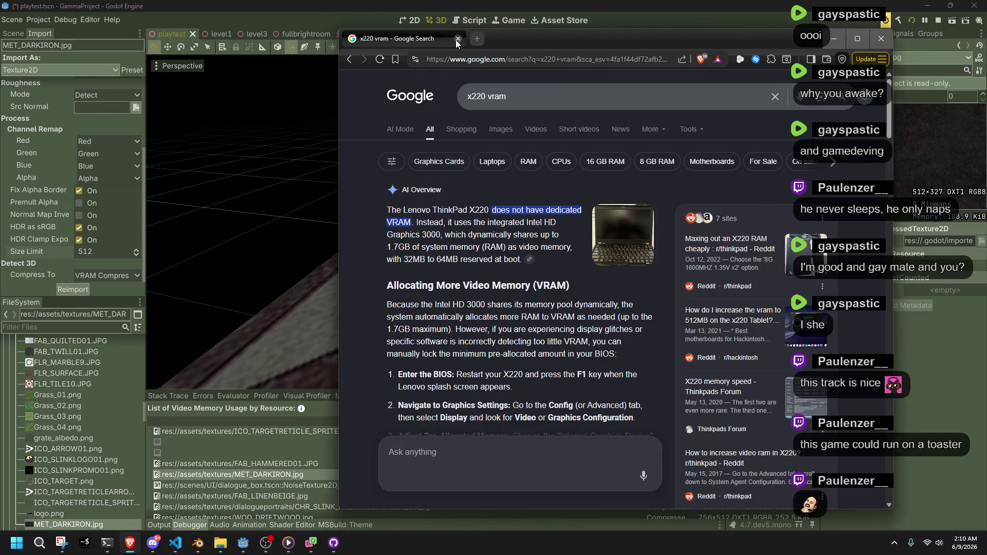
- Browse the video memory list, checking FAB_LINENBEIGE.jpg, NoiseTexture2D and CHR_SLINK_ANIMATIONSHEET entries
scroll(802, 437, down, 2)
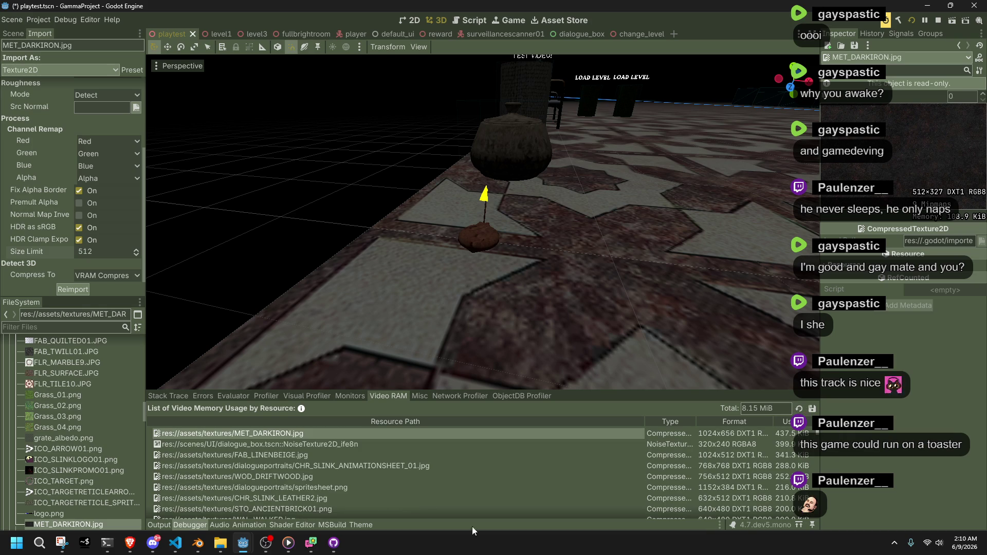
click(510, 456)
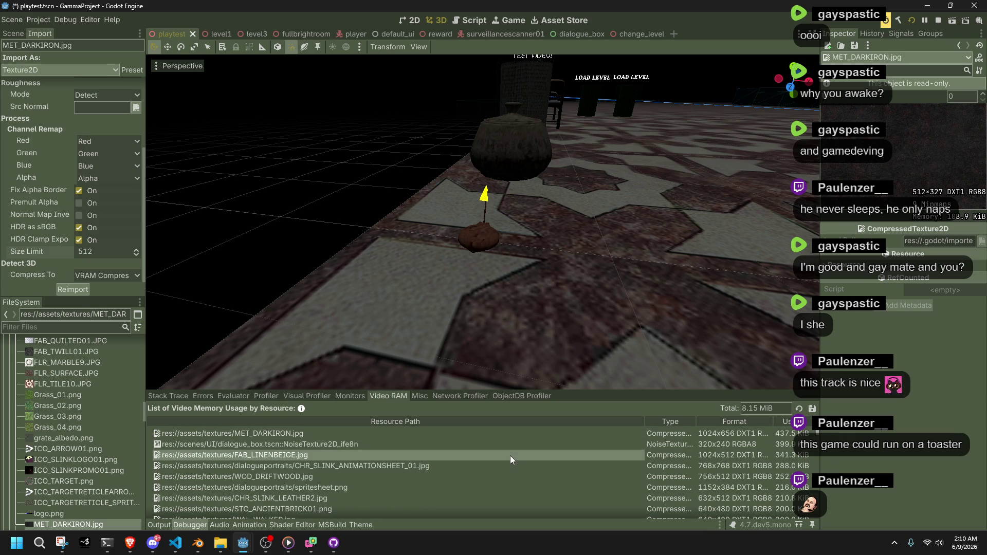
click(477, 443)
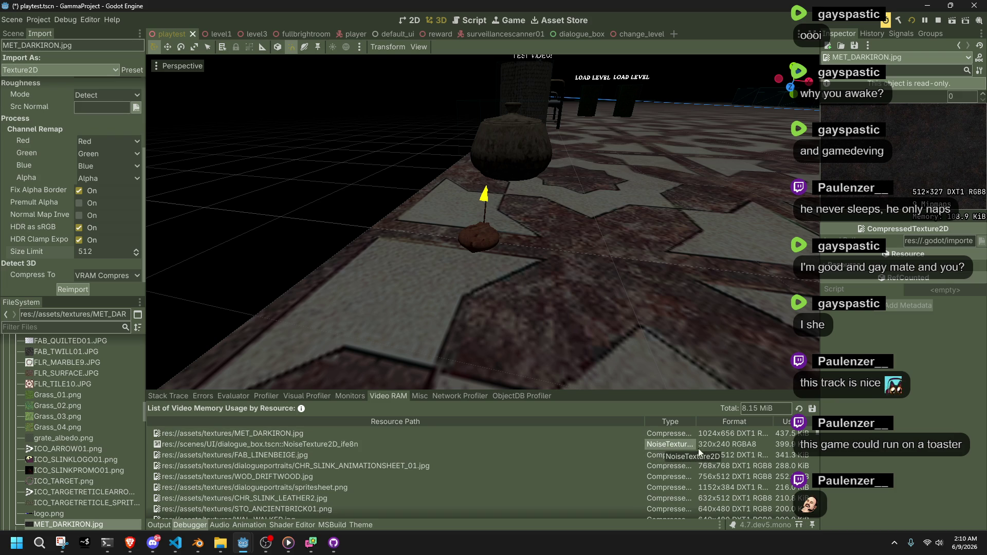
scroll(677, 449, down, 5)
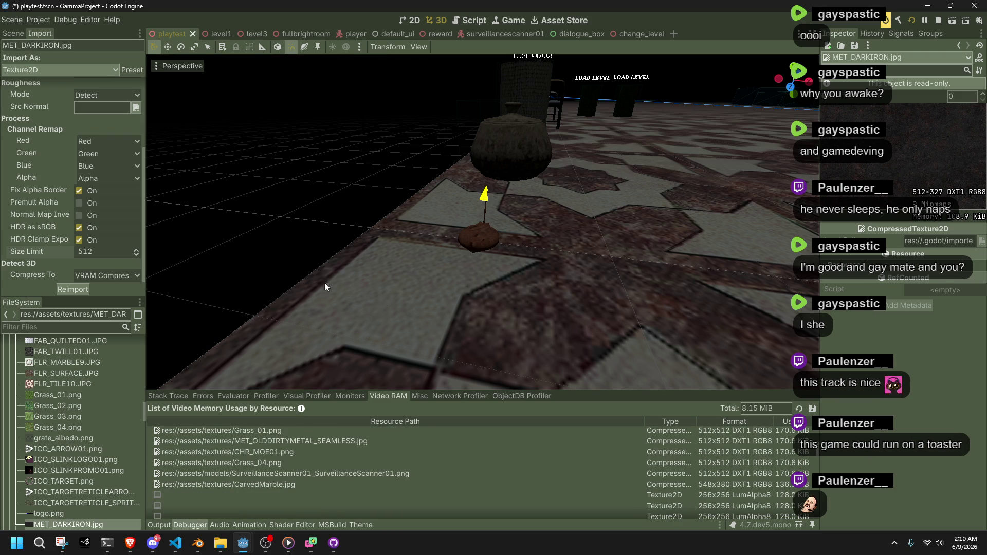
scroll(308, 446, up, 5)
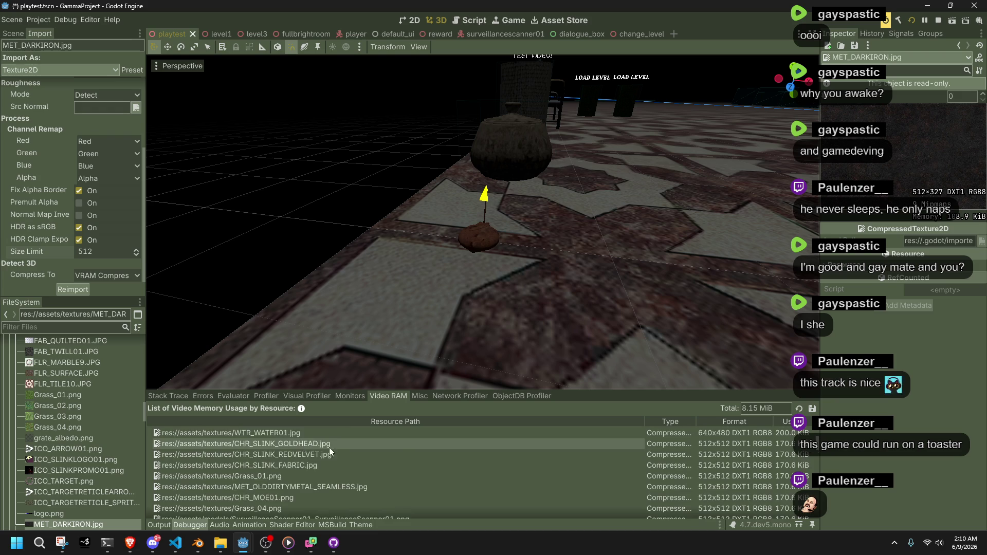
click(679, 508)
click(677, 465)
scroll(687, 474, down, 5)
scroll(683, 484, down, 5)
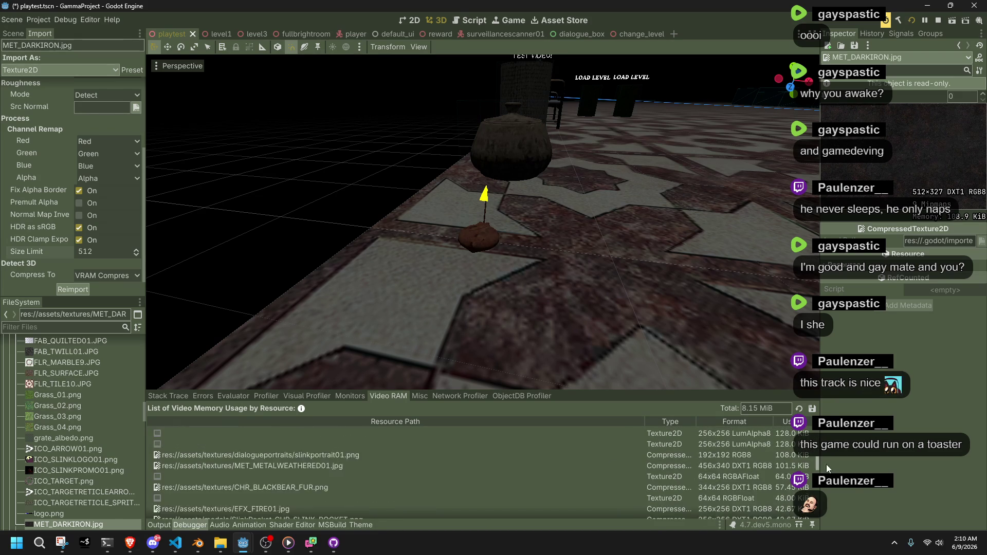
click(650, 480)
- Keep browsing the video memory list, selecting the MET_METALWEATHERED01 entry
scroll(659, 479, down, 2)
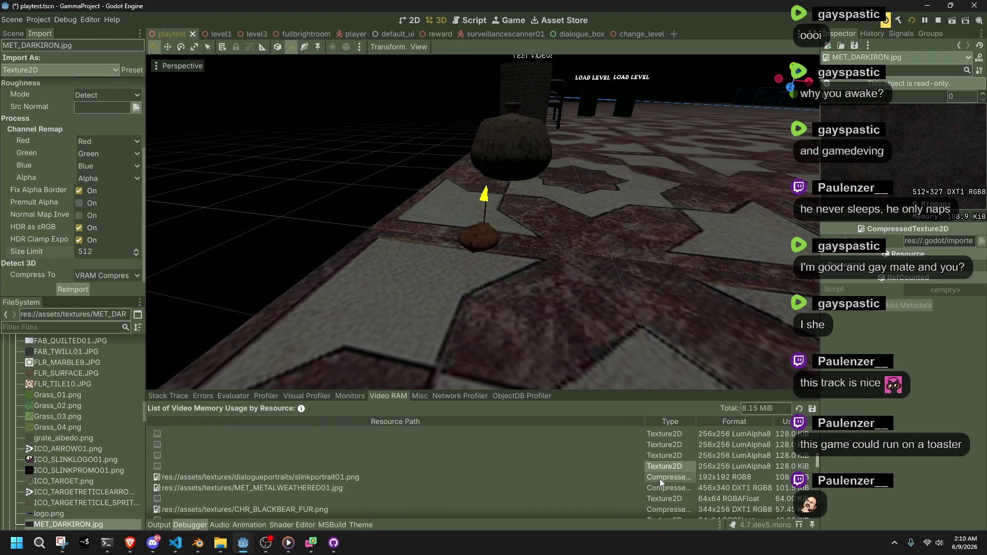
click(659, 479)
scroll(662, 479, down, 1)
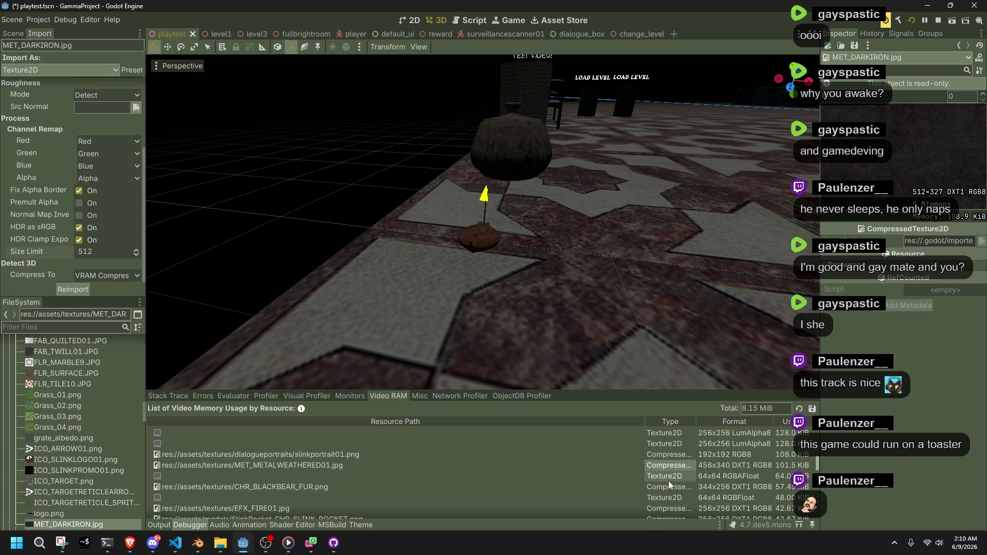
scroll(674, 490, up, 3)
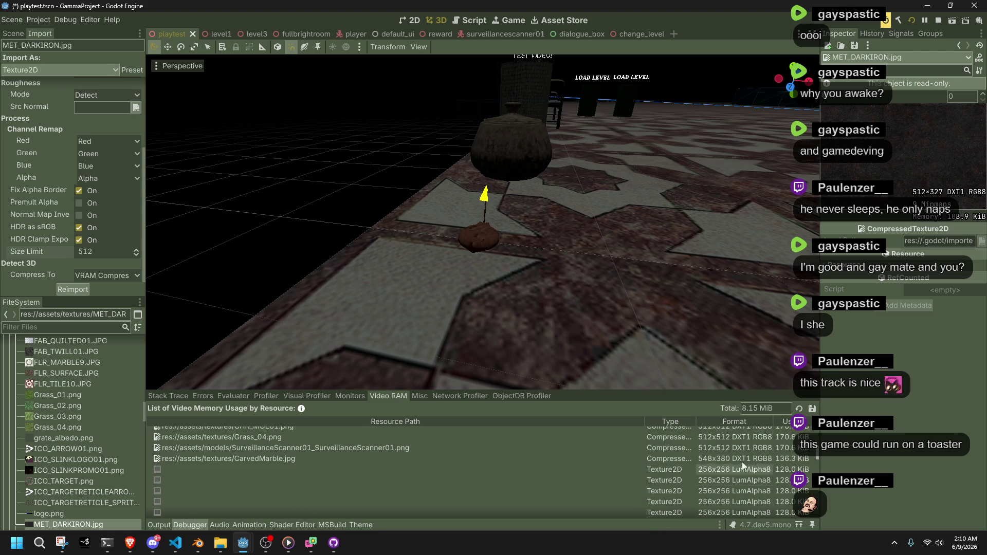
drag(816, 456, 815, 516)
scroll(740, 468, up, 3)
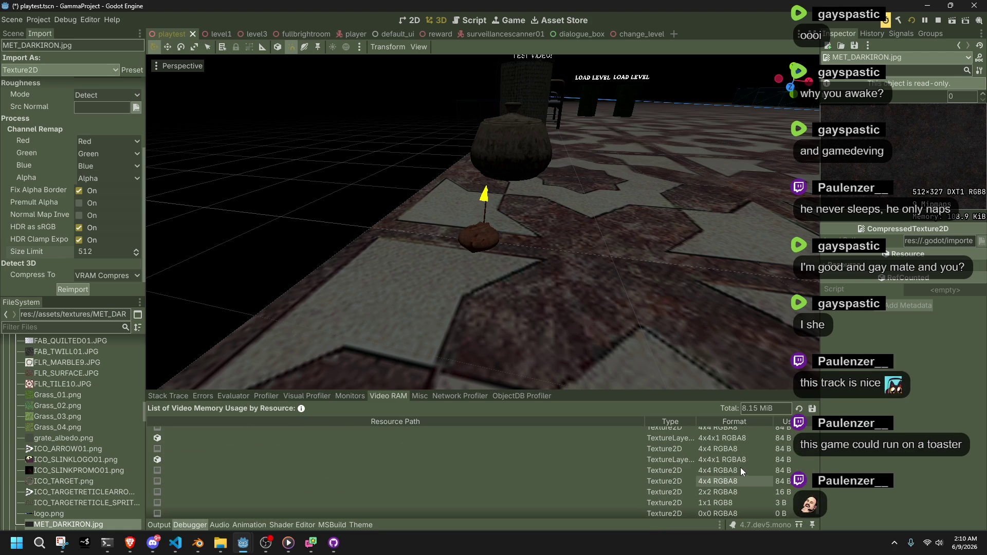
scroll(733, 465, up, 5)
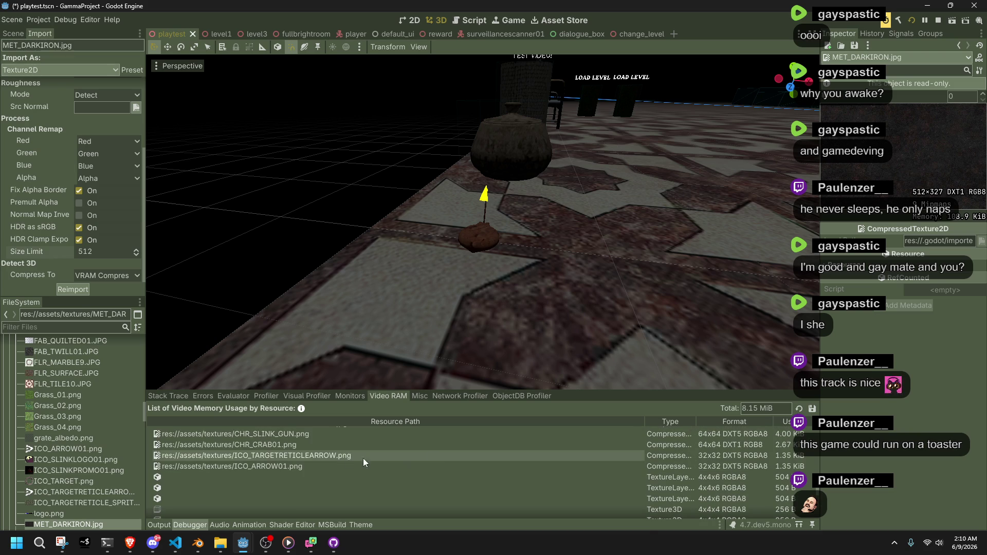
- View import settings of ICO_ARROW01.png, ICO_TARGETRETICLEARROW.png, and finally CHR_CRAB01.png
double_click(312, 466)
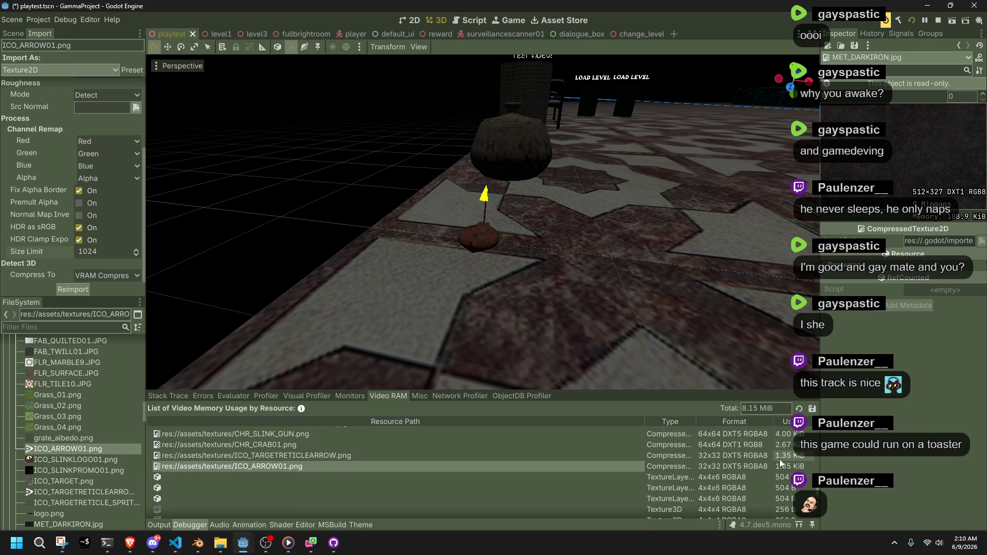
click(785, 447)
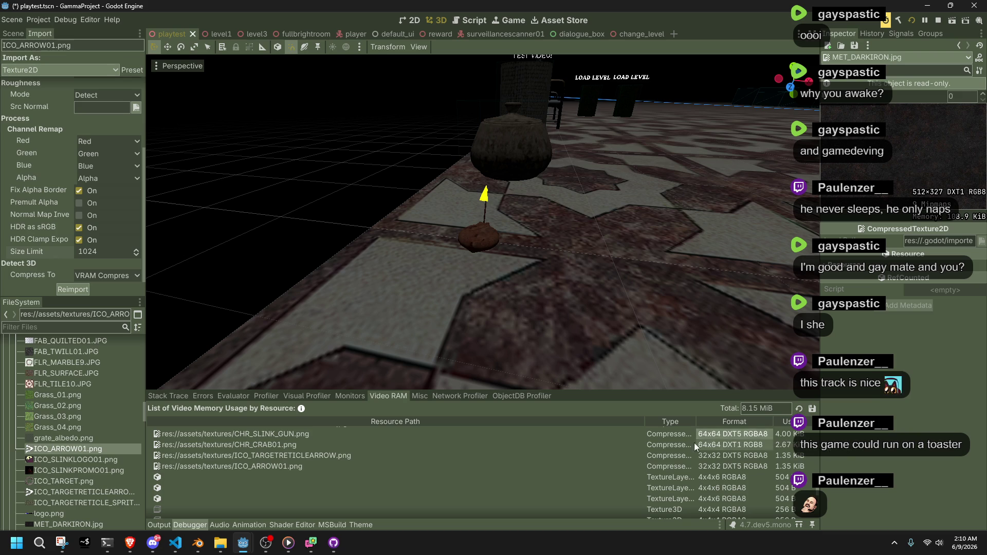
click(616, 450)
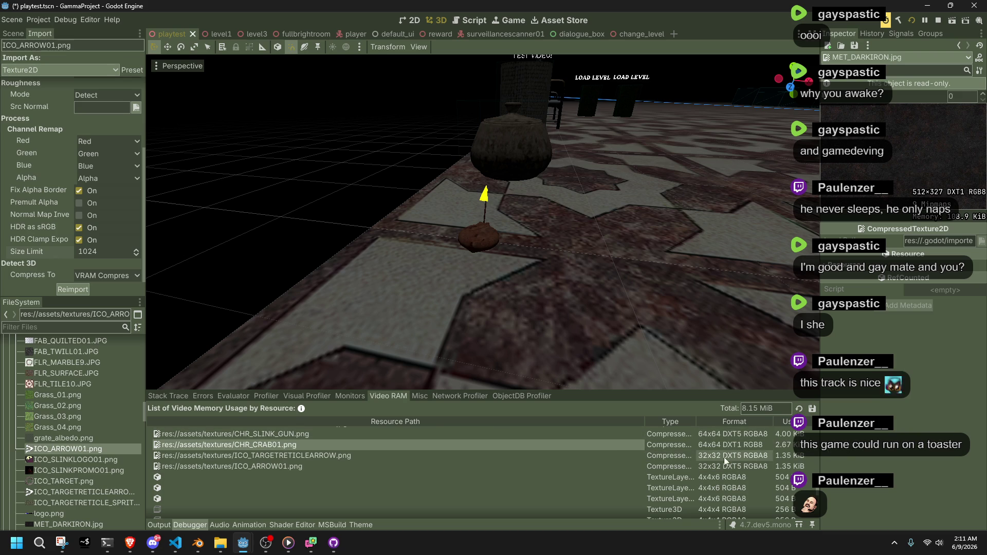
scroll(626, 460, up, 1)
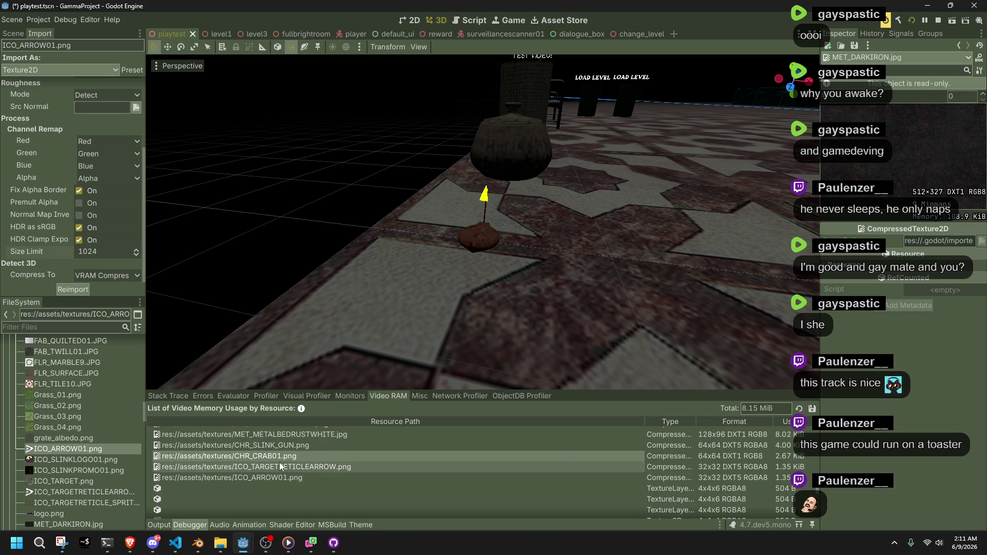
click(290, 471)
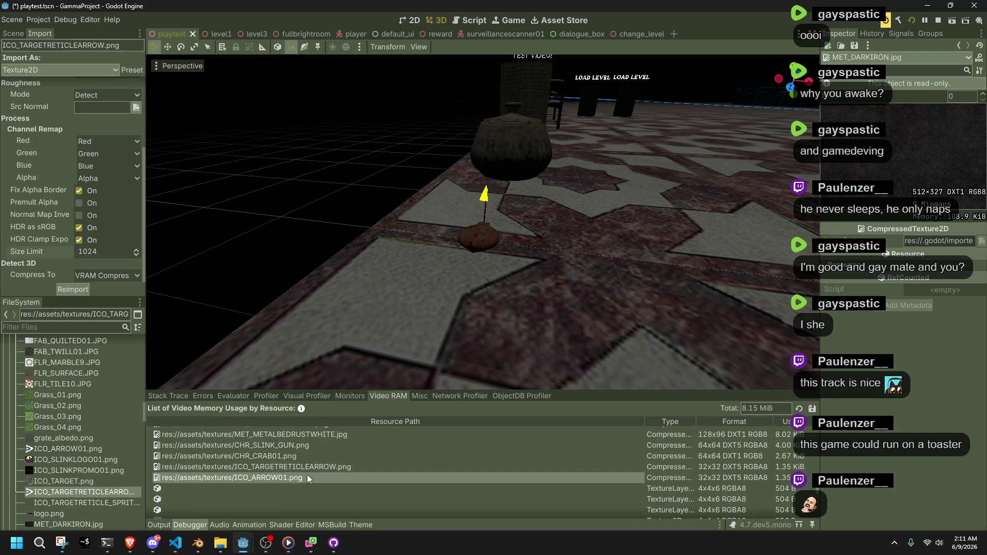
click(297, 456)
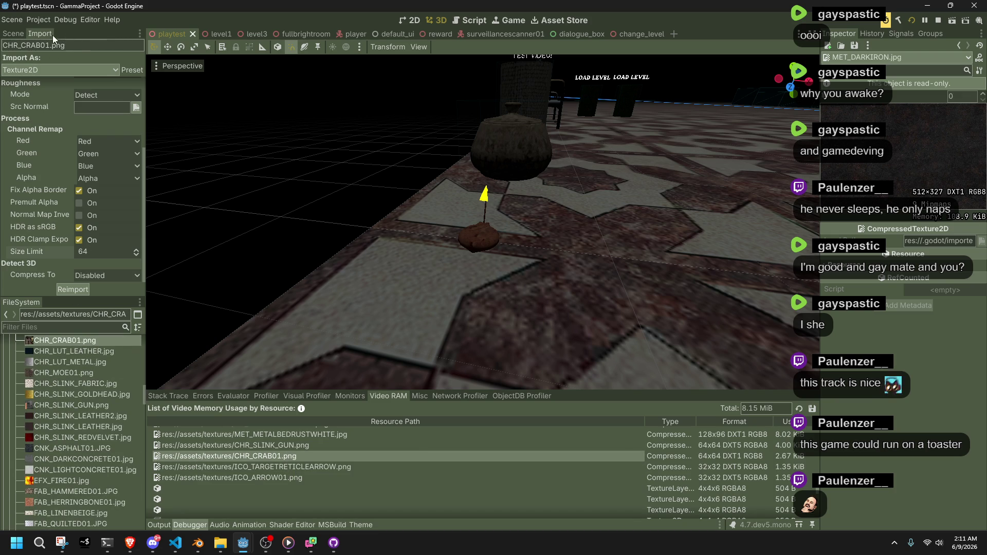
- Reimport CHR_CRAB01.png with its size limit set to 256, then launch the game
click(105, 252)
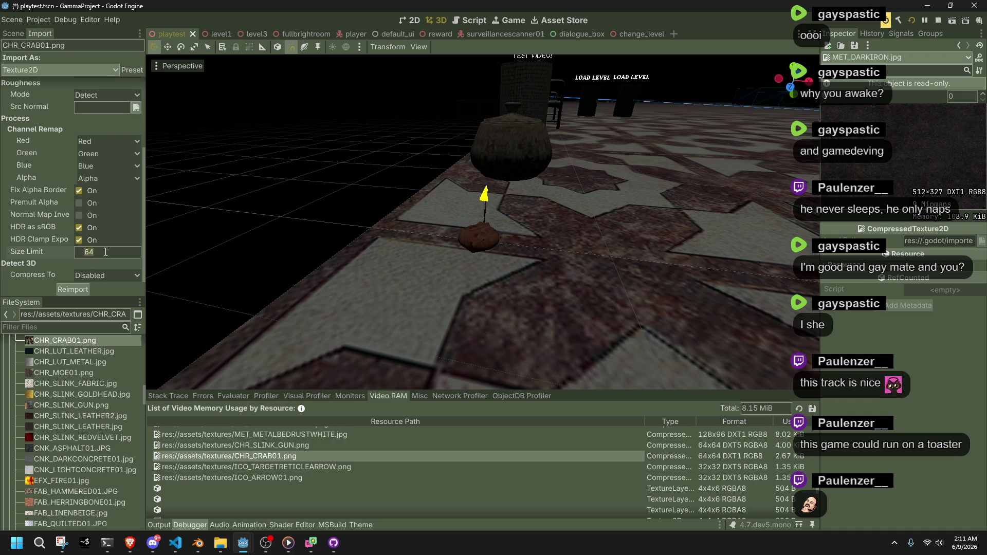
click(65, 344)
click(63, 341)
click(103, 251)
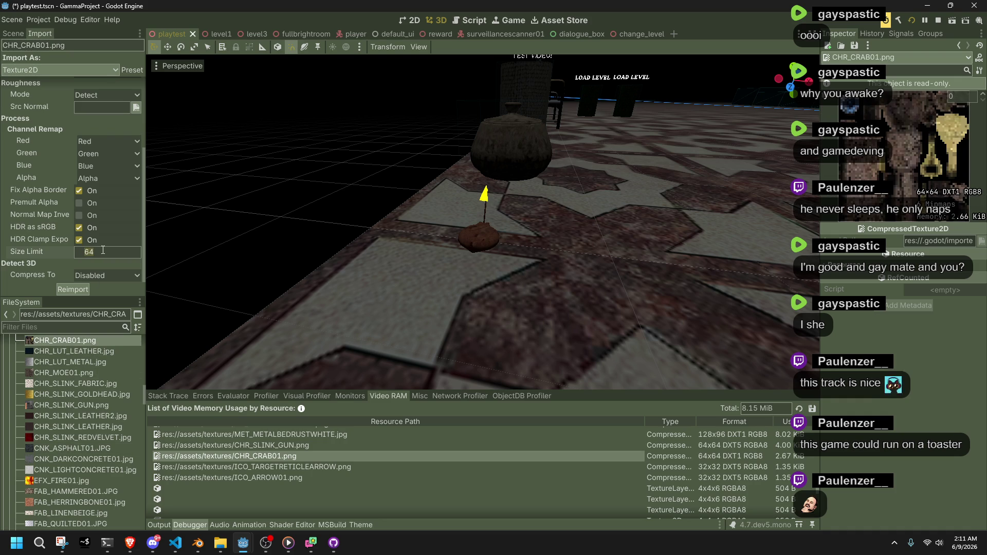
text(256)
key(Return)
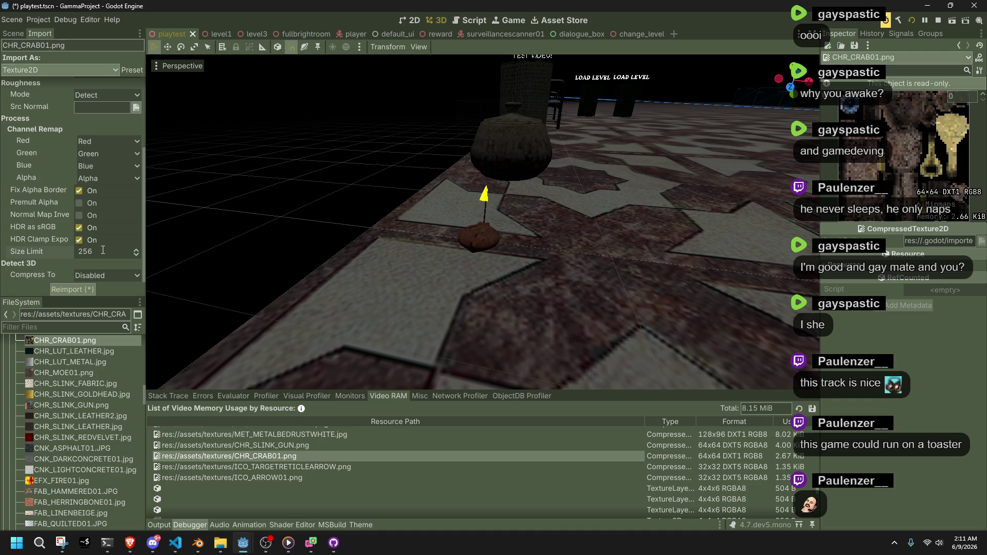
click(75, 290)
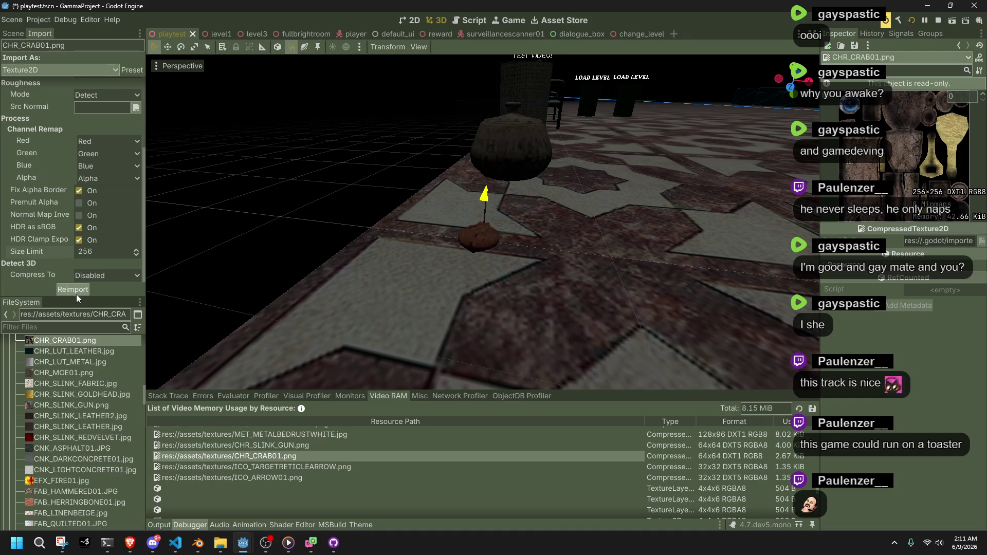
click(912, 21)
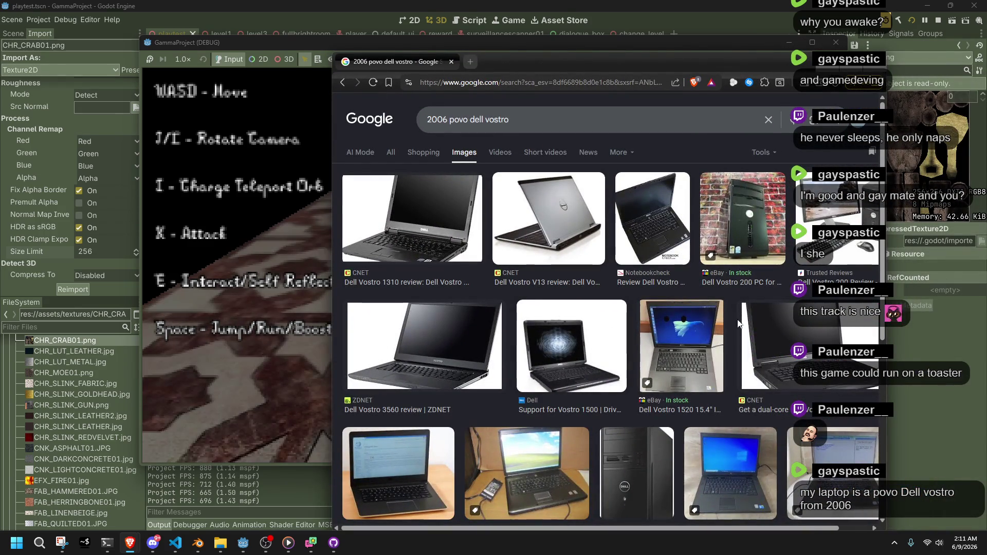
- Preview the Dell Vostro 1310 review, a second laptop, and the eBay Dell Vostro 1700 listing
click(362, 215)
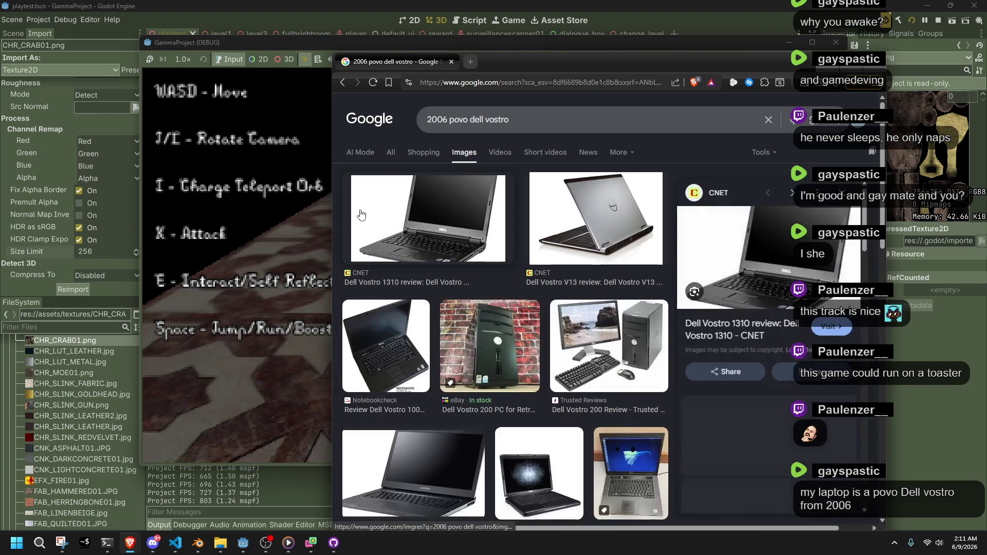
click(594, 240)
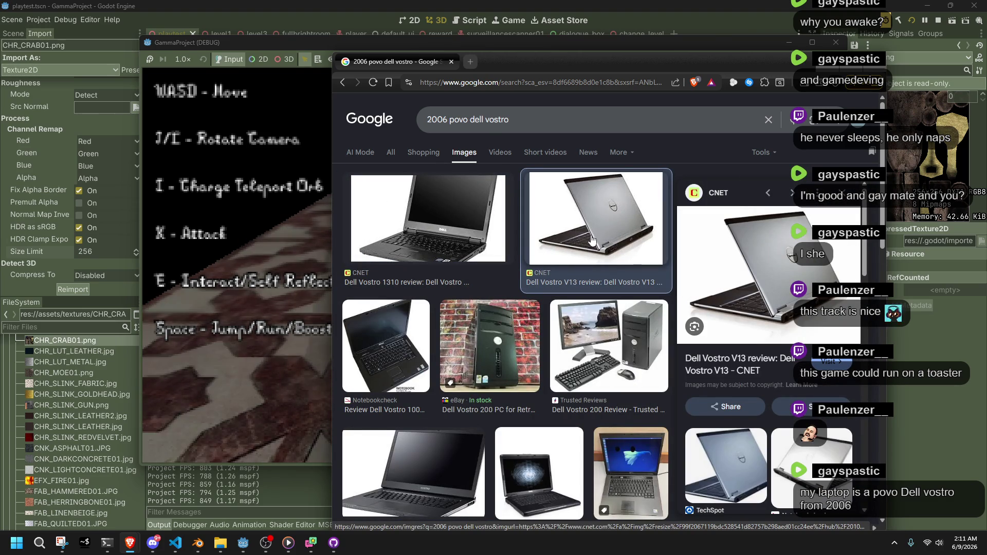
scroll(476, 327, down, 4)
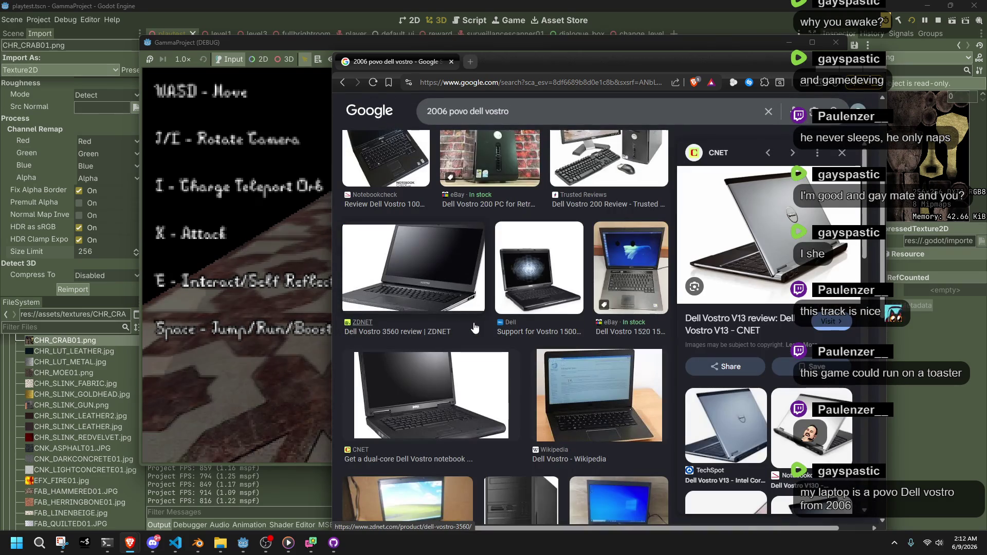
scroll(486, 342, down, 4)
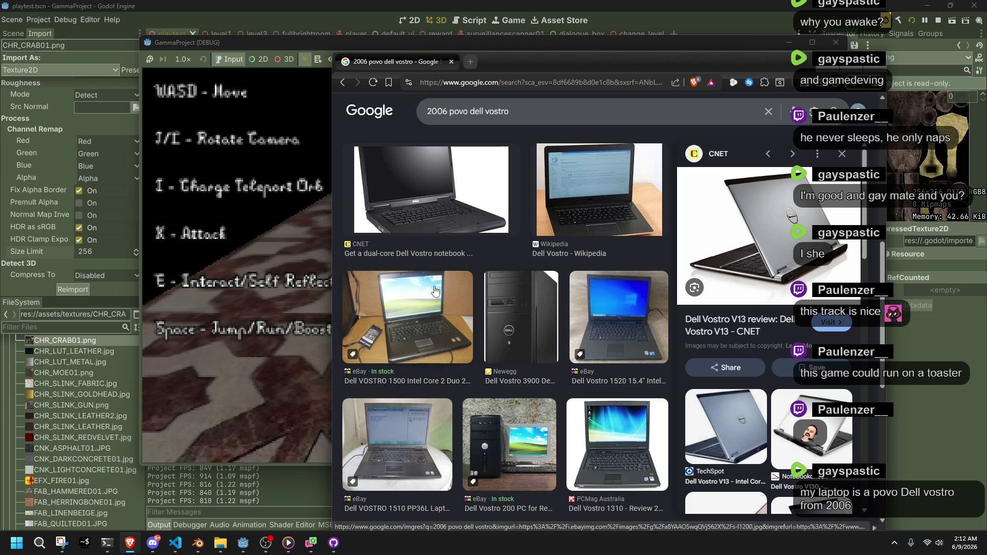
scroll(427, 437, down, 4)
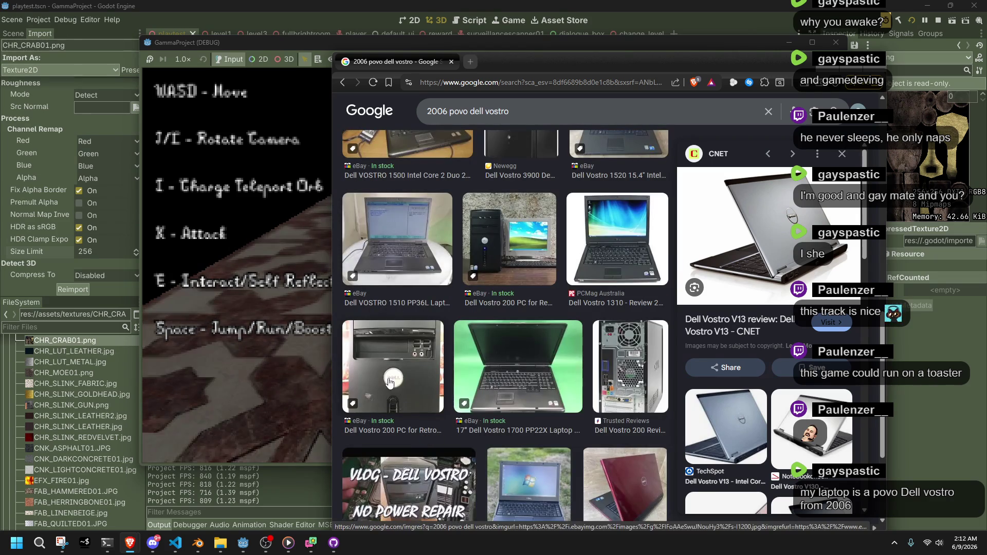
click(512, 354)
- Revisit the Vostro 1310 review, preview the Dell Inspiron 1300 image, and close the browser
scroll(511, 353, down, 4)
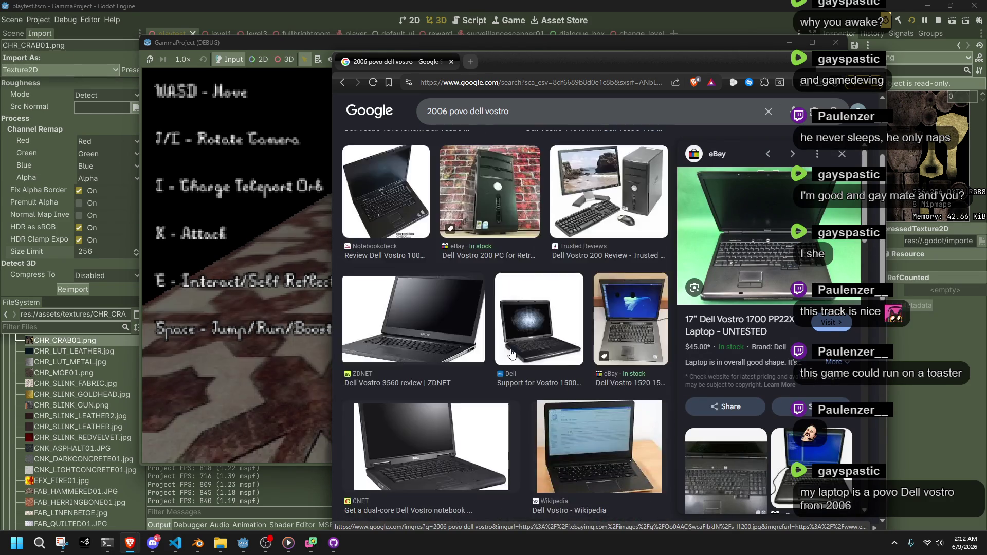
scroll(512, 354, up, 3)
click(411, 241)
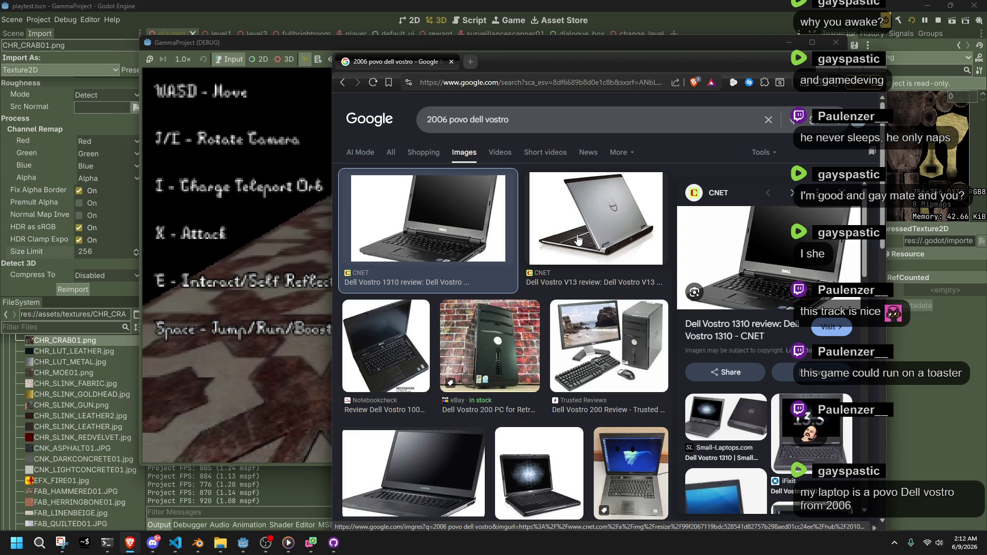
scroll(718, 480, down, 2)
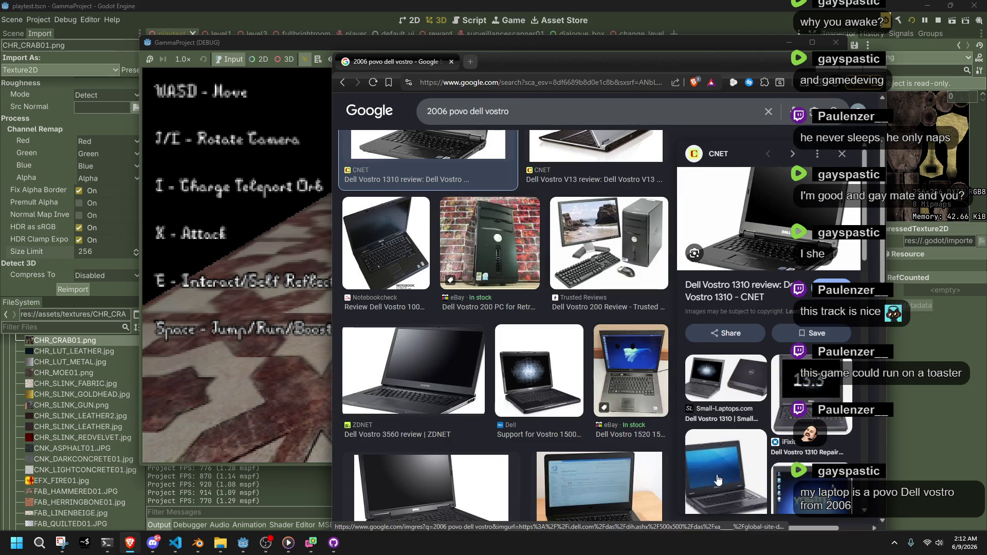
click(719, 480)
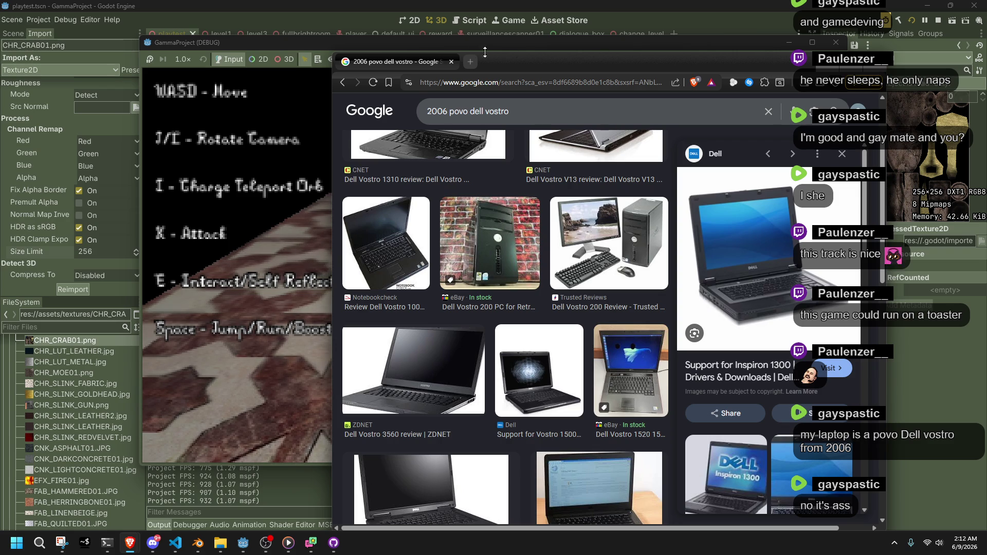
click(449, 61)
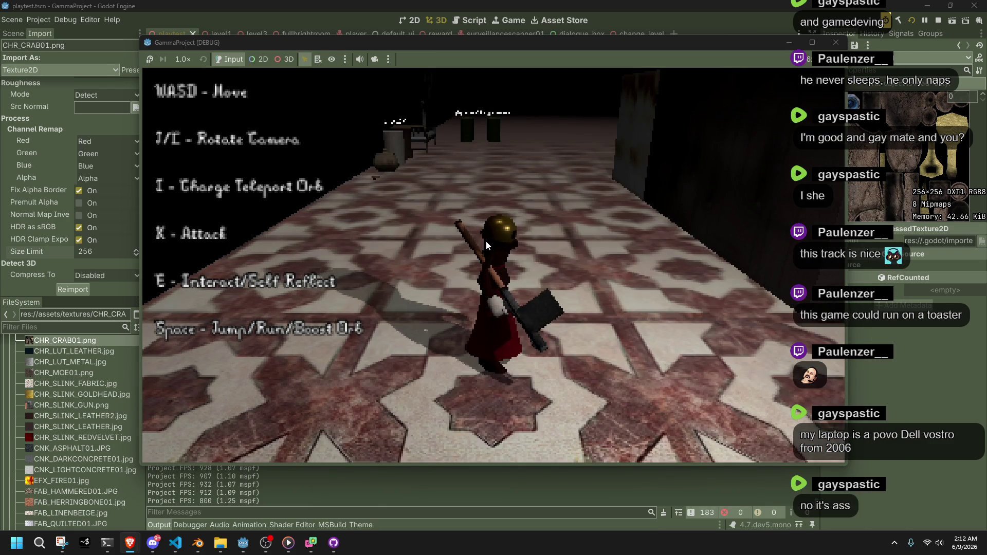
- Run, jump and roll down the corridor, grabbing a courtyard pillar and jumping off into a roll
key(w)
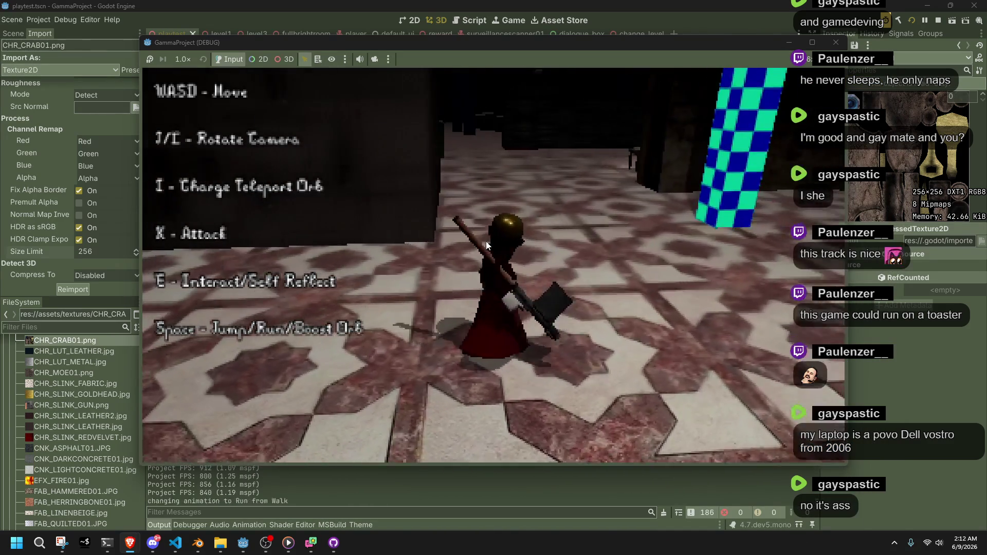
key(a)
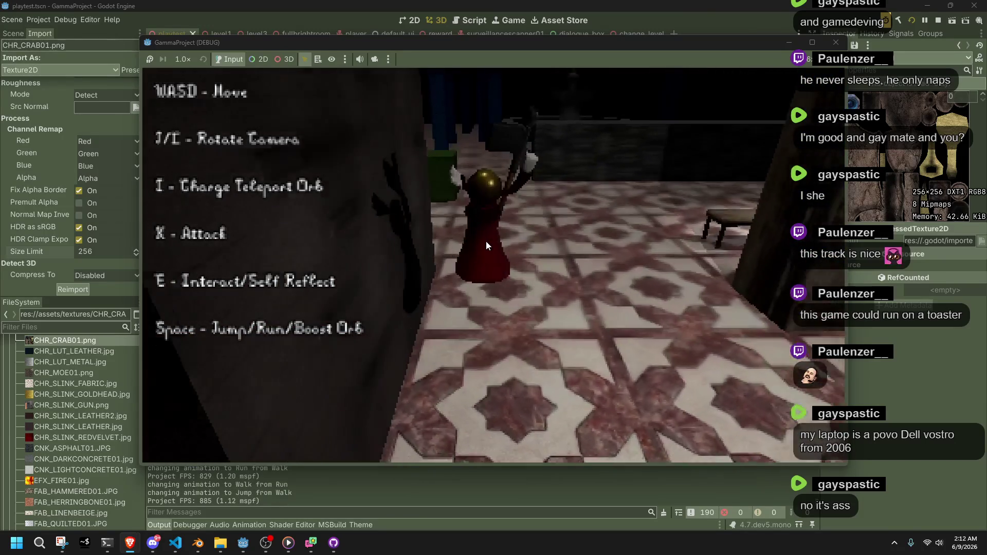
key(space)
key(w)
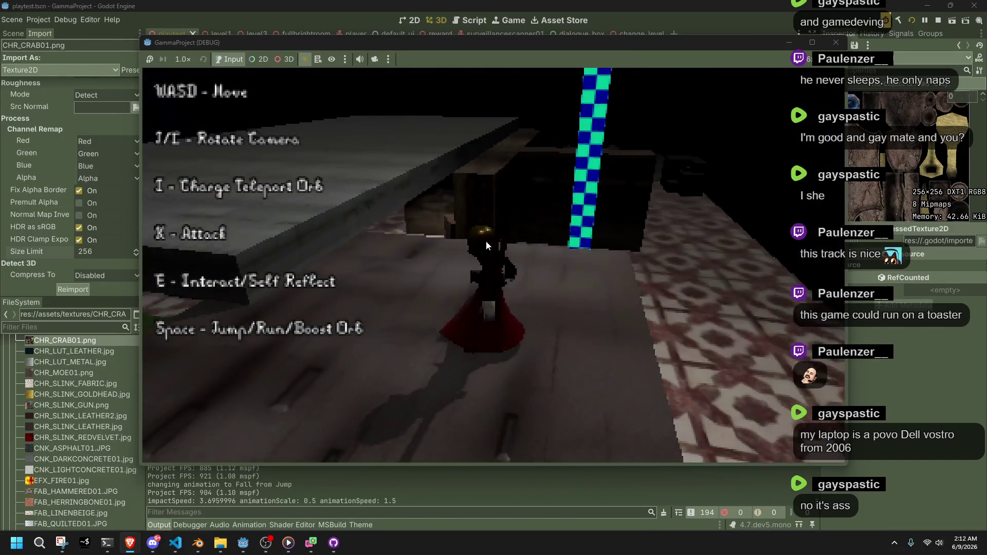
key(w)
key(space)
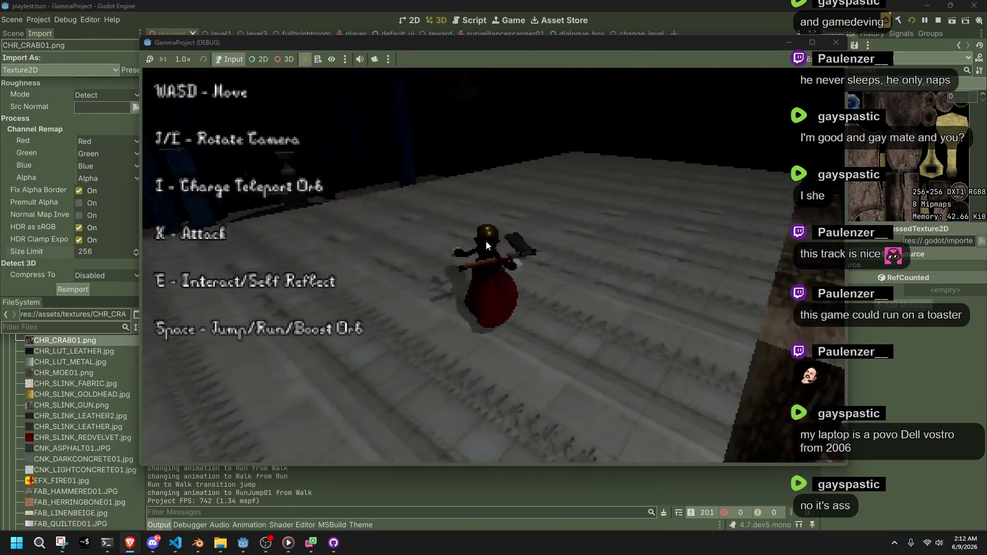
key(w)
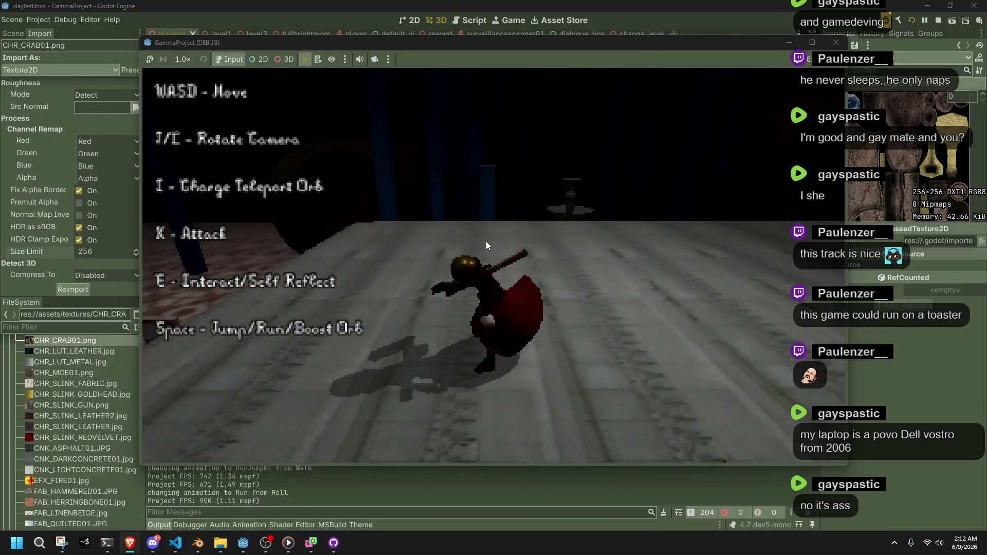
key(w)
key(space)
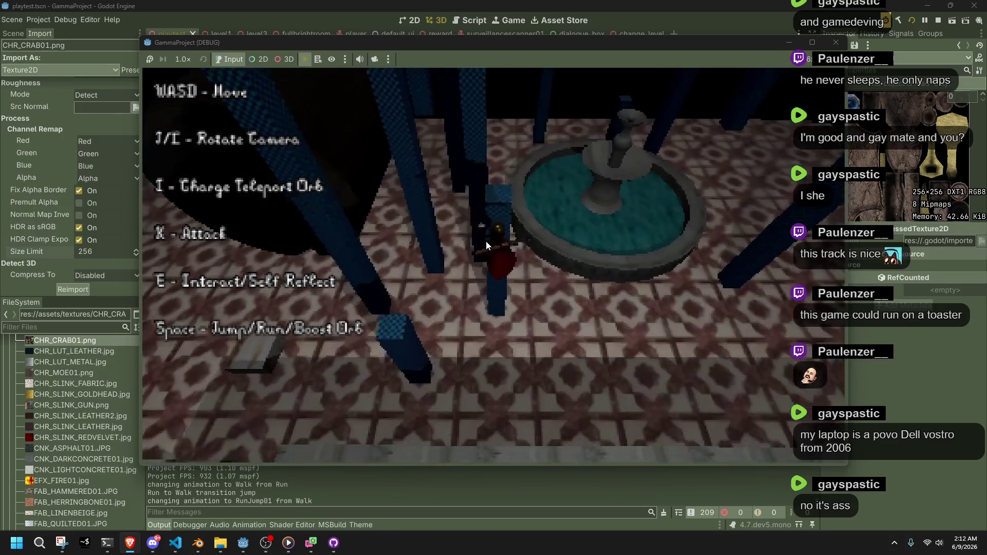
key(space)
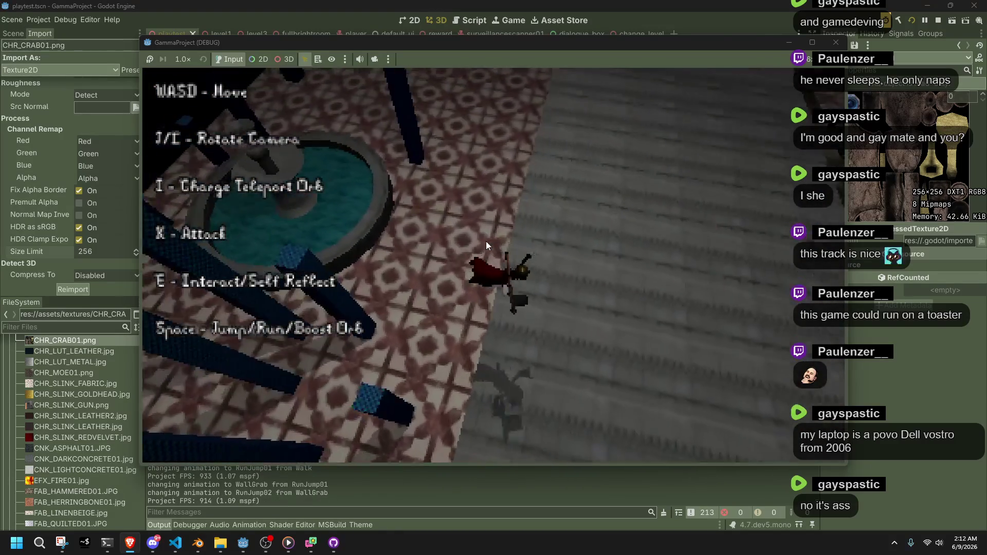
- Run across the courtyard and tiled floor, vault and leap off the stone ledge, then stop with F8
key(w)
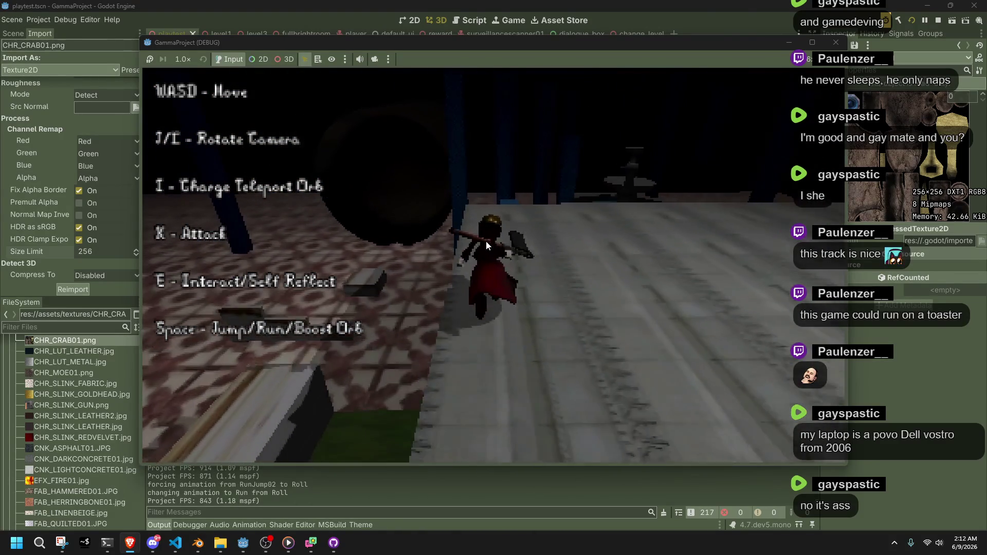
key(w)
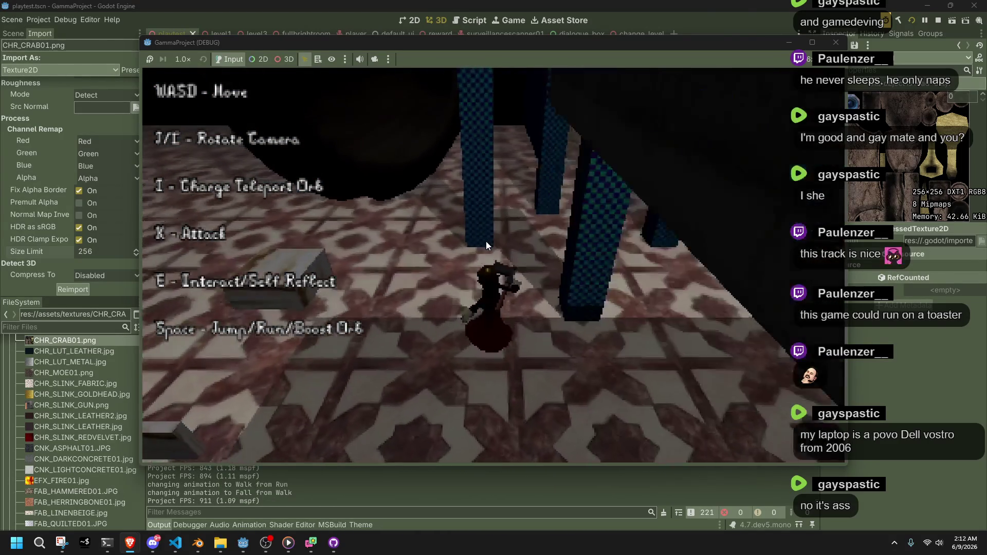
key(w)
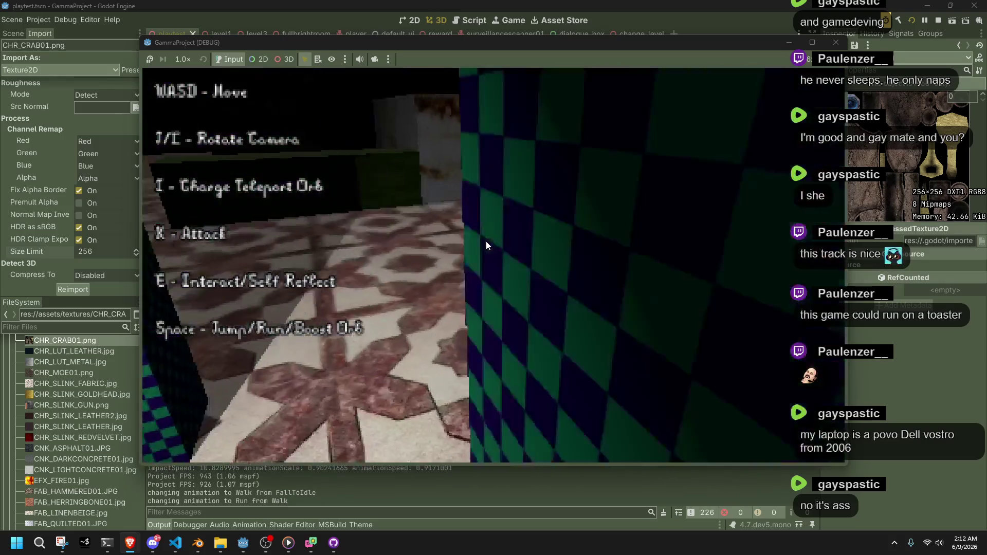
key(w)
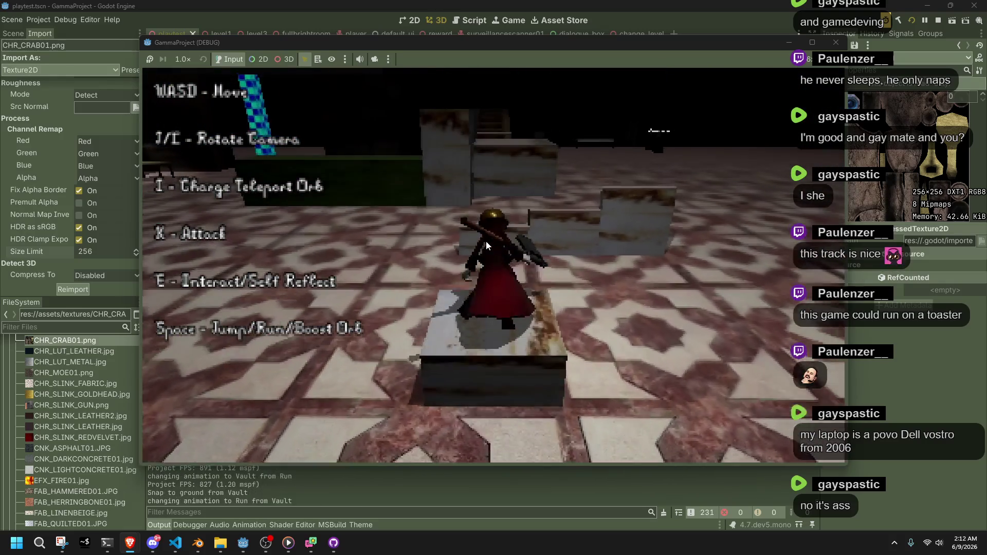
key(space)
key(w)
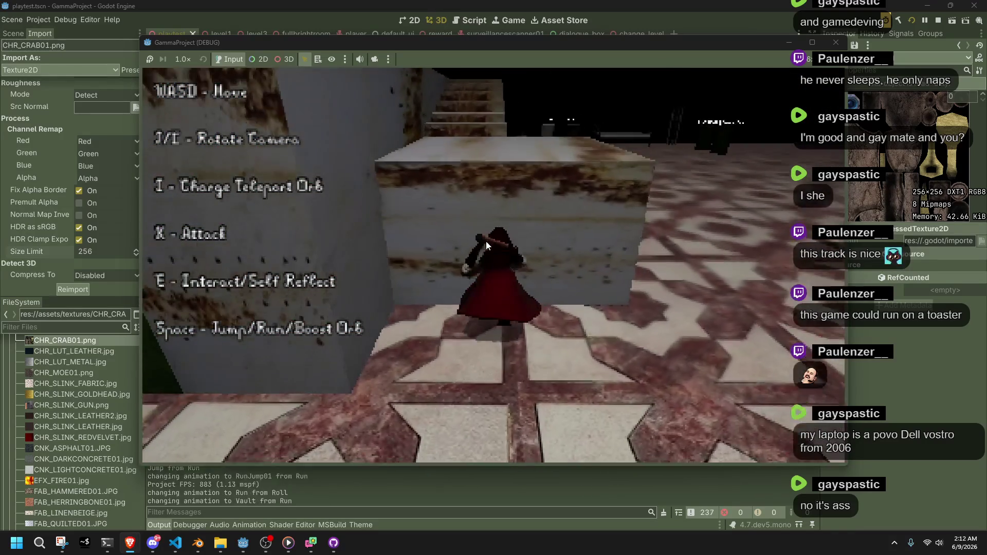
key(space)
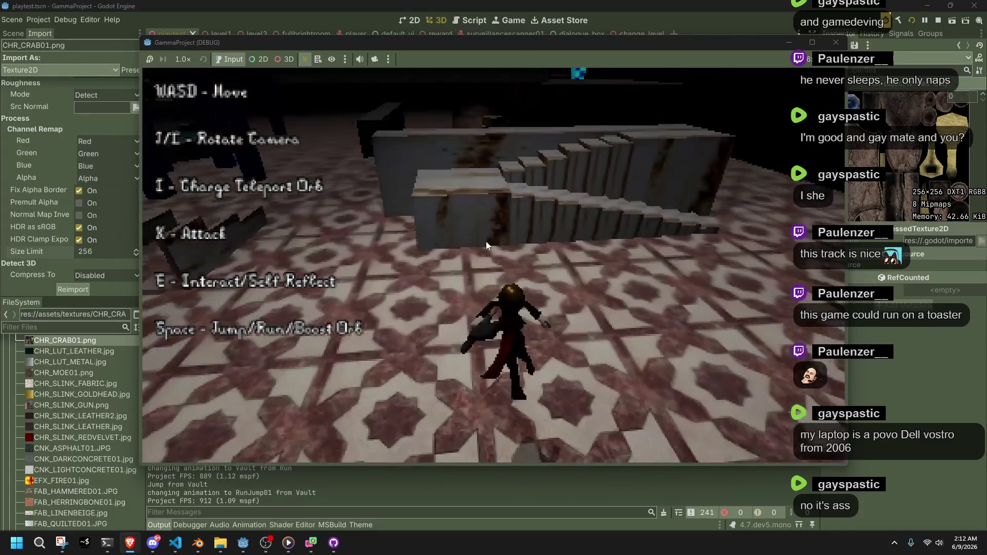
key(w)
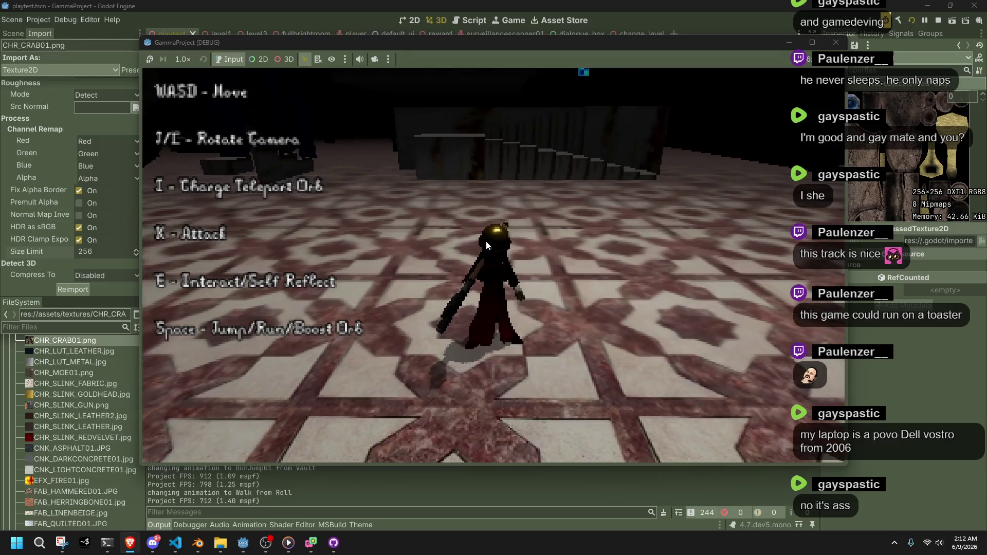
key(F8)
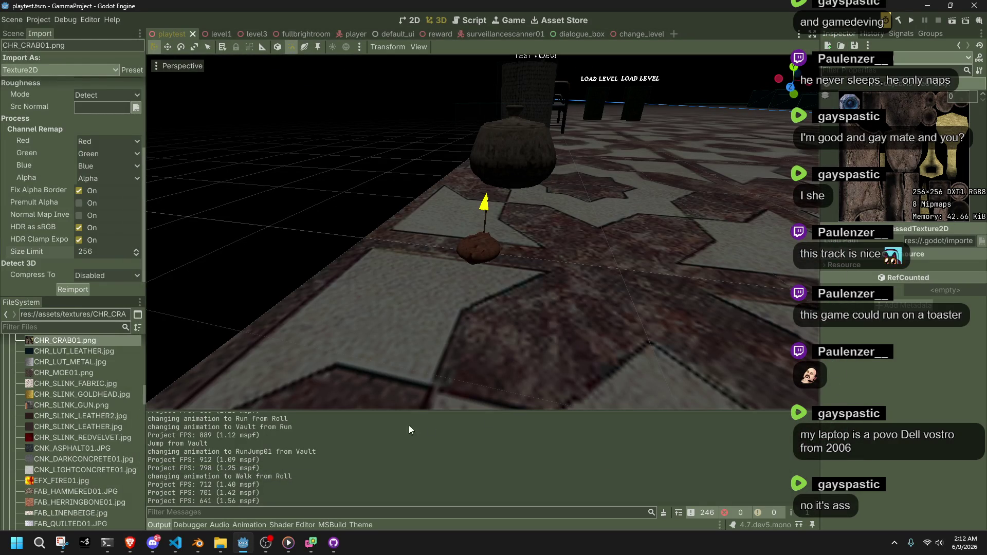
- Check the debugger's video memory and signals lists, then relaunch the game
click(197, 528)
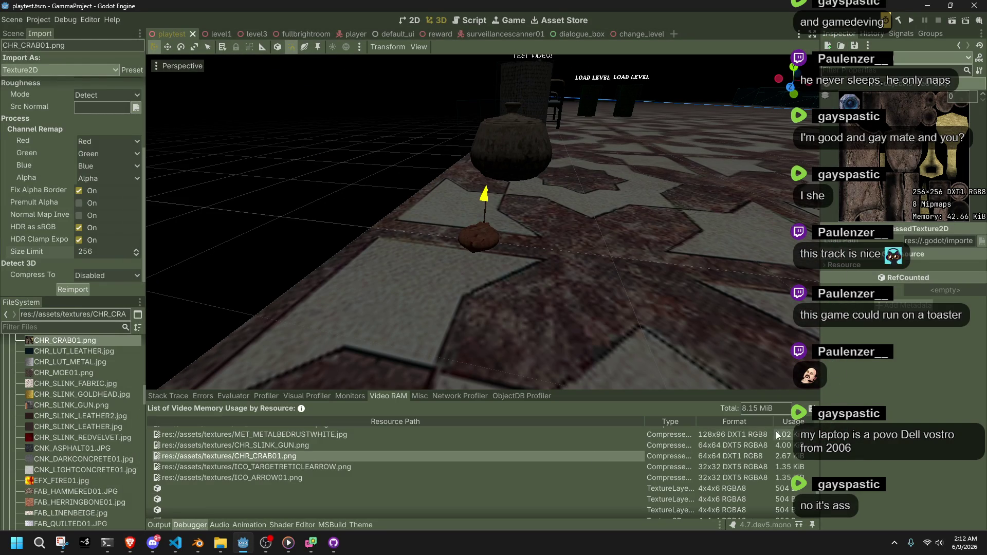
click(905, 34)
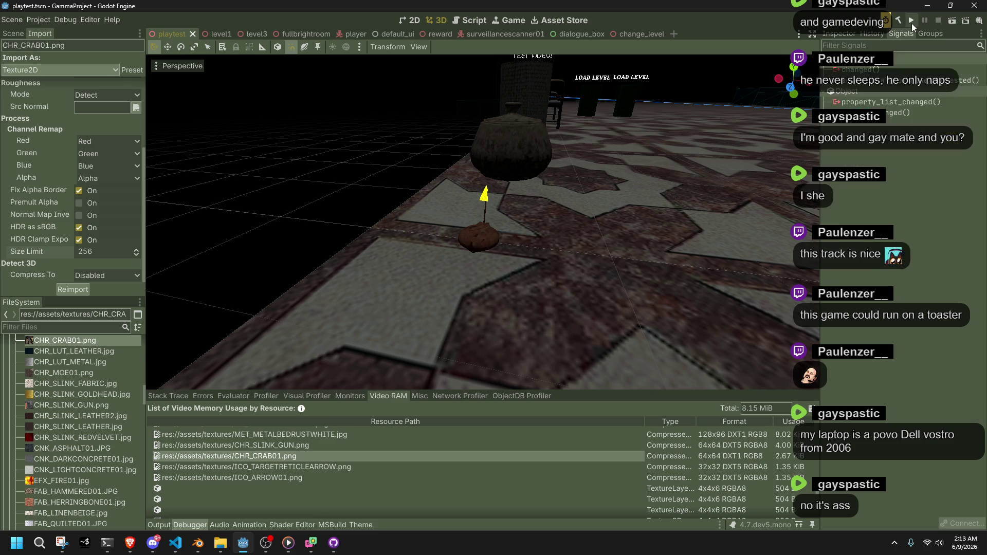
click(912, 21)
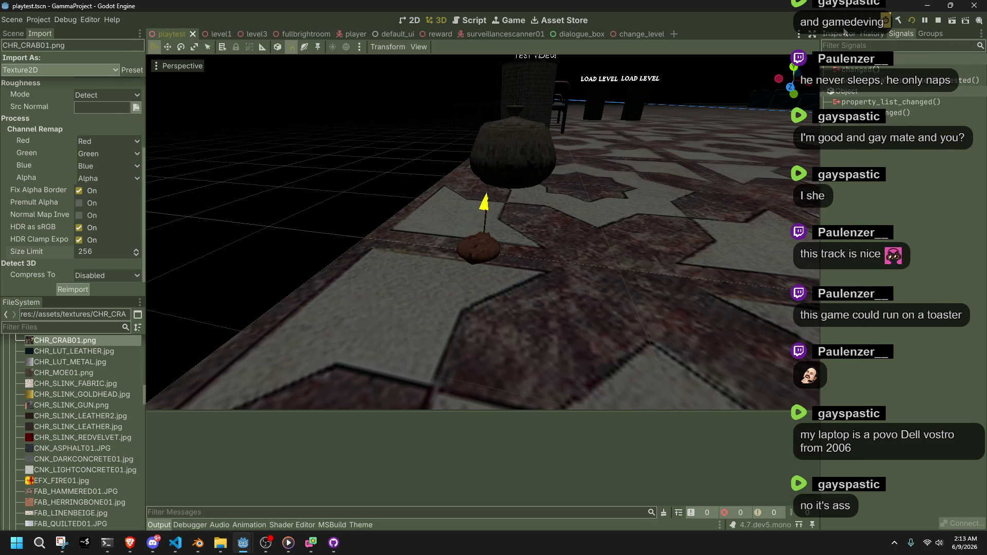
- Bring the running game forward, stop it with F8, and refresh the video memory list
click(857, 35)
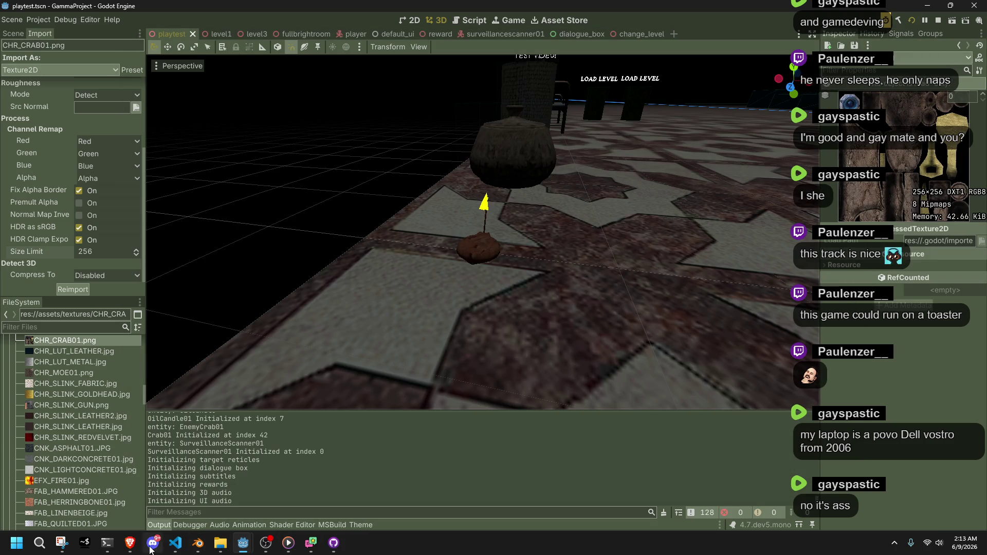
mouse_move(243, 543)
click(305, 506)
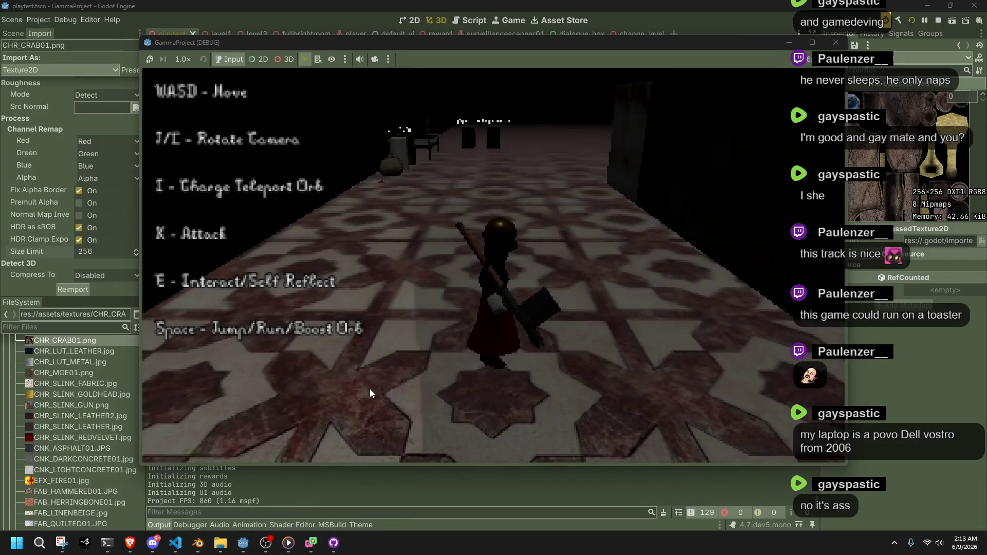
key(F8)
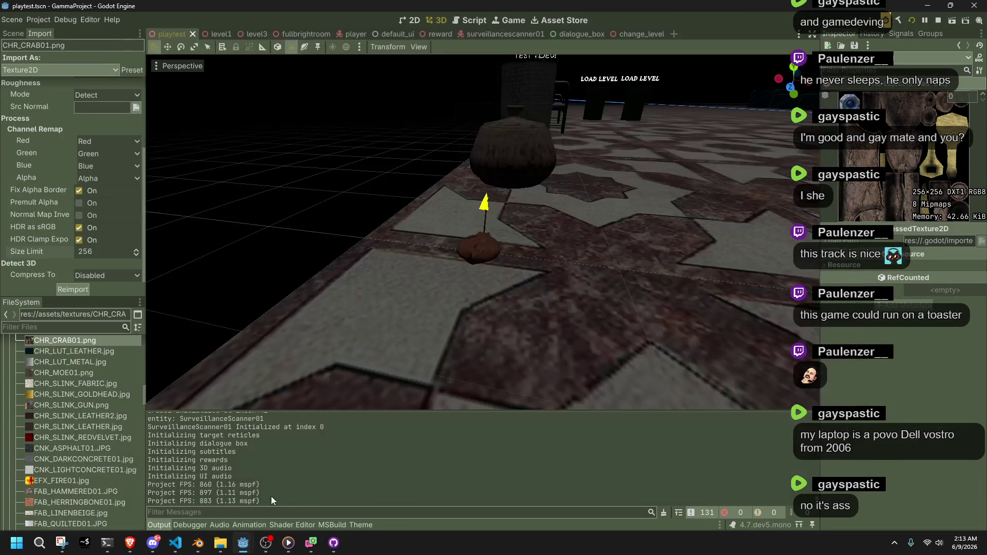
click(806, 409)
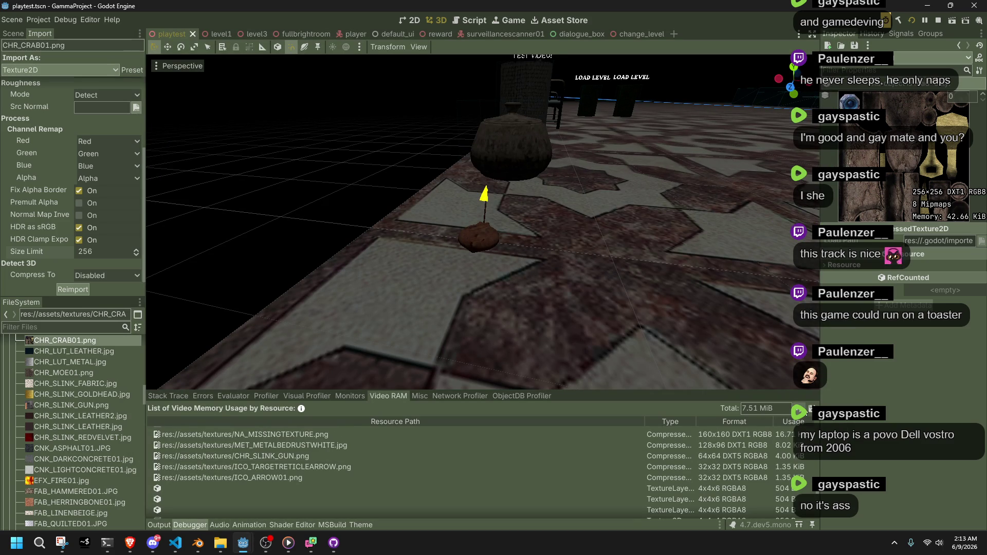
- Scroll the 7.51 MiB list, where CHR_CRAB01.png is now 256x256 DXT1 at 42.67 KiB
scroll(400, 466, up, 10)
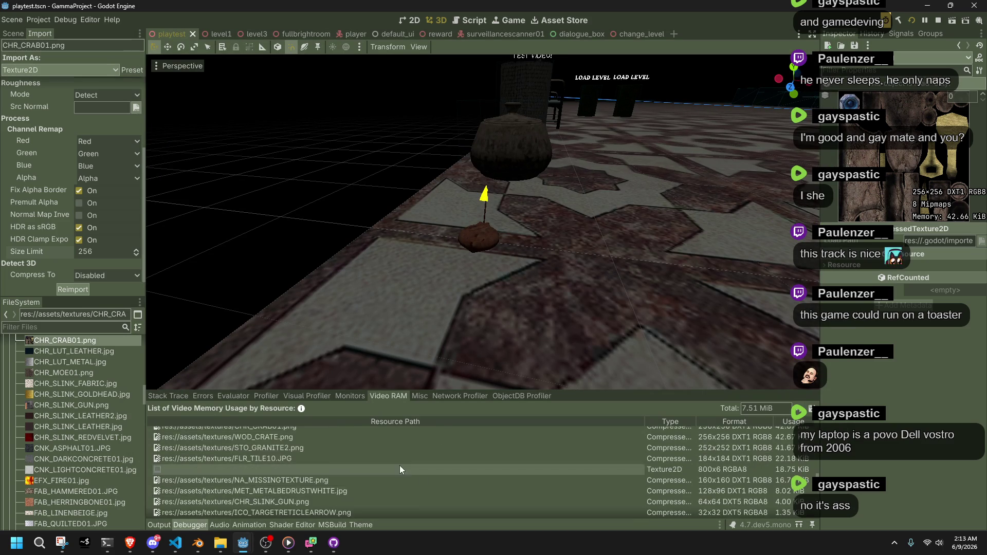
scroll(401, 466, down, 10)
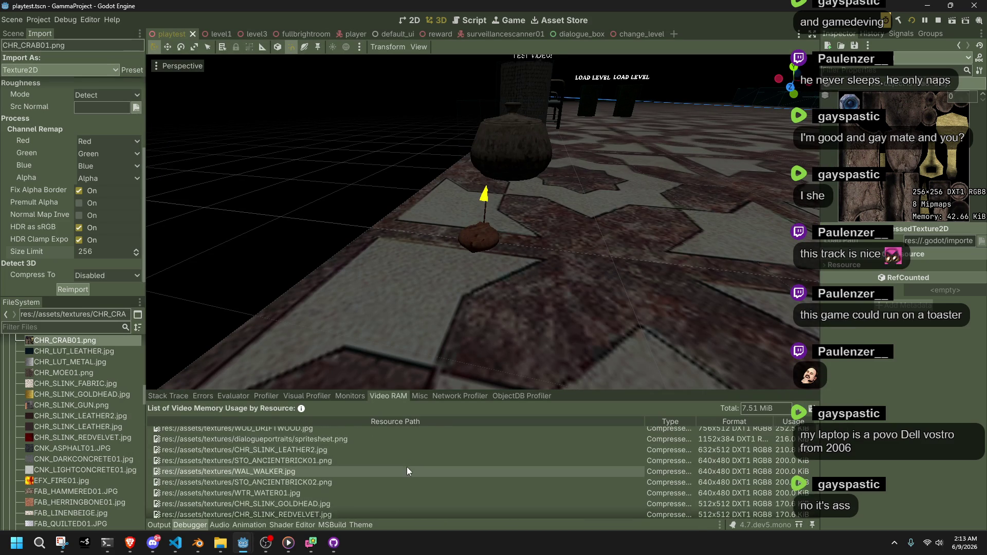
scroll(403, 468, down, 3)
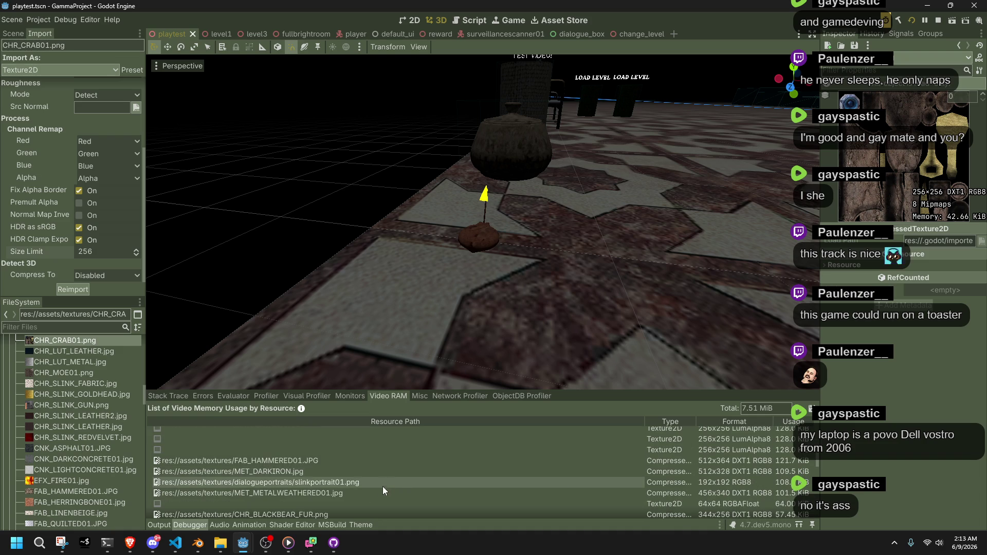
scroll(264, 469, down, 6)
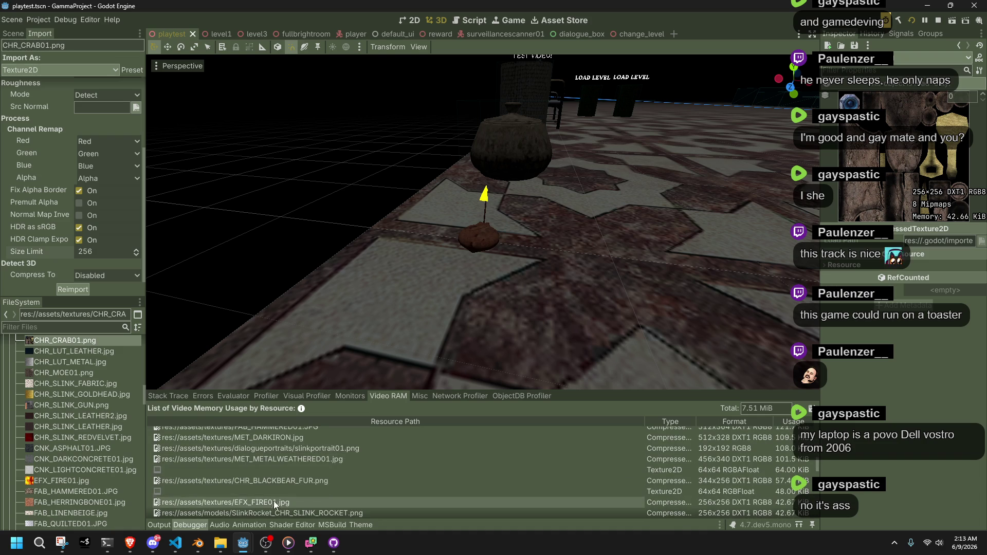
scroll(275, 503, down, 2)
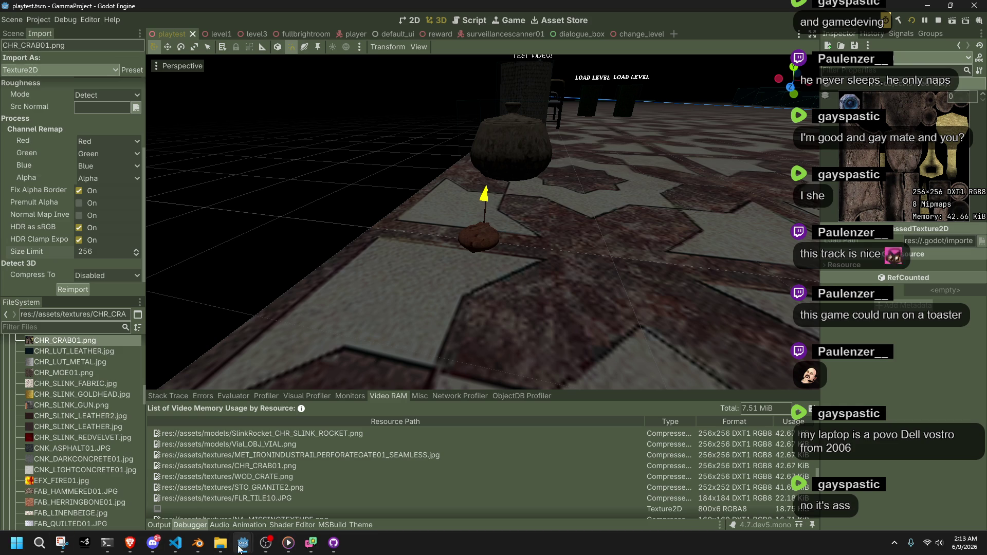
scroll(97, 463, up, 10)
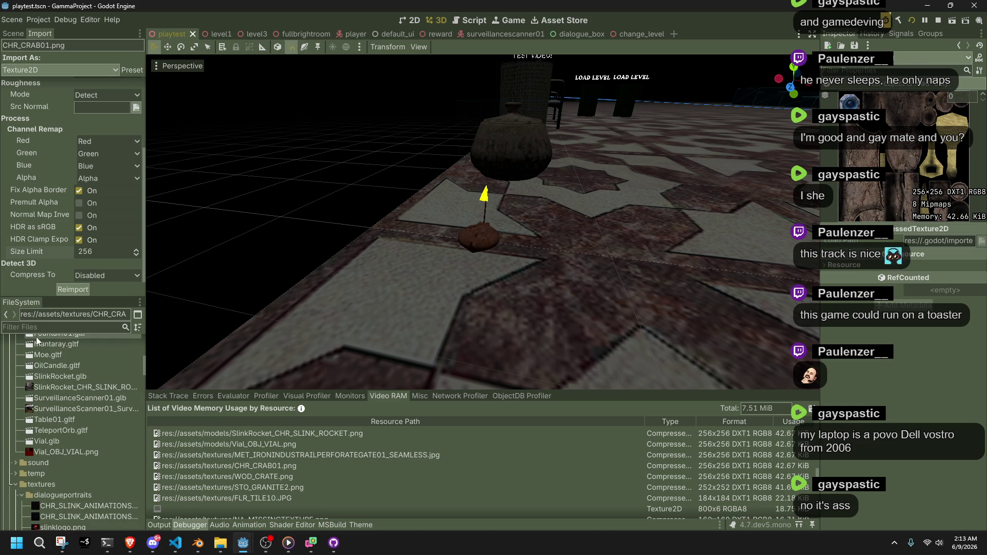
- Close the empty gorilla folder window and switch to the other File Explorer window
mouse_move(231, 548)
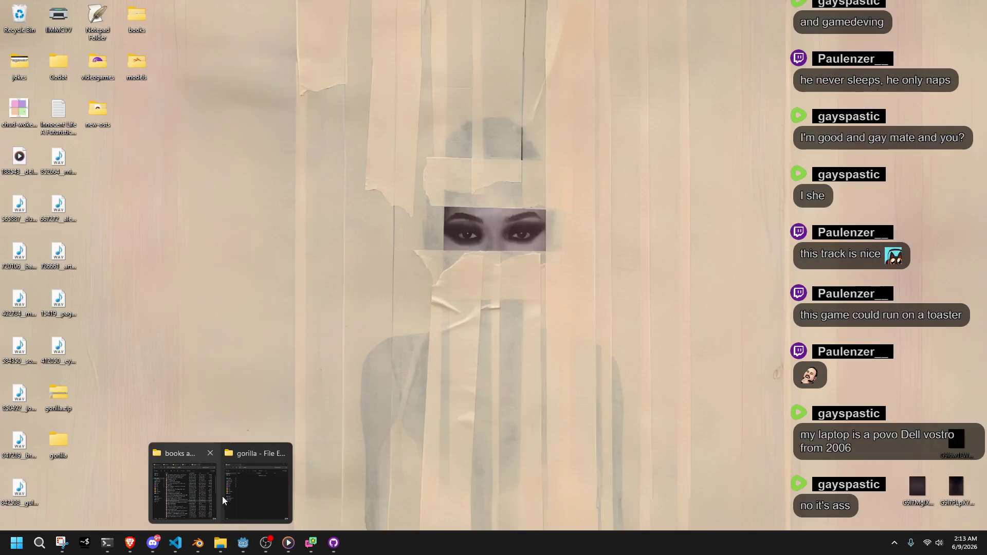
click(256, 494)
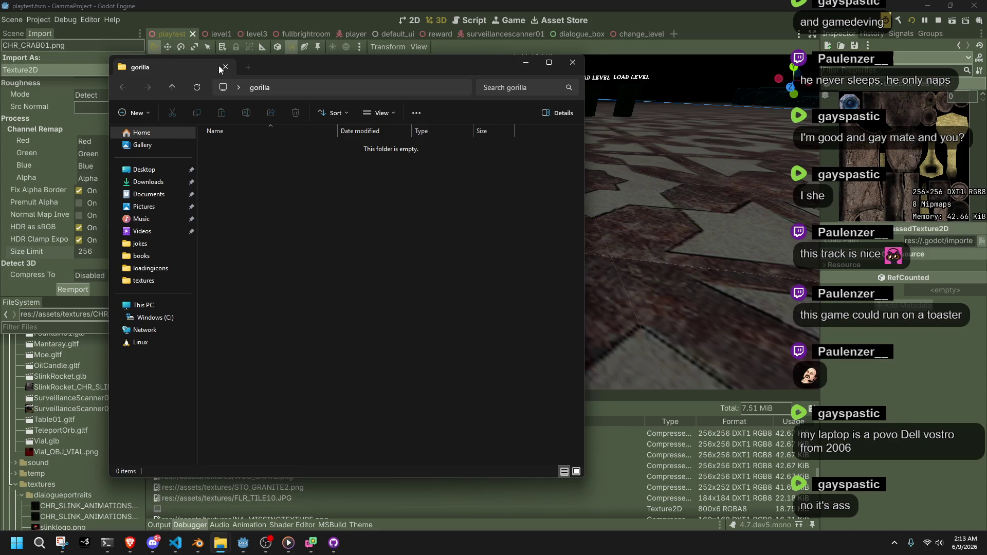
click(224, 67)
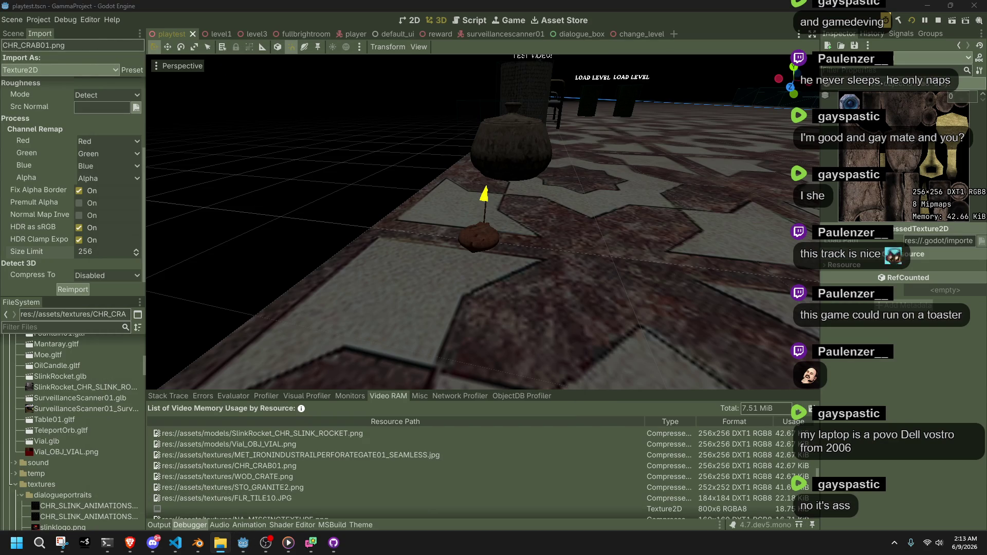
key(alt+Tab)
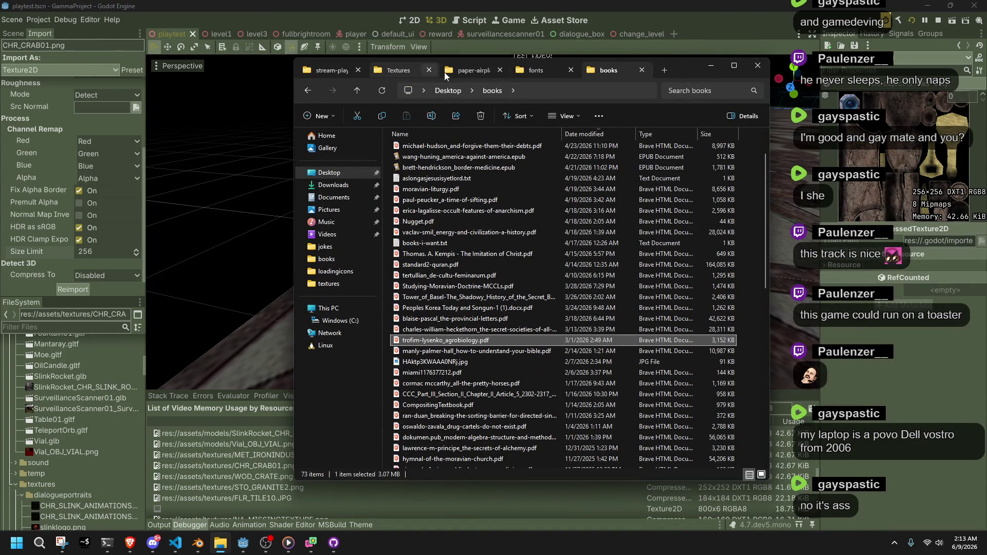
- Navigate from the Textures tab through gamma > gammaproject > assets into the textures folder
click(394, 70)
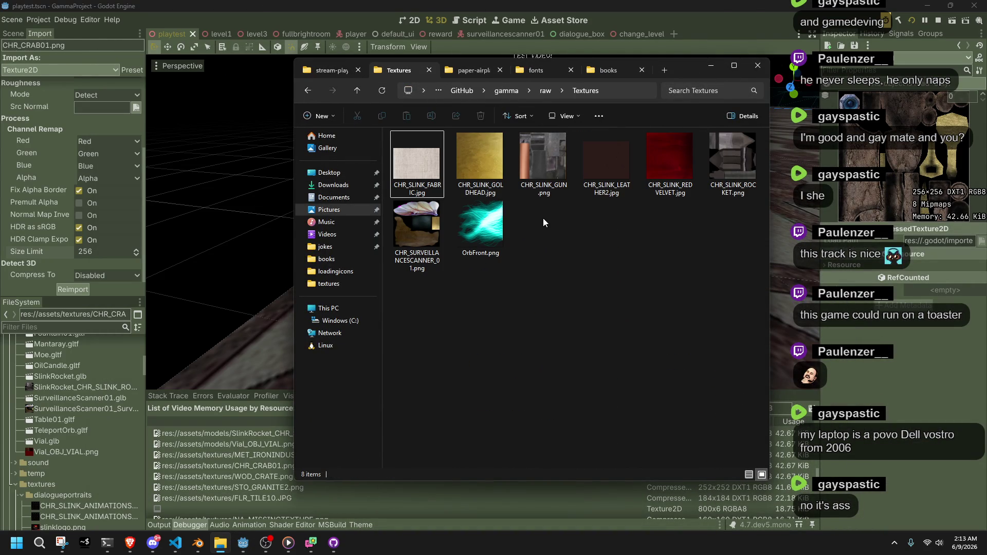
click(504, 90)
double_click(446, 160)
double_click(441, 160)
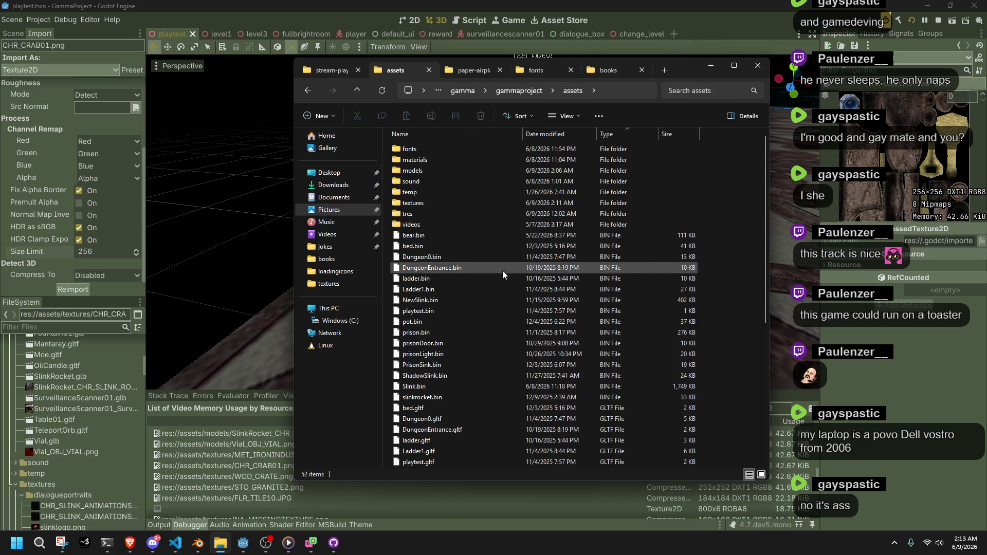
click(446, 203)
double_click(446, 203)
scroll(447, 202, down, 20)
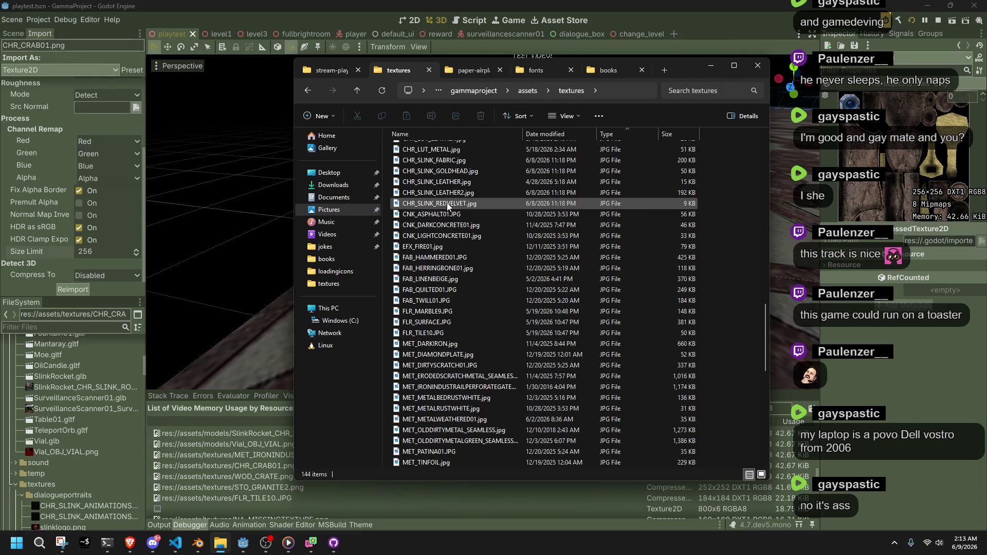
click(901, 549)
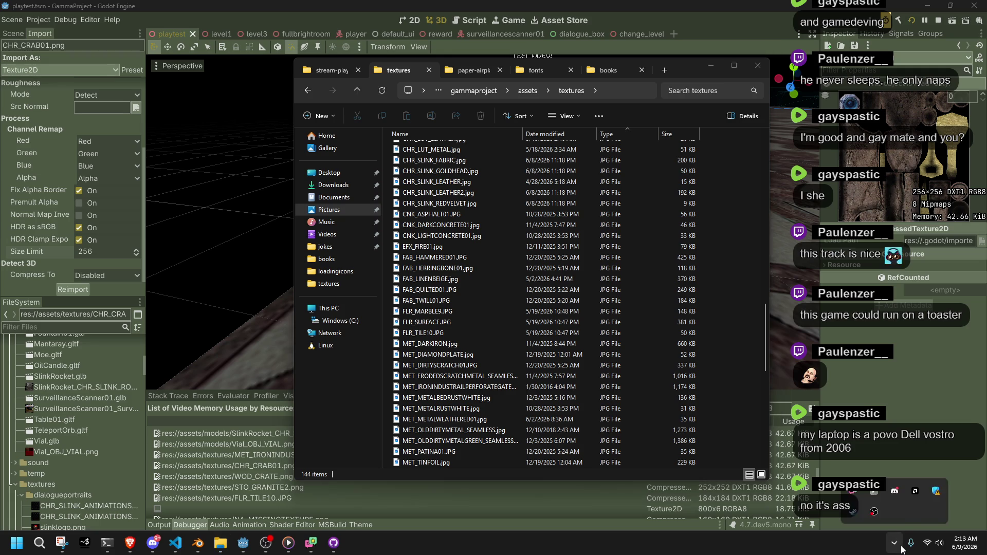
- Launch Cheese Rolling from Steam's tray menu, back out of the lobby list, and start an offline race
right_click(849, 515)
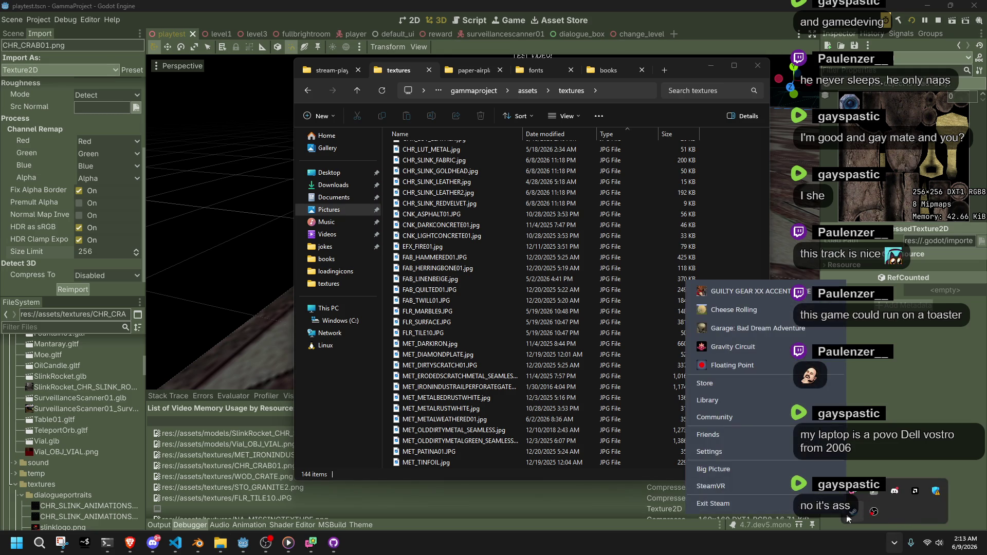
click(708, 309)
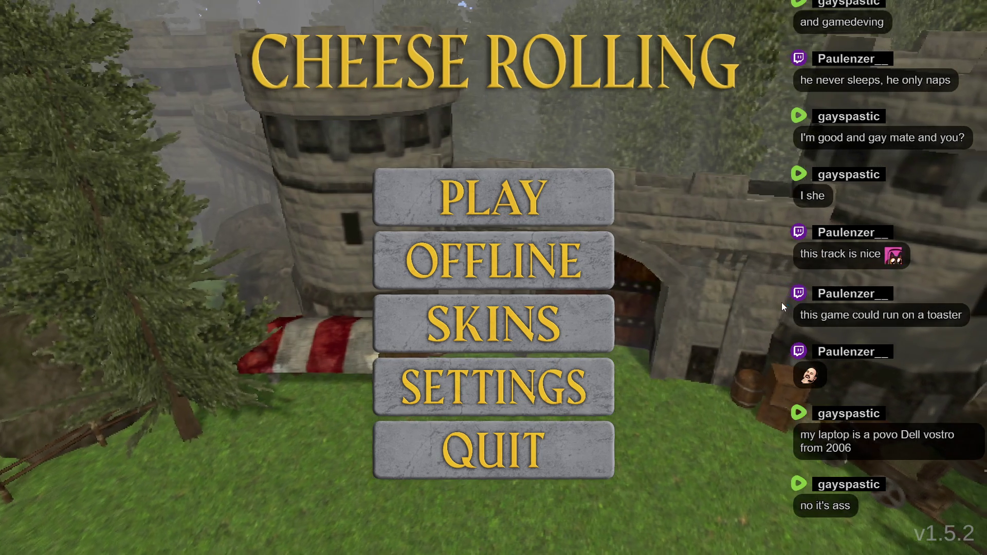
click(556, 194)
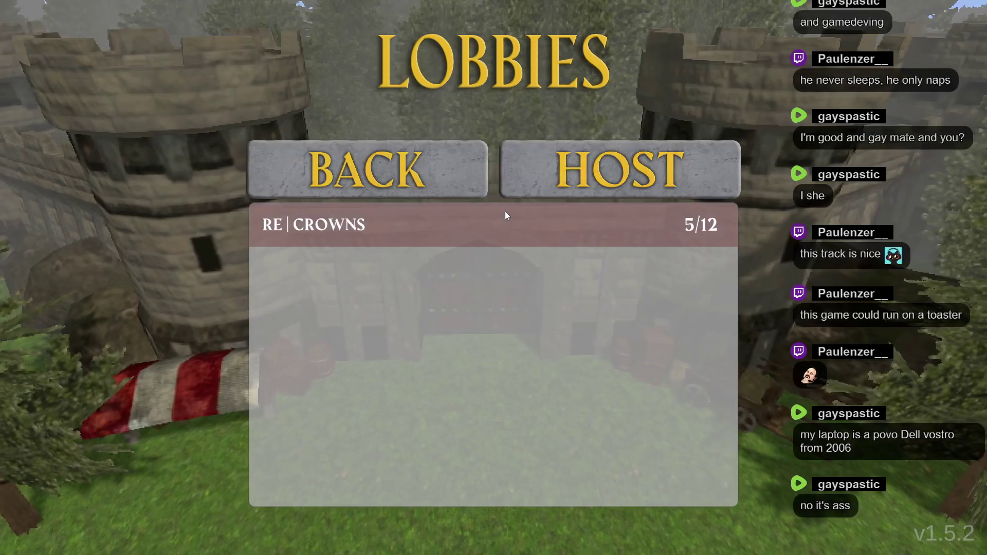
click(461, 170)
click(456, 188)
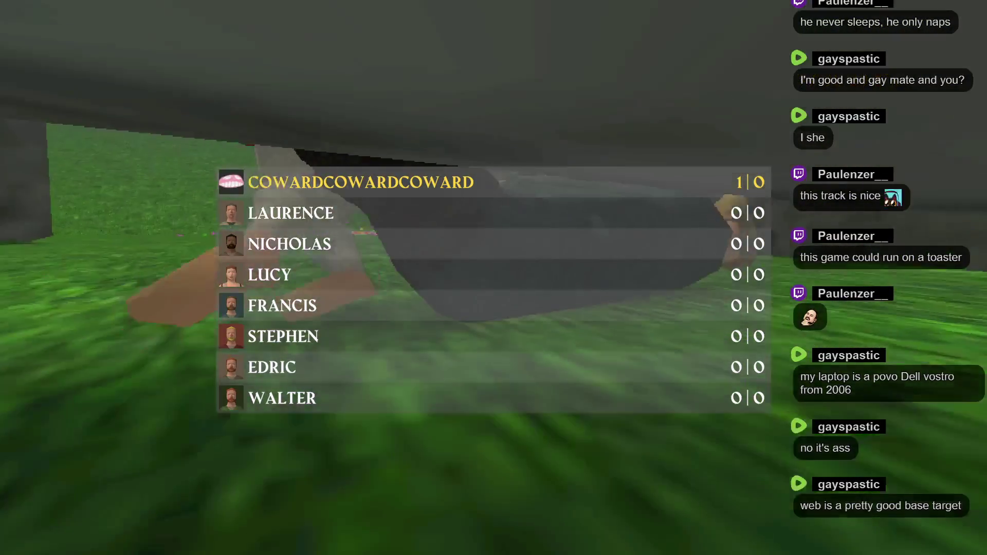
- Return to File Explorer, then move the window up-left and shrink it
key(alt+Tab)
click(461, 292)
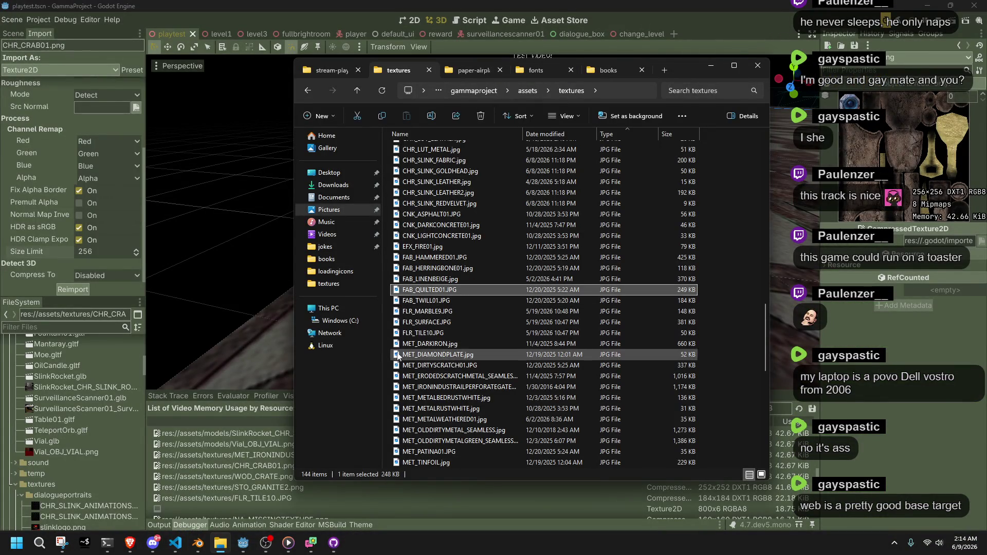
click(388, 356)
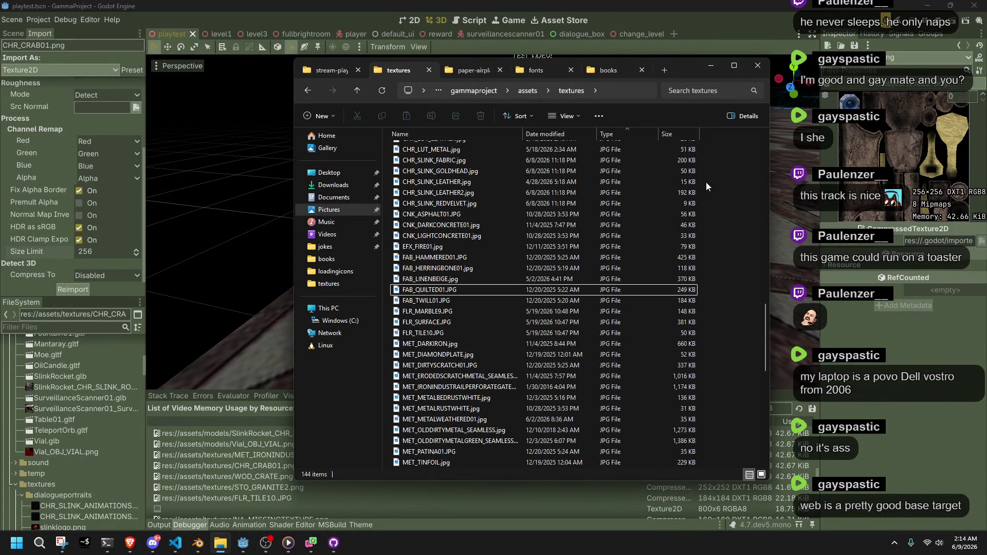
mouse_move(679, 71)
mouse_down()
mouse_move(643, 64)
mouse_move(645, 52)
mouse_up()
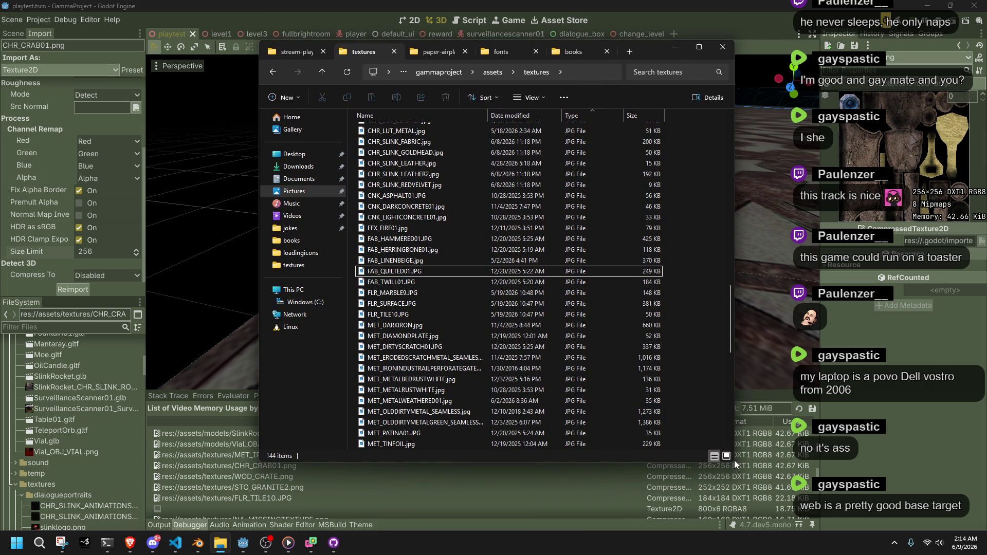
mouse_move(733, 461)
mouse_down()
mouse_move(724, 461)
mouse_move(721, 398)
mouse_move(704, 391)
mouse_up()
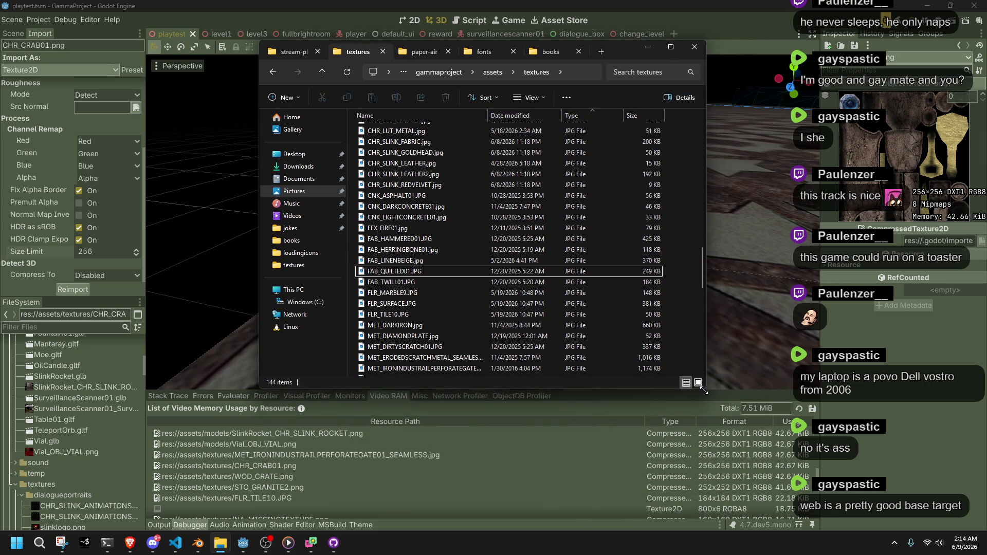
- Select FLR_SURFACE.JPG and FLR_TILE10, then switch the file list to large icons
click(363, 303)
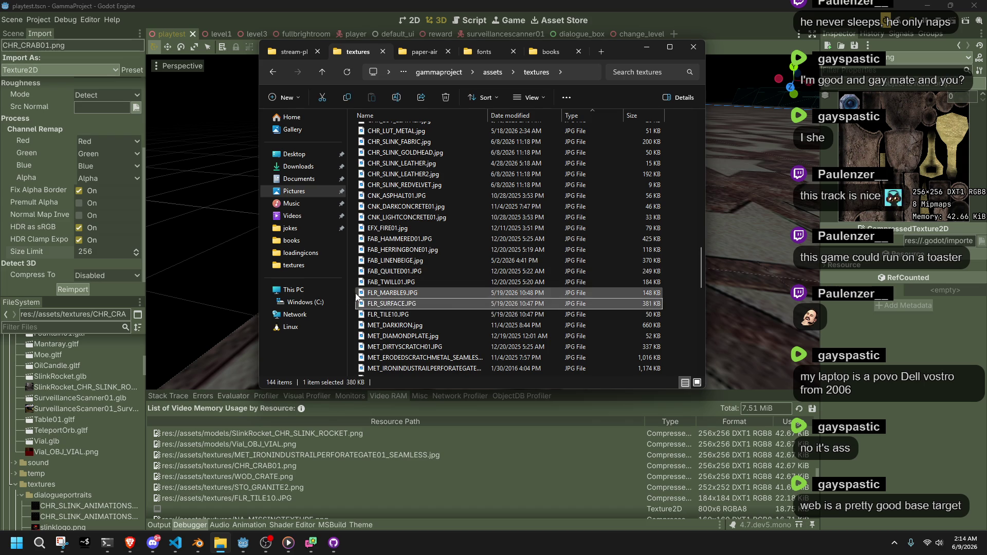
click(389, 310)
scroll(389, 309, up, 10)
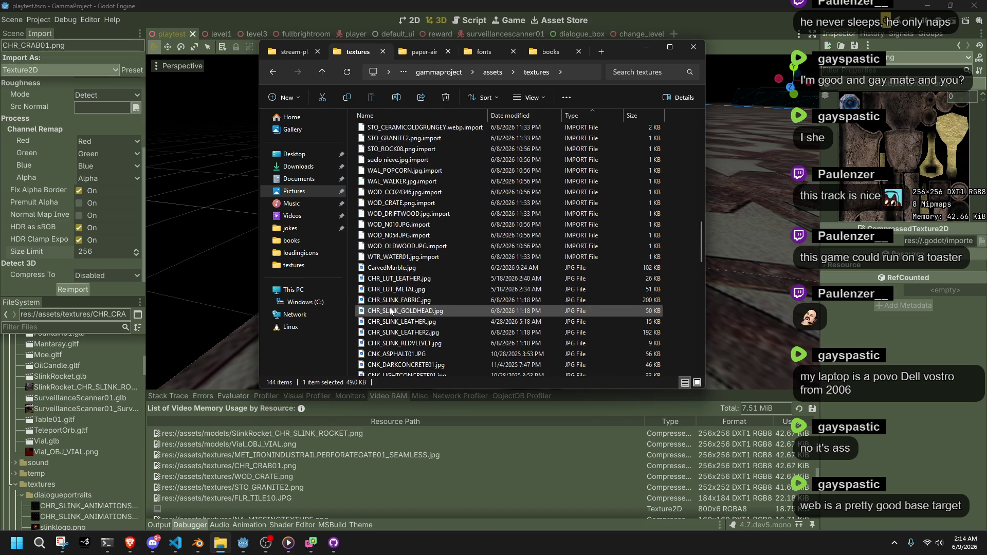
click(520, 98)
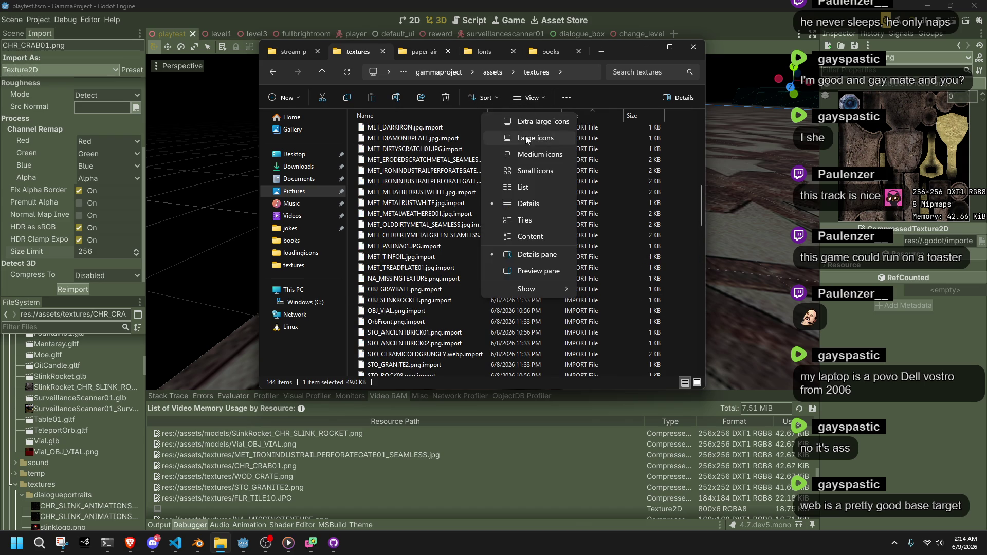
click(526, 138)
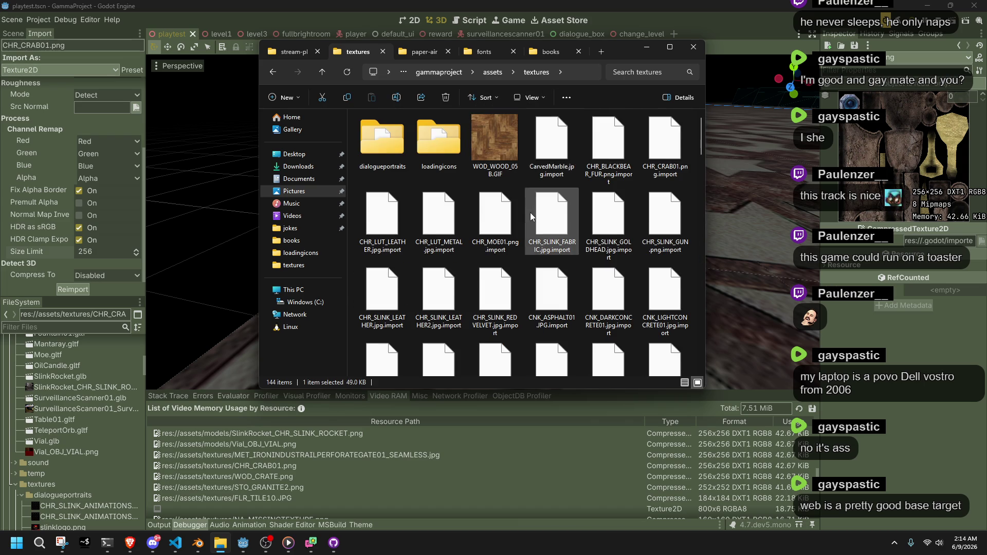
scroll(530, 212, down, 15)
scroll(530, 212, up, 15)
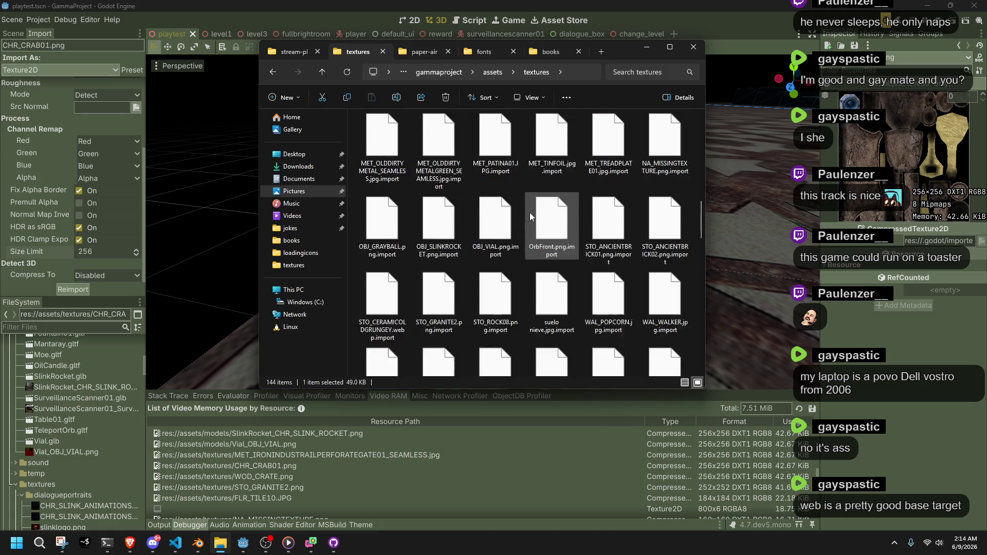
- Rename WOD_WOOD_05B.GIF to WOD_WOOD_05B.JPG, accepting the extension change warning
right_click(503, 143)
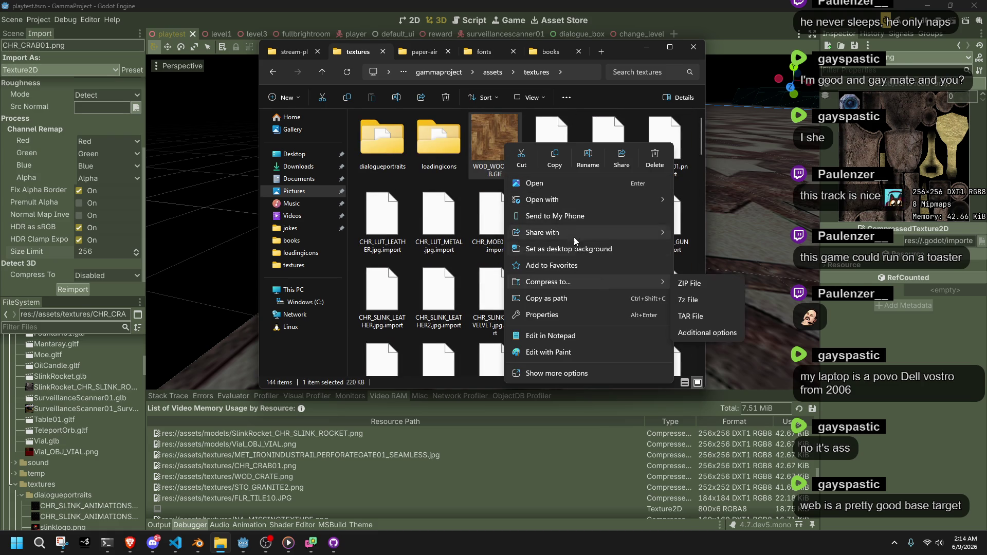
click(544, 372)
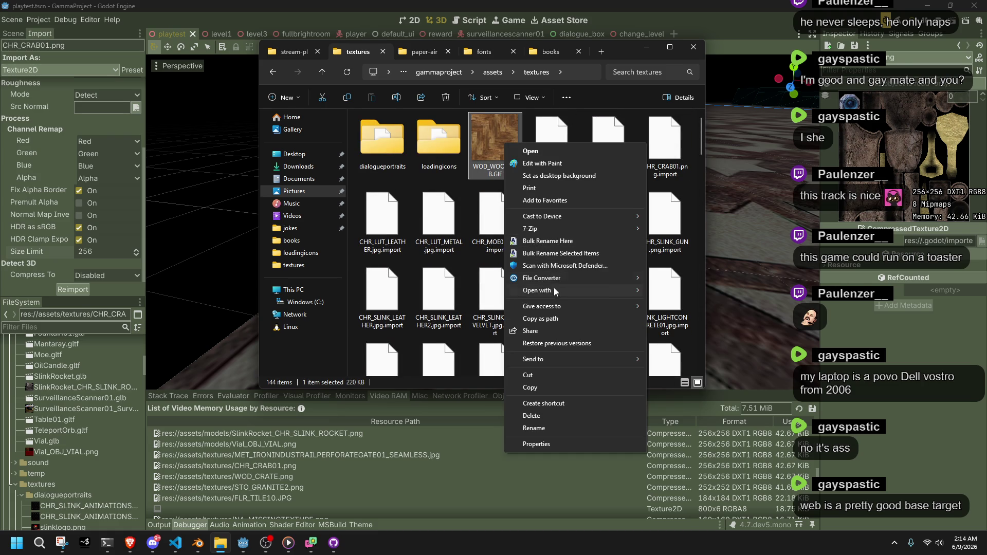
mouse_move(550, 280)
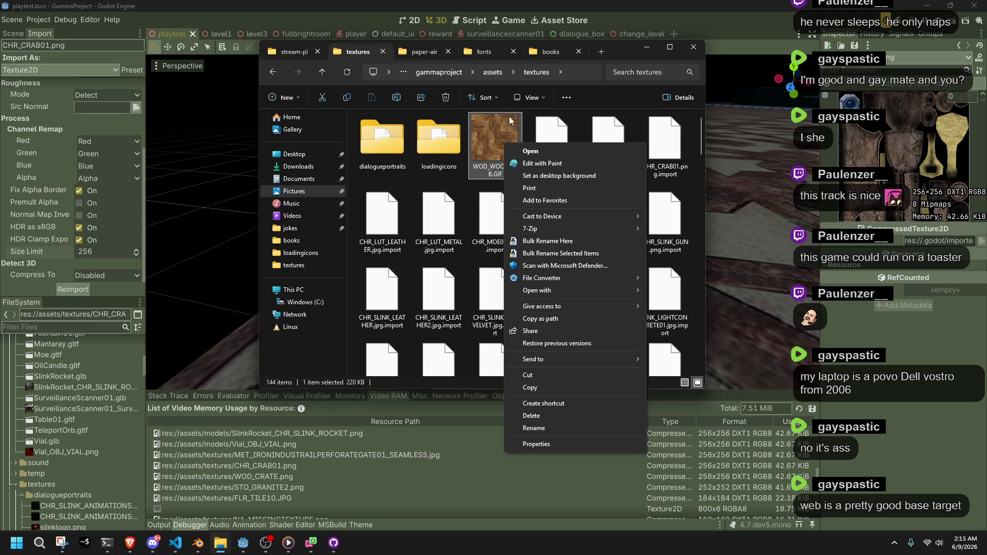
click(487, 123)
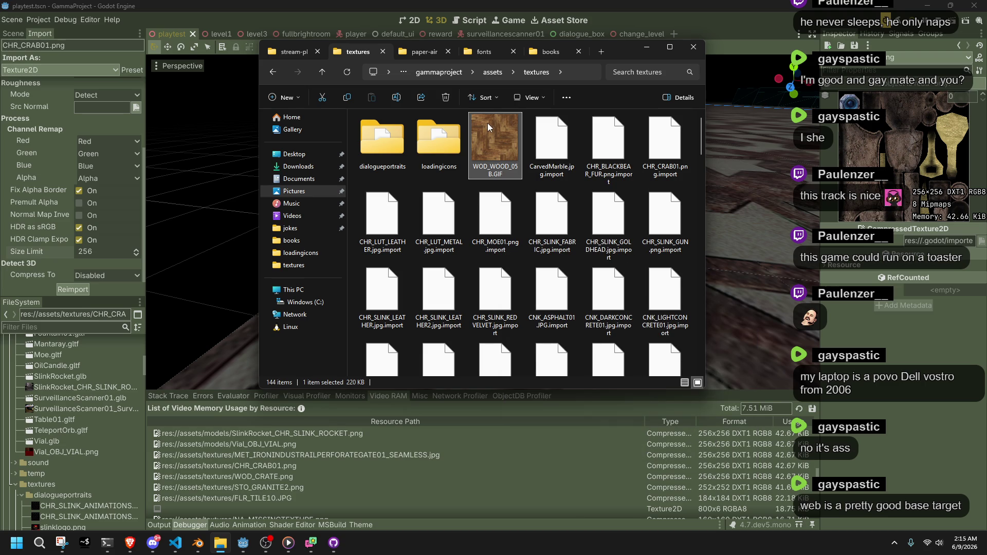
key(F2)
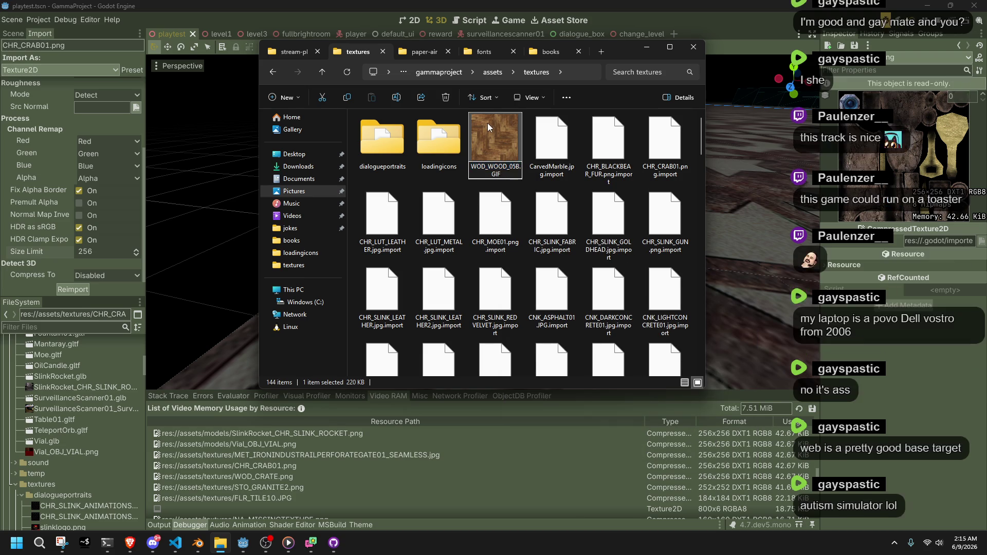
key(BackSpace)
key(BackSpace)
key(BackSpace)
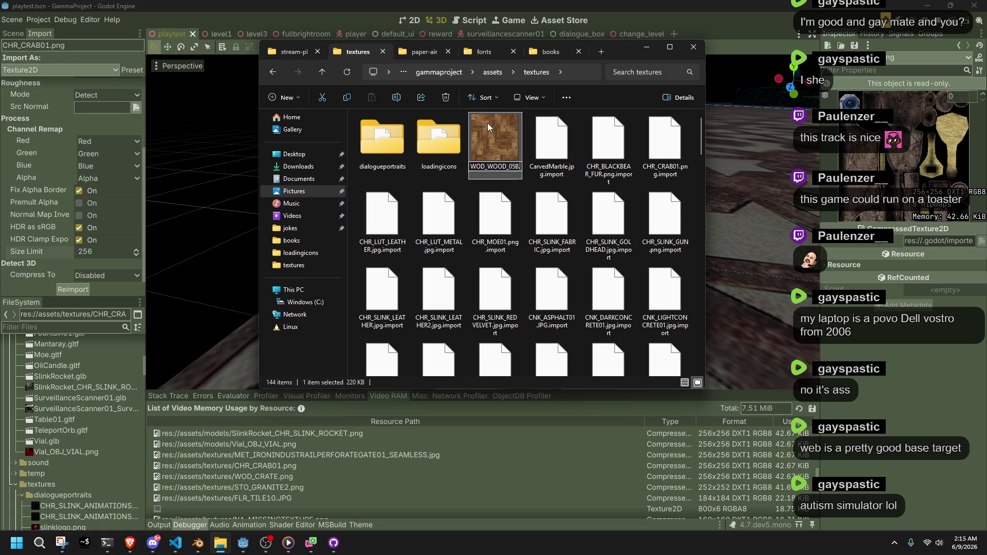
text(JPG)
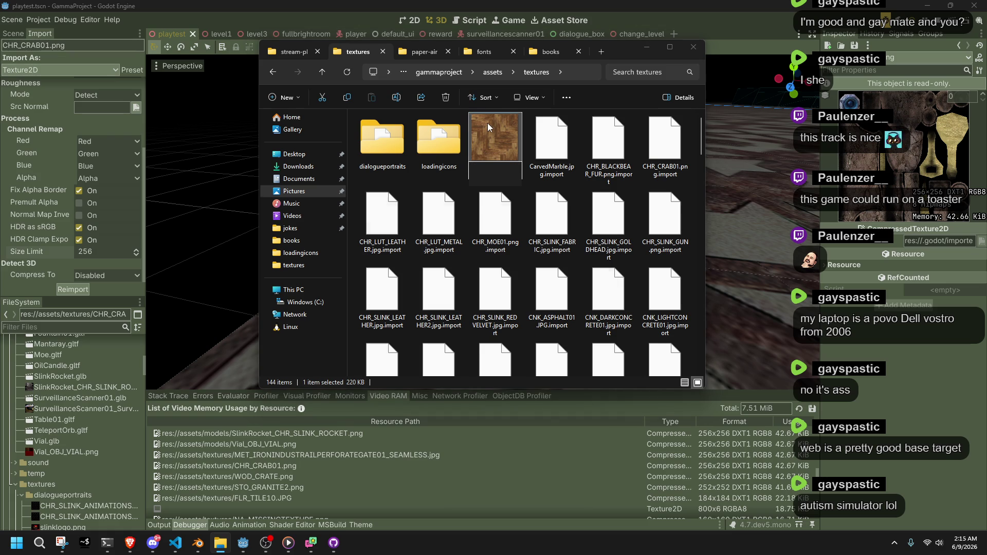
key(Return)
click(540, 275)
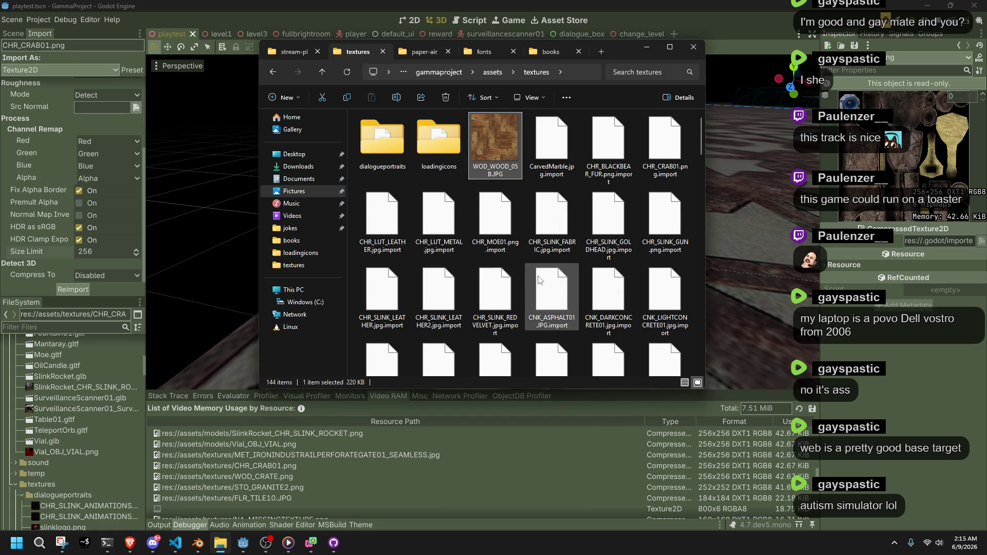
- Preview the WOD_WOOD_05B parquet texture (500 x 500) in Photos twice, closing it each time
double_click(504, 169)
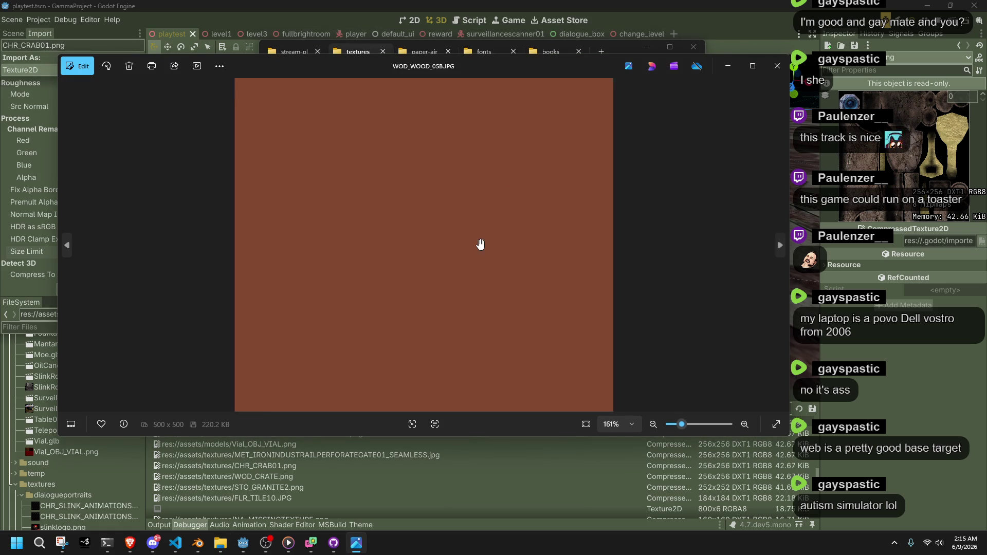
click(778, 66)
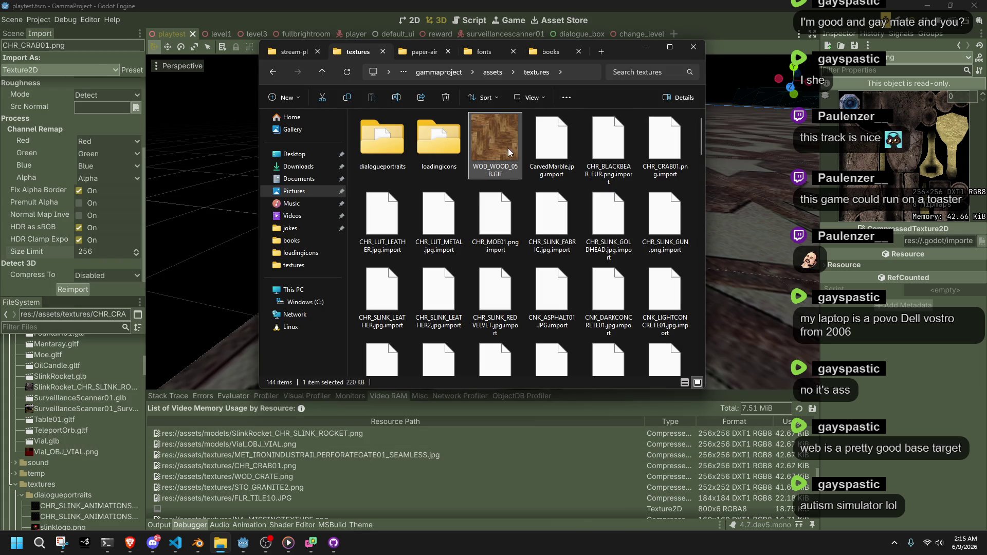
double_click(509, 172)
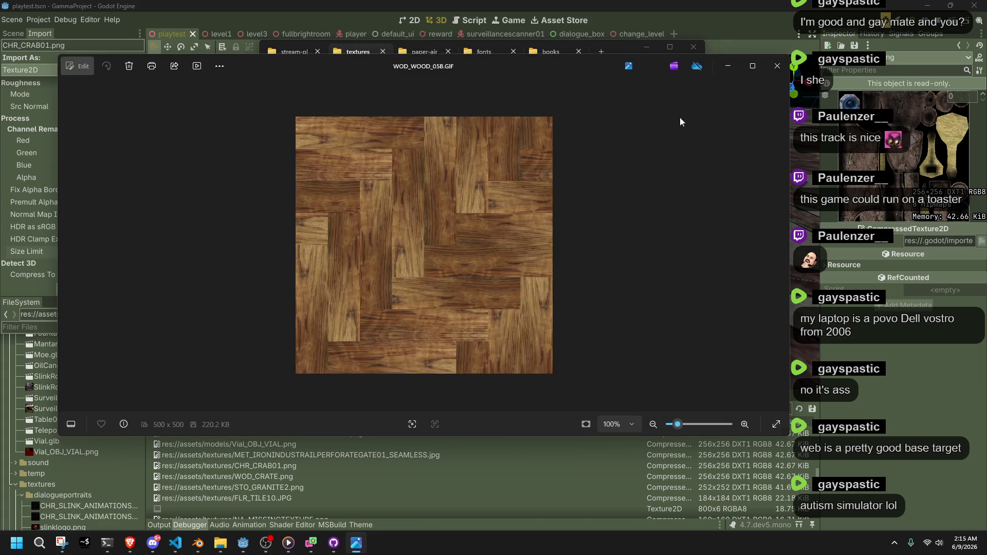
click(778, 65)
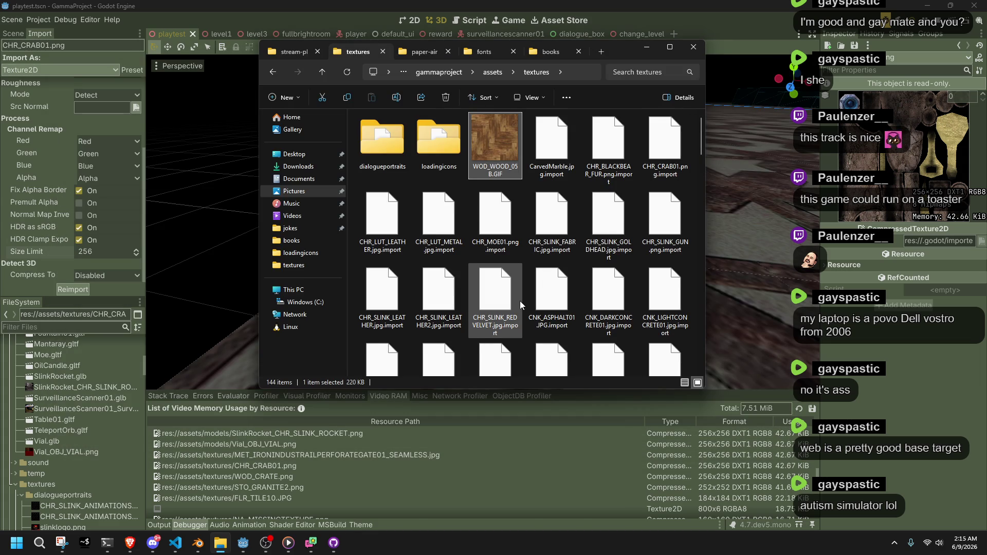
- Scroll down the textures grid and bring up actions for NA_MISSINGTEXTURE.png
scroll(520, 304, down, 10)
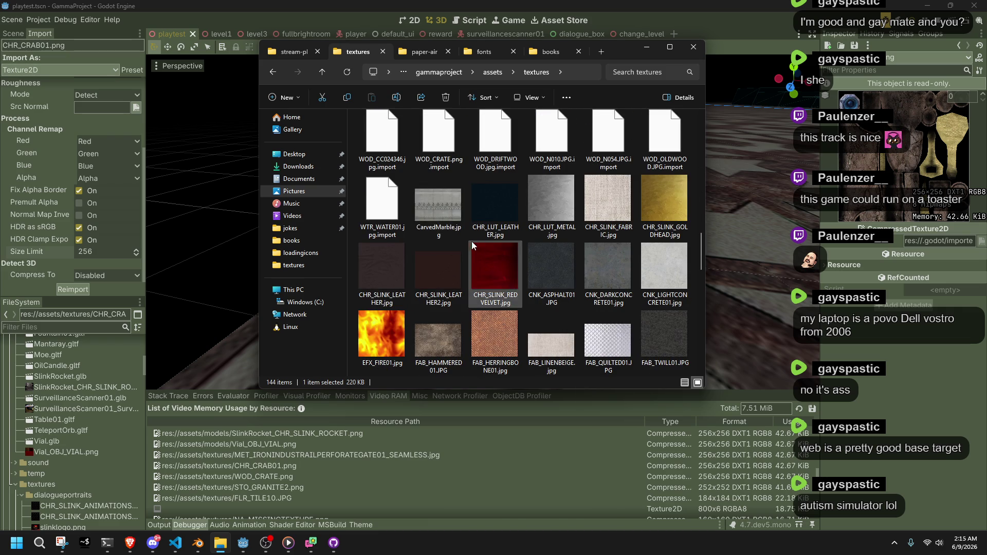
mouse_move(470, 240)
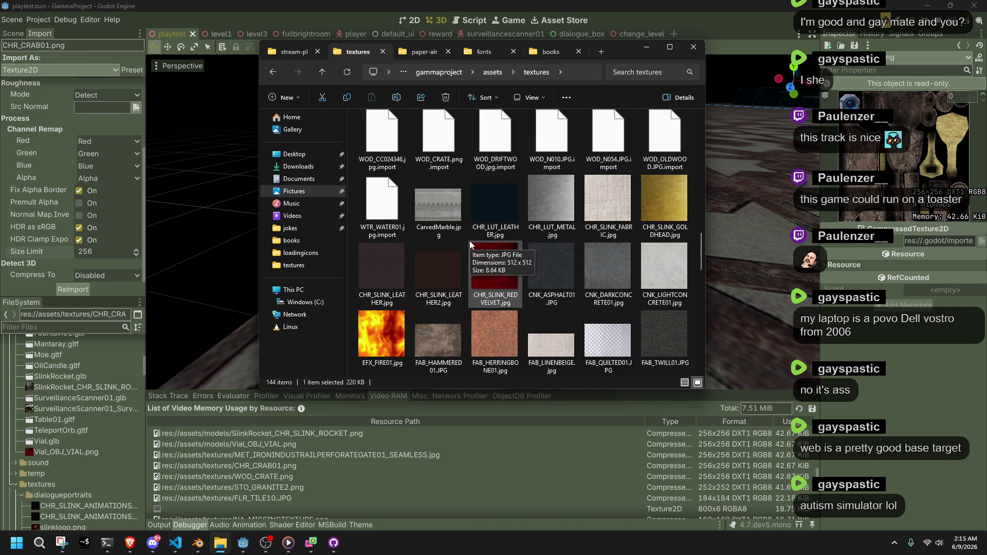
scroll(470, 241, down, 10)
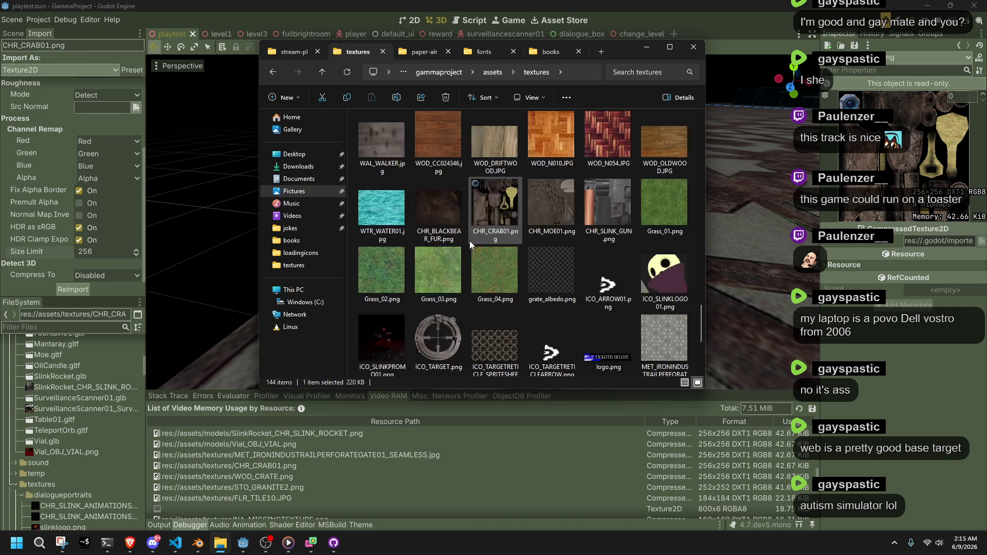
right_click(397, 246)
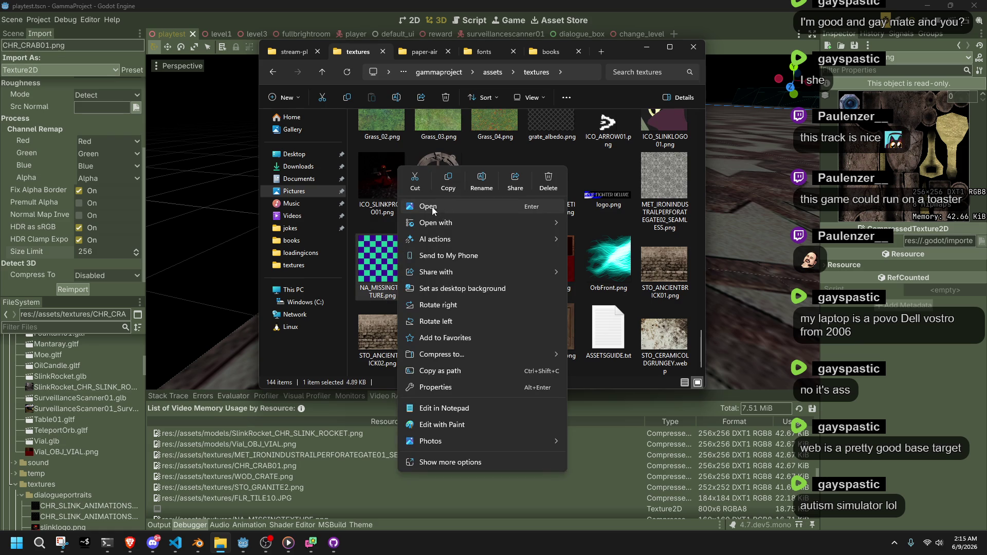
- Open NA_MISSINGTEXTURE.png in GIMP from its Open with menu in File Explorer
mouse_move(443, 227)
click(581, 220)
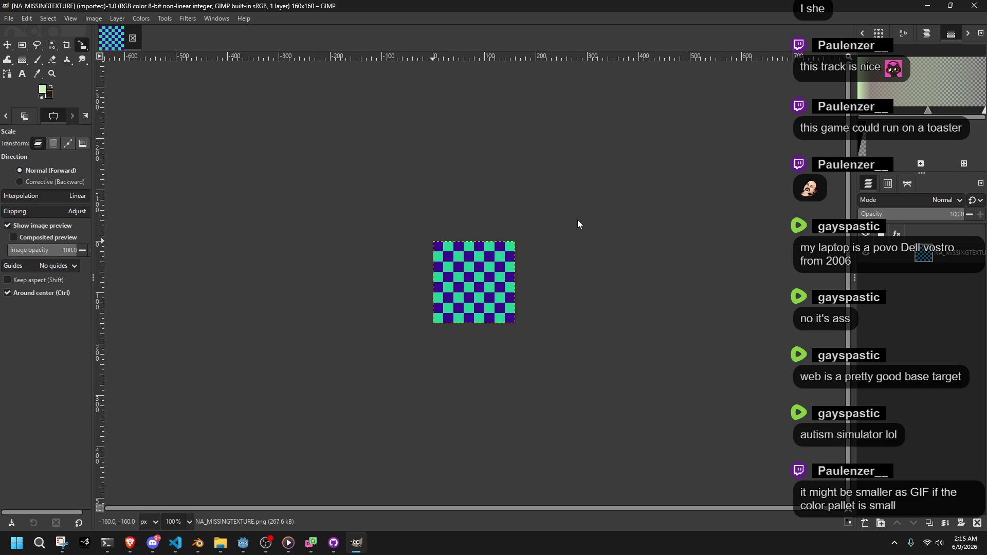
- Rectangle-select a 40×40 area at the left edge of the checkerboard
ctrl+scroll(470, 368, up, 5)
ctrl+scroll(463, 270, up, 1)
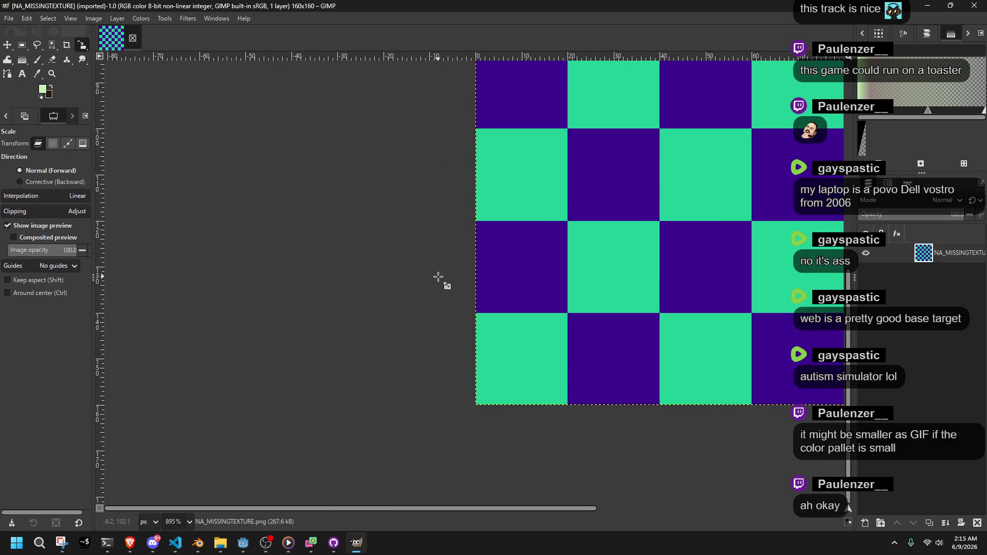
ctrl+scroll(438, 278, down, 4)
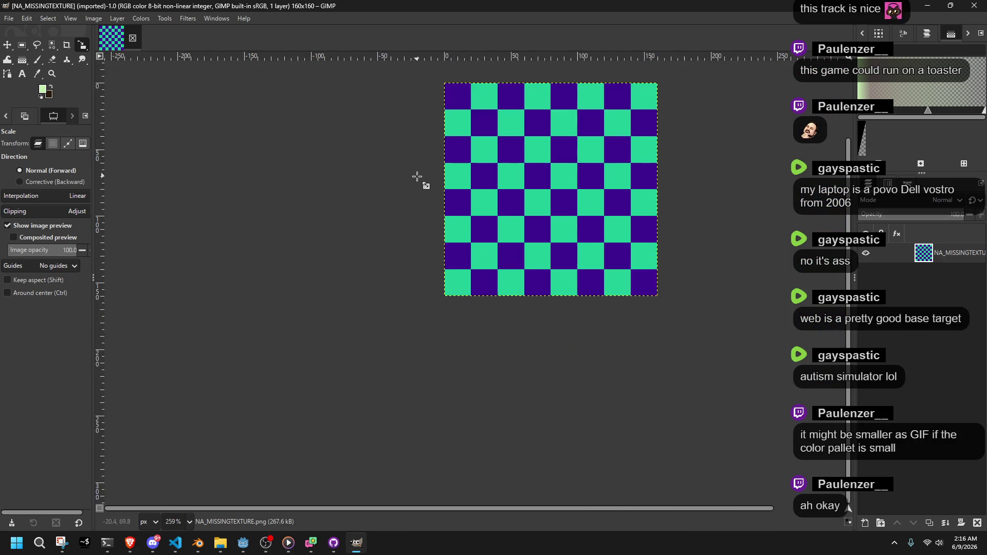
ctrl+scroll(418, 176, up, 1)
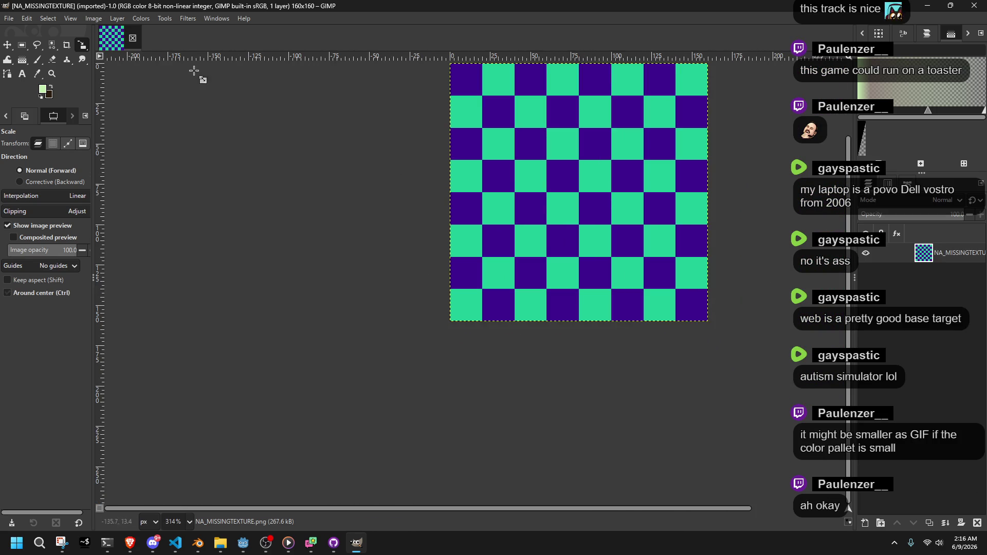
click(22, 46)
ctrl+scroll(429, 235, up, 2)
drag(408, 242, 479, 356)
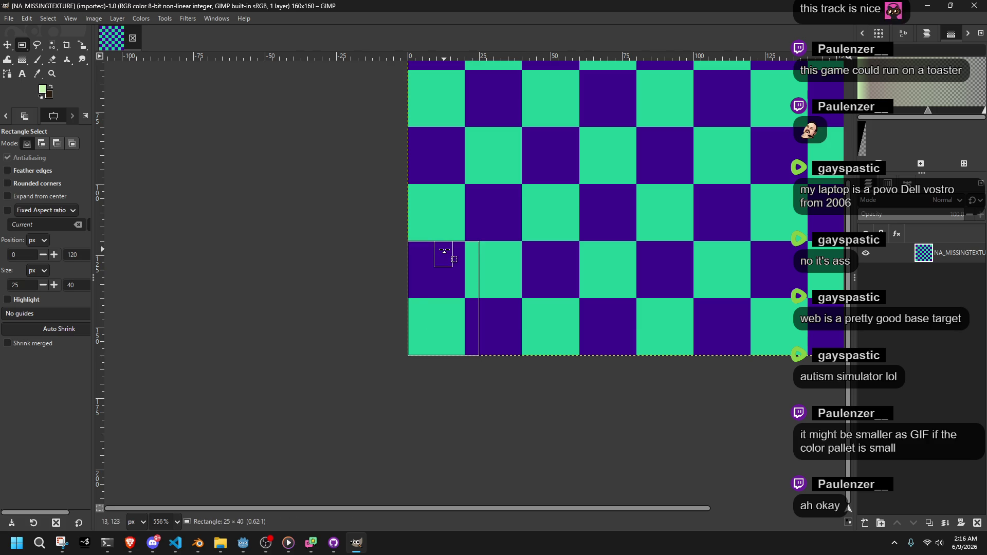
drag(476, 282, 522, 286)
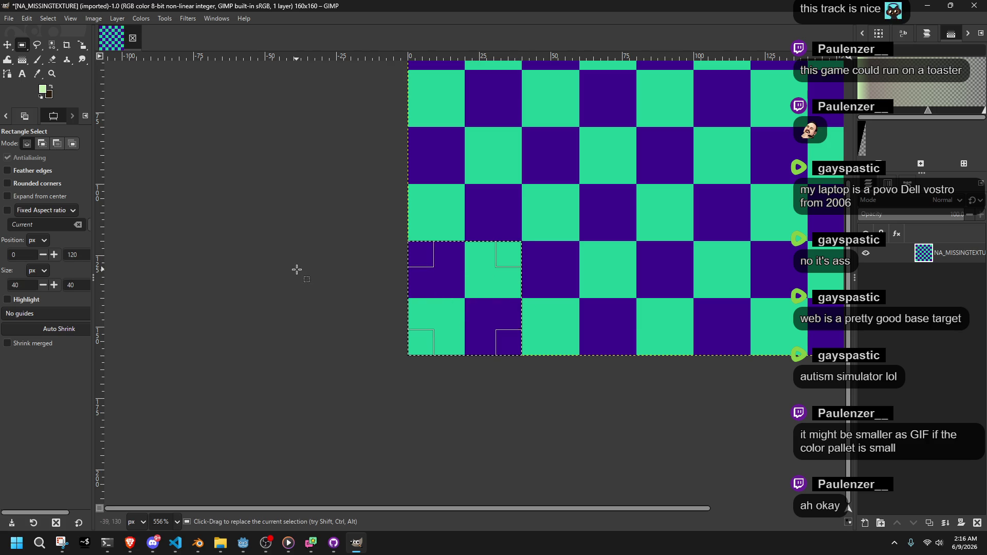
- Crop the image to the 40×40 selection with Image > Crop to Selection
click(93, 18)
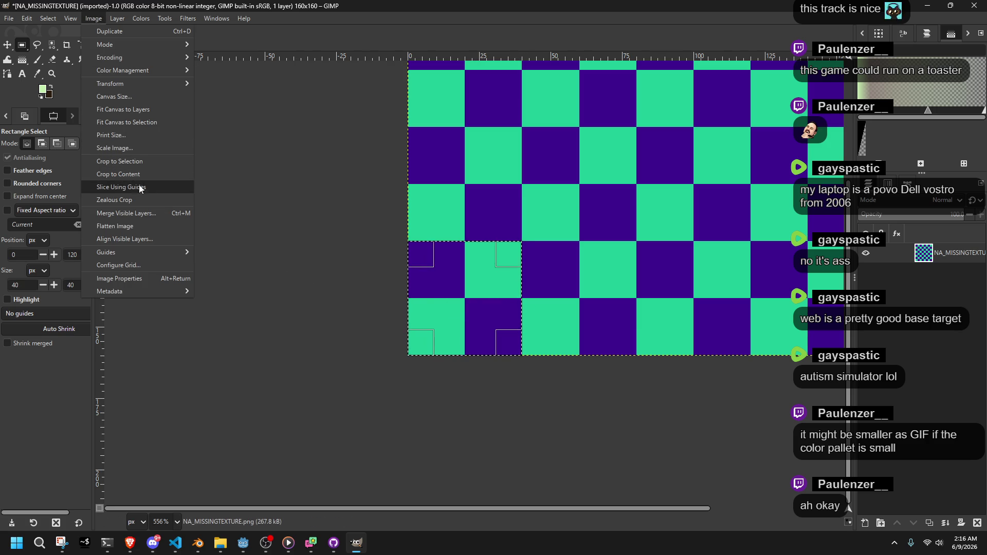
click(140, 175)
click(97, 20)
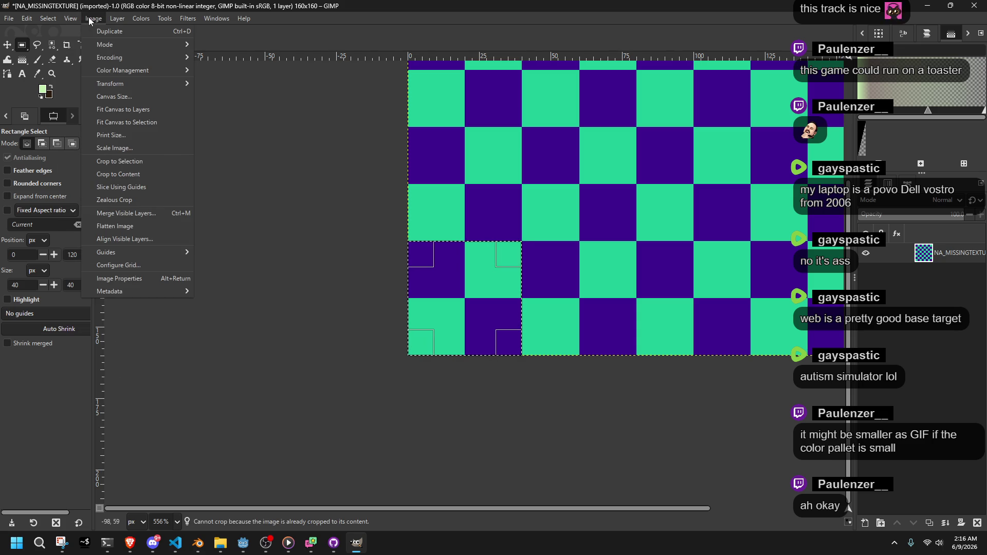
click(122, 161)
scroll(432, 271, up, 4)
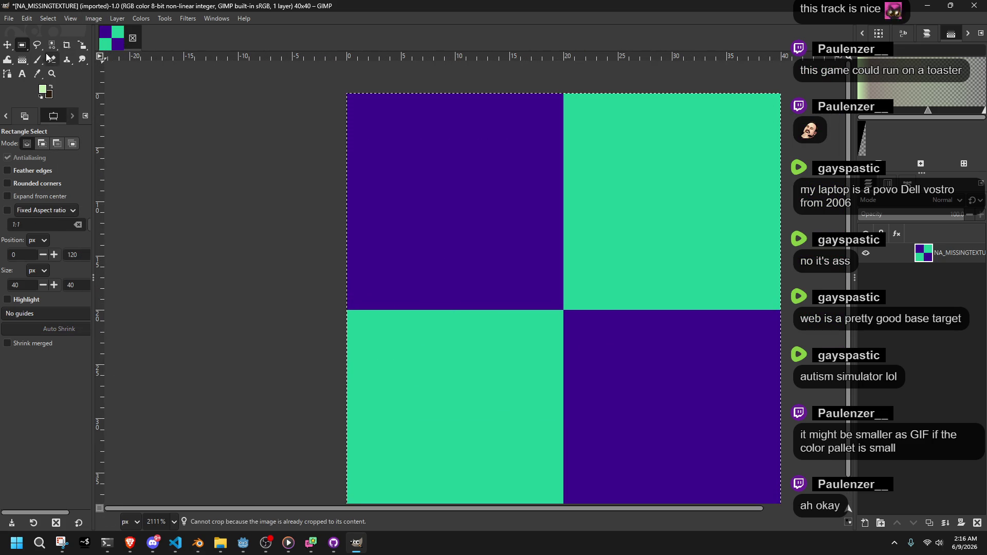
- Set a 1-pixel Paintbrush and pick the checkerboard's purple as the paint colour
click(37, 59)
drag(15, 199, 1, 199)
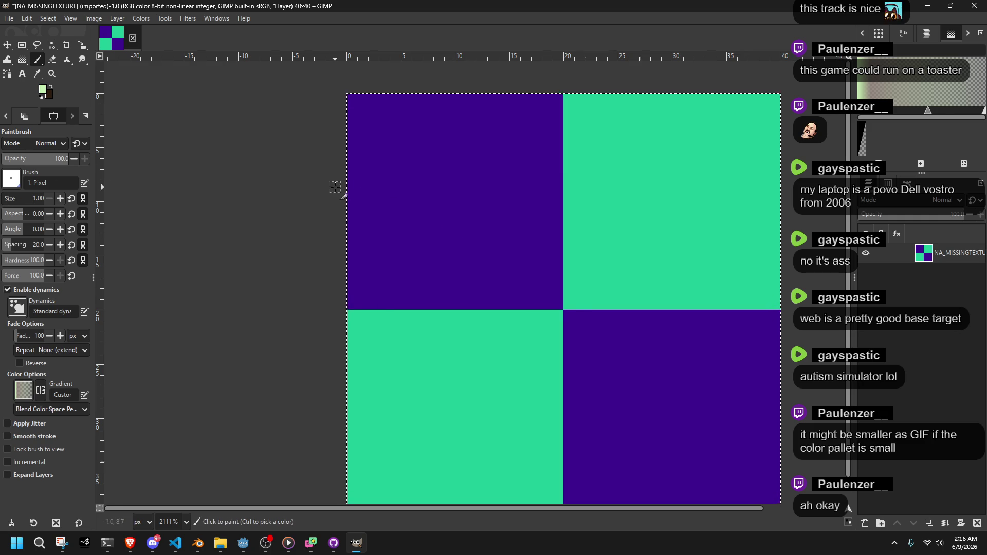
scroll(335, 187, down, 2)
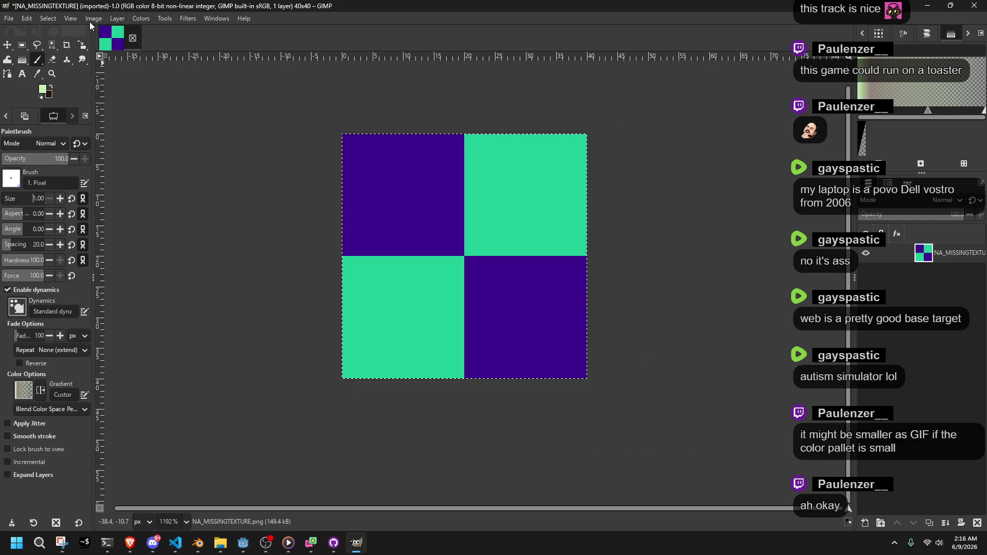
scroll(334, 369, up, 2)
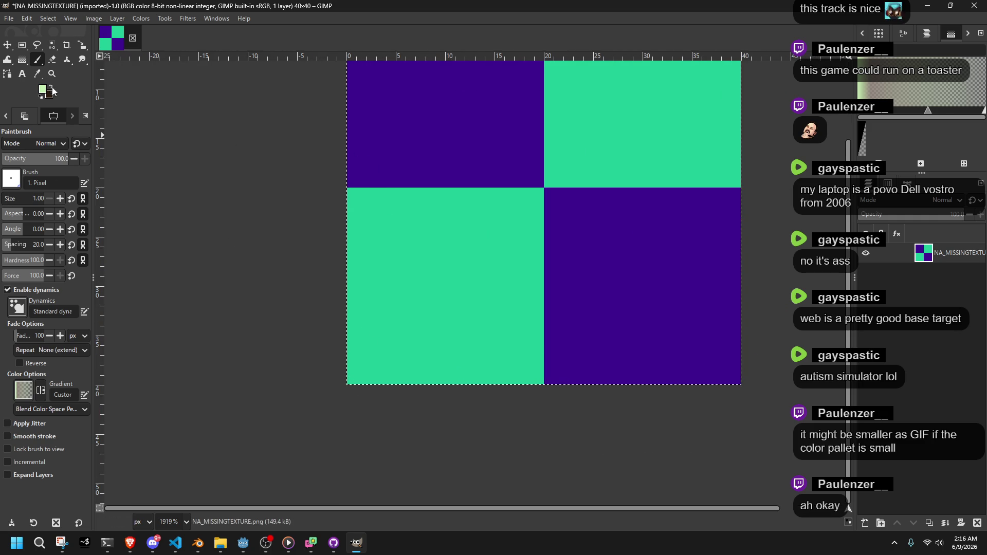
click(37, 73)
click(392, 139)
scroll(370, 367, up, 3)
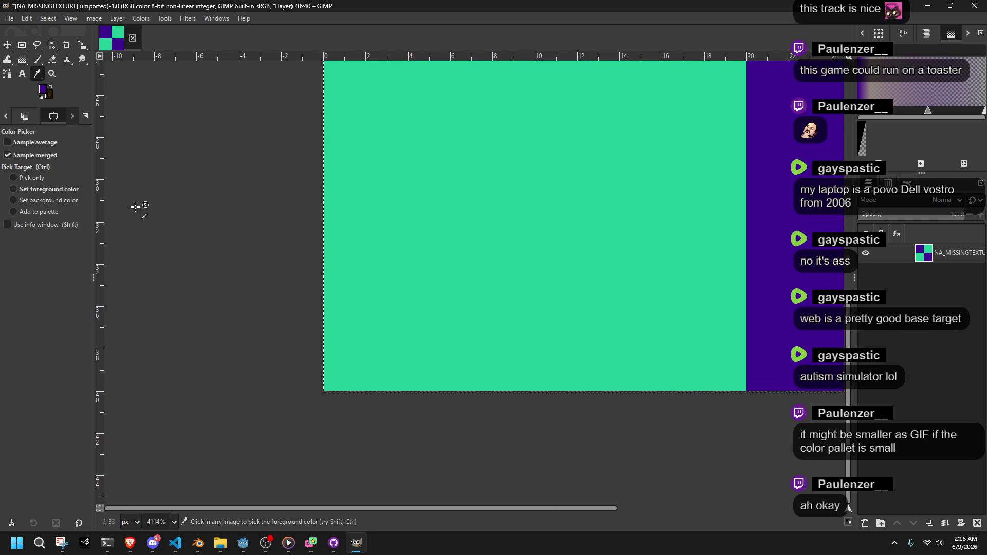
- Paint pixels (0,39) and (1,38) purple, then select the bottom-left 2×2 block
key(p)
click(335, 381)
click(357, 357)
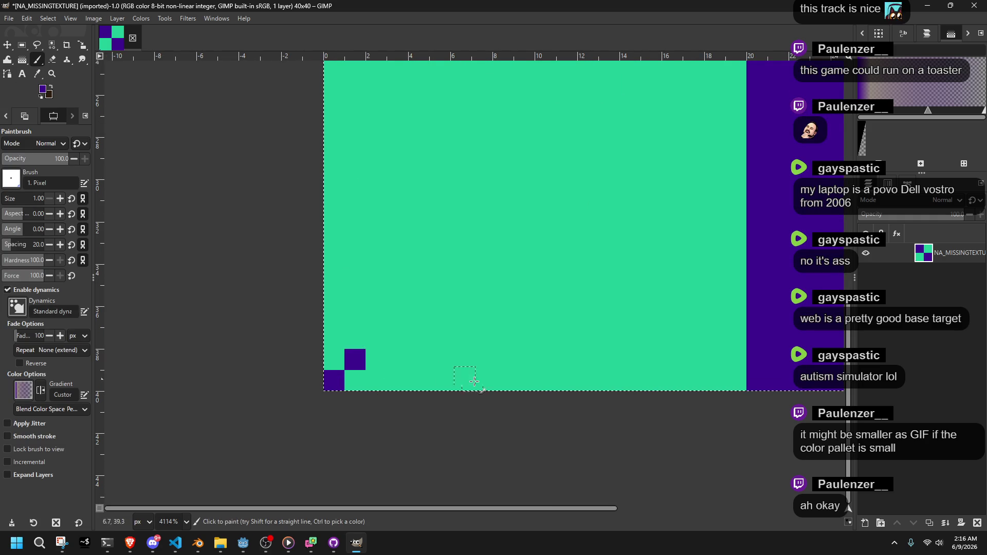
scroll(334, 380, up, 5)
key(r)
mouse_move(302, 165)
mouse_down()
mouse_move(459, 273)
mouse_move(586, 430)
mouse_move(566, 433)
mouse_up()
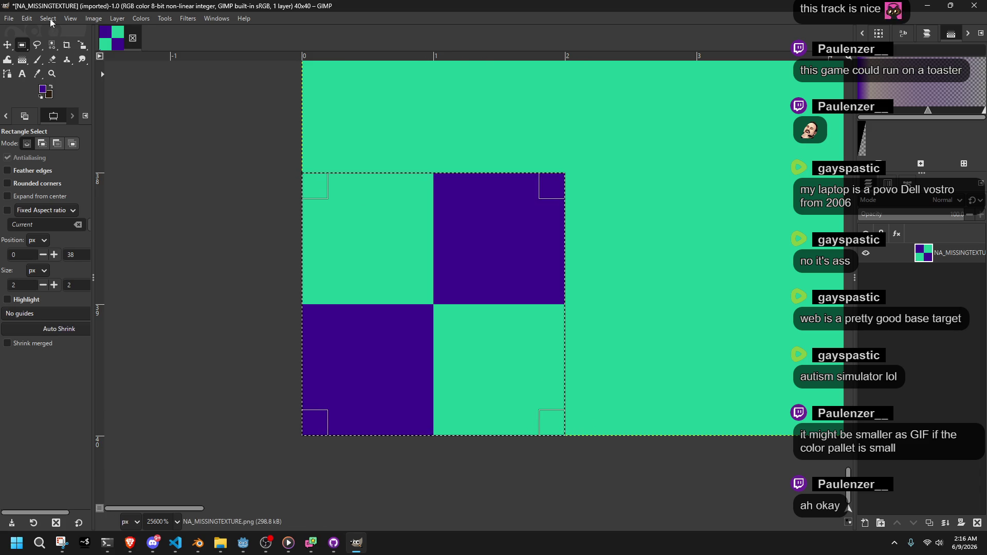
- Crop the image to the 2×2 pixel selection
click(94, 18)
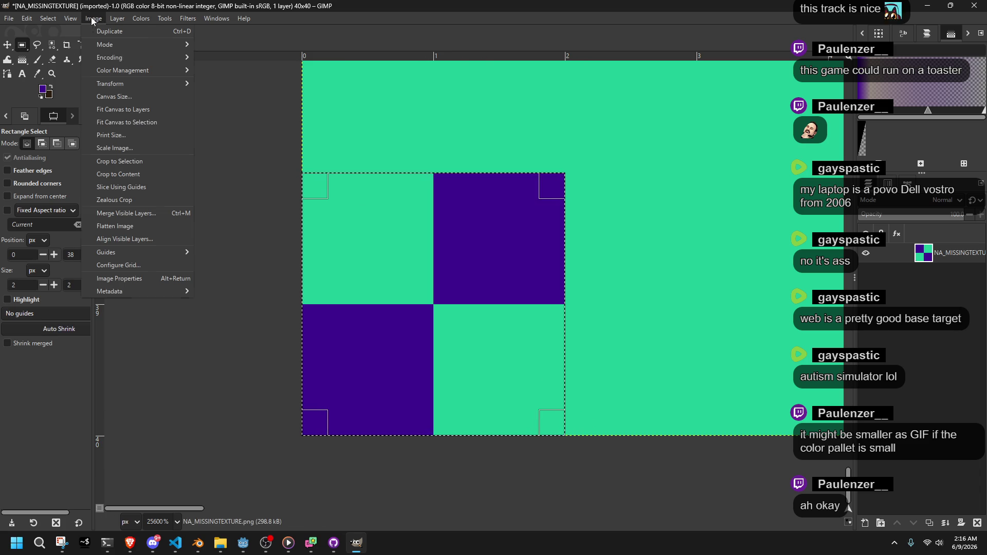
click(122, 162)
scroll(507, 288, down, 5)
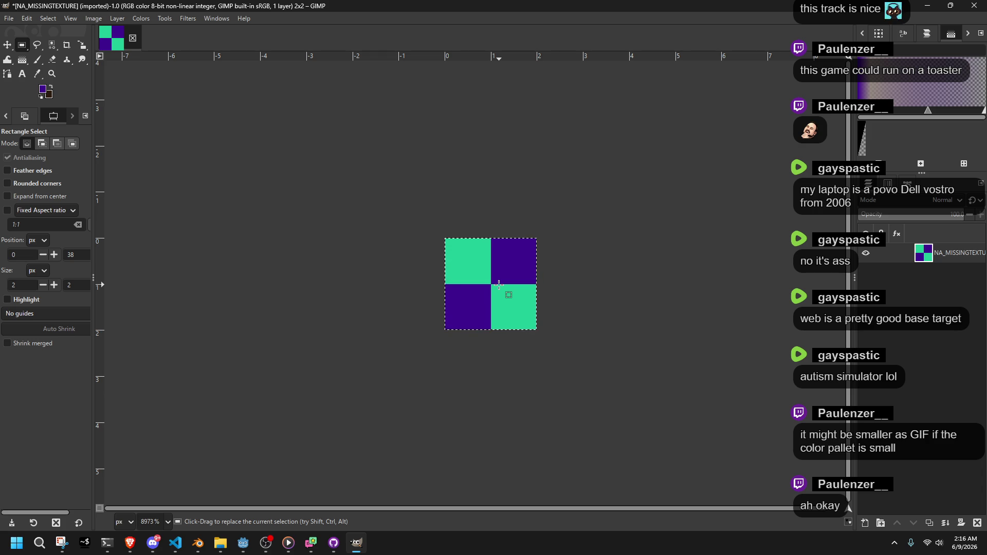
- Overwrite NA_MISSINGTEXTURE.png with the cropped 2×2 checker
click(9, 18)
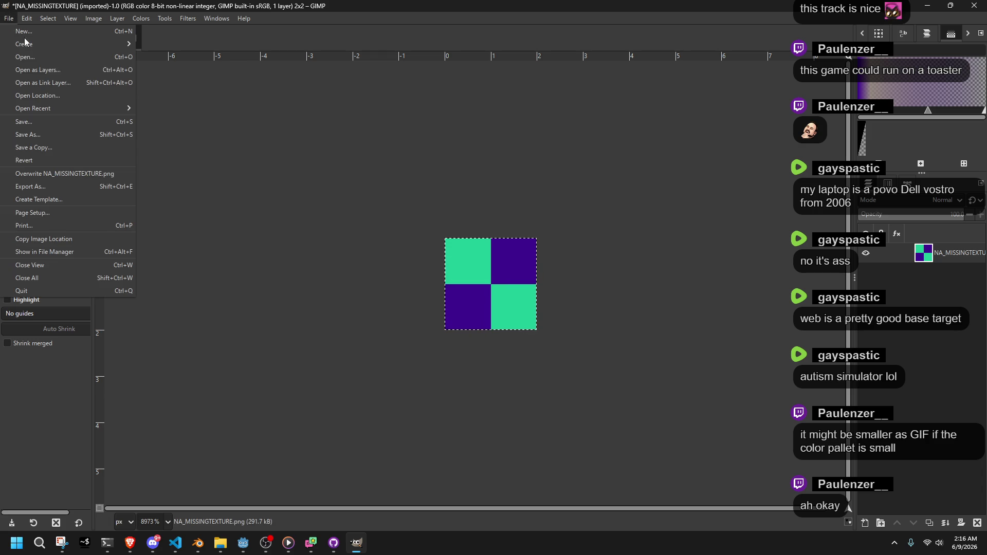
click(80, 176)
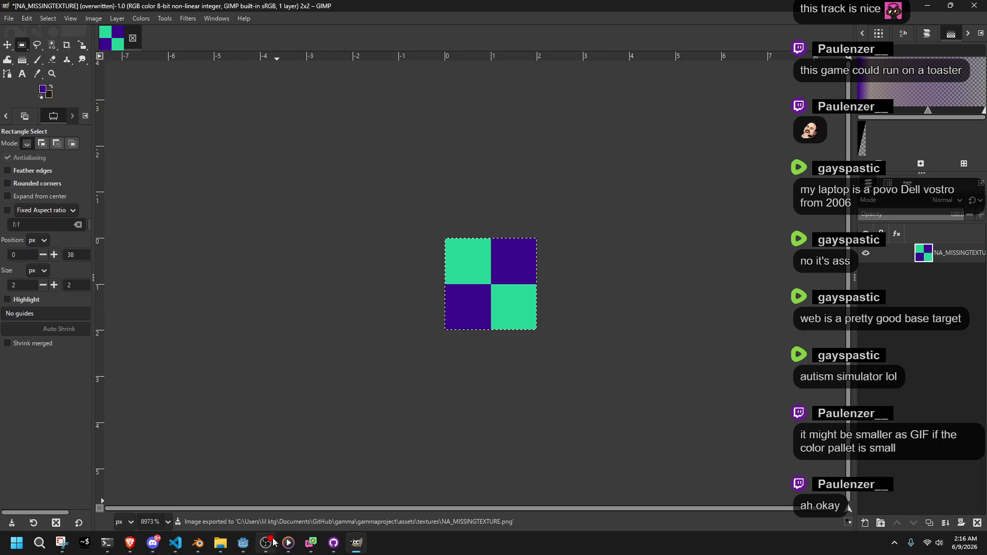
mouse_move(243, 544)
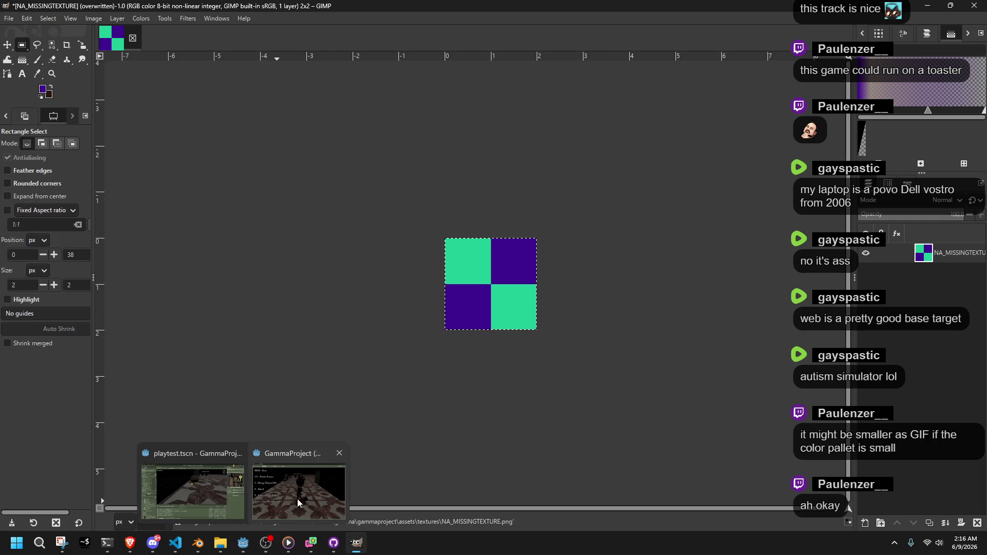
- Return to the Godot editor, where the pillar now renders plain teal
click(241, 548)
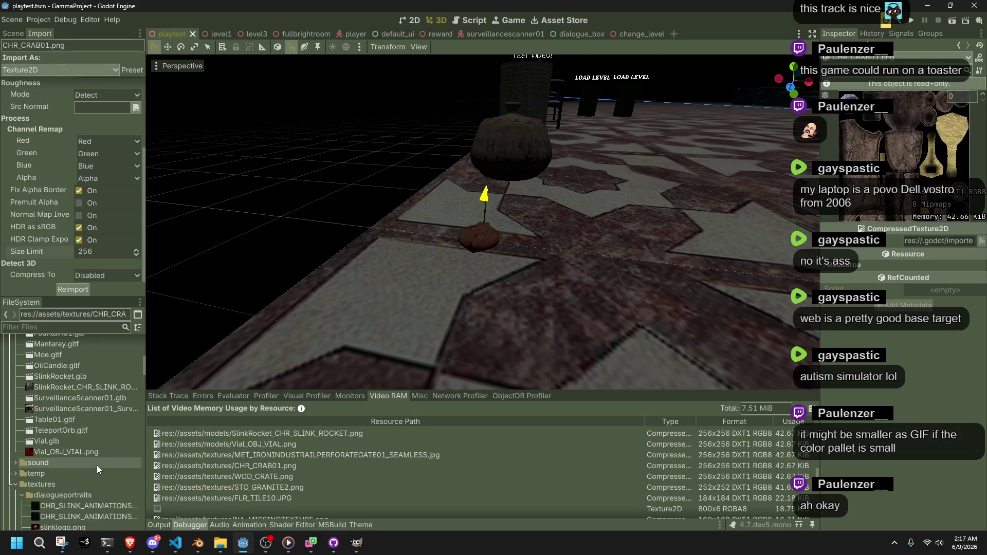
scroll(97, 466, up, 3)
scroll(97, 465, up, 5)
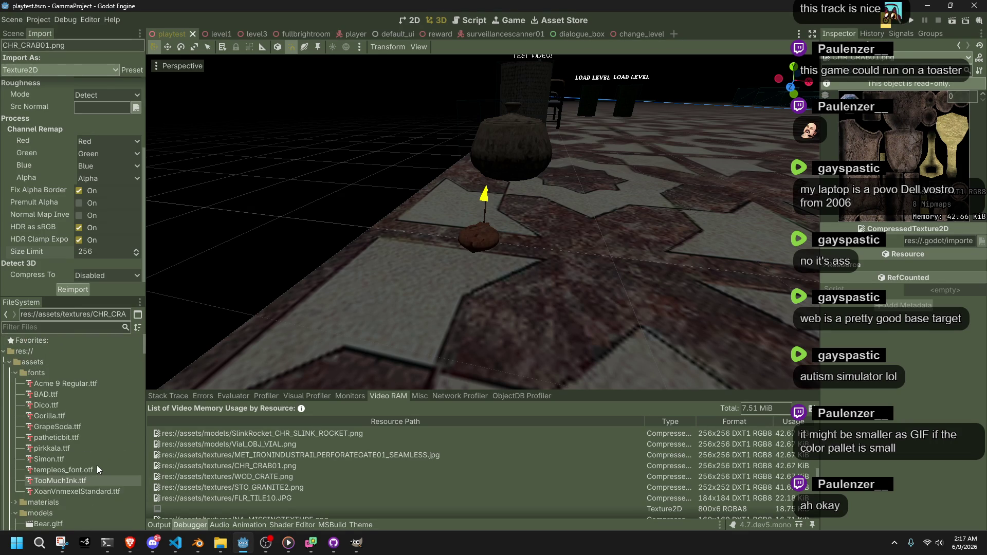
scroll(96, 465, down, 4)
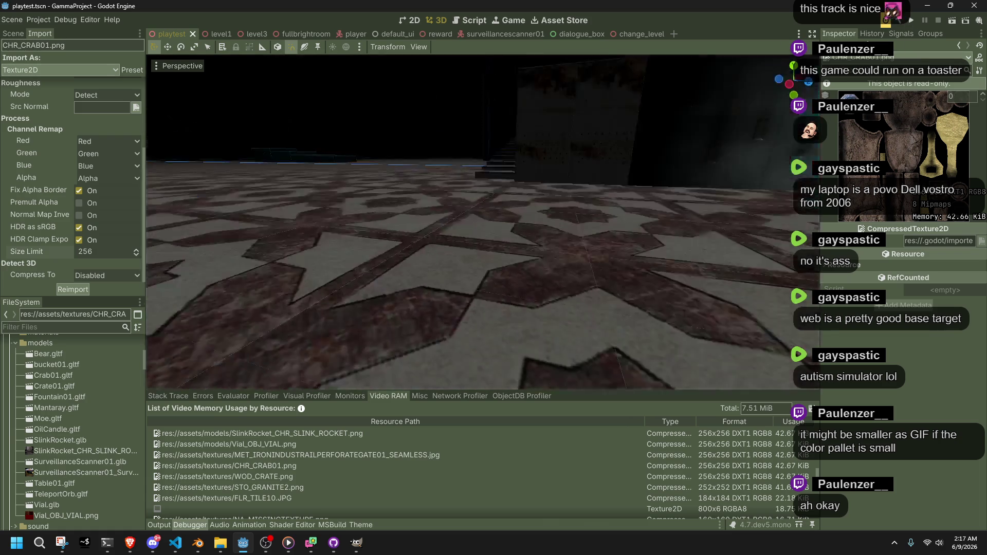
- Select the cyan pillar and change its material's UV1 Scale to retile the texture
key(w)
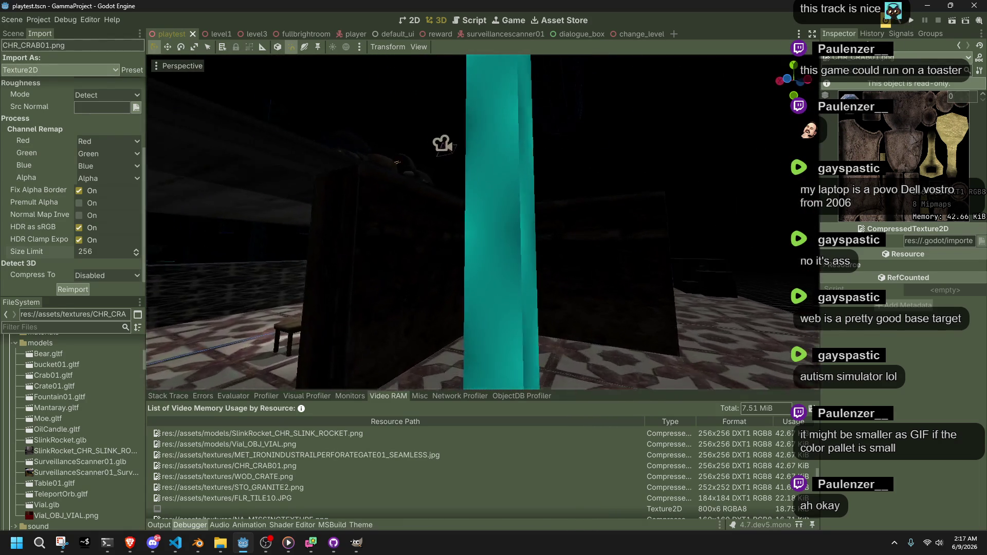
key(s)
click(540, 239)
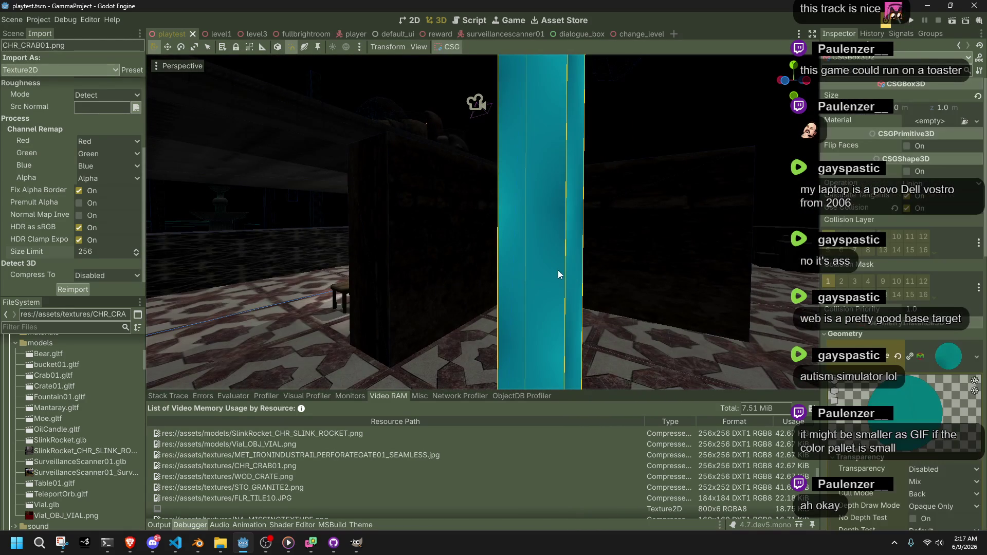
scroll(881, 397, down, 5)
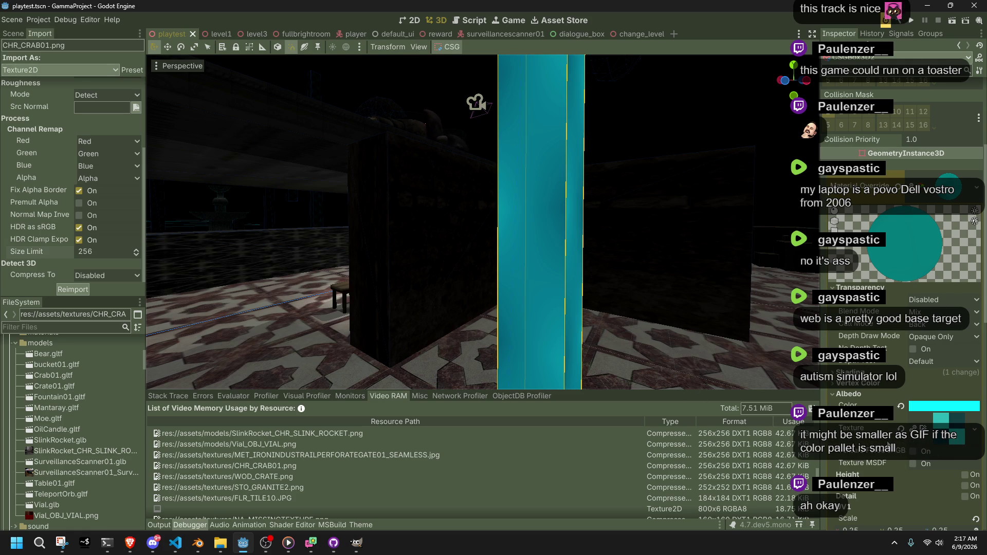
scroll(887, 445, down, 2)
scroll(882, 445, down, 5)
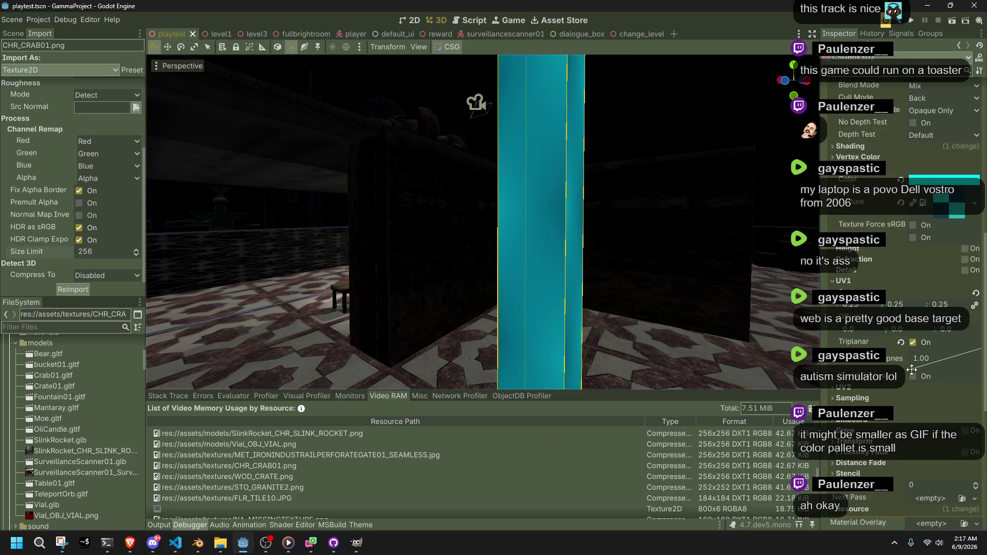
mouse_move(852, 304)
mouse_down()
mouse_move(977, 304)
mouse_move(851, 307)
mouse_move(845, 273)
mouse_up()
- Expand the material's Shading and Vertex Color settings to make it Unshaded
click(849, 146)
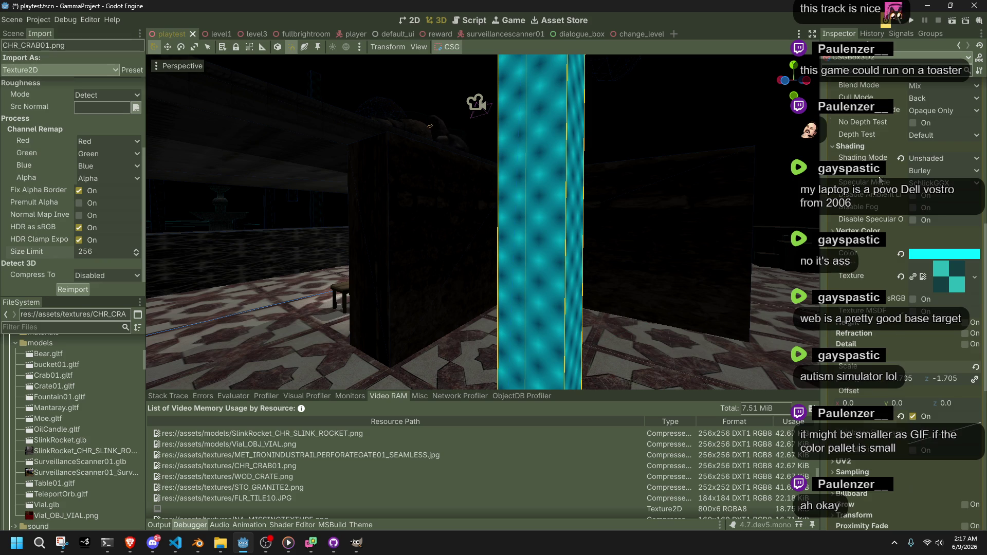
scroll(881, 178, up, 3)
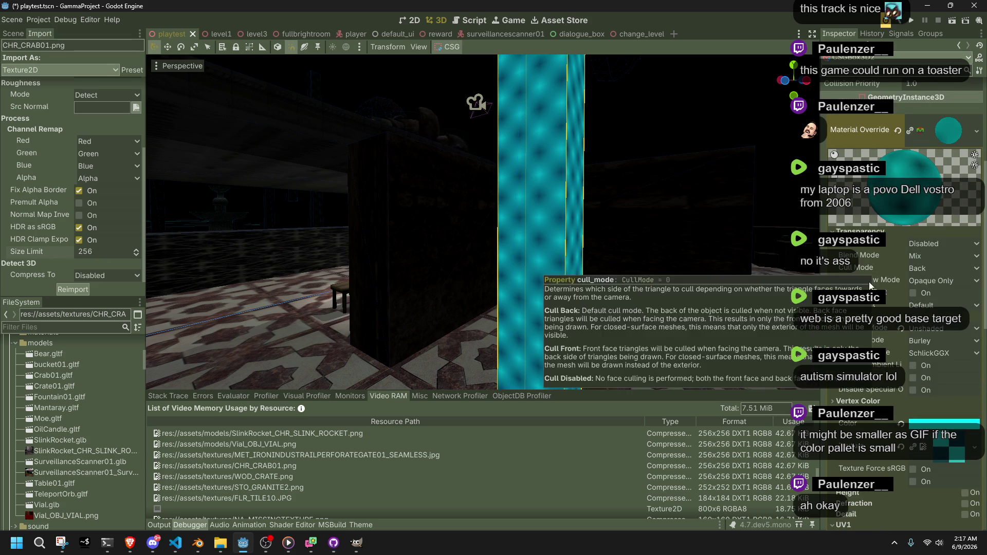
click(846, 402)
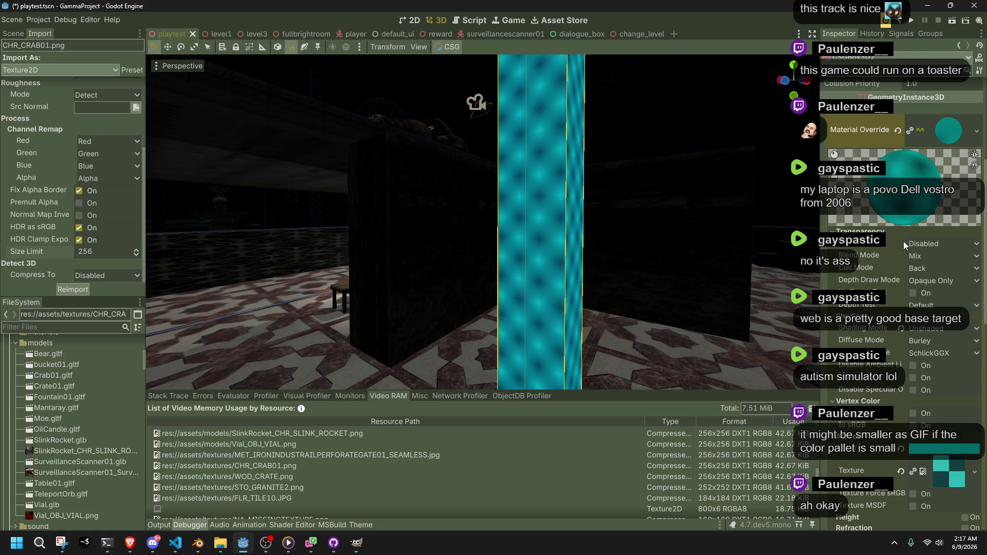
scroll(874, 323, down, 2)
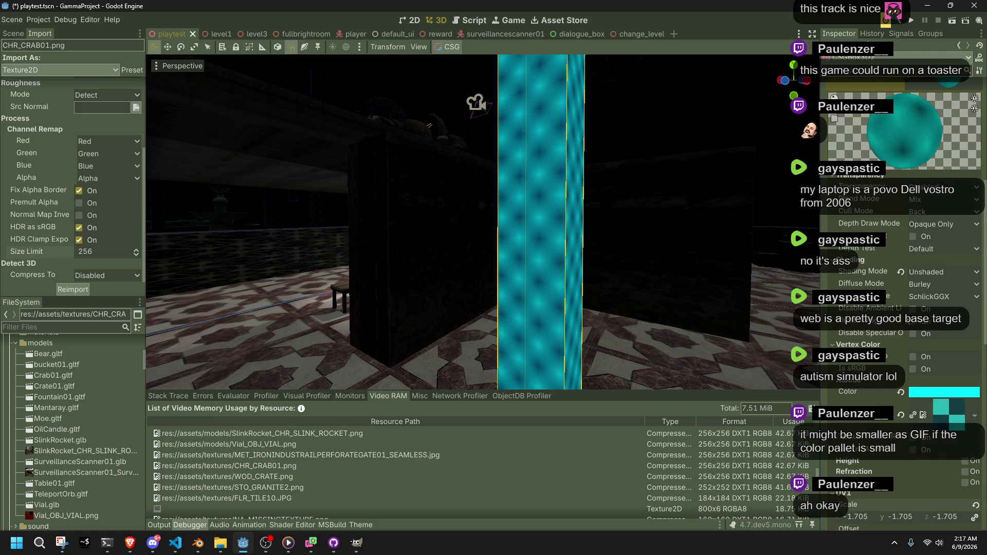
scroll(940, 363, down, 2)
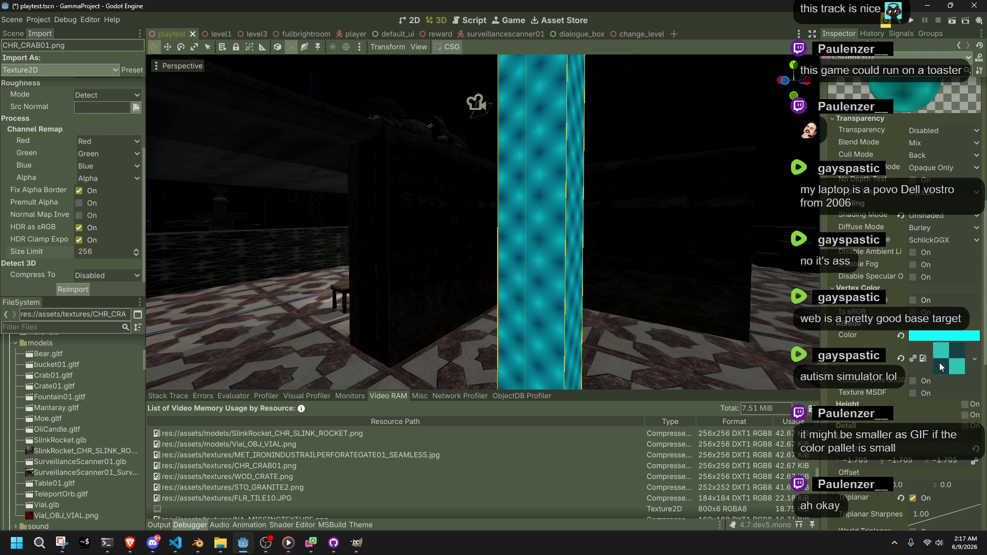
scroll(857, 444, down, 2)
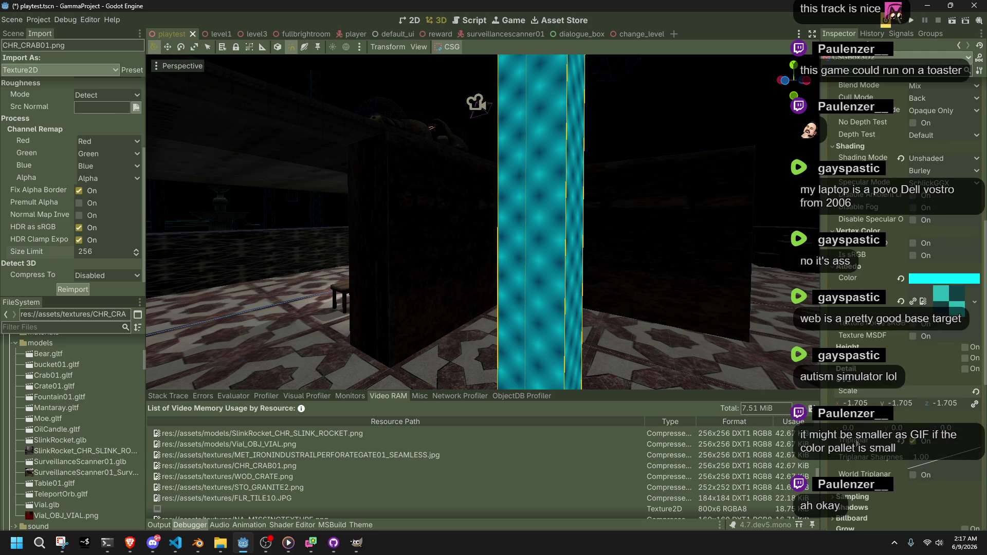
scroll(858, 495, down, 2)
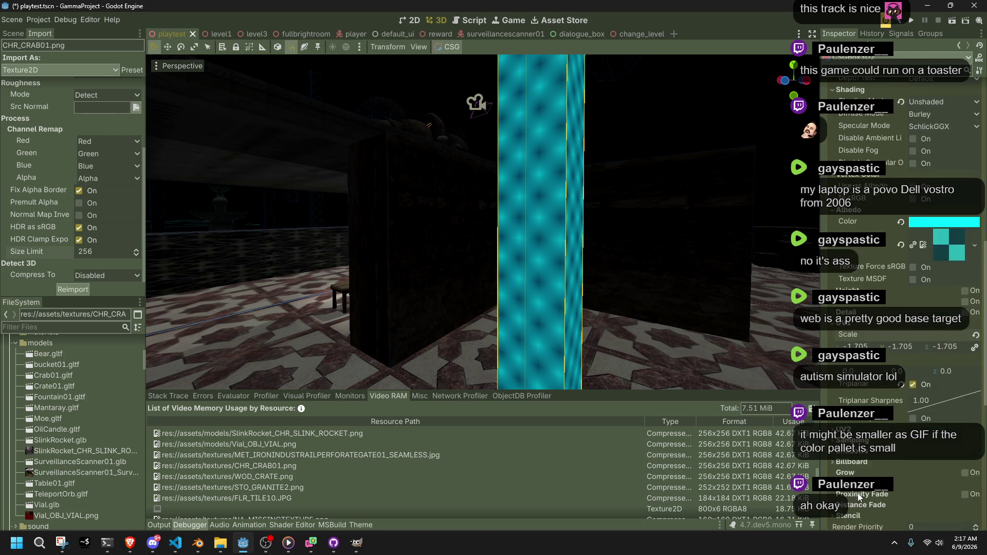
- Set the material's texture Sampling Filter to Nearest for crisp checker pixels
click(854, 440)
click(926, 453)
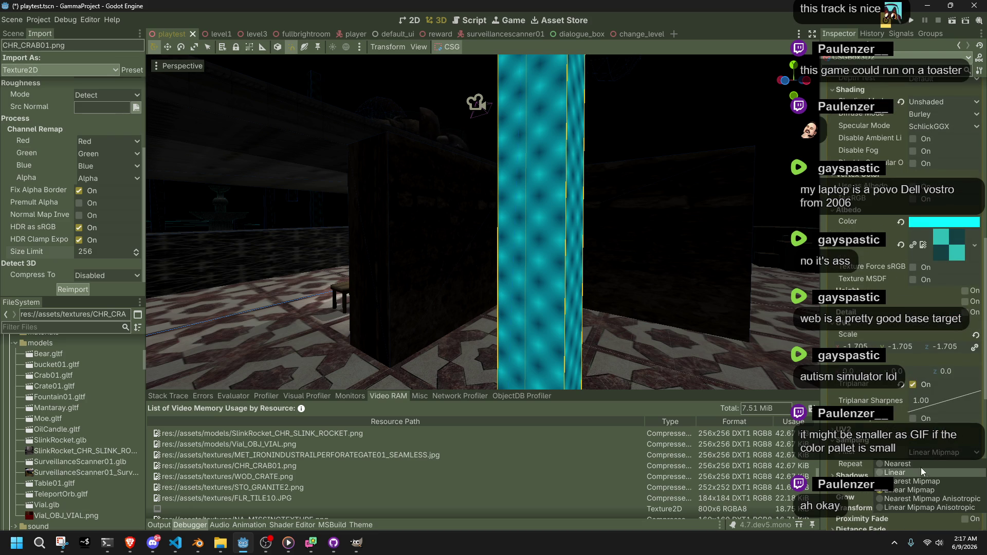
click(921, 467)
scroll(603, 284, up, 2)
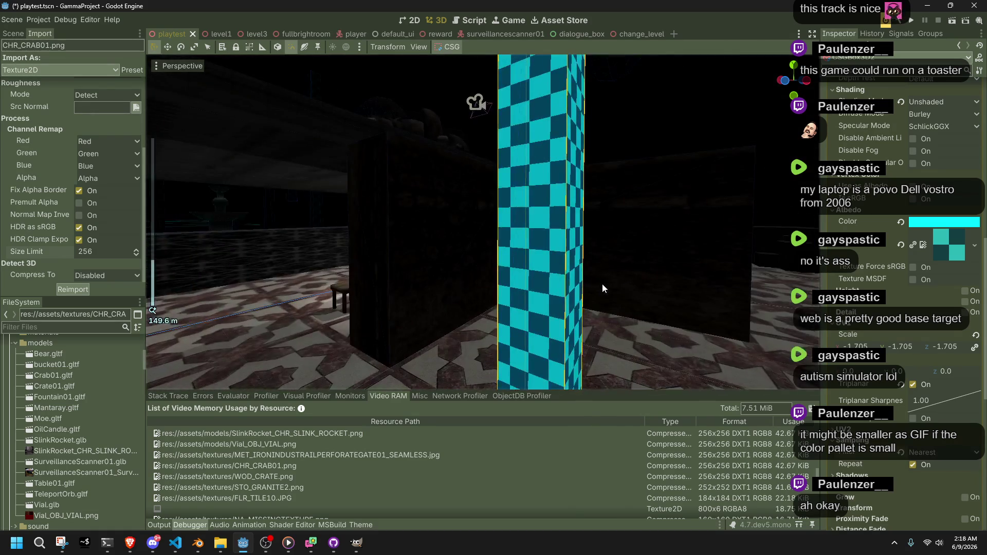
scroll(58, 463, up, 3)
scroll(57, 463, up, 6)
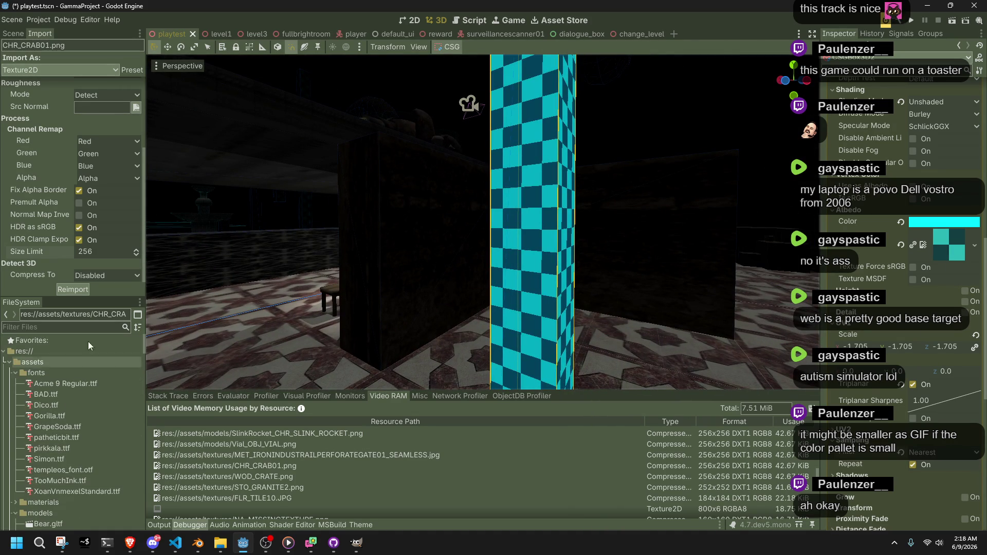
click(30, 328)
- Find NA_MISSINGTEXTURE.png by filtering for 'miss' and reimport it with Lossless compression
text(missin)
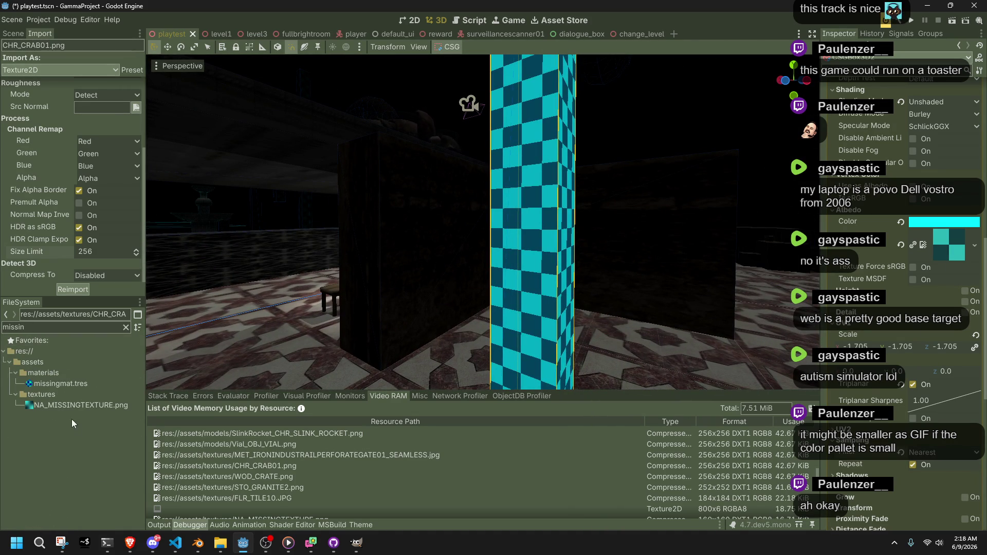
click(66, 404)
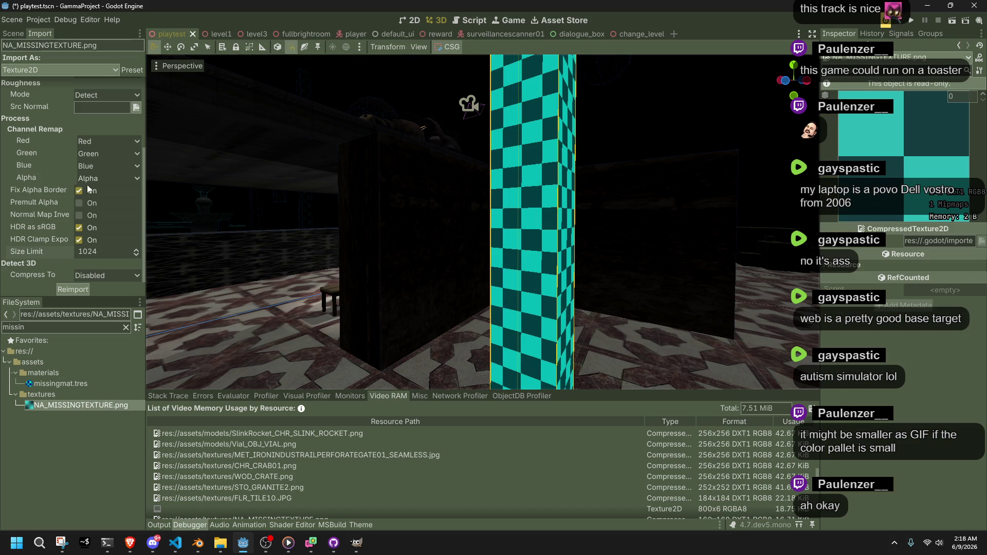
scroll(66, 199, up, 5)
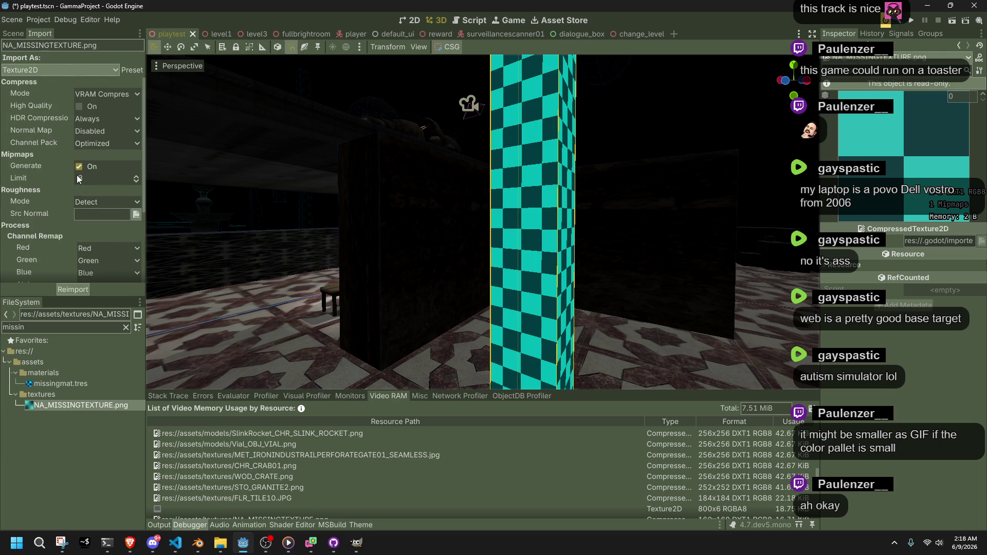
click(85, 99)
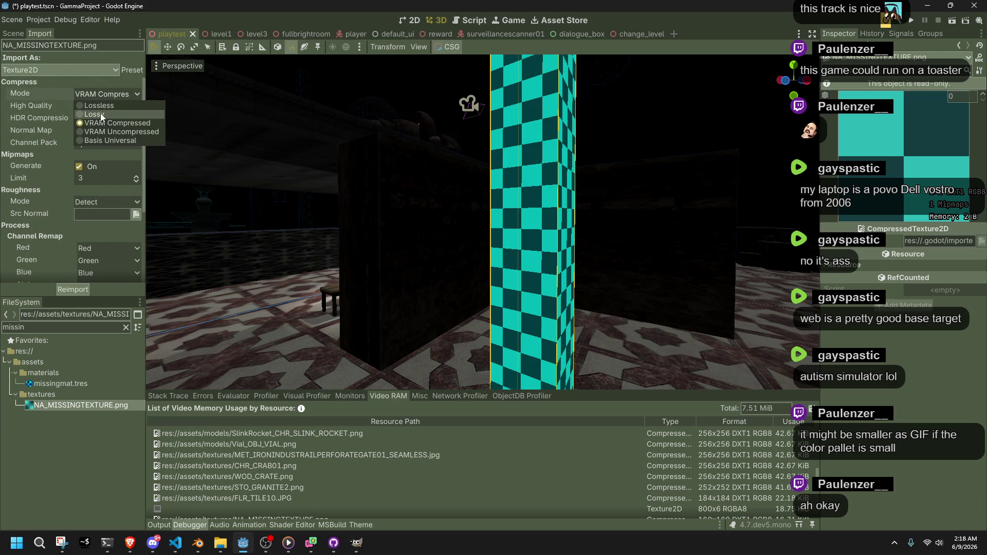
click(95, 106)
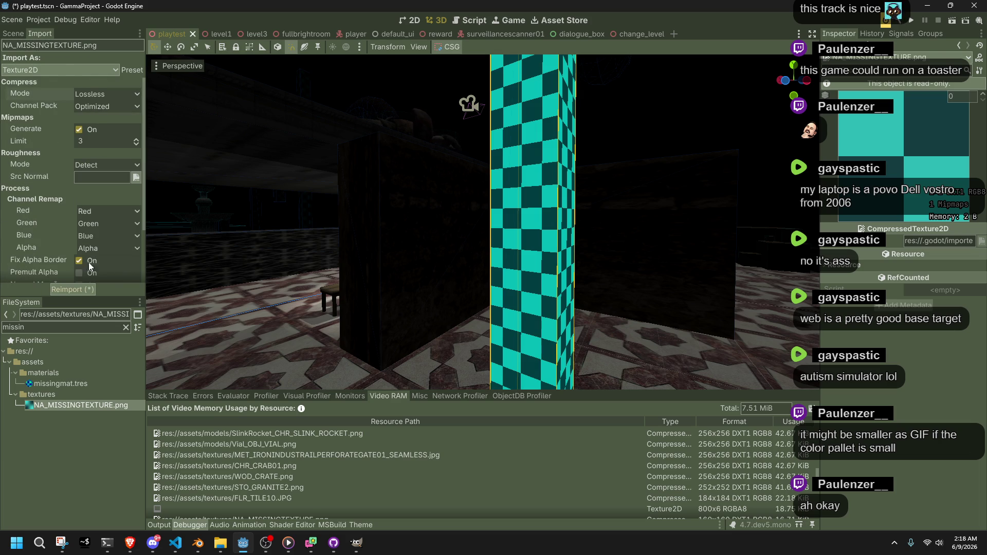
click(75, 289)
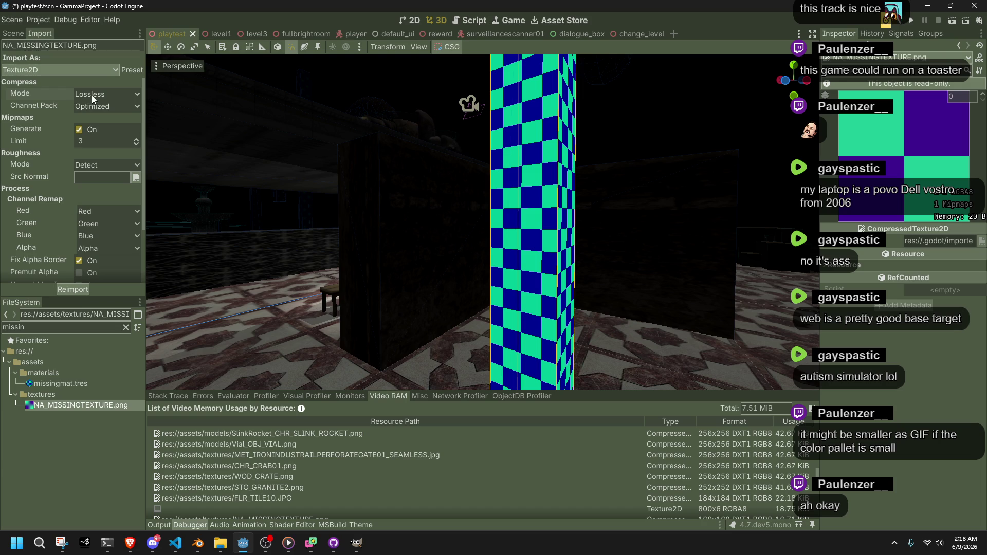
- Reimport the texture with Lossy, VRAM Uncompressed, Lossy, then Lossless compression in turn
click(91, 94)
click(98, 111)
click(79, 290)
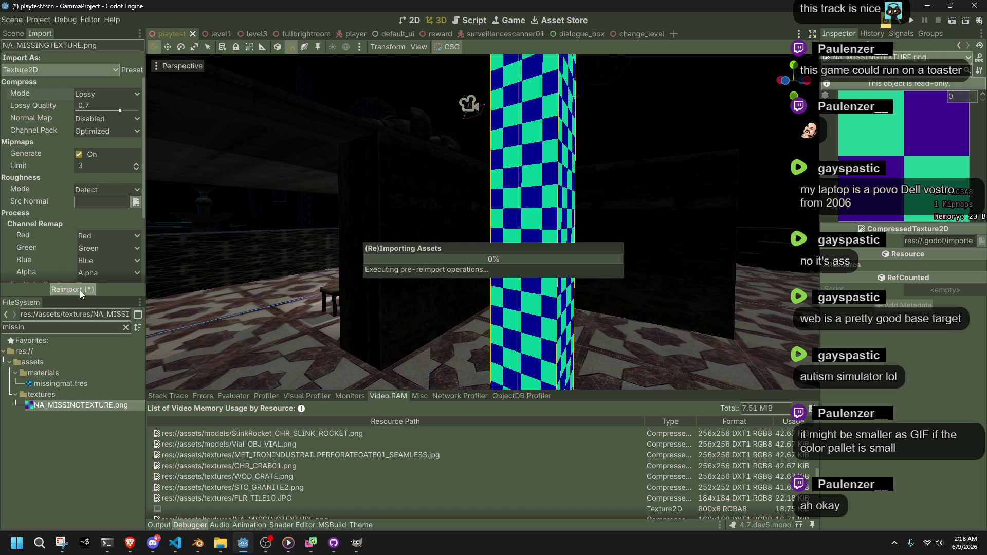
click(118, 94)
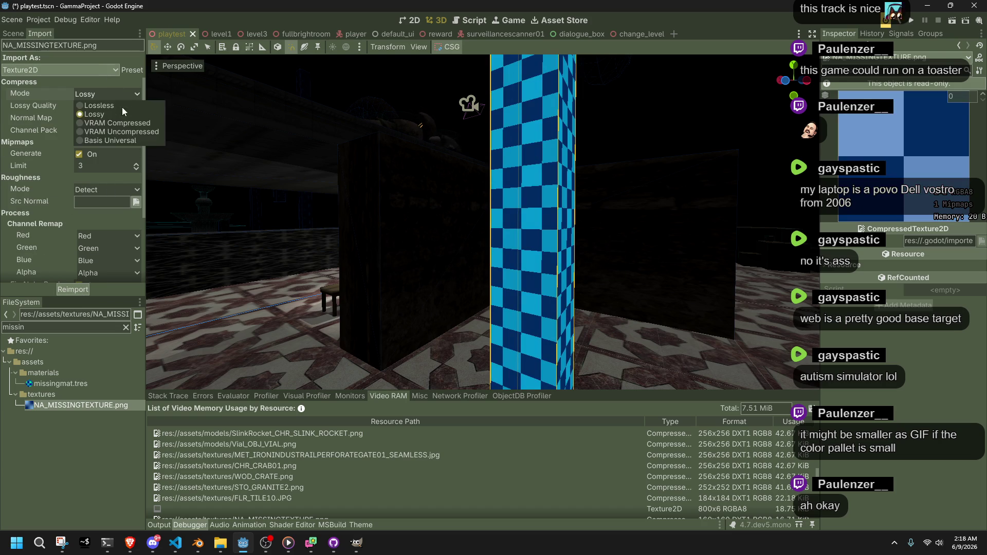
click(125, 131)
click(72, 290)
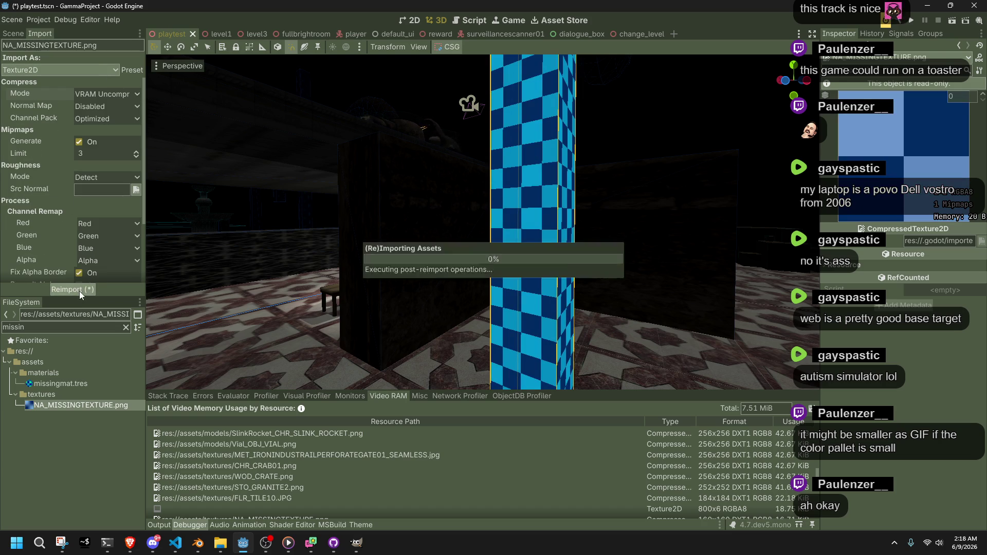
click(90, 95)
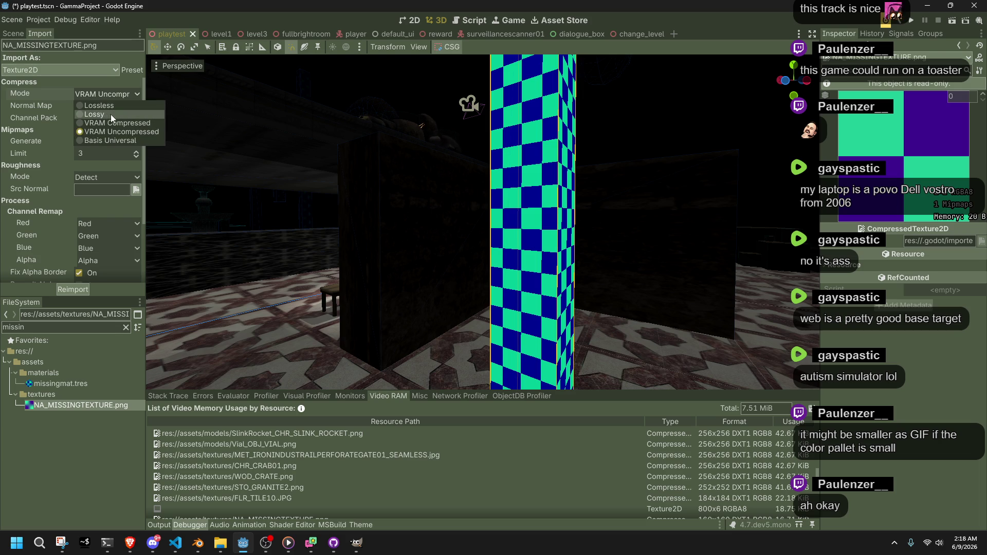
click(110, 115)
click(91, 291)
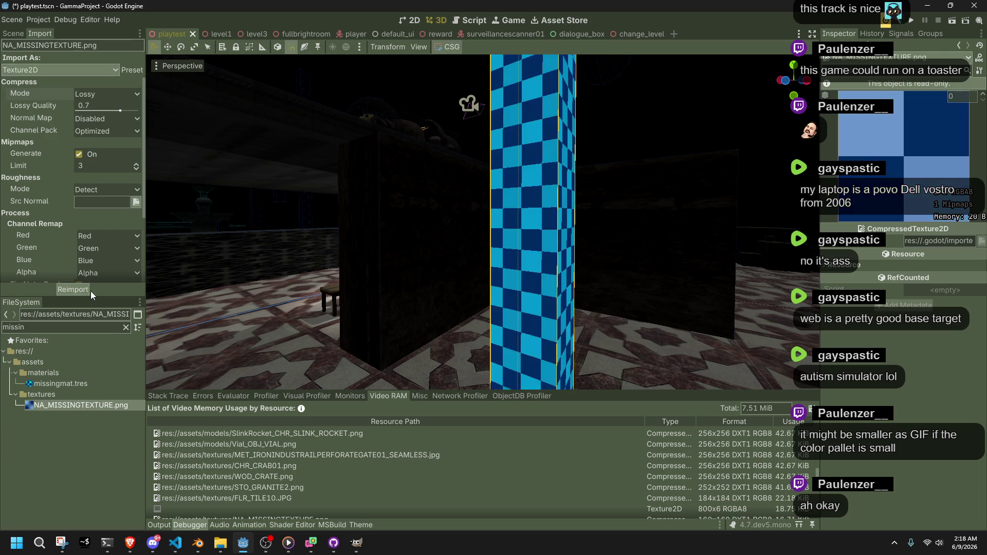
click(87, 96)
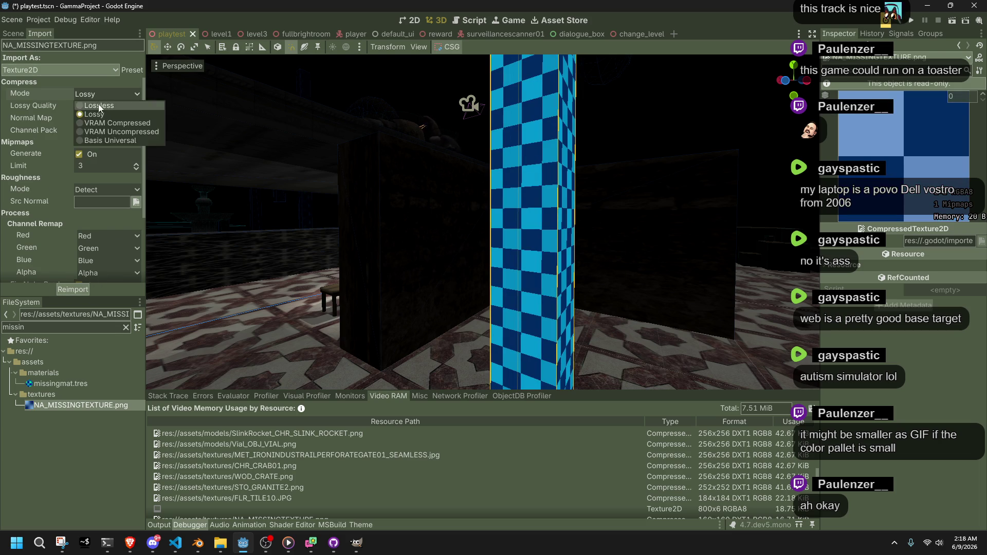
click(97, 104)
click(90, 288)
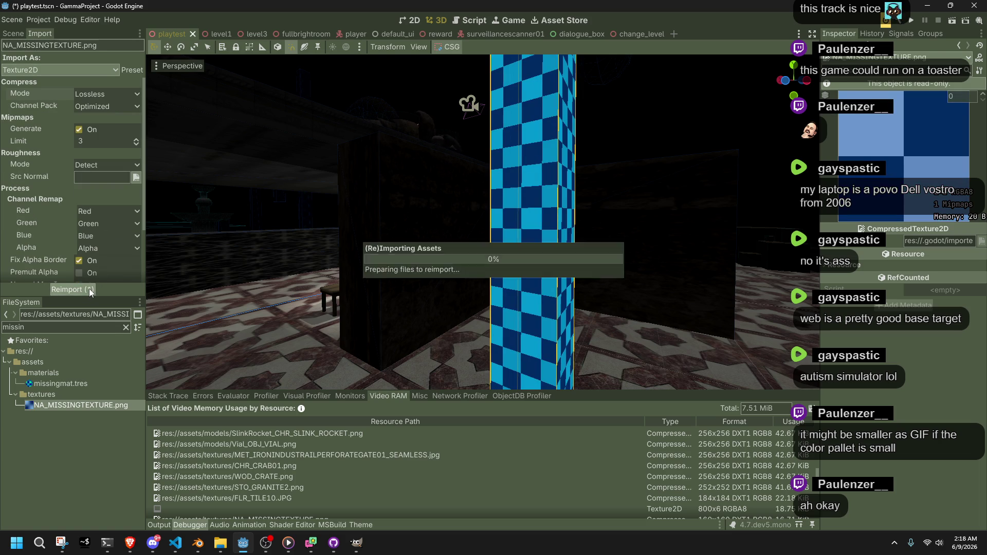
- Turn off mipmap generation and reimport the texture as VRAM Compressed
click(80, 129)
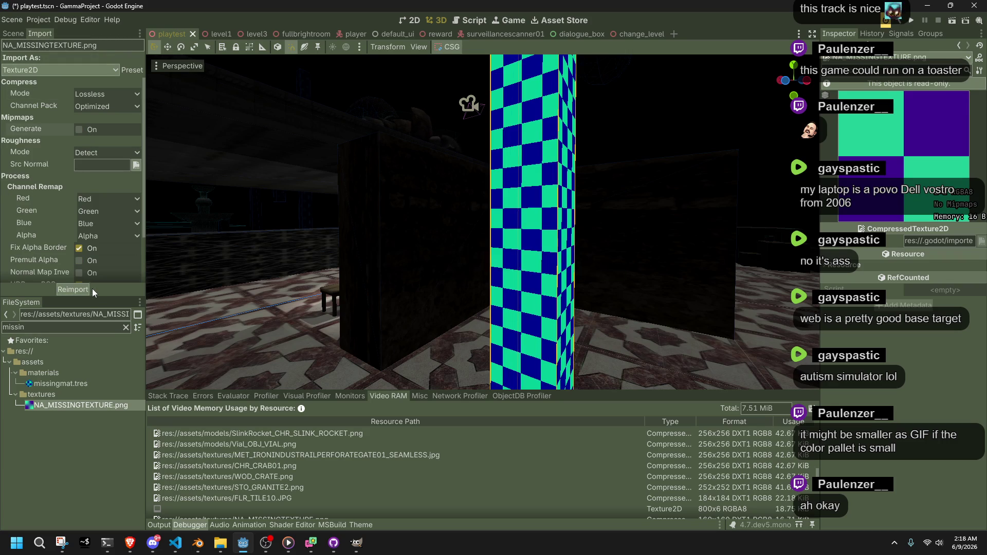
click(102, 94)
click(112, 119)
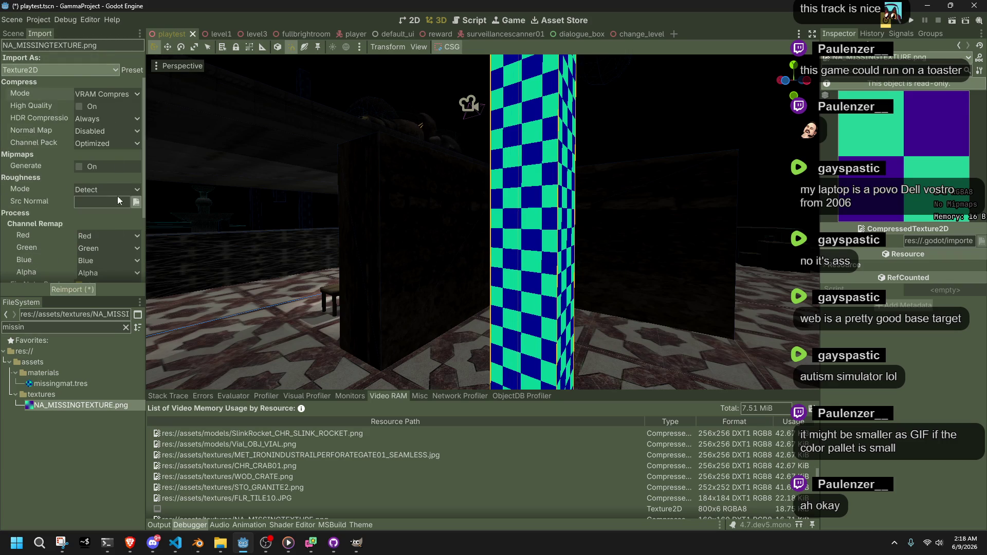
click(90, 290)
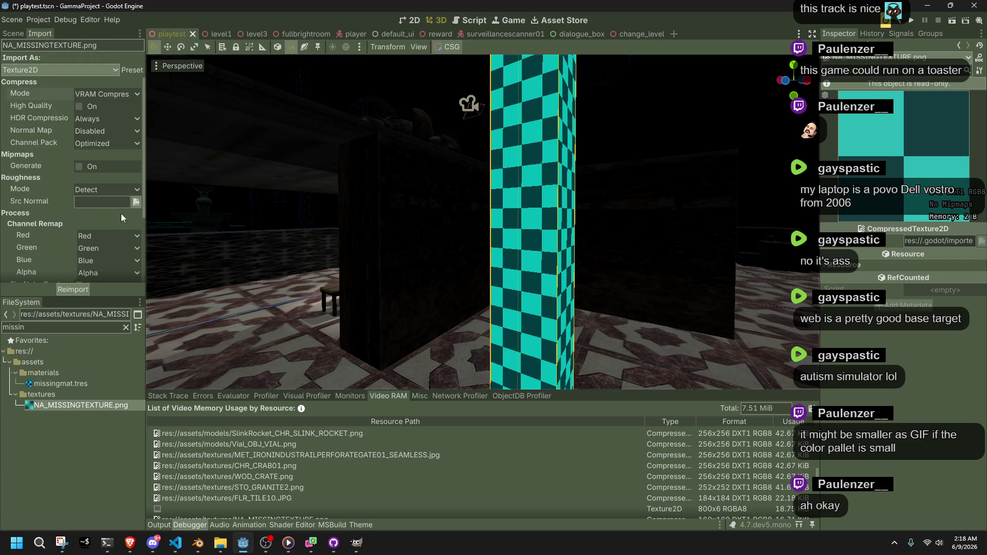
scroll(76, 209, down, 5)
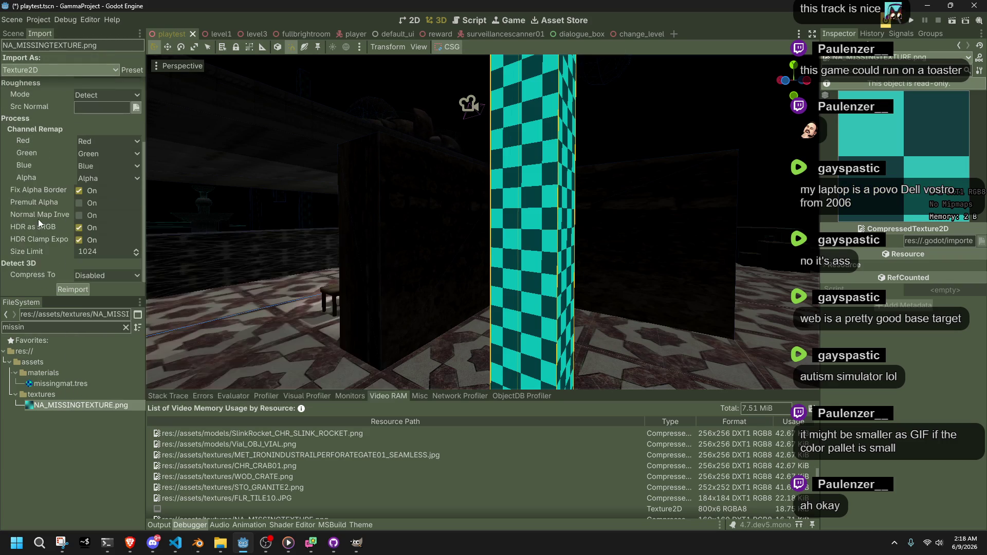
- Remap the blue channel to Zero, leave alpha unchanged, and reimport
click(93, 167)
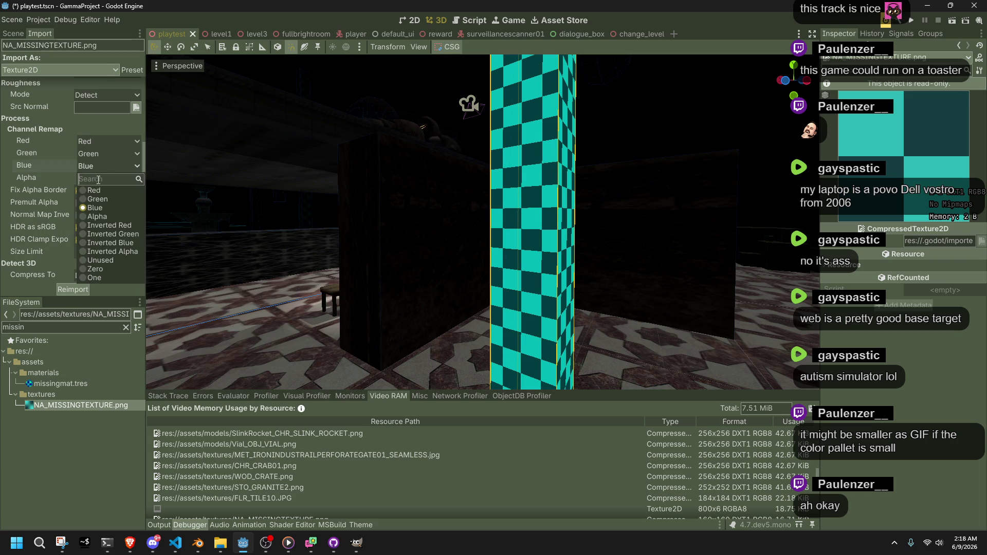
click(97, 270)
click(96, 180)
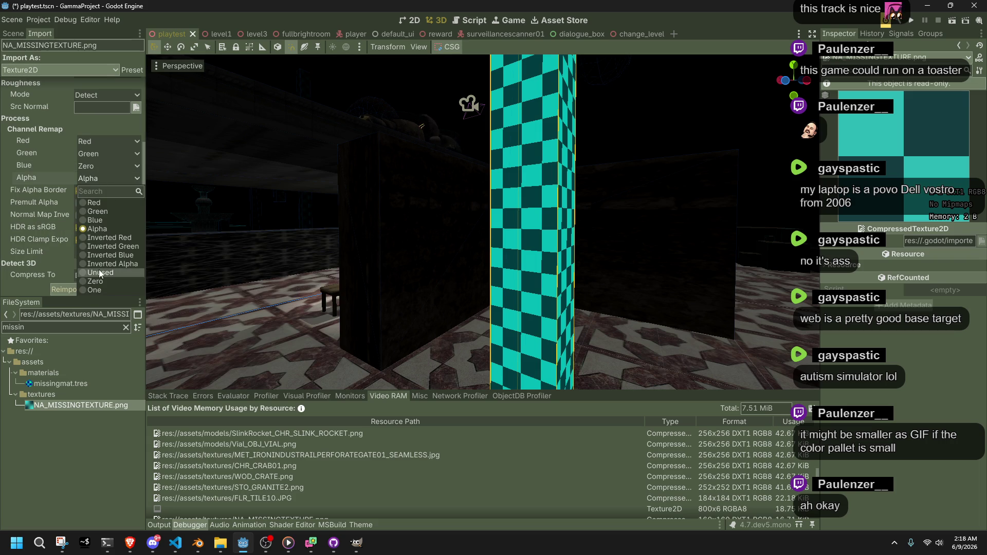
click(97, 181)
click(84, 285)
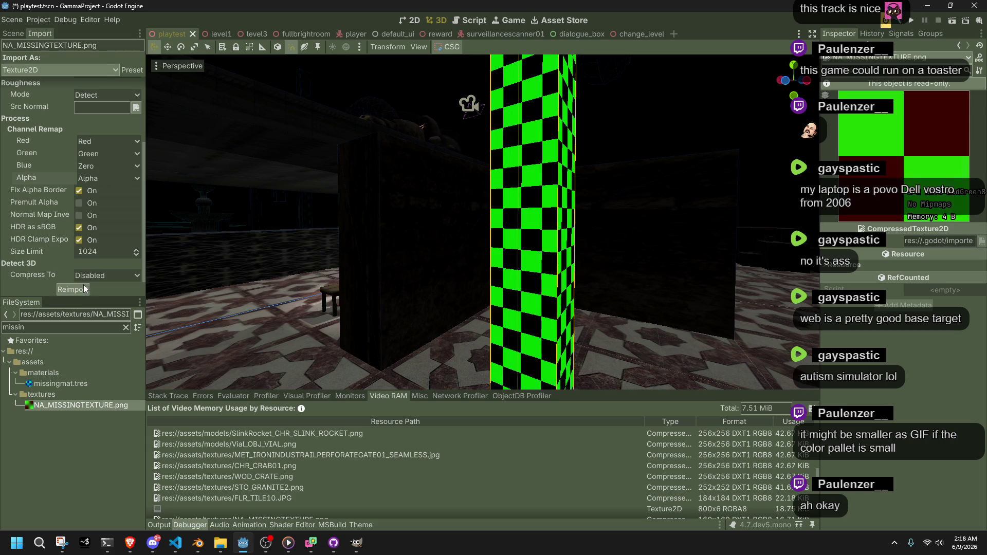
drag(384, 271, 463, 270)
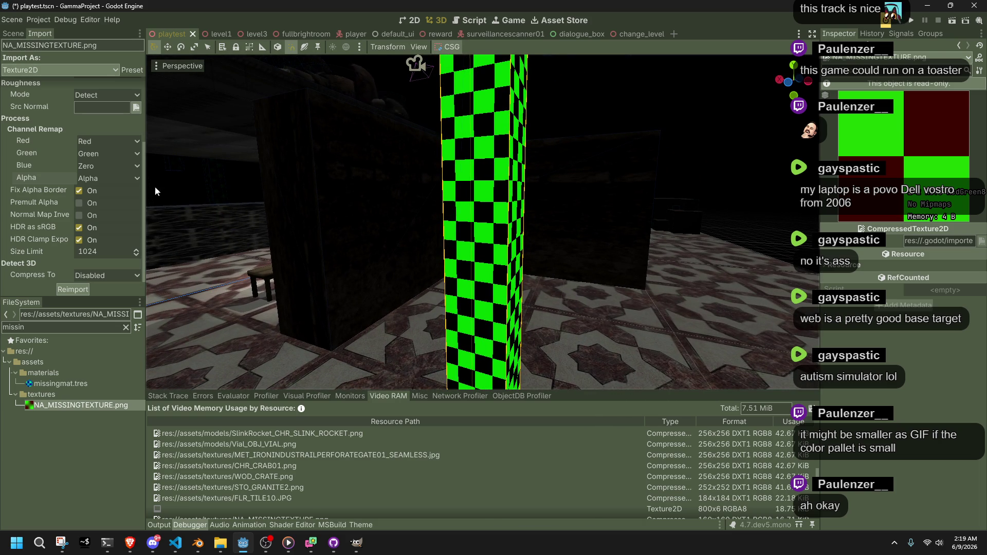
- Reimport with the blue, alpha and green channels all set to Zero
click(107, 162)
click(100, 165)
click(97, 177)
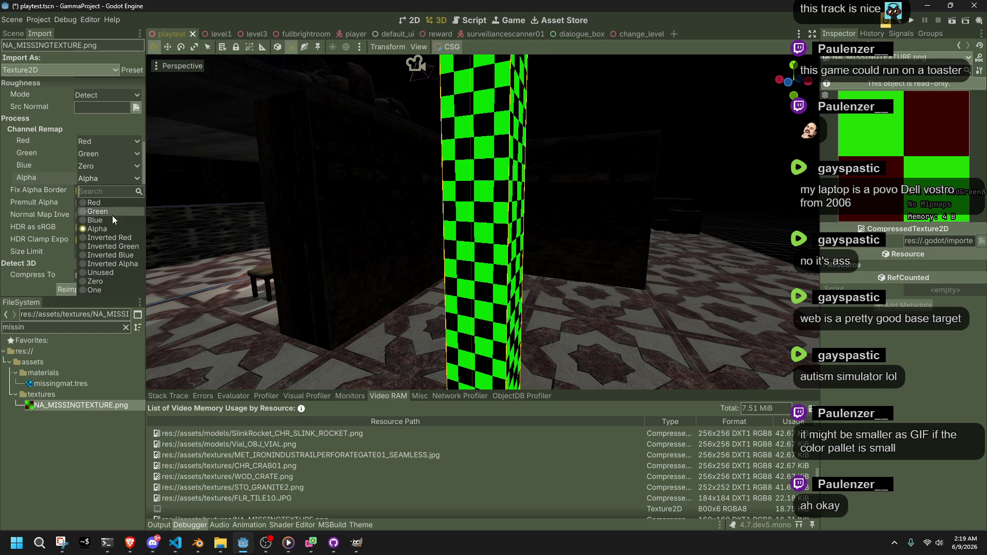
click(95, 284)
click(99, 153)
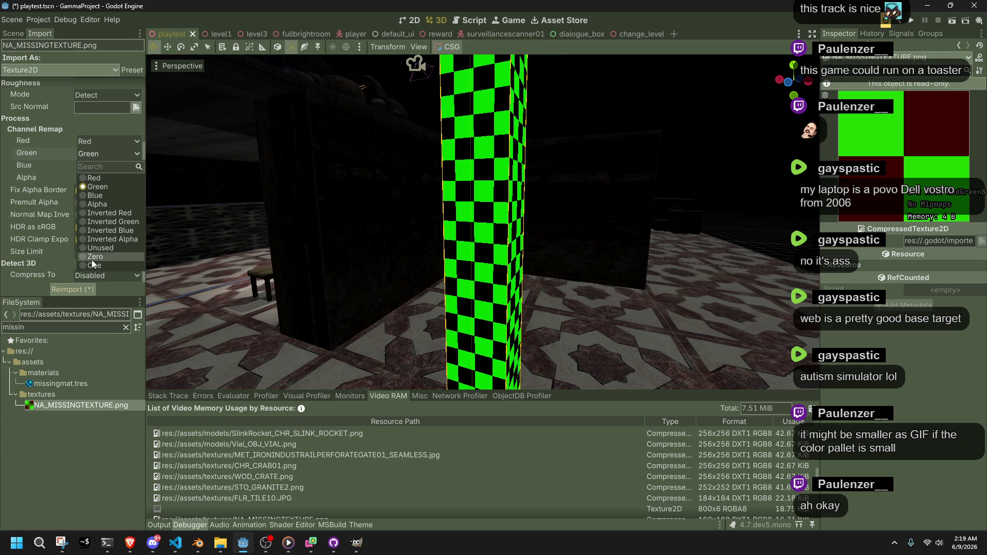
click(91, 260)
click(88, 290)
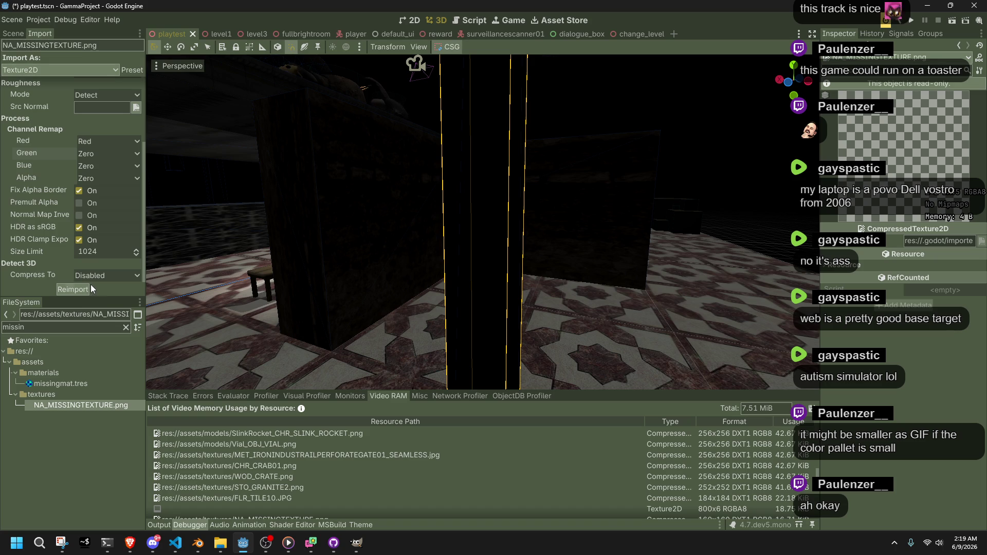
- Remap green to read from Red and alpha to Unused, reimporting after each change
click(104, 165)
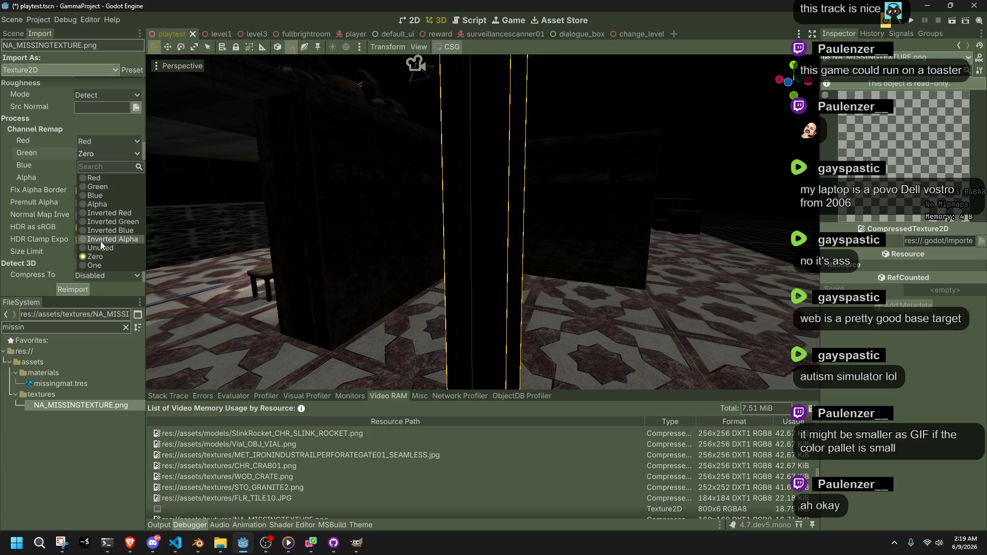
click(103, 187)
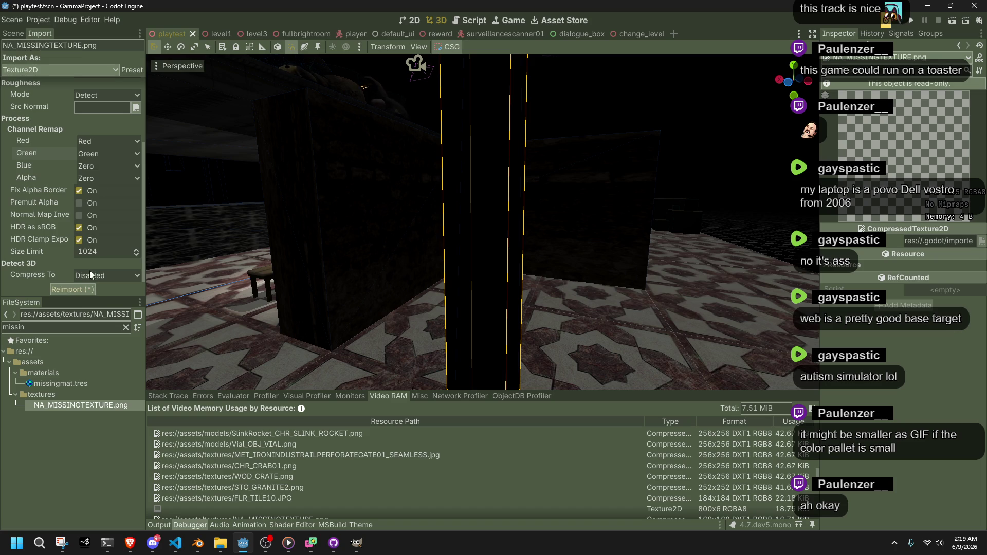
click(95, 154)
click(97, 175)
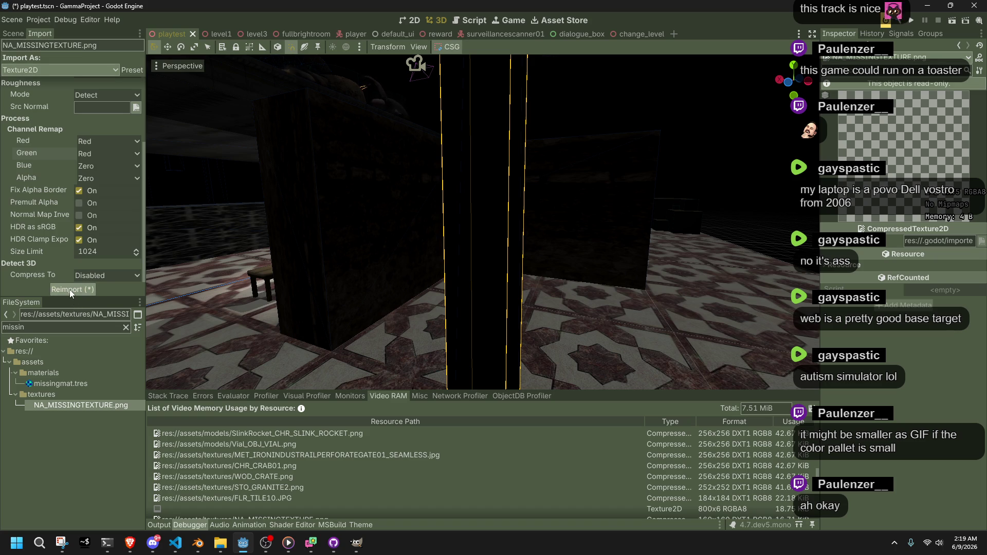
click(70, 289)
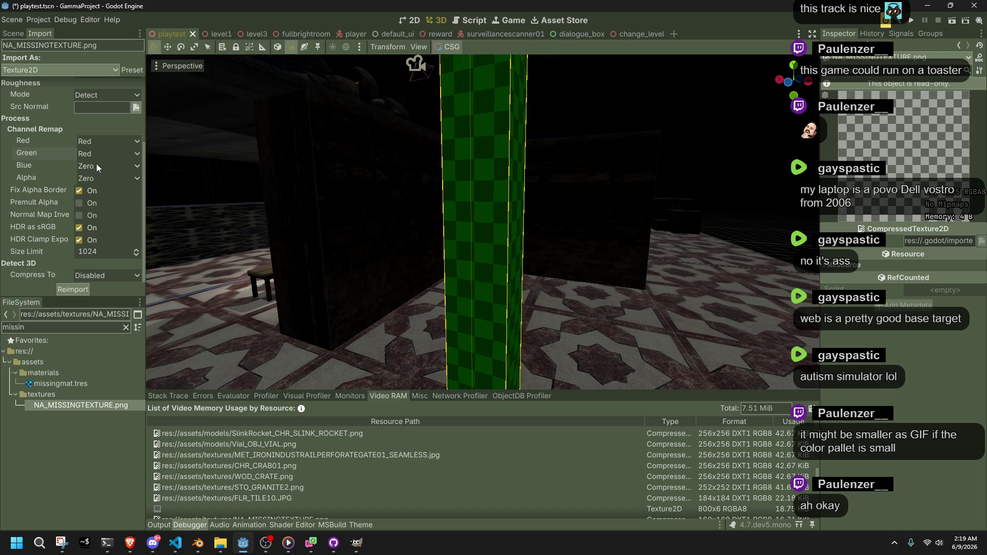
click(100, 179)
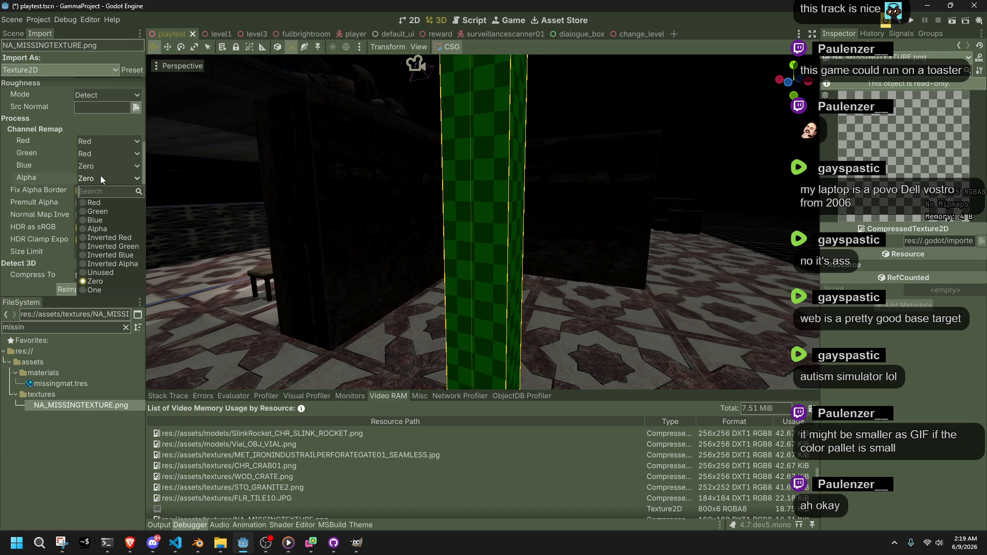
click(95, 274)
click(91, 289)
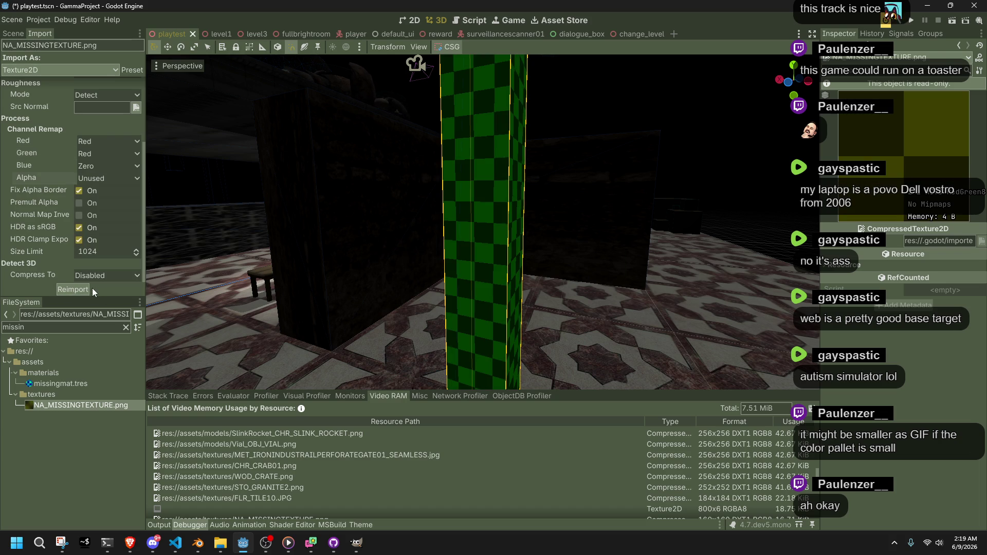
- Restore green to Green, keep 3D compression Disabled, and reimport
click(99, 157)
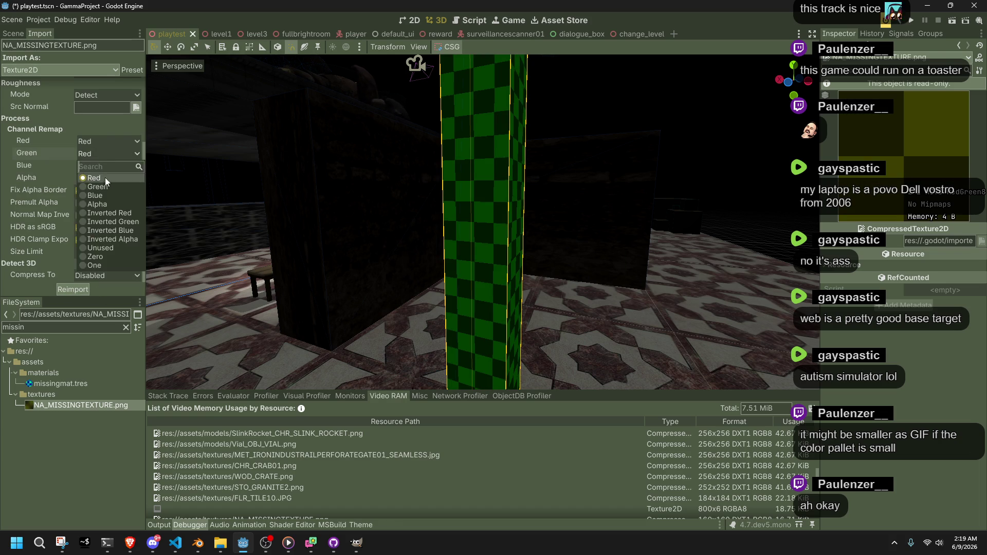
click(103, 185)
click(87, 278)
click(90, 288)
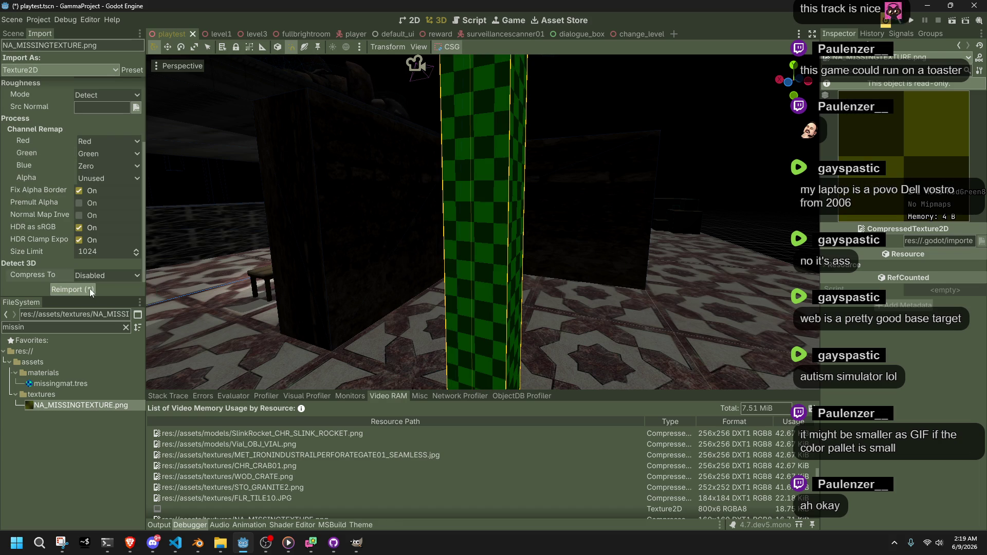
click(87, 290)
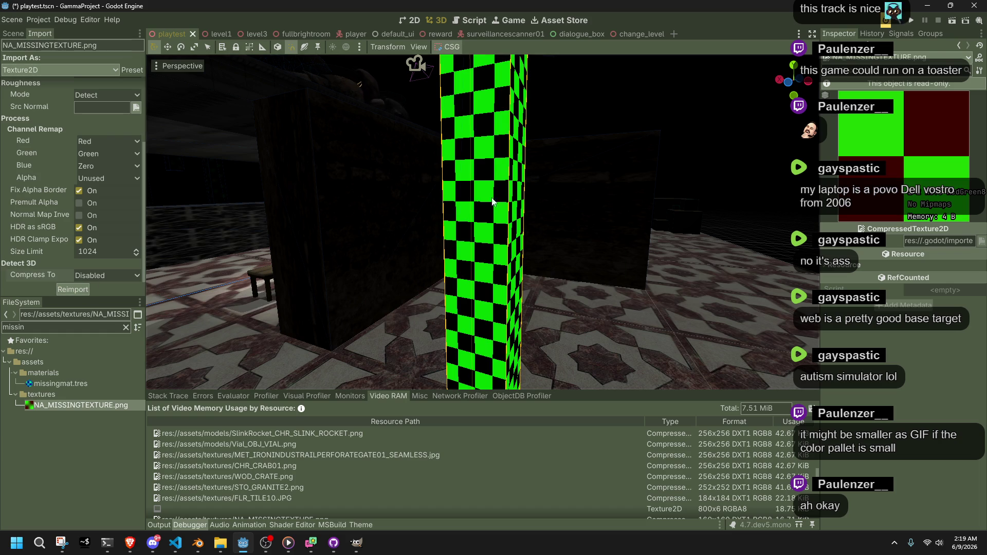
- Remap red to read from Green and reimport, checking the pillar's new checker
click(109, 142)
click(112, 175)
click(84, 291)
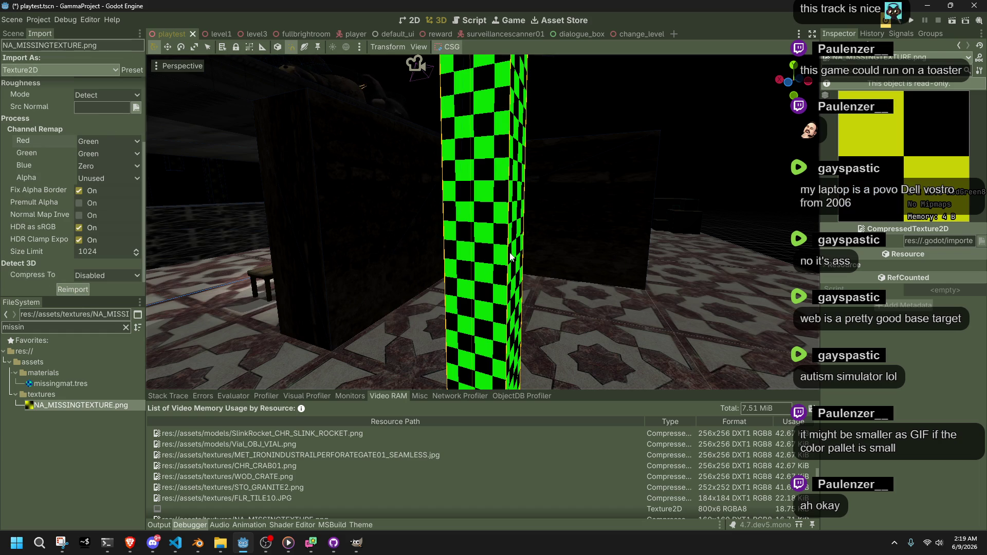
scroll(510, 252, down, 5)
scroll(510, 252, up, 5)
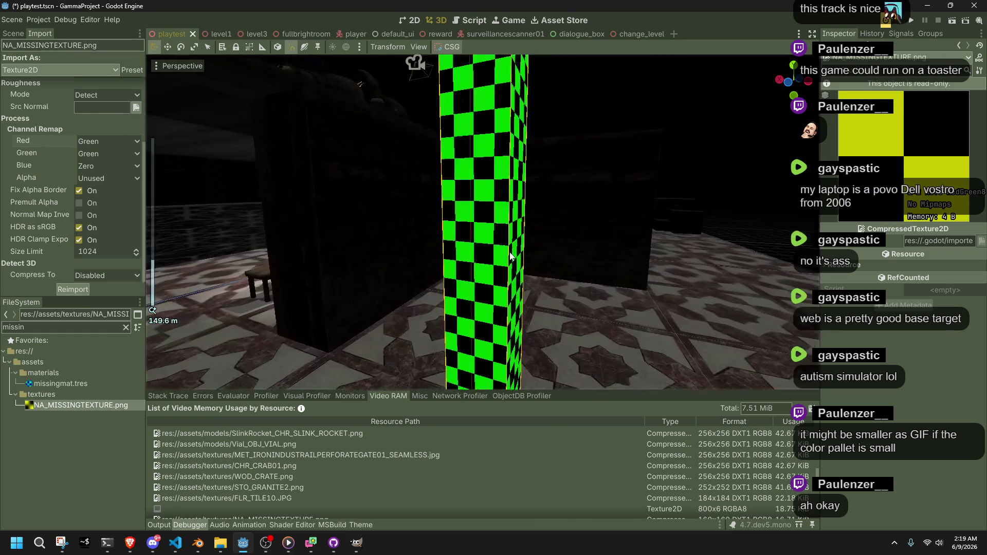
drag(510, 254, 662, 196)
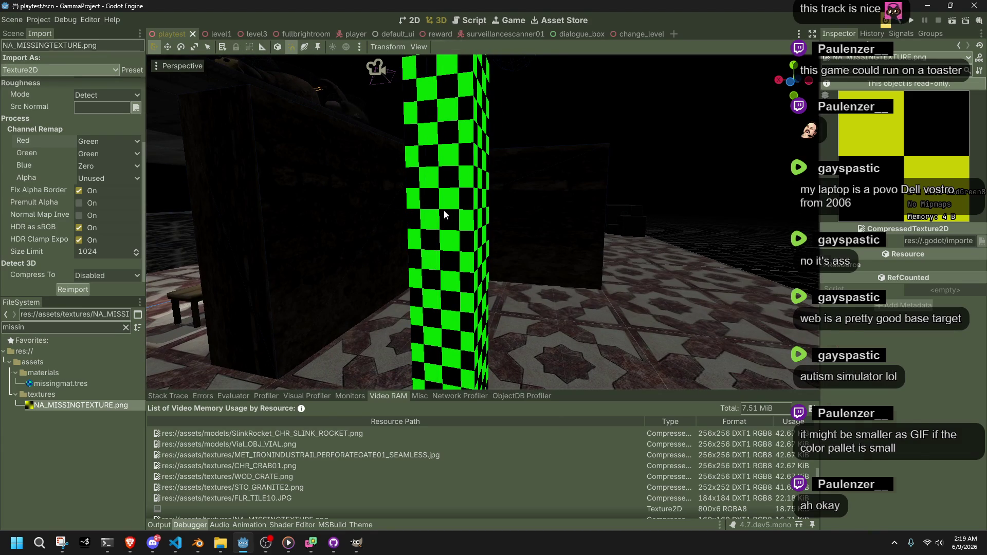
click(443, 210)
click(77, 289)
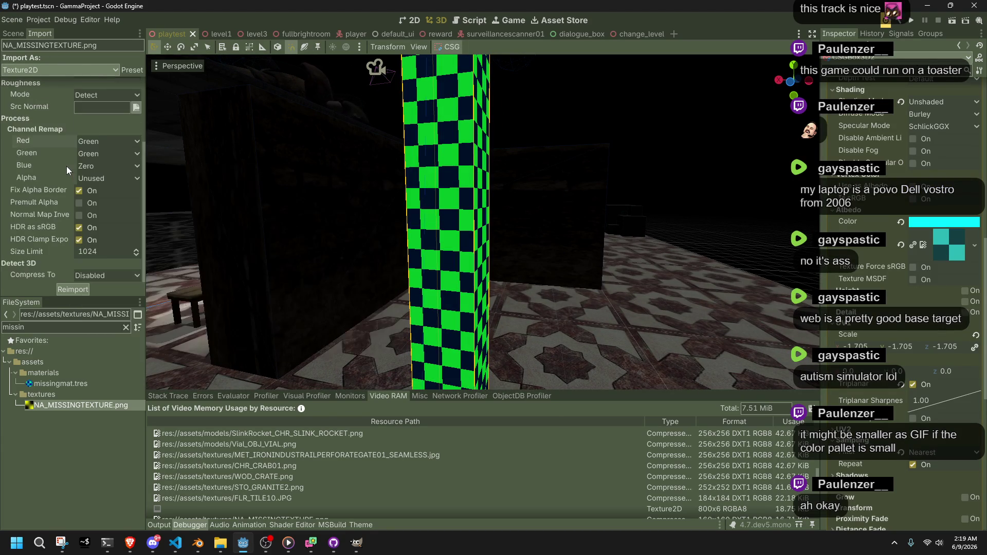
- Drag missingmat.tres onto the pillars around the fountain
drag(483, 195, 474, 141)
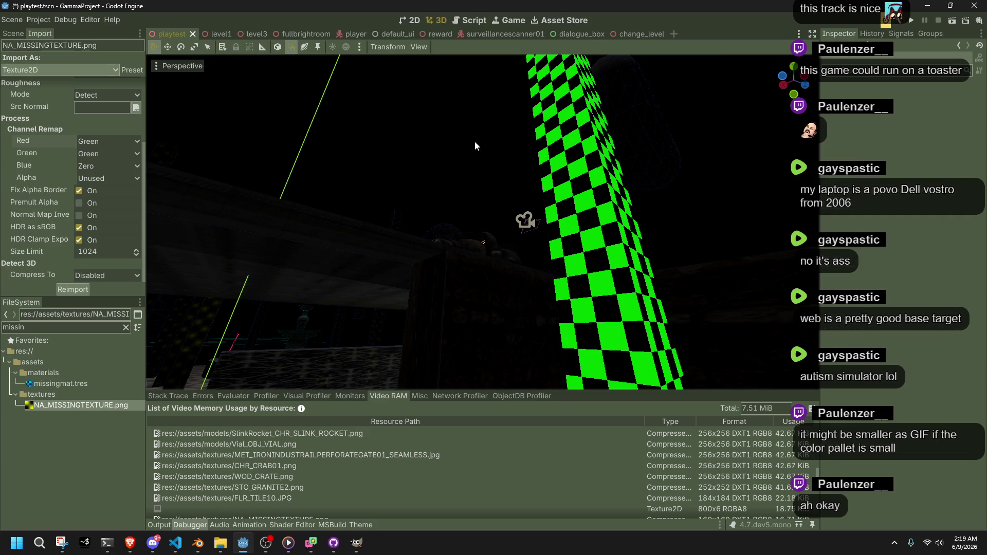
mouse_move(484, 221)
mouse_down()
mouse_move(484, 262)
mouse_move(453, 251)
mouse_move(209, 303)
mouse_up()
mouse_move(53, 386)
mouse_down()
mouse_move(247, 334)
mouse_move(223, 330)
mouse_up()
mouse_move(84, 383)
mouse_down()
mouse_move(529, 260)
mouse_move(514, 265)
mouse_up()
mouse_move(57, 384)
mouse_down()
mouse_move(258, 344)
mouse_move(546, 252)
mouse_up()
drag(50, 385, 579, 283)
drag(76, 384, 600, 332)
drag(421, 303, 422, 304)
- Apply missingmat.tres to the back wall and another nearby object
drag(63, 390, 550, 253)
drag(105, 386, 575, 256)
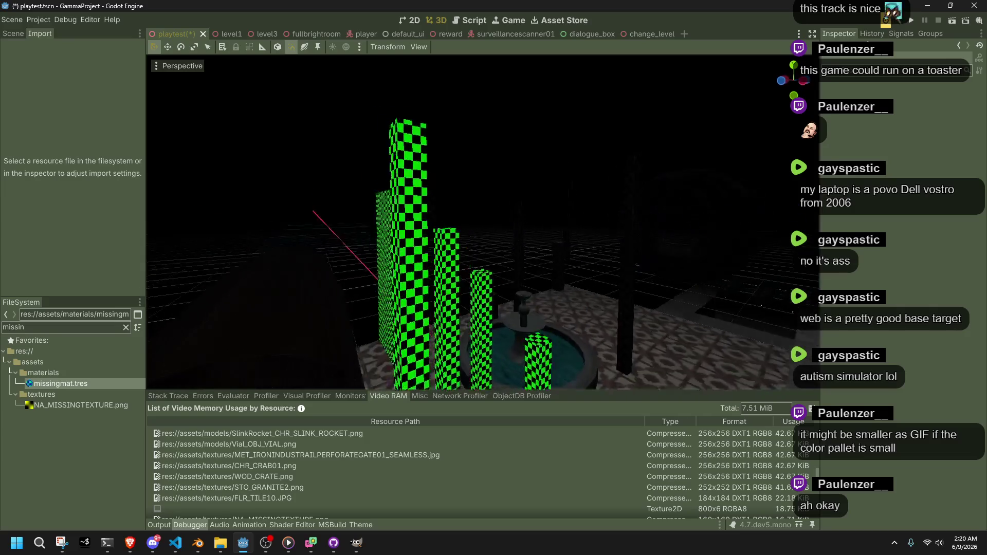
drag(476, 270, 476, 270)
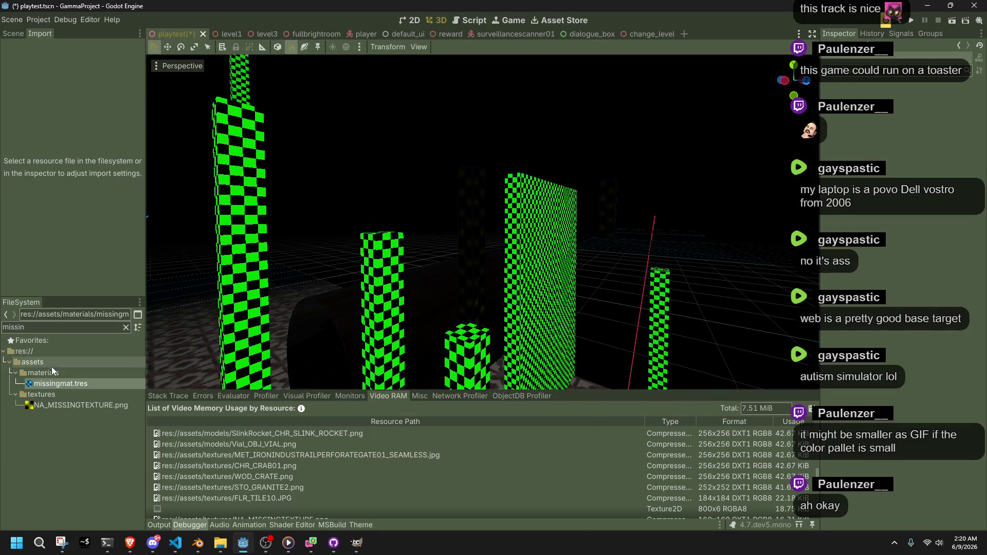
mouse_move(161, 371)
mouse_down()
mouse_move(509, 234)
mouse_move(531, 212)
mouse_up()
drag(345, 278, 345, 278)
scroll(345, 278, down, 5)
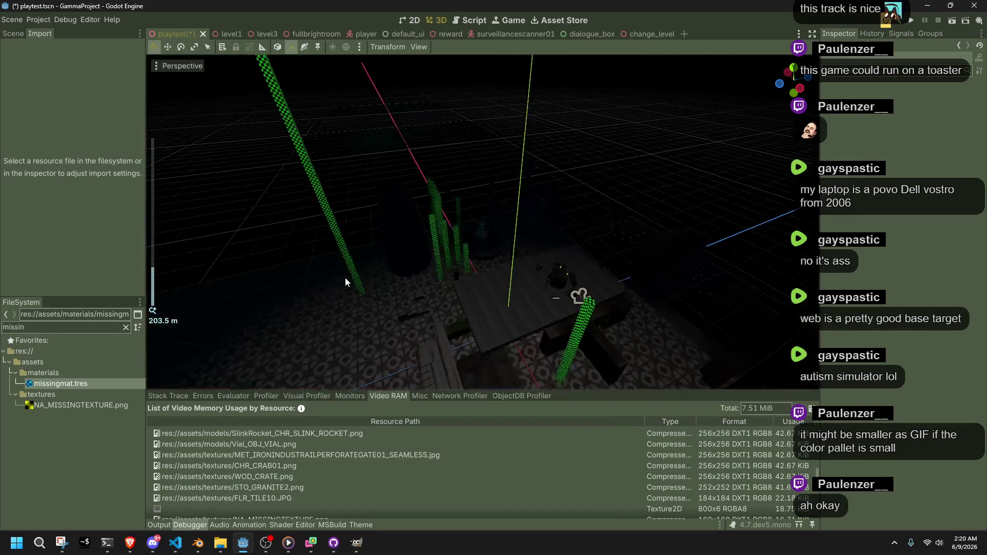
- Apply the checker material to the posts by the fountain, then run the project
mouse_move(46, 387)
mouse_down()
mouse_move(453, 185)
mouse_move(419, 161)
mouse_up()
drag(76, 384, 402, 181)
mouse_move(92, 393)
mouse_down()
mouse_move(502, 209)
mouse_move(477, 221)
mouse_up()
drag(75, 388, 496, 180)
mouse_move(68, 388)
mouse_down()
mouse_move(520, 214)
mouse_move(519, 206)
mouse_up()
mouse_move(60, 384)
mouse_down()
mouse_move(448, 282)
mouse_move(546, 205)
mouse_up()
mouse_move(482, 221)
mouse_down()
mouse_move(58, 389)
mouse_move(540, 231)
mouse_move(555, 278)
mouse_up()
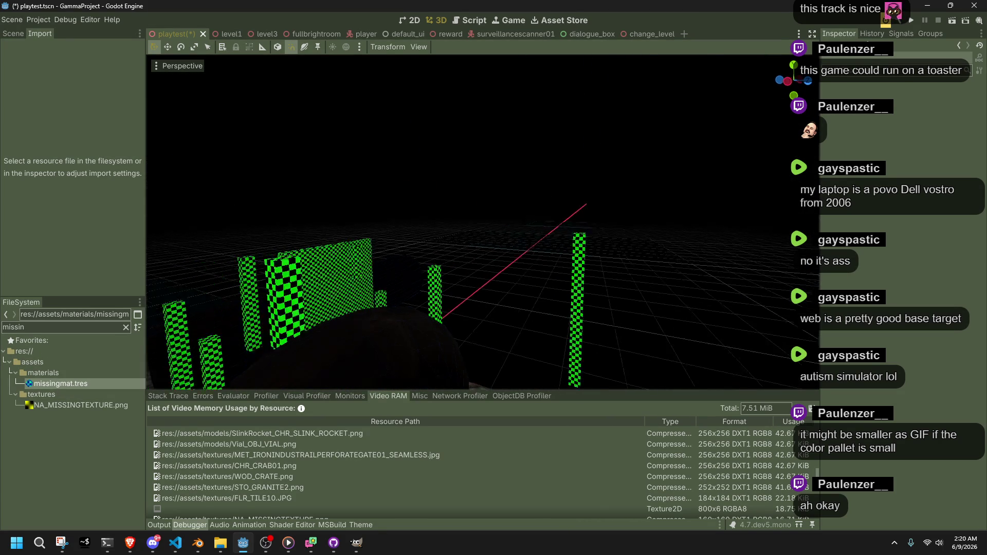
drag(462, 254, 461, 253)
key(F5)
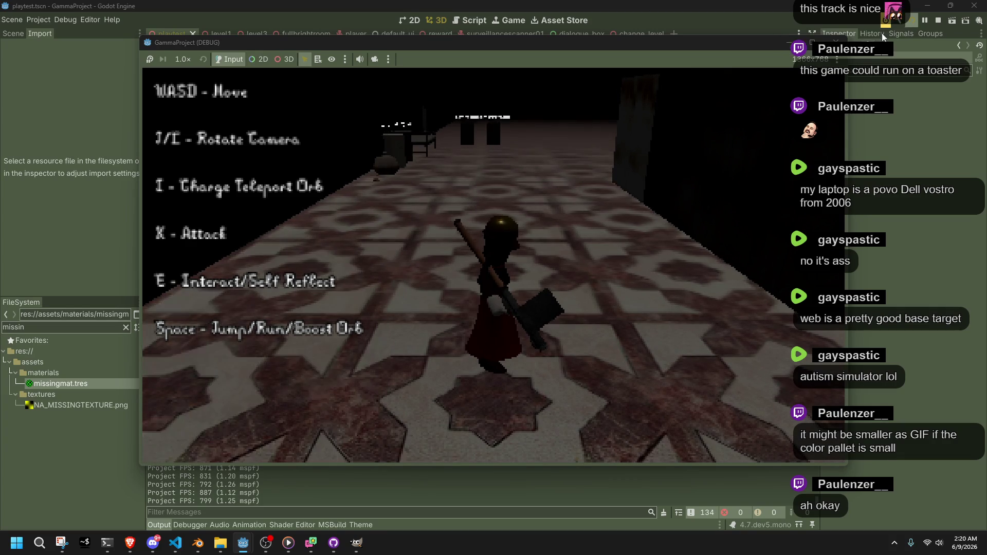
- Run and jump the character down the corridor and around the fountain, then stop the game
key(w)
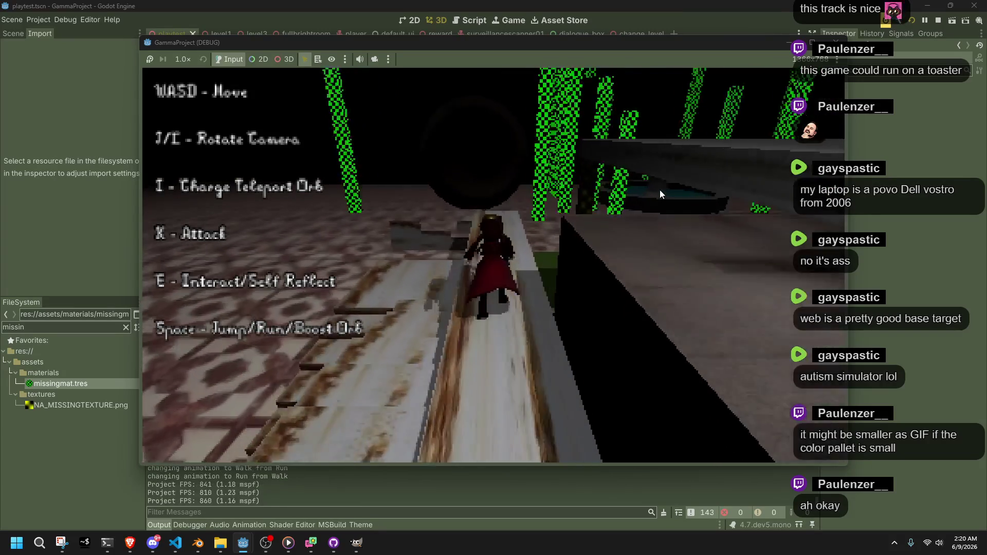
key(space)
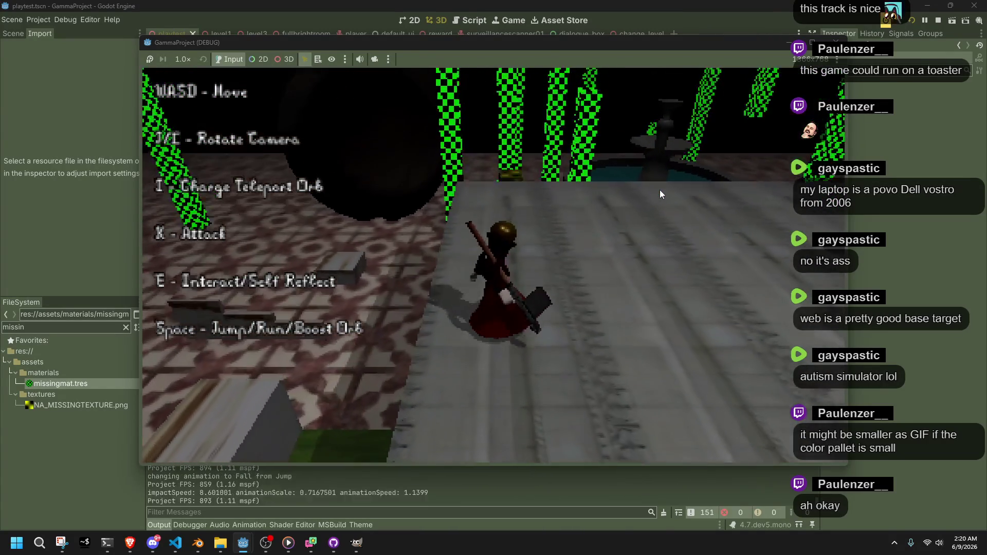
key(w)
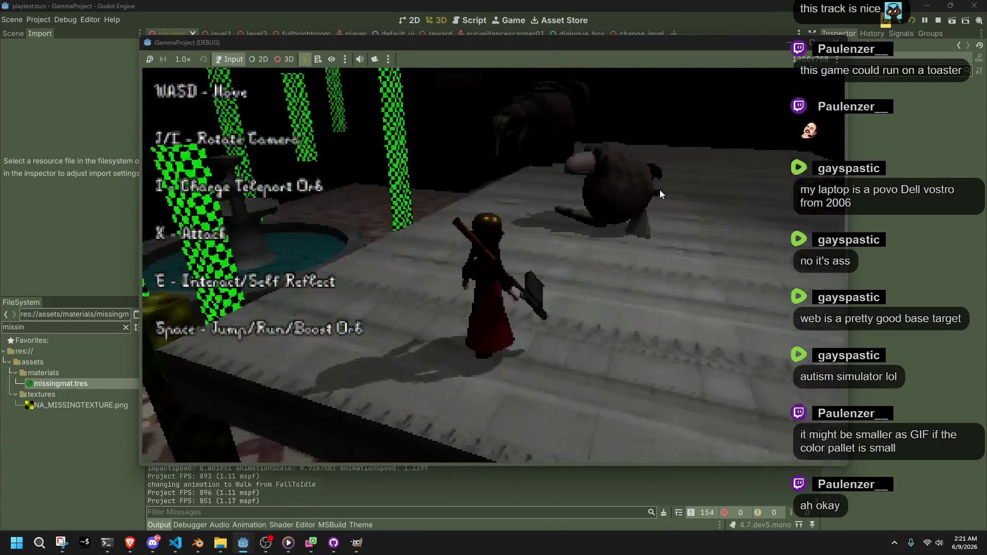
key(space)
key(a)
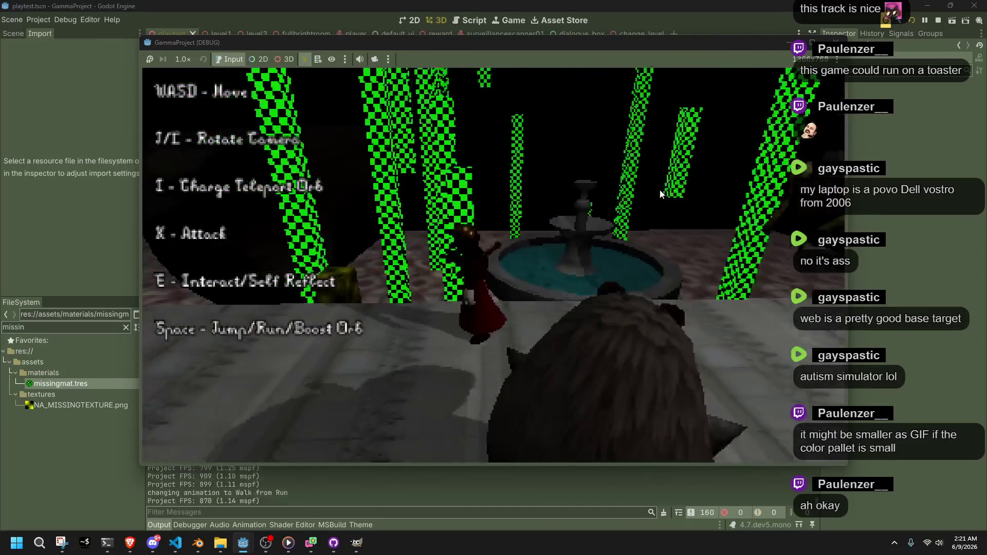
key(space)
key(w)
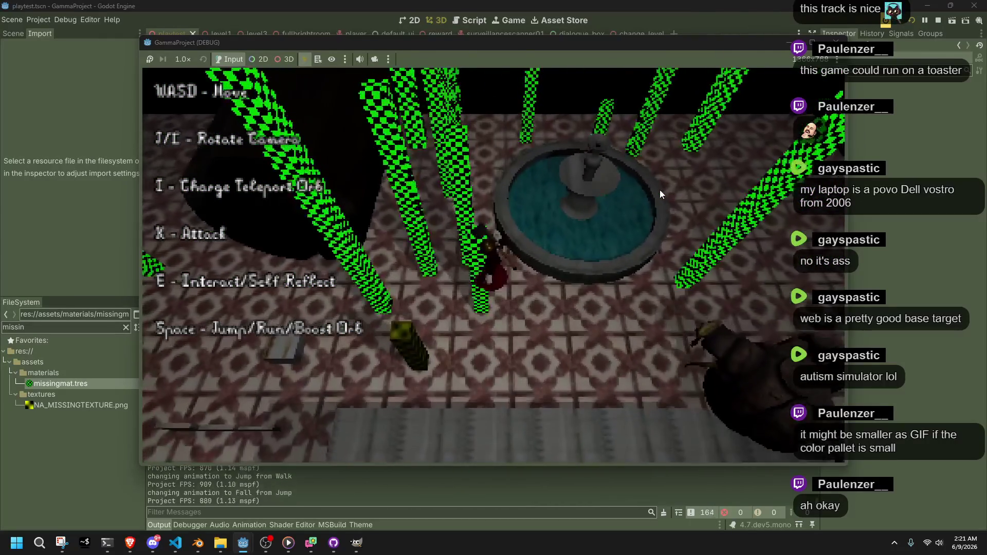
key(w)
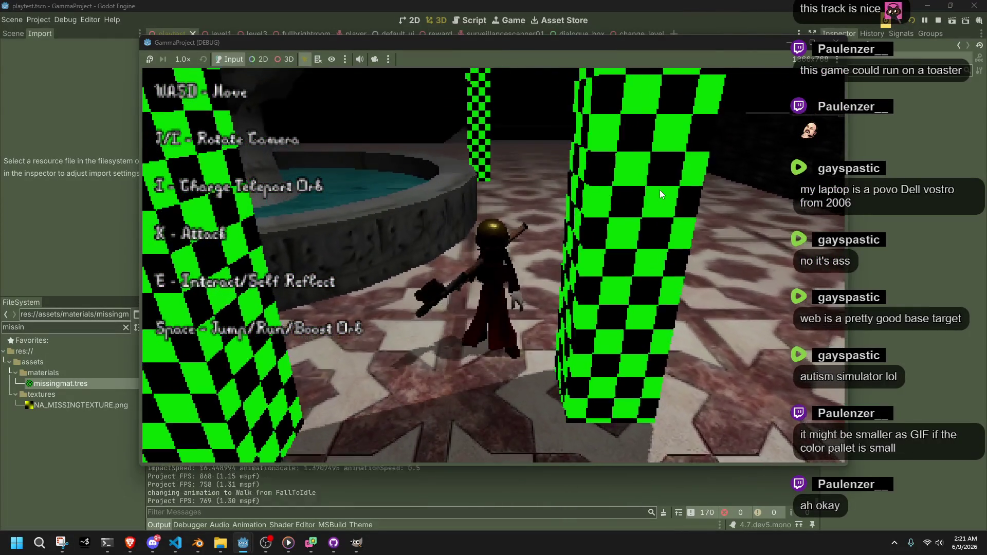
key(F8)
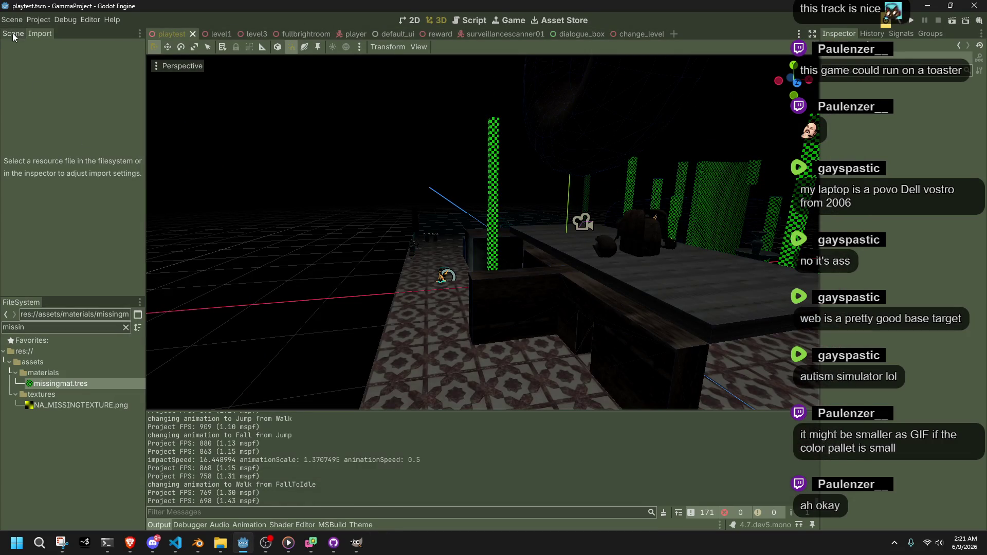
- Inspect the missingmat.tres material and its options, glancing at the scene tree
click(52, 385)
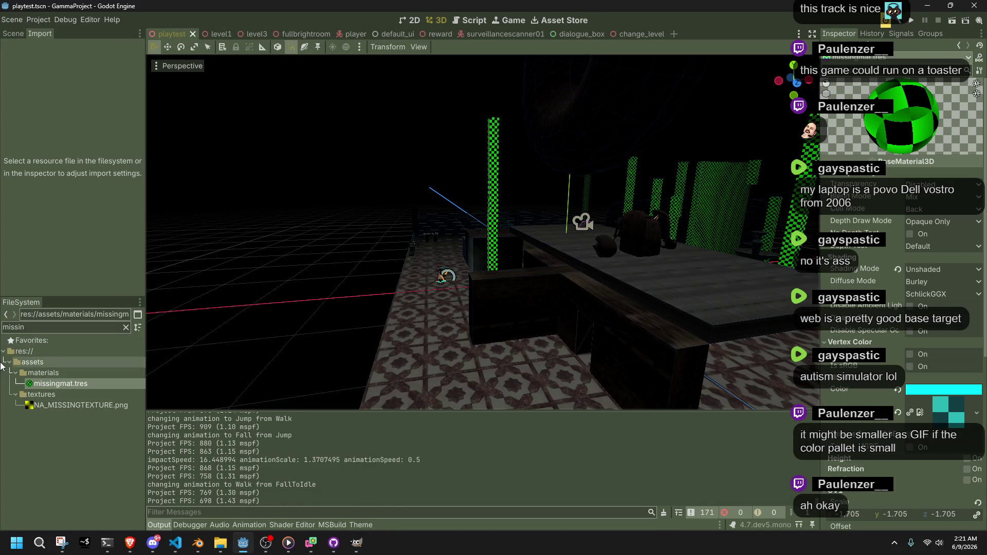
right_click(20, 381)
click(78, 107)
click(13, 34)
click(40, 34)
- Reimport NA_MISSINGTEXTURE.png with the Default preset, keeping VRAM Compressed, and relaunch the game
click(61, 405)
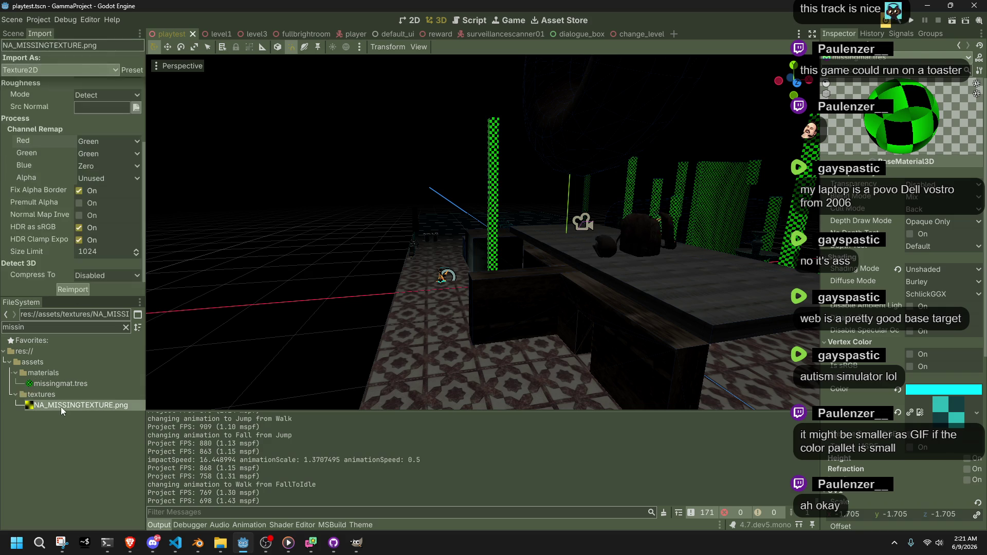
scroll(105, 118, up, 4)
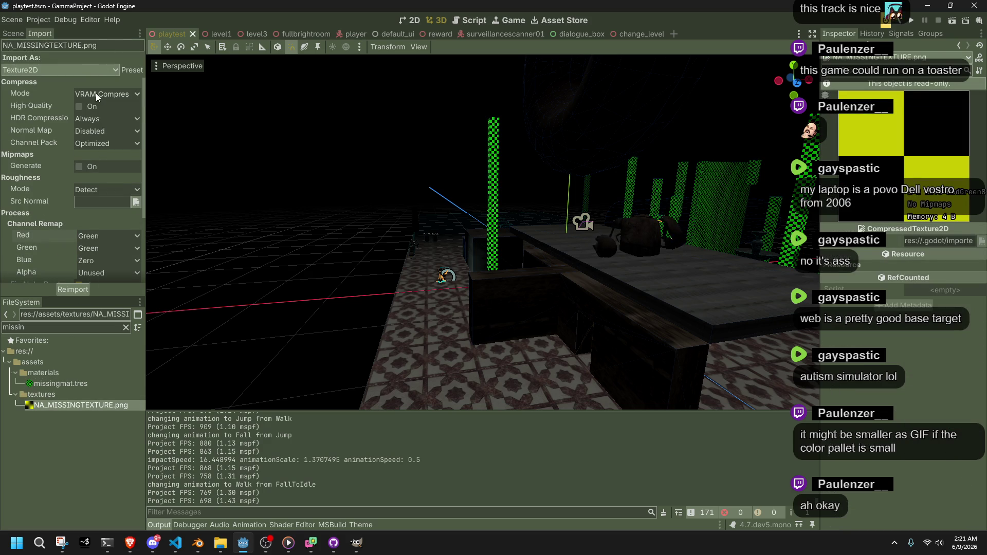
click(126, 72)
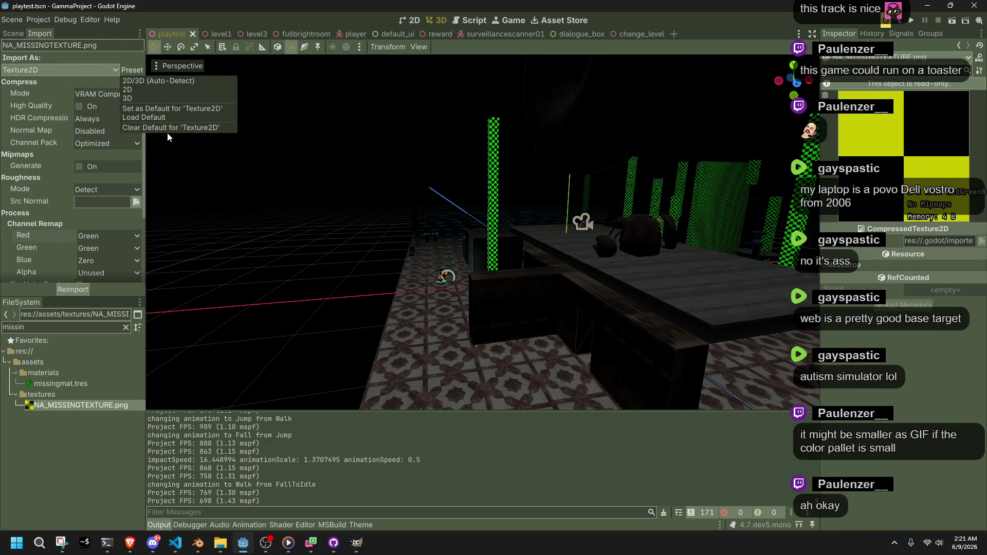
click(159, 115)
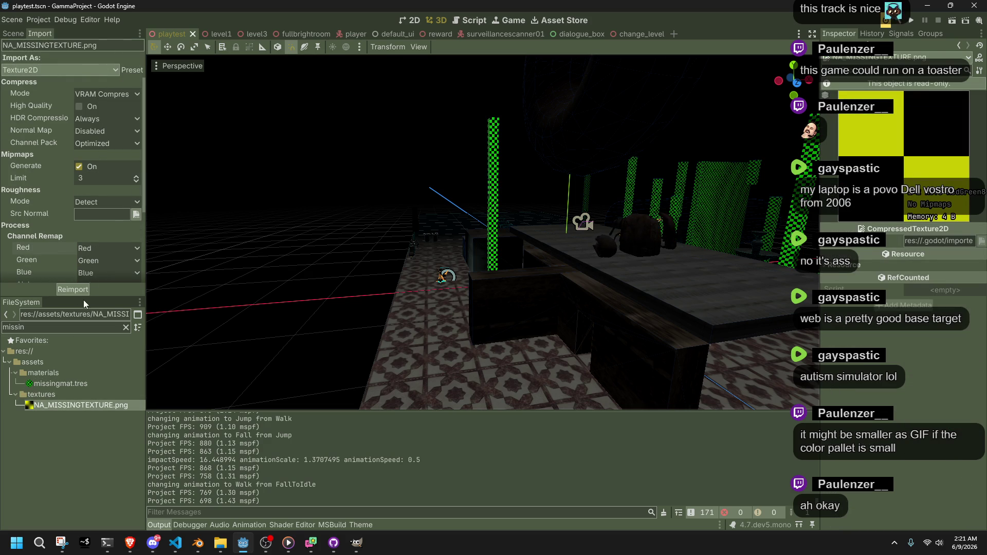
click(76, 289)
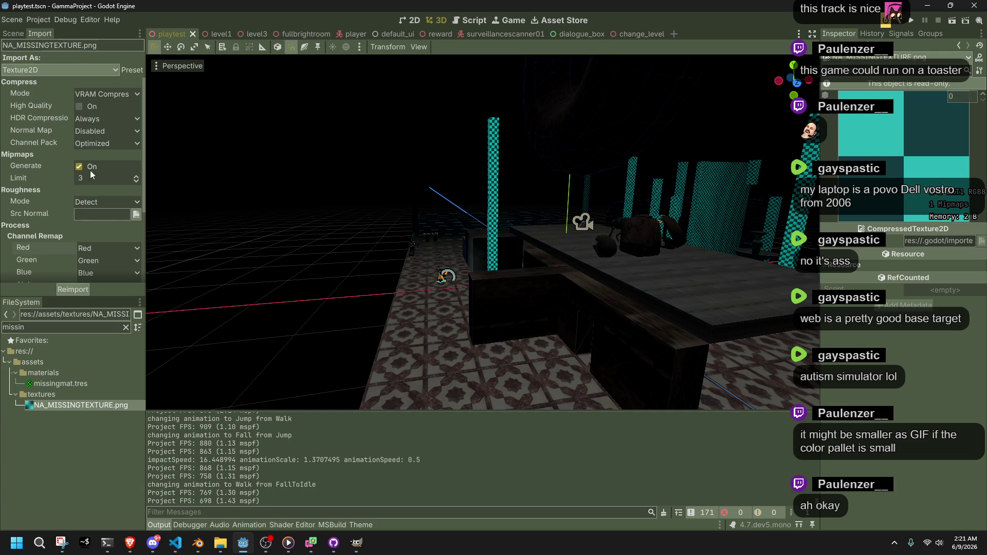
click(98, 95)
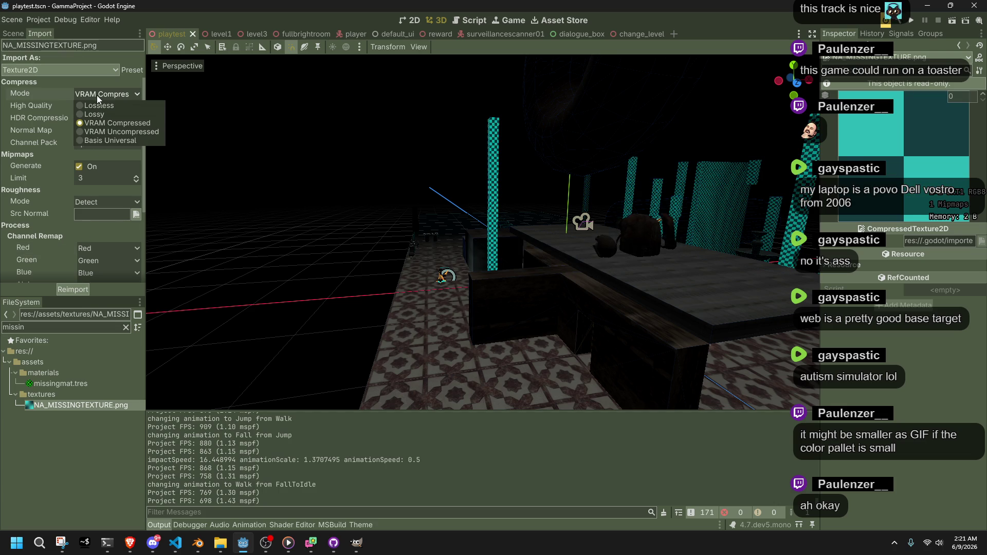
click(98, 99)
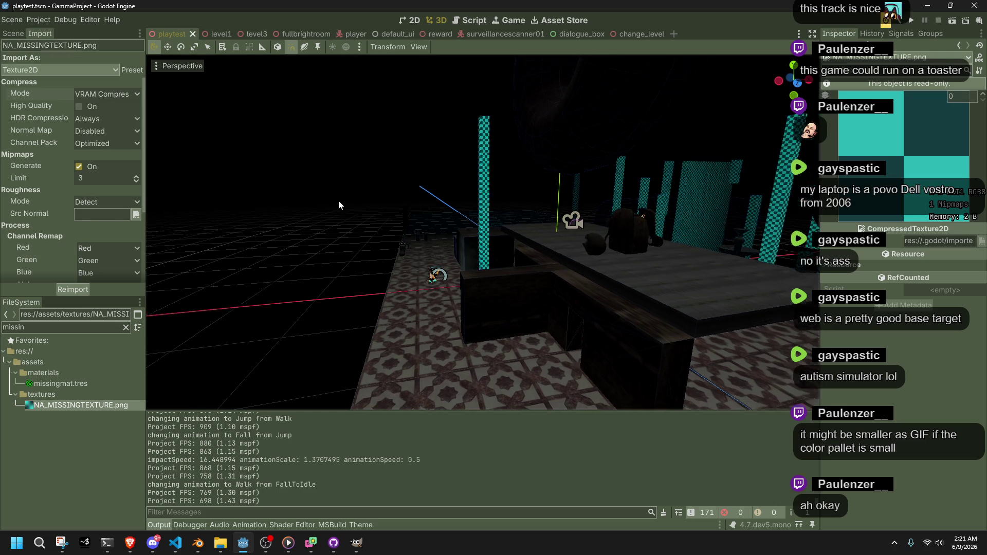
click(914, 20)
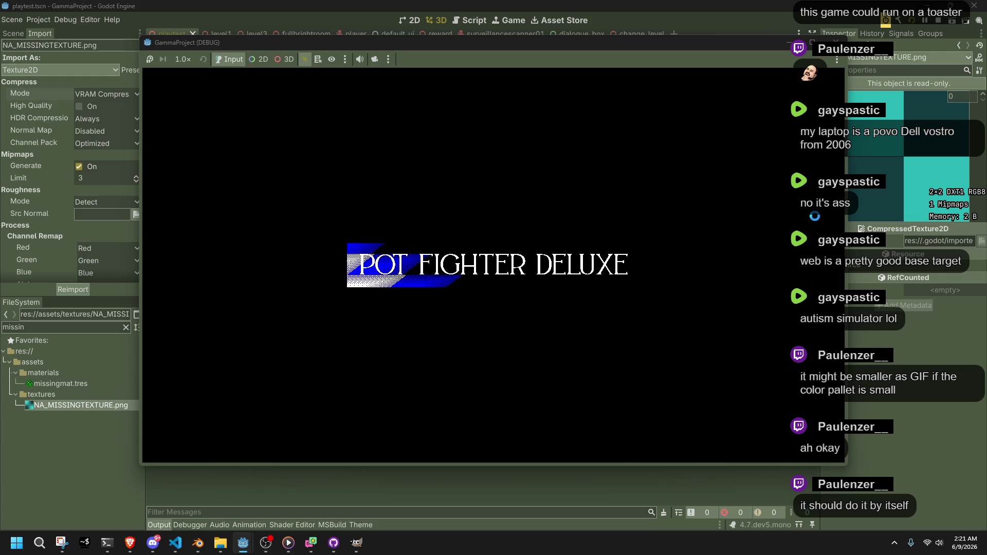
- Stop the game, reimport NA_MISSINGTEXTURE.png with mipmap generation off, and run it again
key(j)
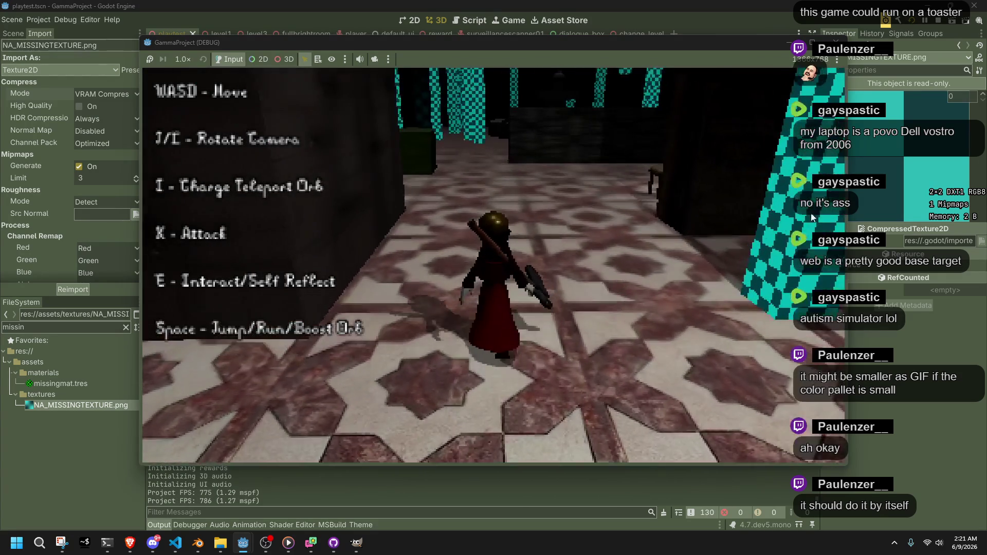
key(F8)
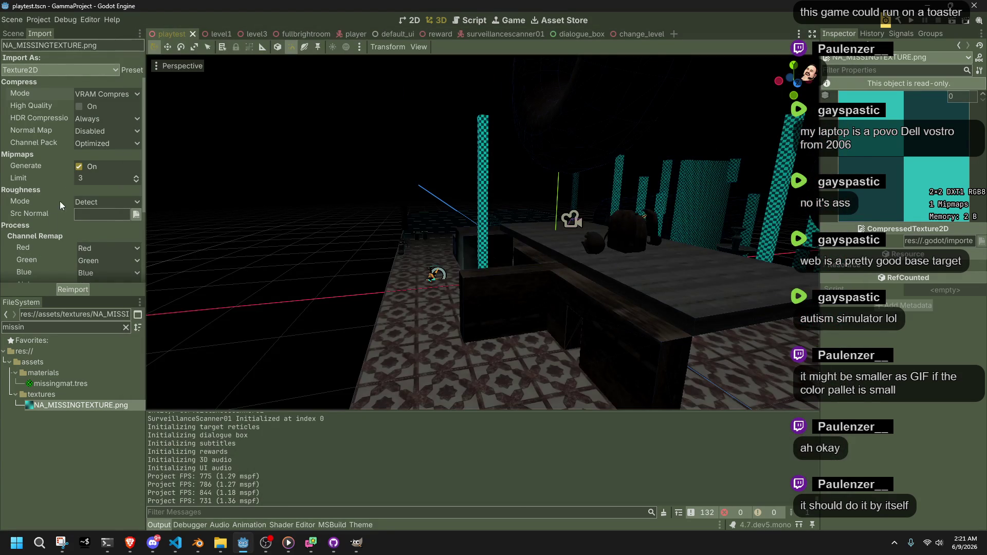
click(77, 166)
click(70, 290)
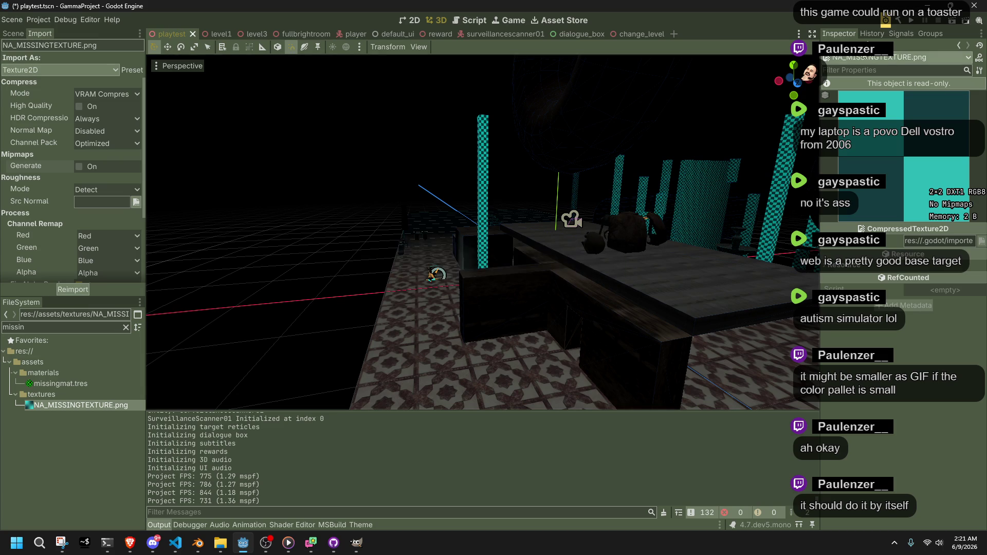
click(912, 23)
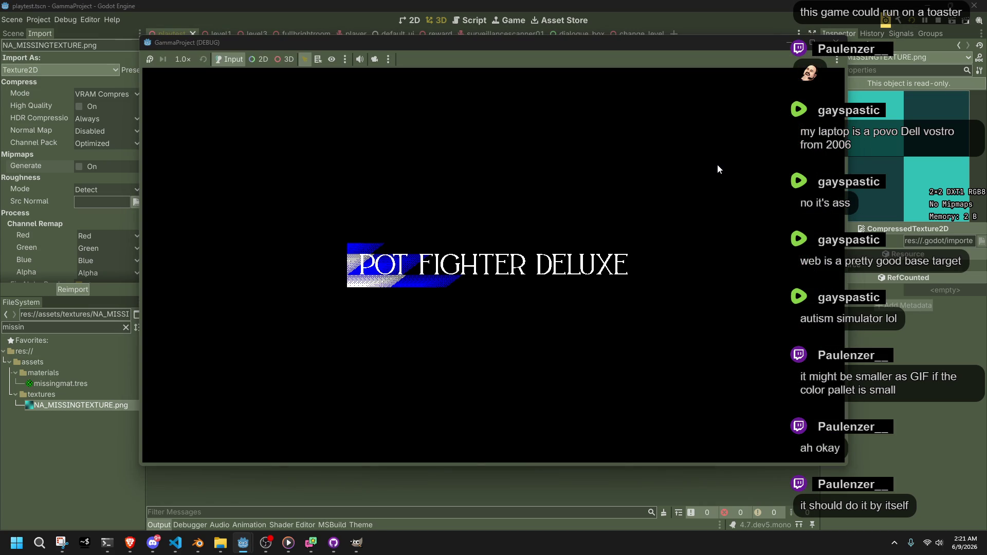
- Run the character past the fountain and jump onto a block, then stop the game
key(w)
key(w)
key(w)
key(w)
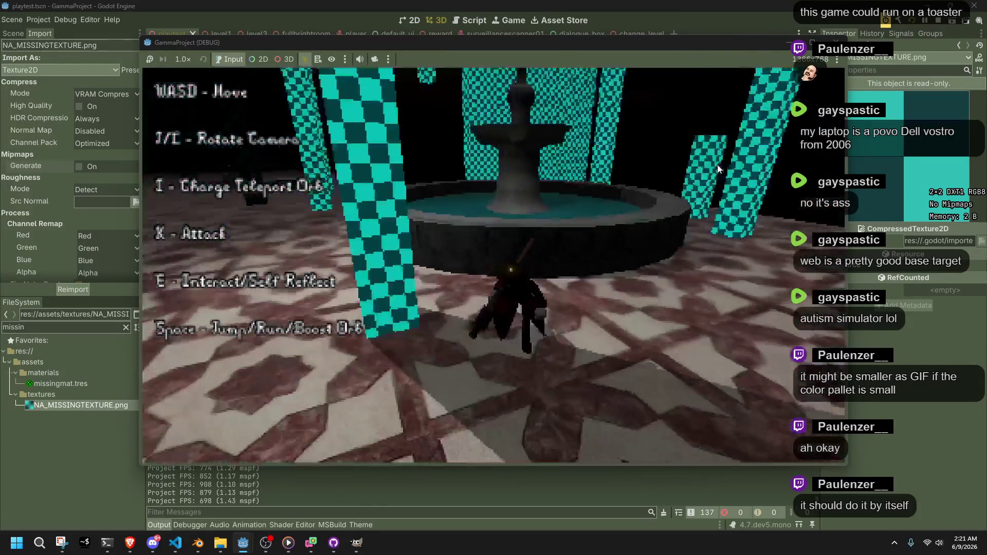
key(w)
key(w)
key(w)
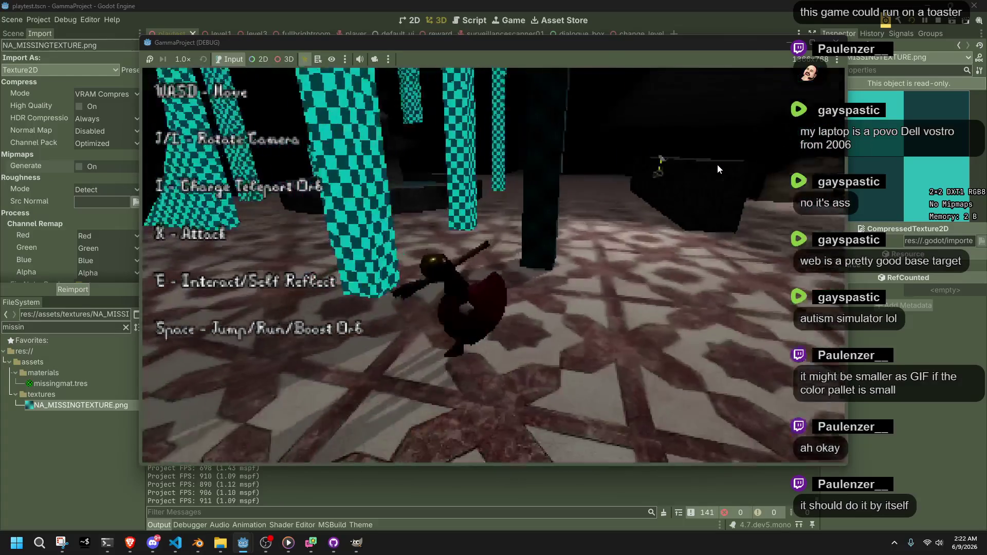
key(space)
key(a)
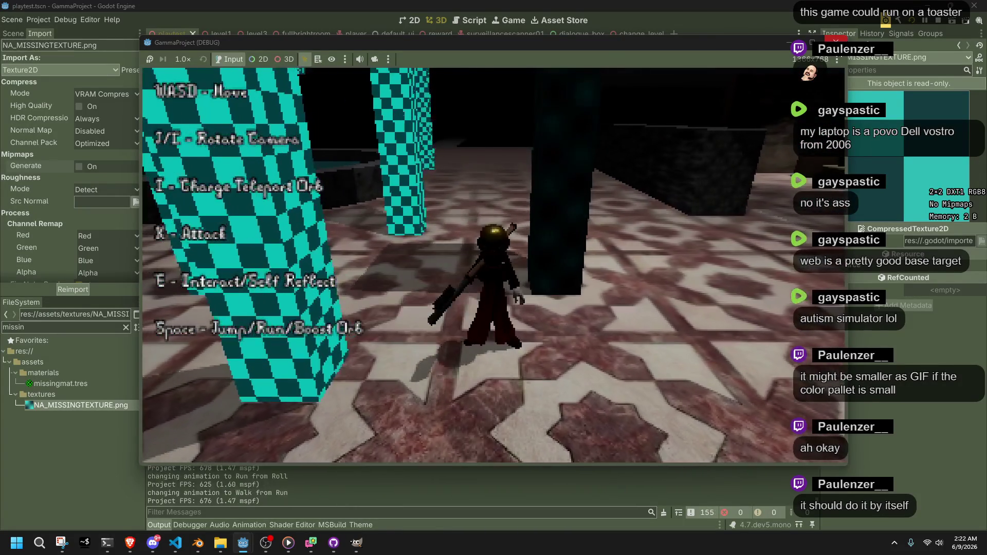
key(F8)
right_click(734, 165)
- Fly the view to the dark pillar and drag missingmat.tres onto it
key(w)
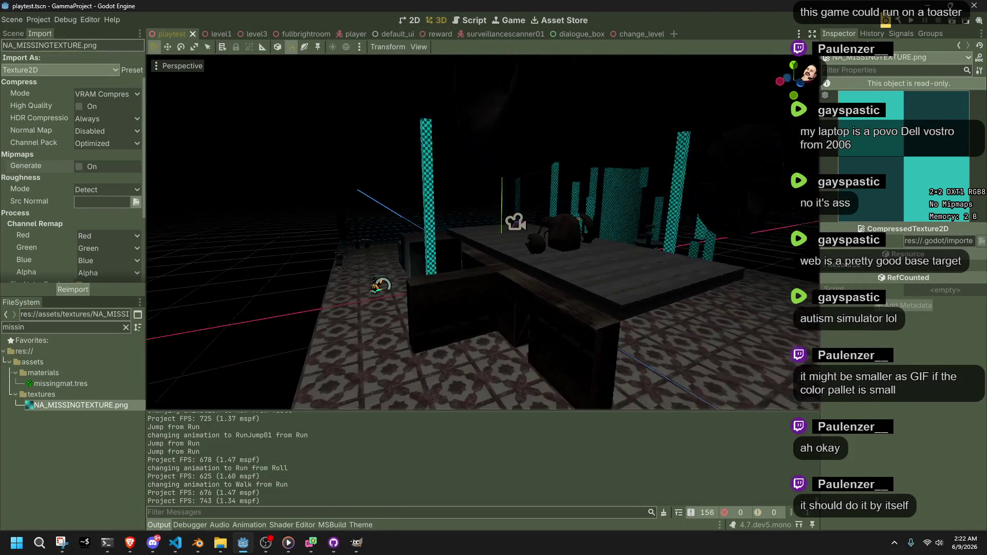
key(w)
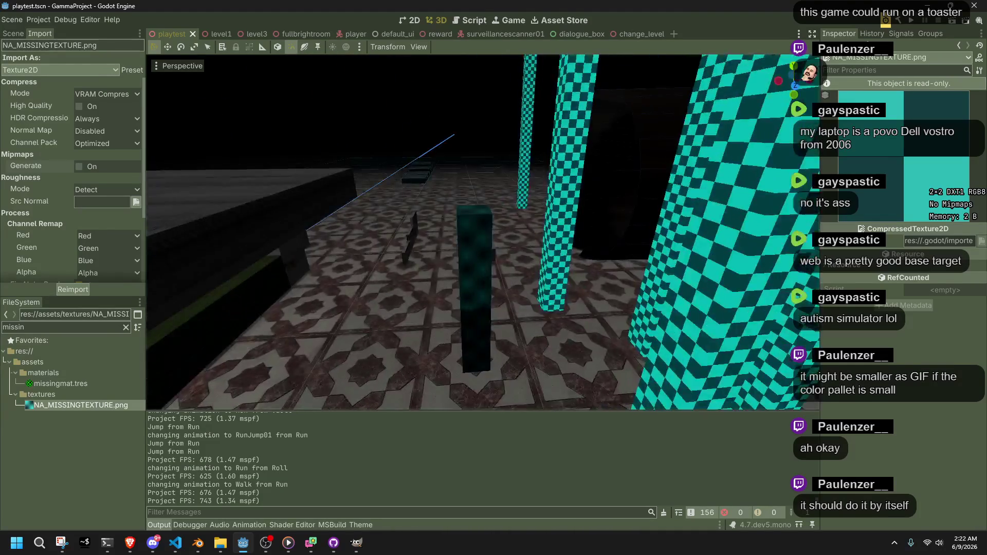
click(520, 260)
click(492, 129)
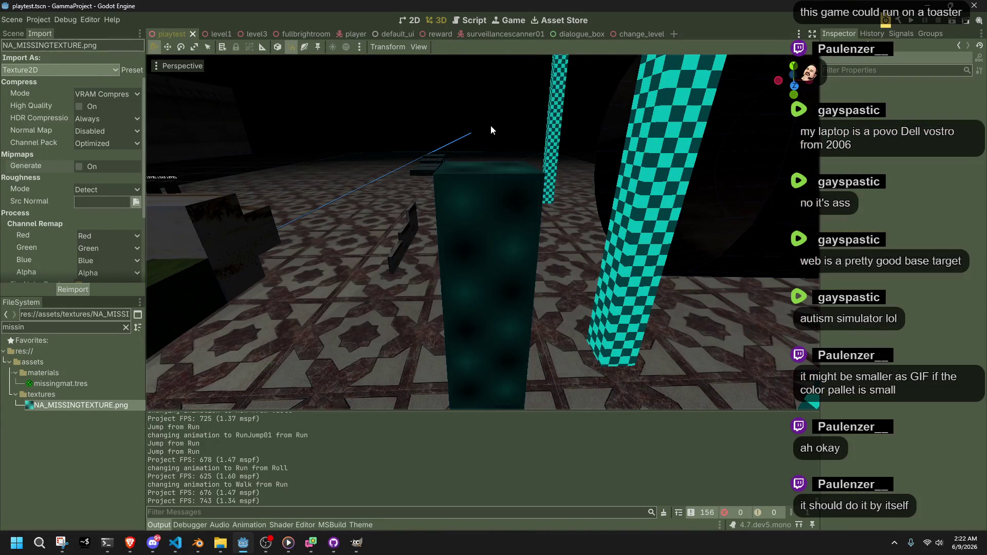
mouse_move(61, 383)
mouse_down()
mouse_move(476, 267)
mouse_move(469, 360)
mouse_up()
- Look over the checkered pillar from around the room, save playtest.tscn, and run the game
key(s)
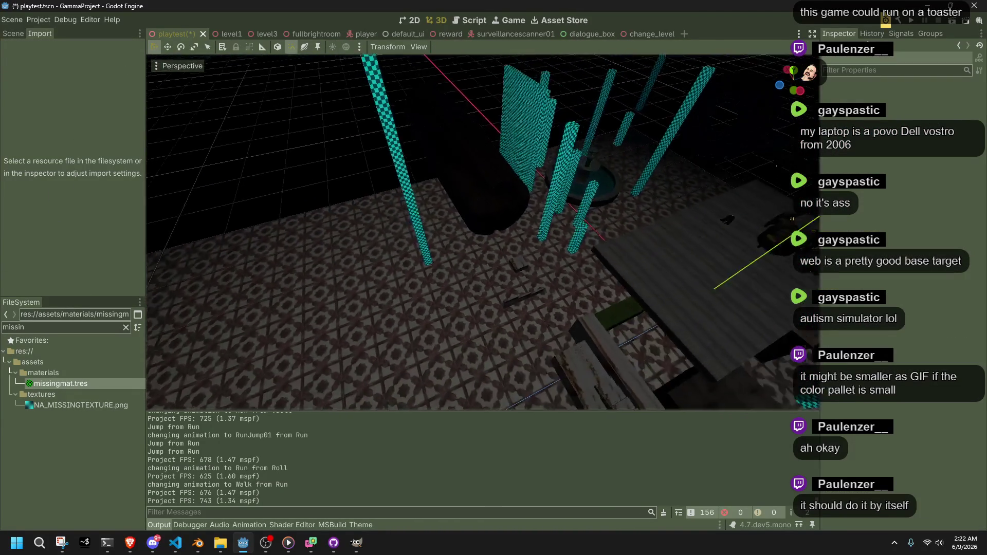
key(d)
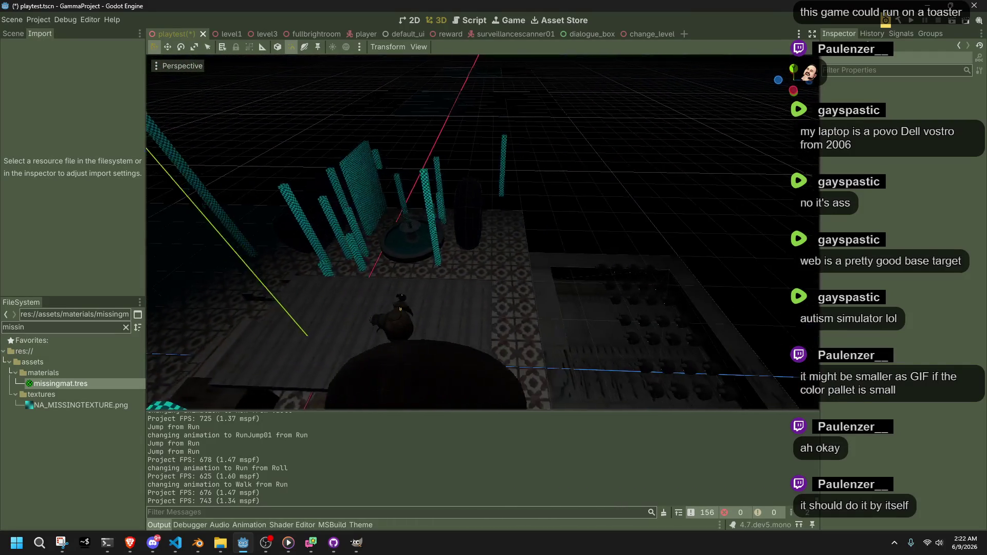
key(w)
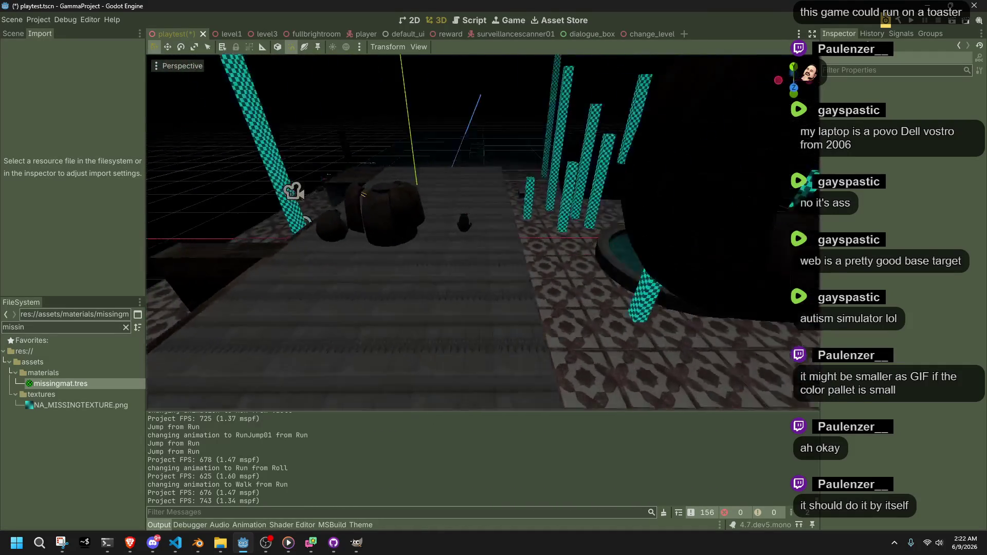
key(s)
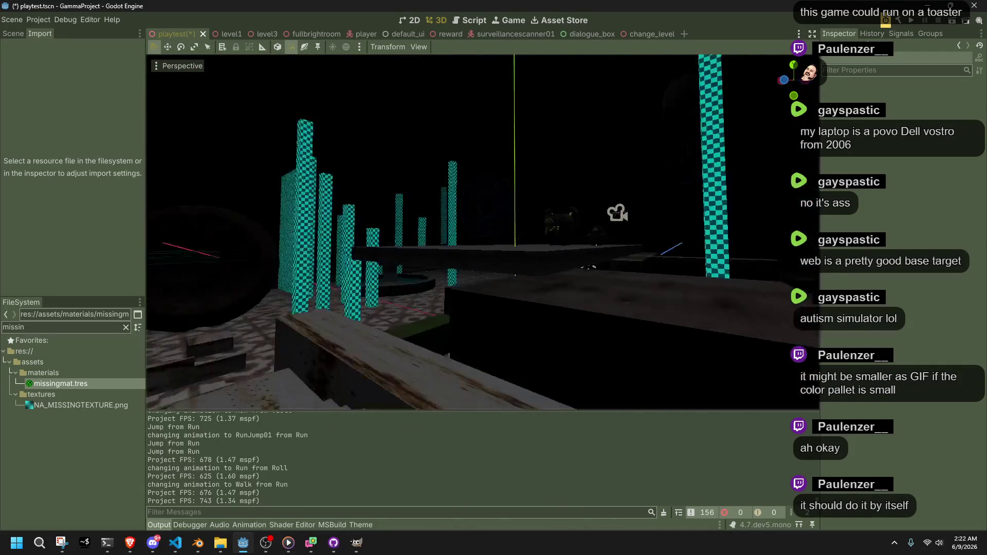
key(ctrl+s)
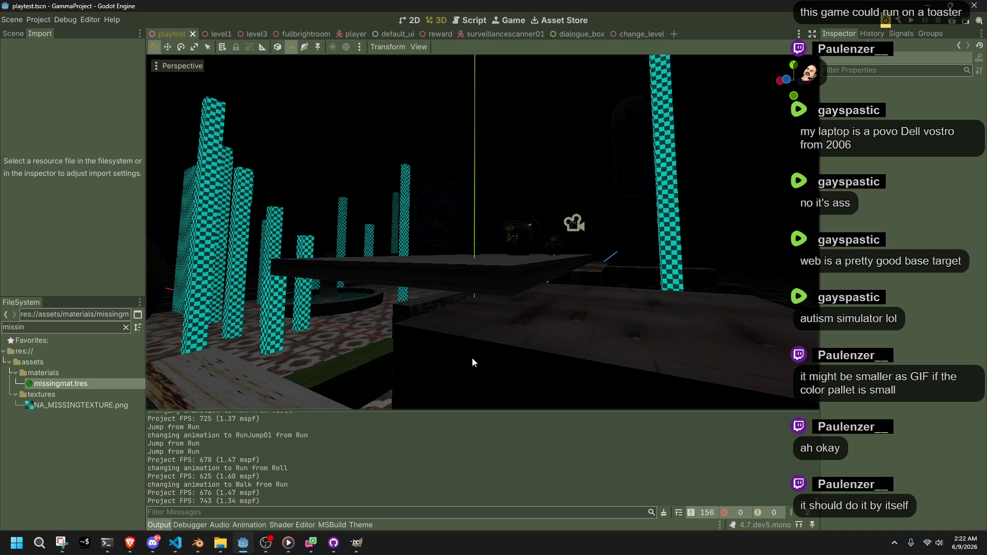
mouse_move(472, 357)
mouse_down()
mouse_move(370, 360)
mouse_move(473, 358)
mouse_up()
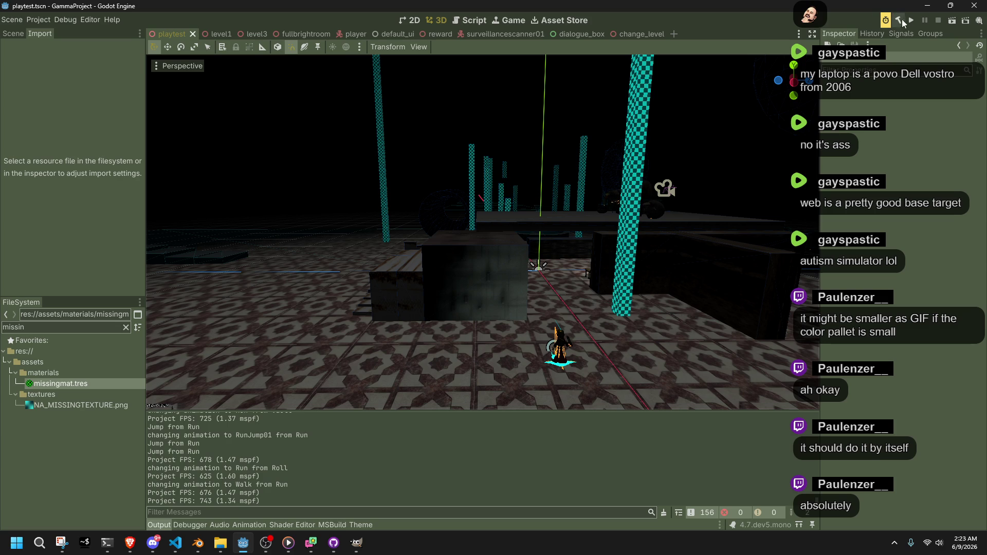
click(911, 21)
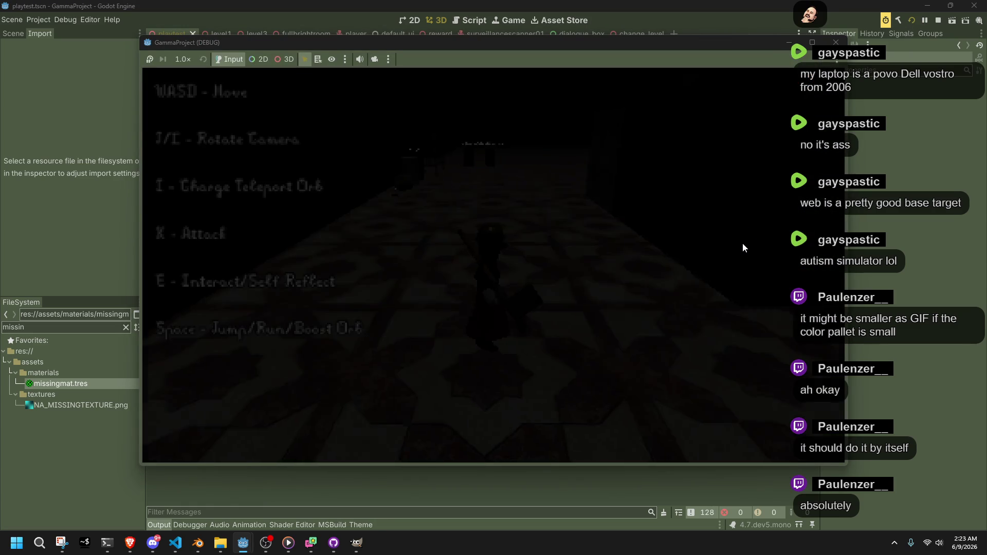
- Jump the character onto the dark block, then run toward the fountain and over the wall
key(w)
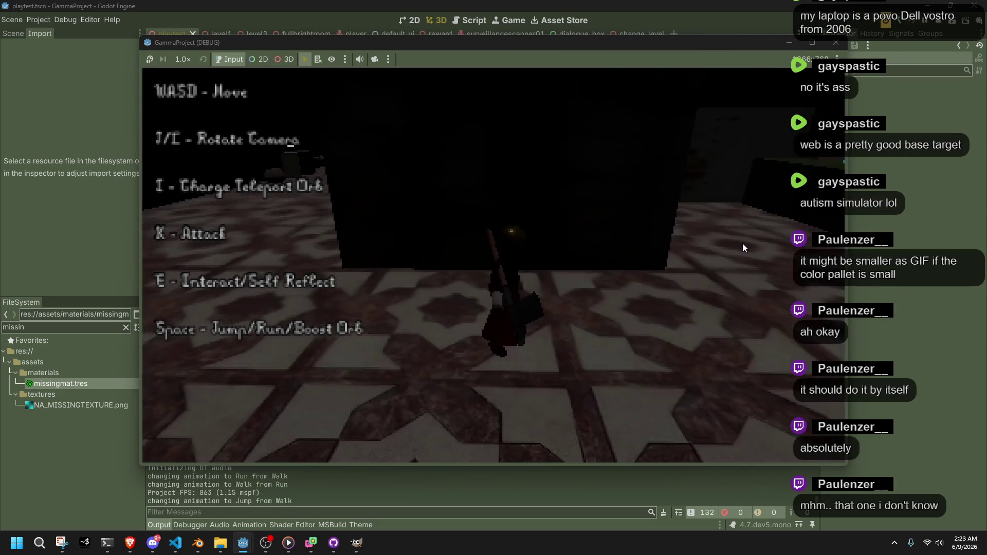
key(space)
key(w)
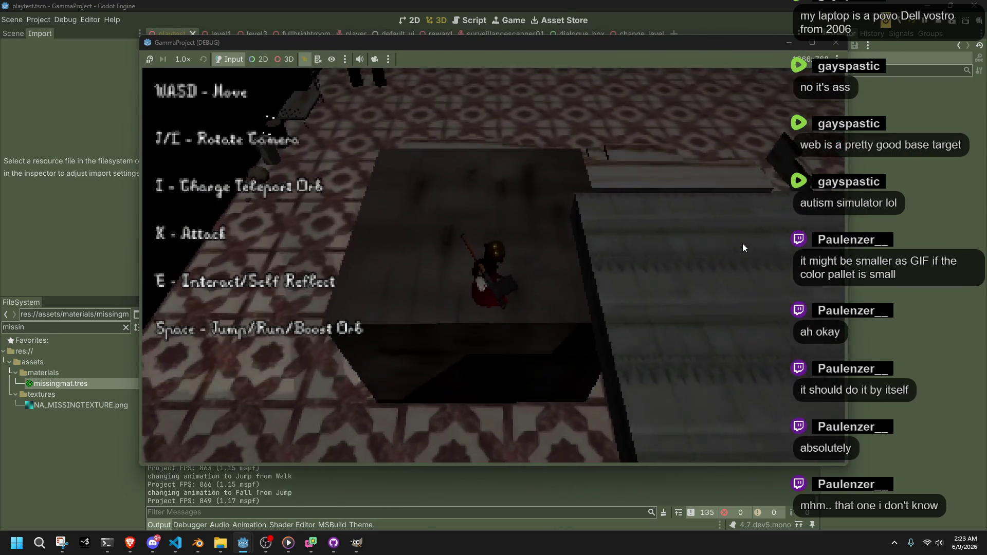
key(w)
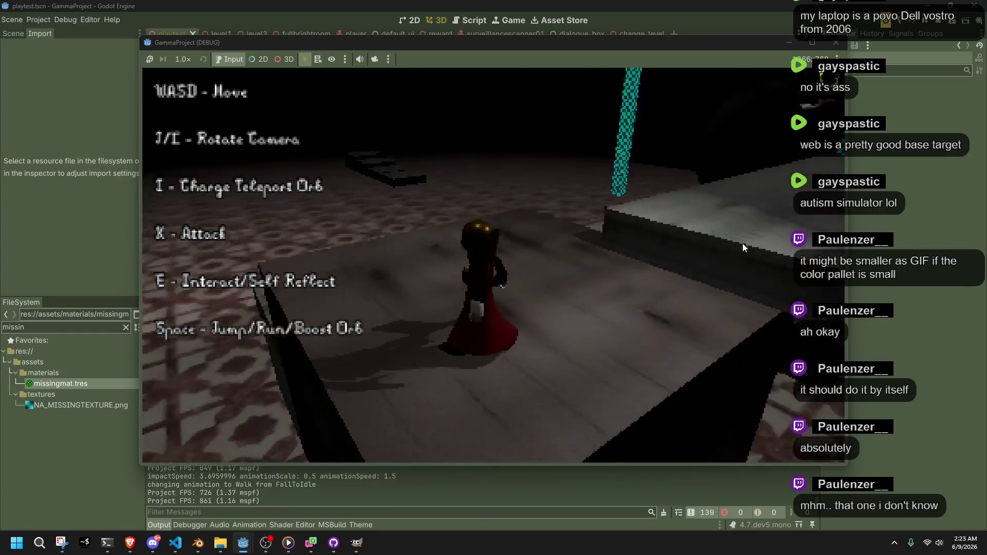
key(space)
key(w)
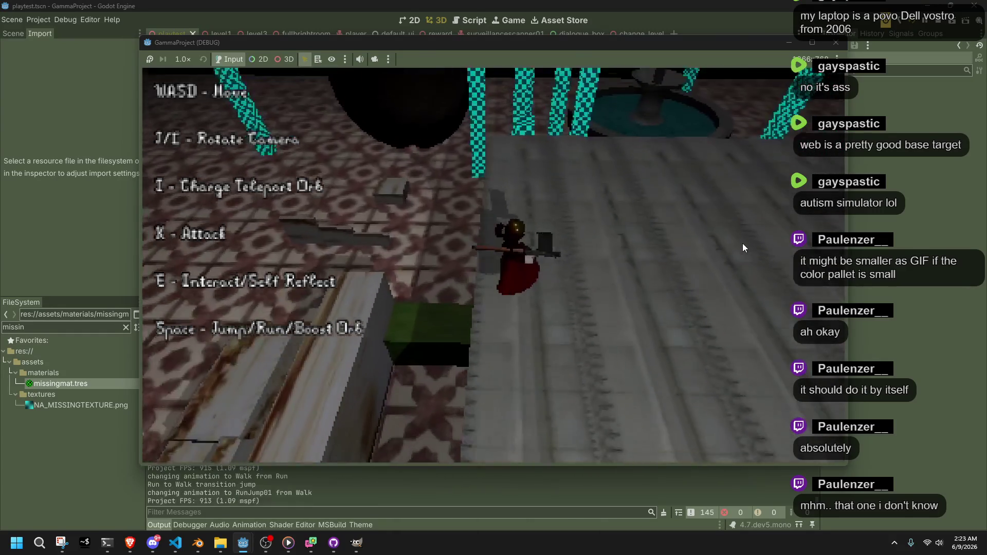
key(w)
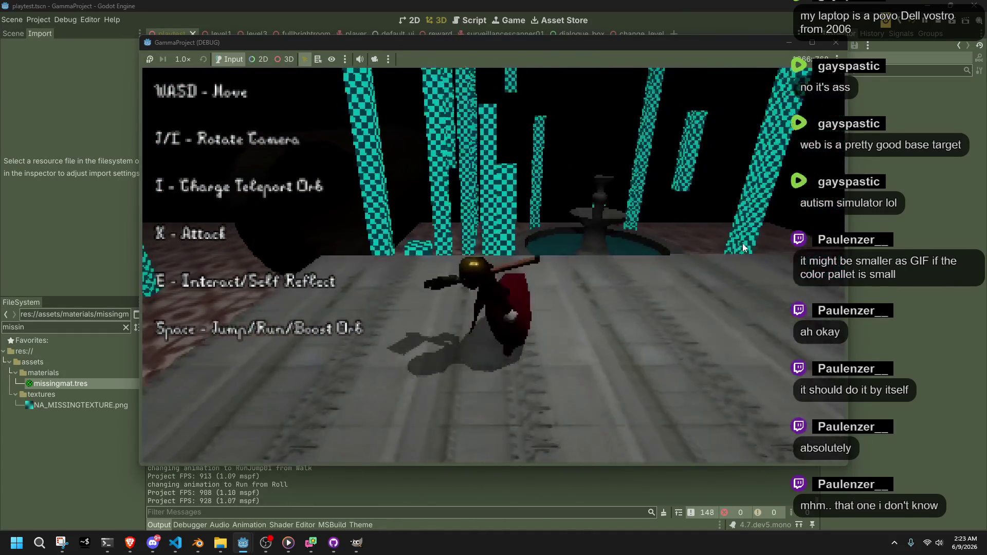
key(w)
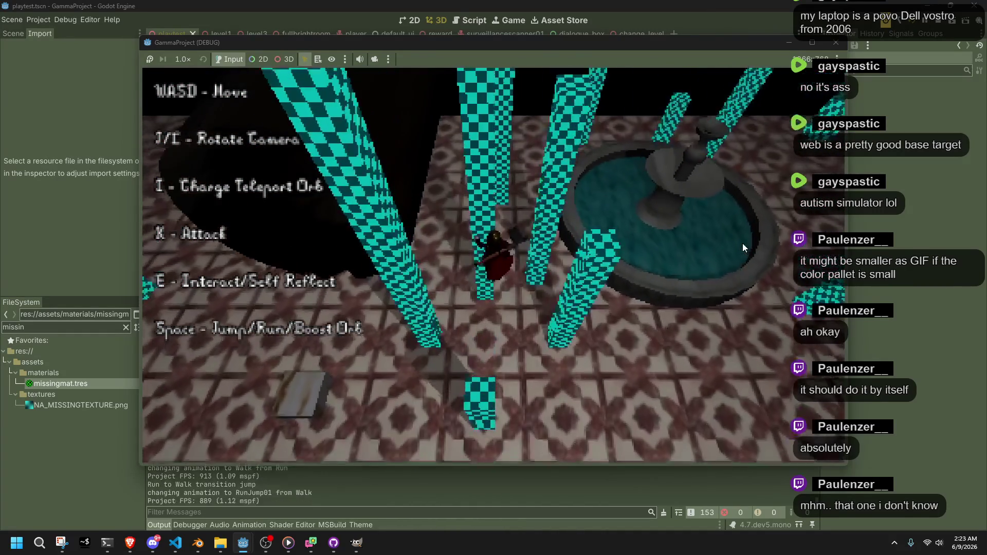
key(space)
key(w)
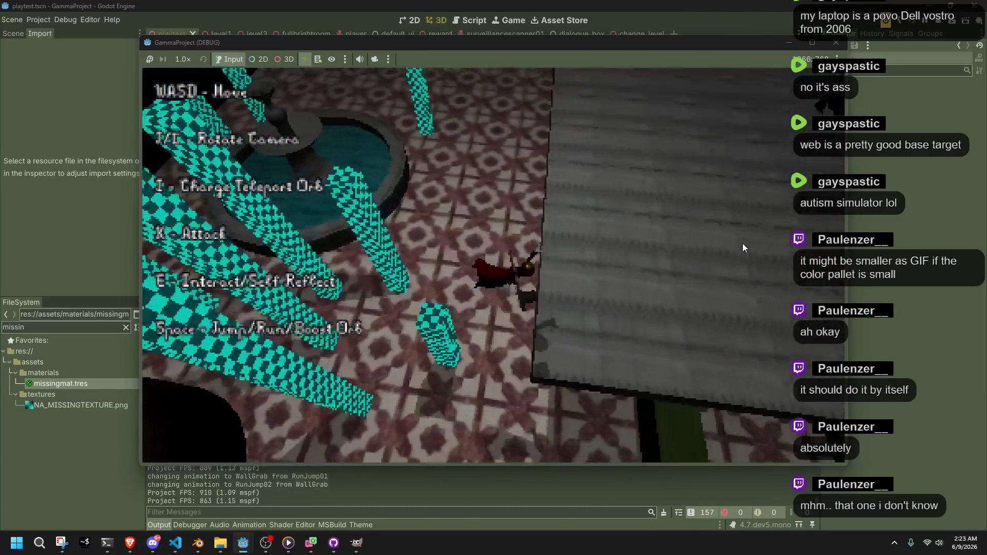
- Run and vault past the giant creature, then attack it with the orb
key(w)
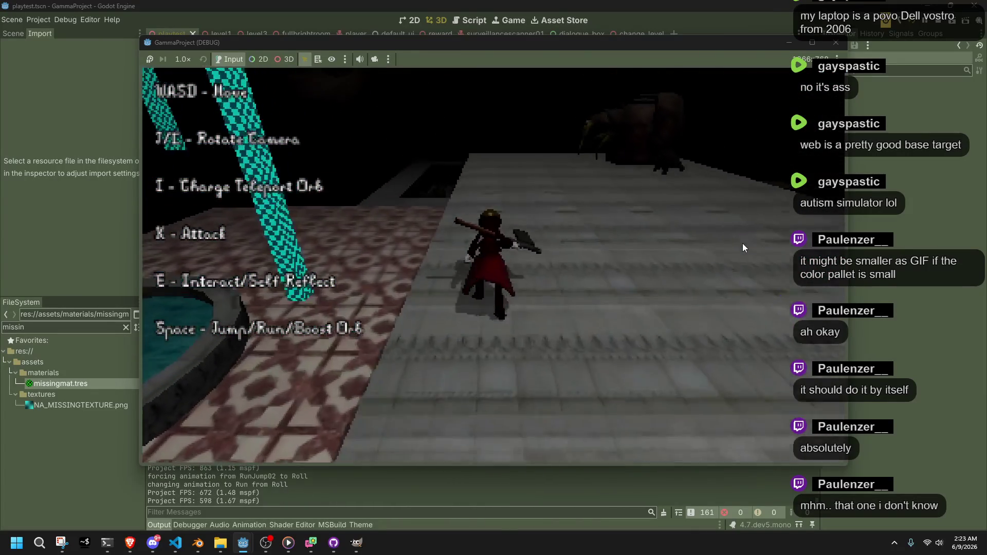
key(space)
key(w)
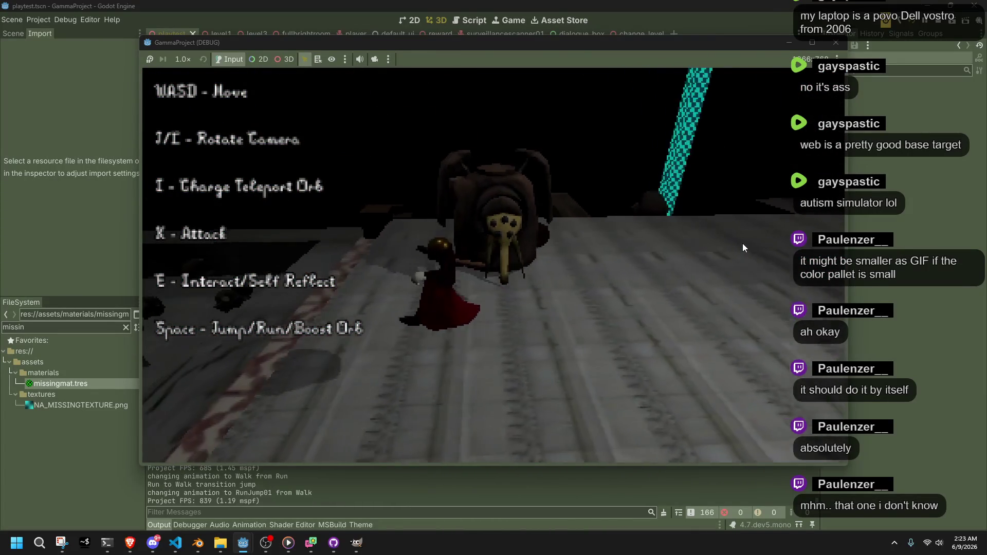
key(space)
key(w)
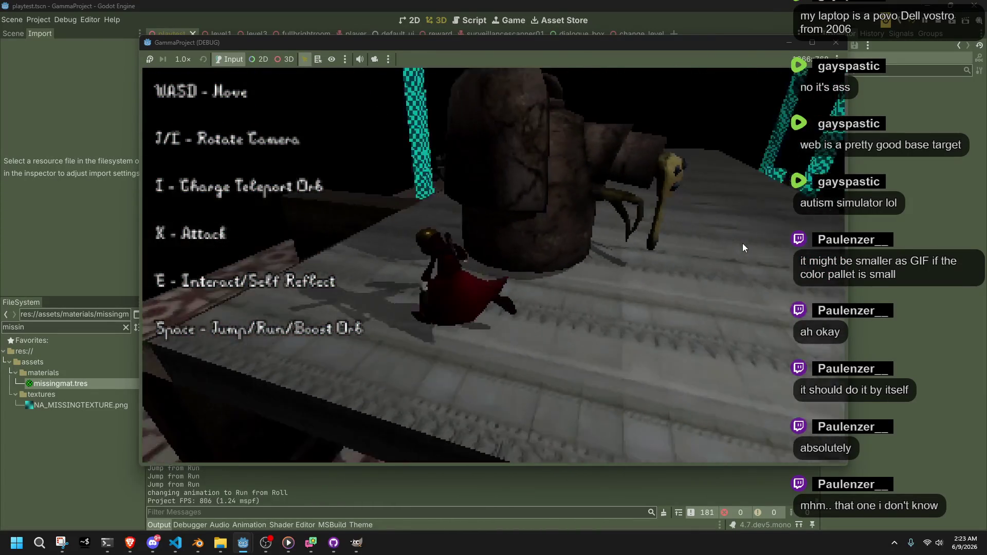
key(space)
key(w)
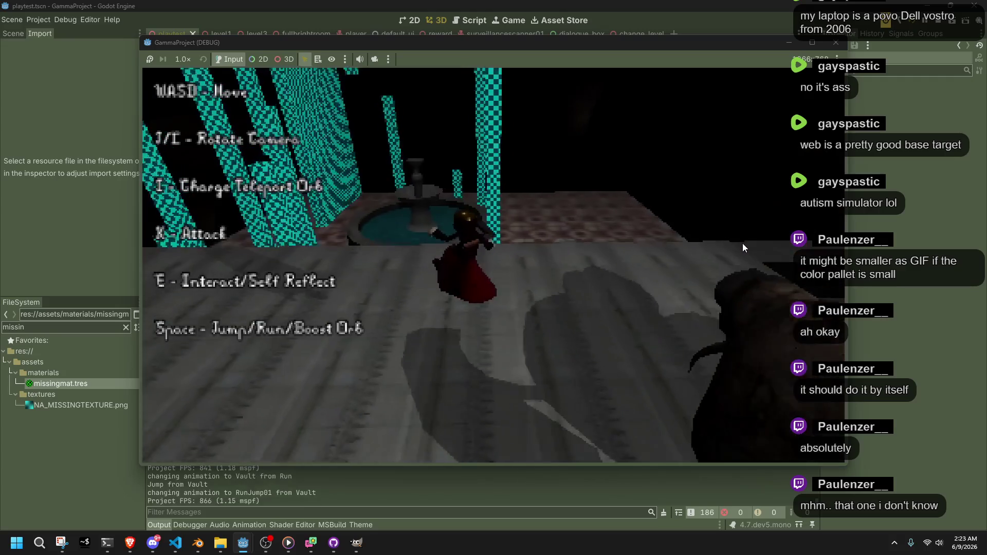
key(x)
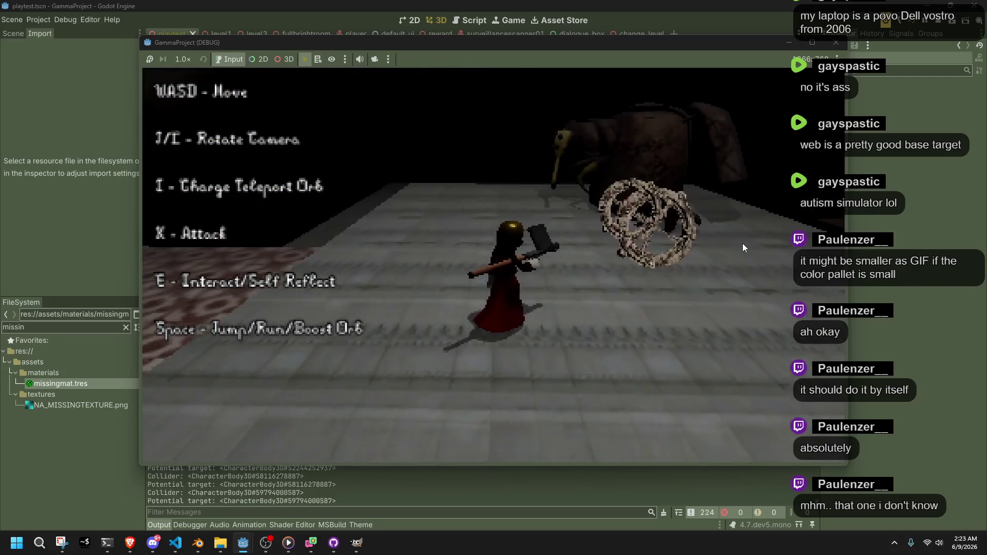
- Jump onto the tiled platform and run across it to jump near the fountain
key(w)
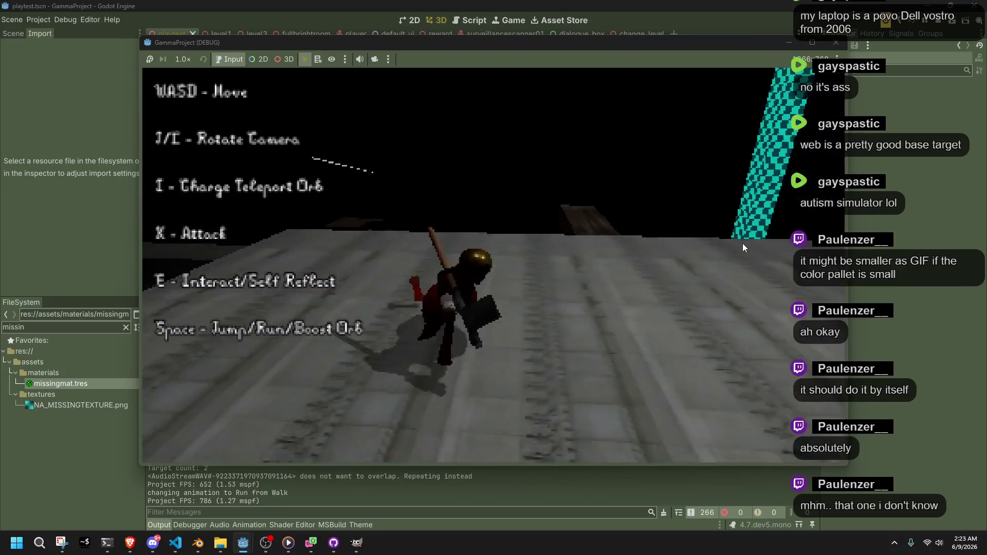
key(w)
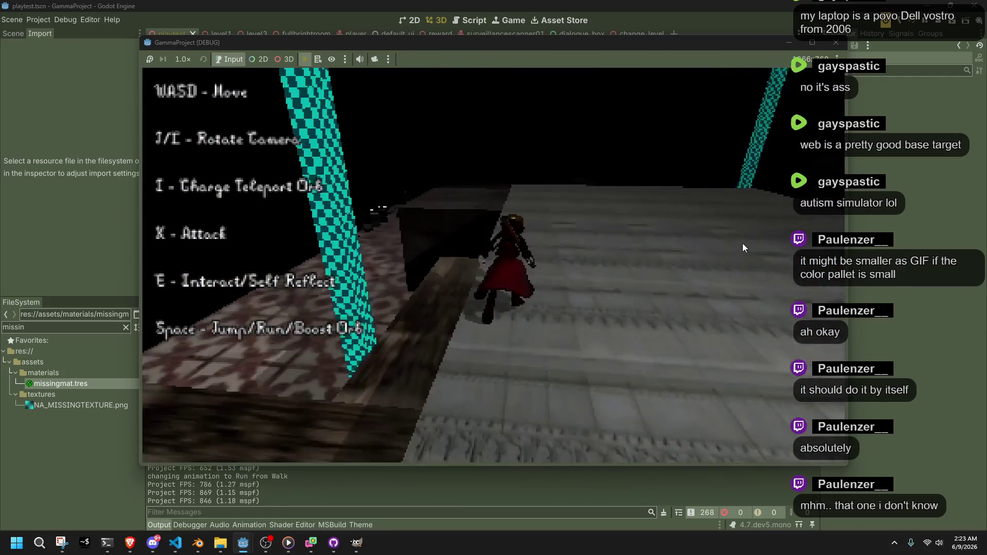
key(space)
key(w)
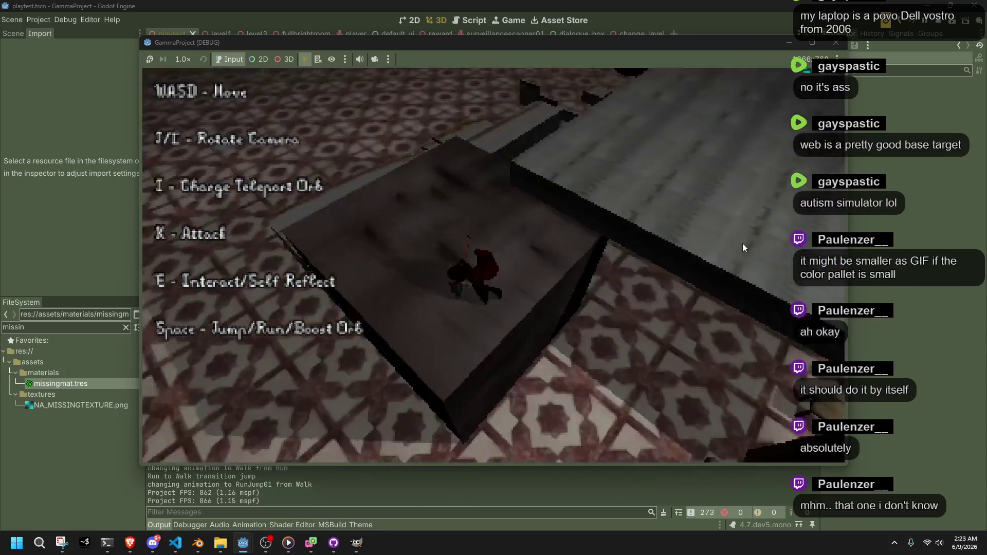
key(space)
key(w)
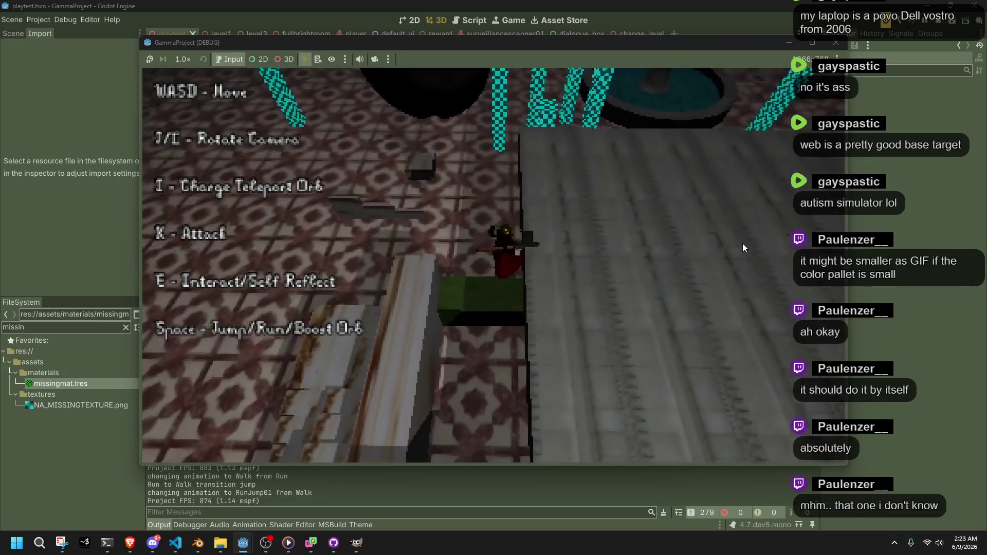
key(w)
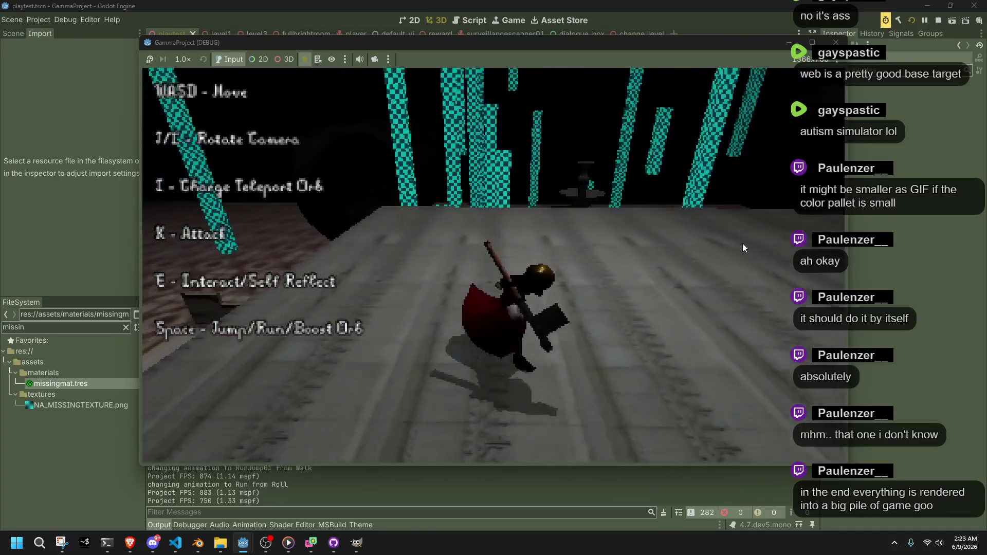
key(w)
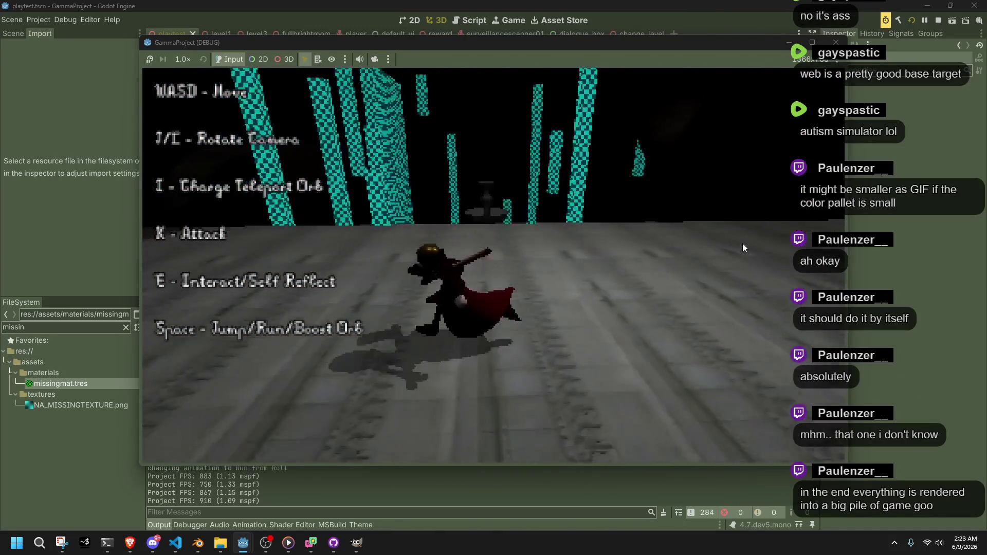
key(w)
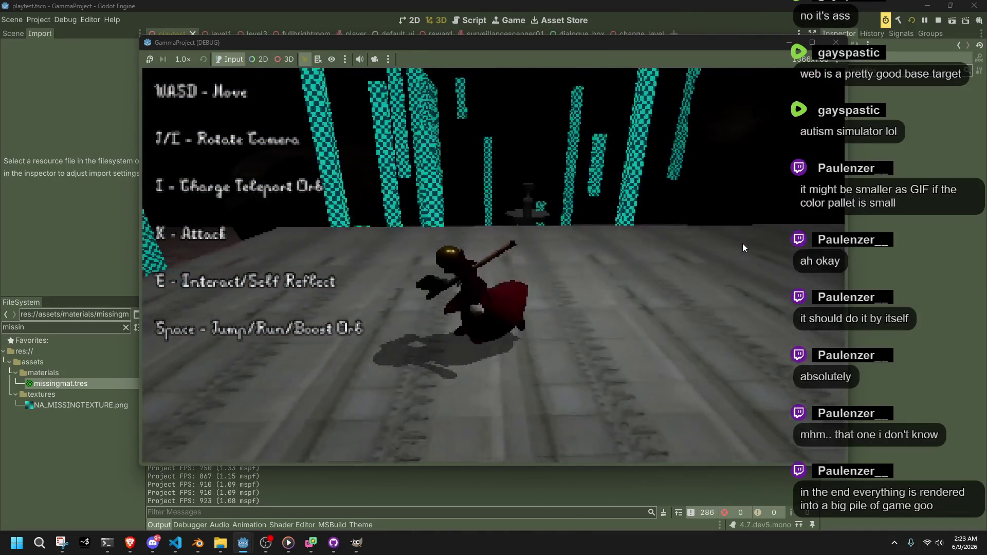
key(space)
key(w)
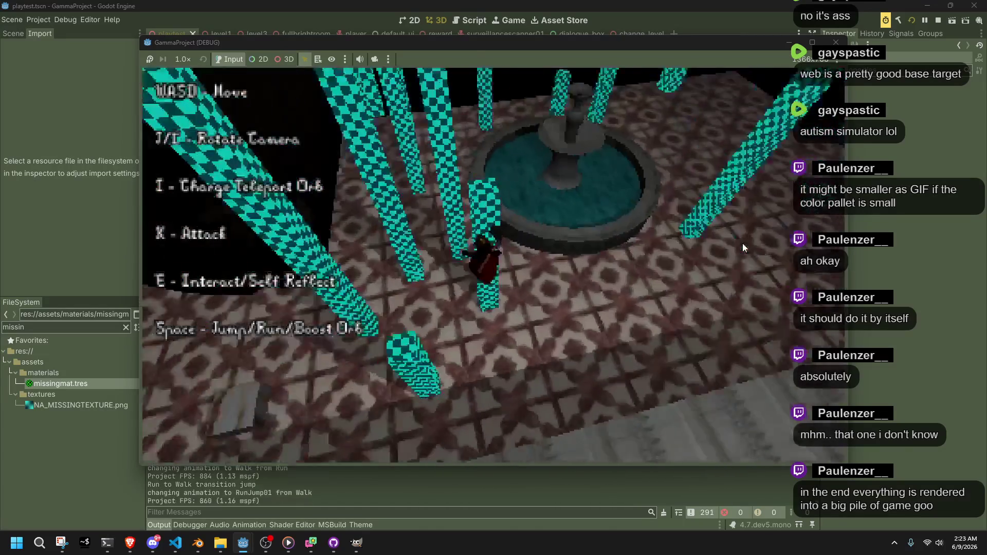
- Jump on the bench, vault along the stone wall onto the checkered floor, then stop the game
key(w)
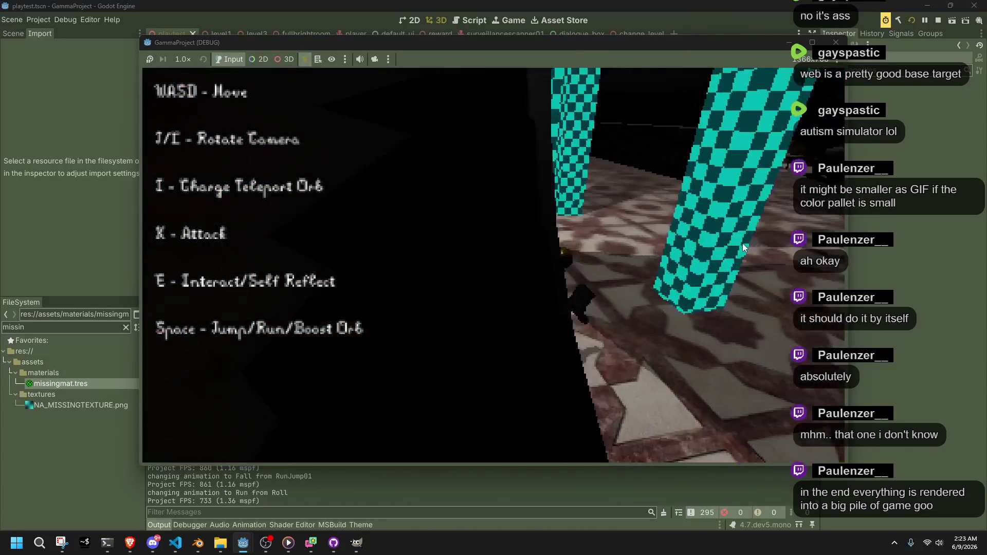
key(w)
key(space)
key(w)
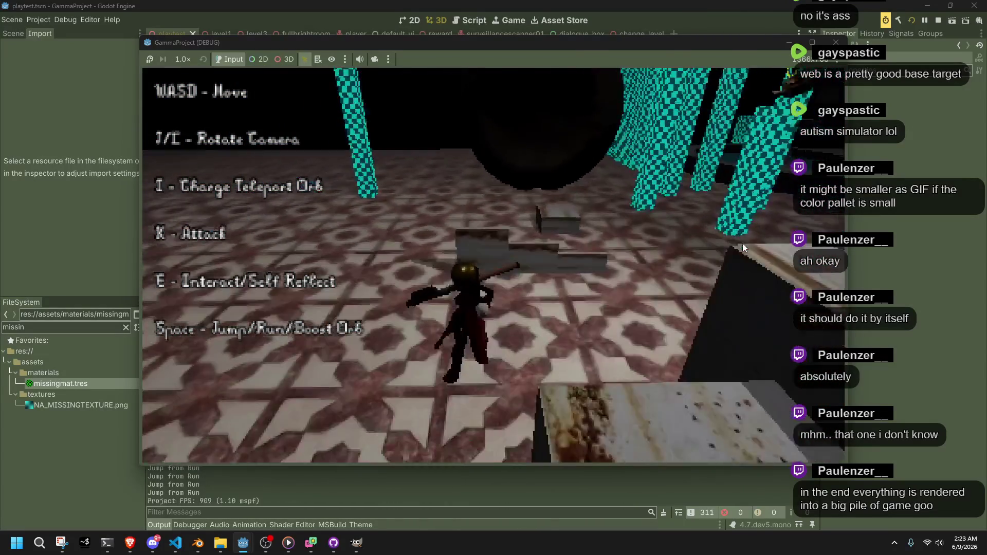
key(w)
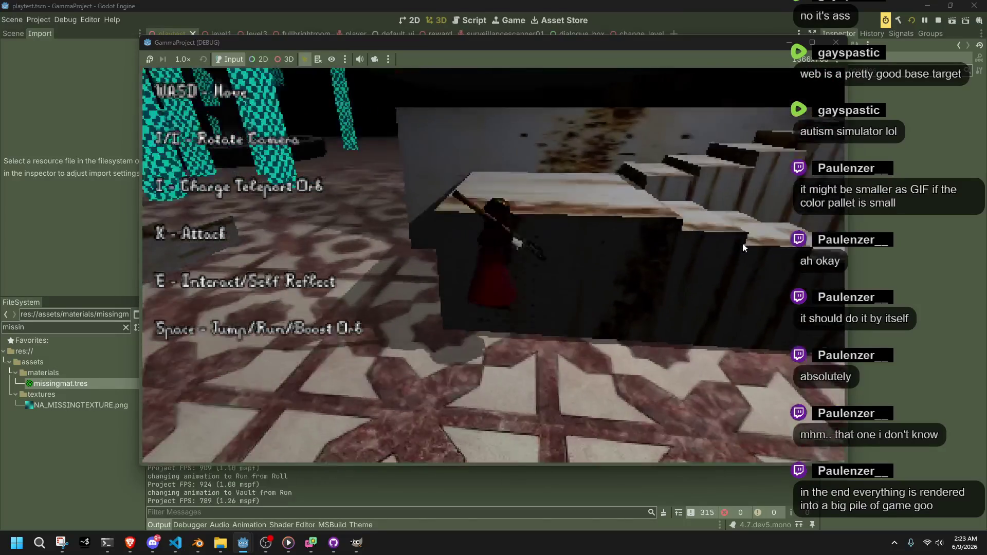
key(w)
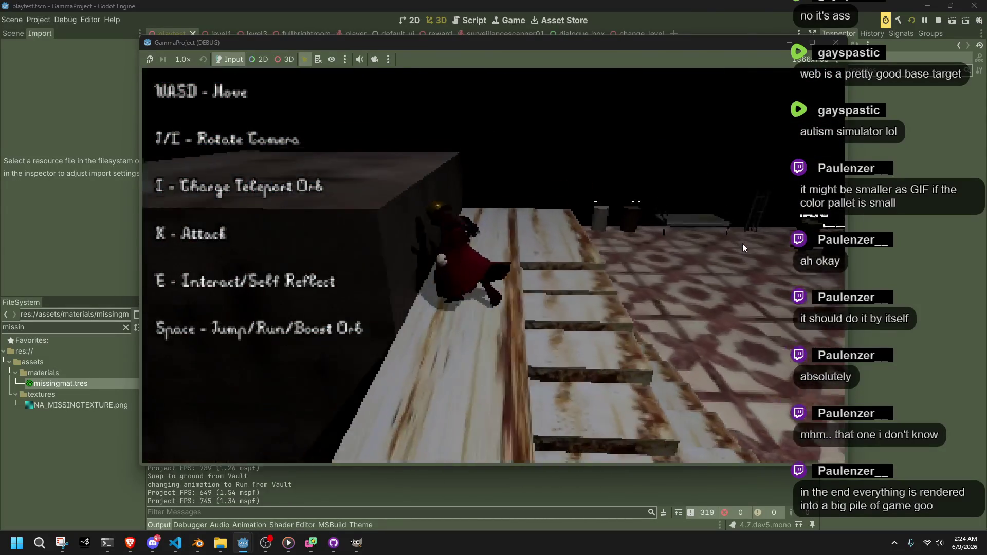
key(w)
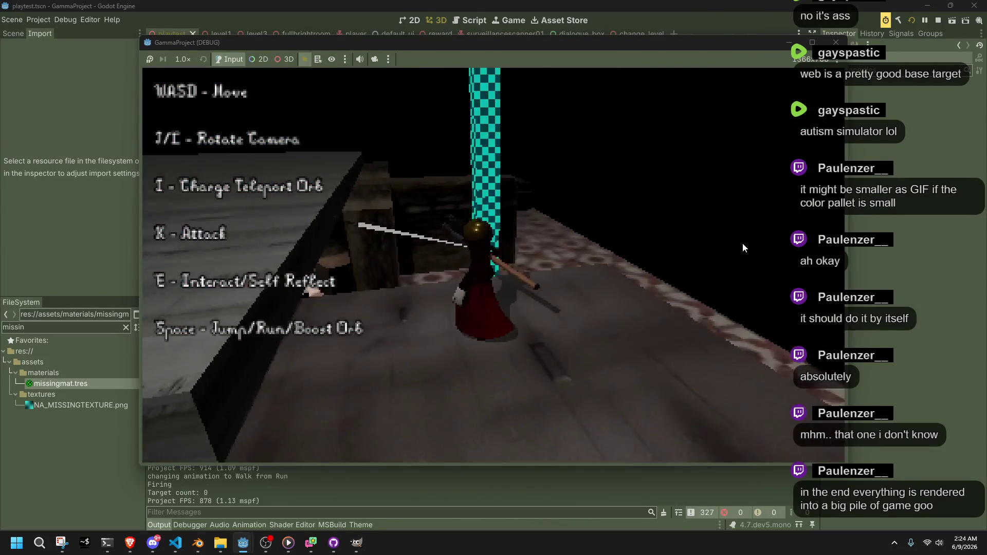
key(space)
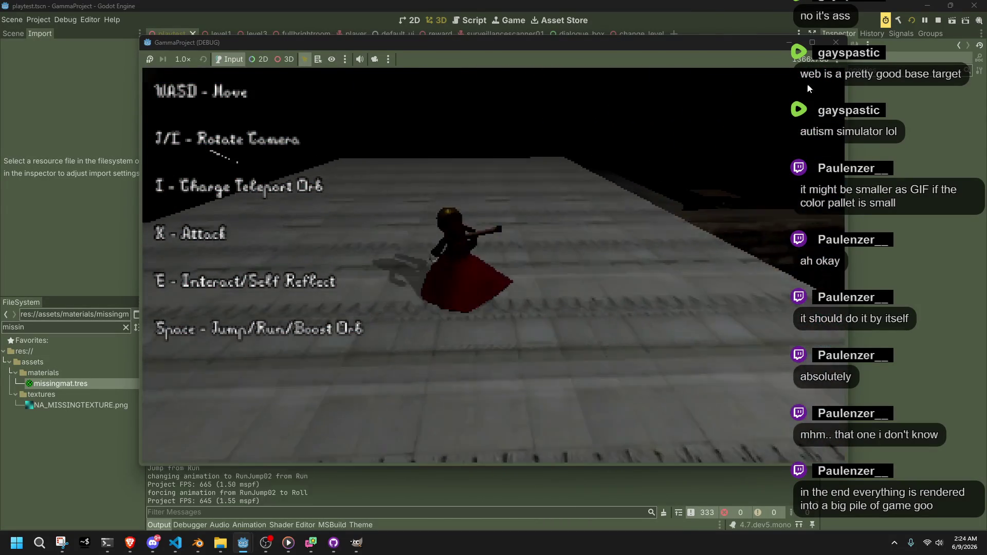
key(F8)
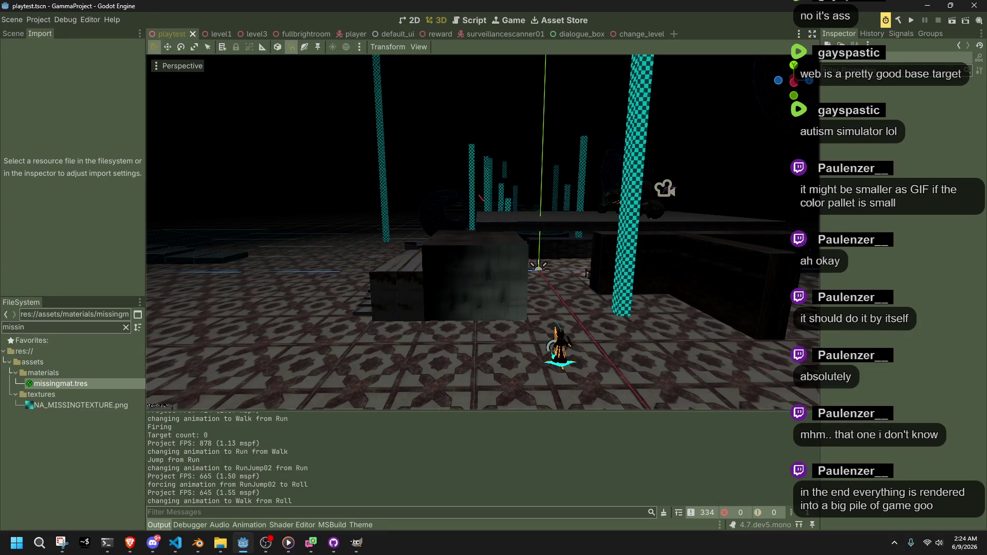
key(alt+Tab)
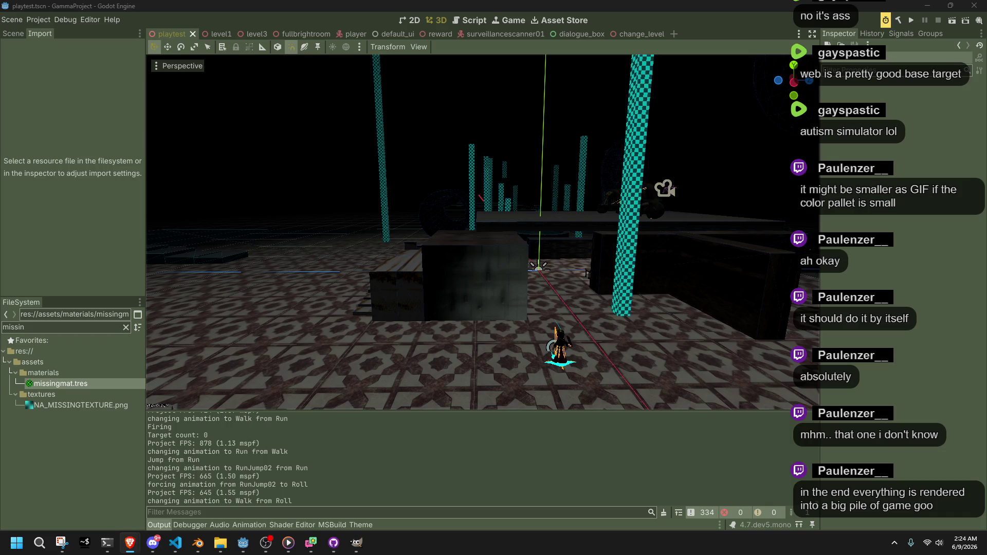
- Scroll through Interaction.cs to review the interaction cases, including None
click(175, 543)
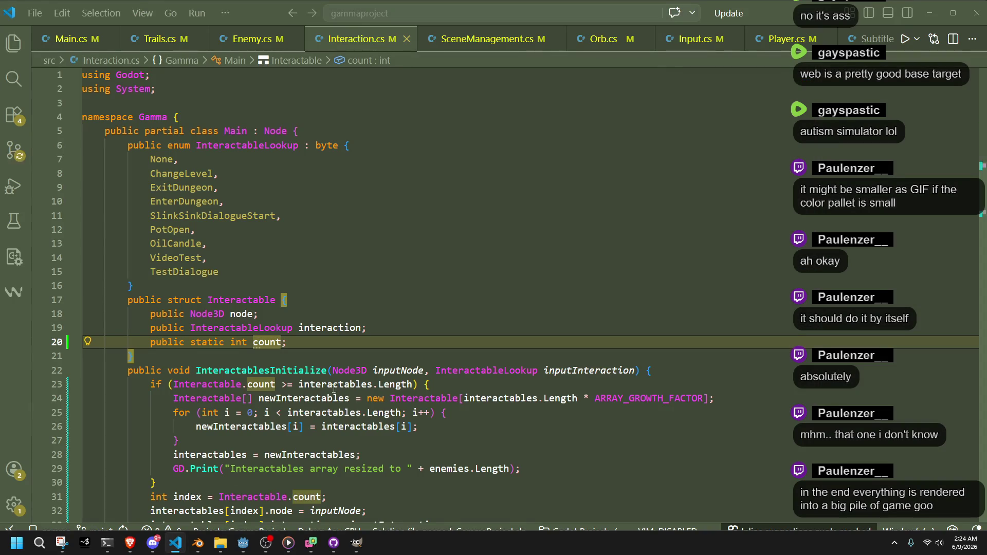
scroll(418, 326, down, 2)
scroll(419, 326, down, 7)
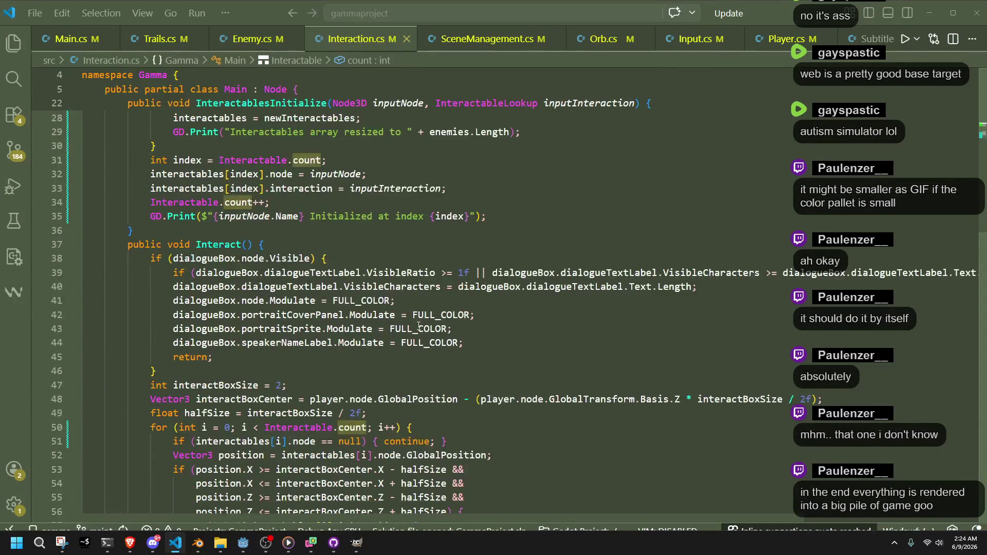
scroll(419, 326, down, 4)
scroll(414, 326, up, 2)
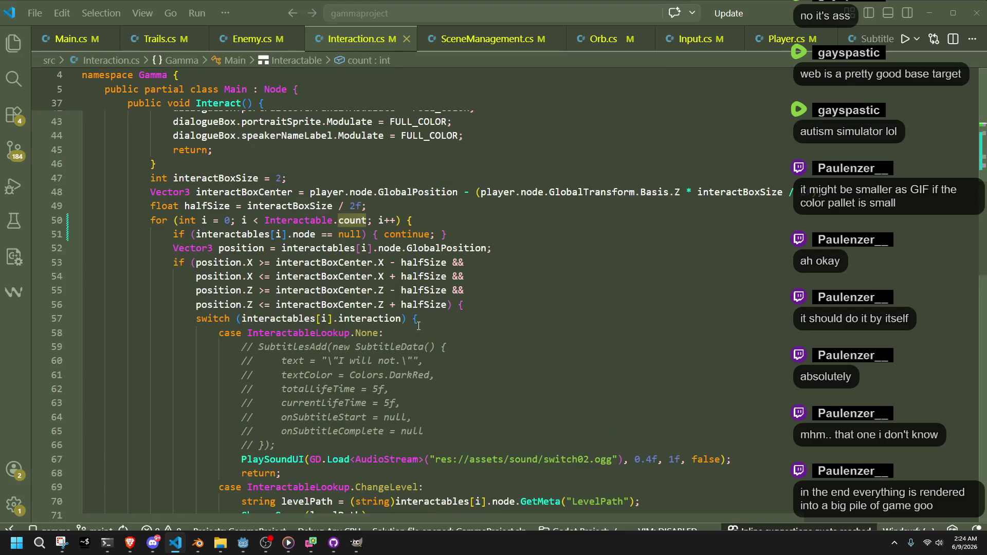
click(379, 333)
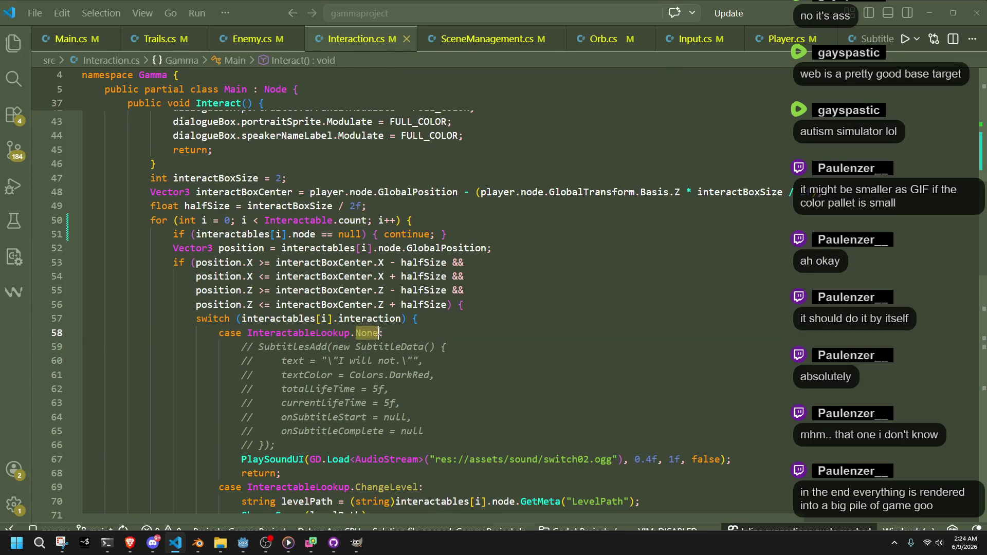
scroll(391, 339, down, 5)
scroll(417, 354, down, 7)
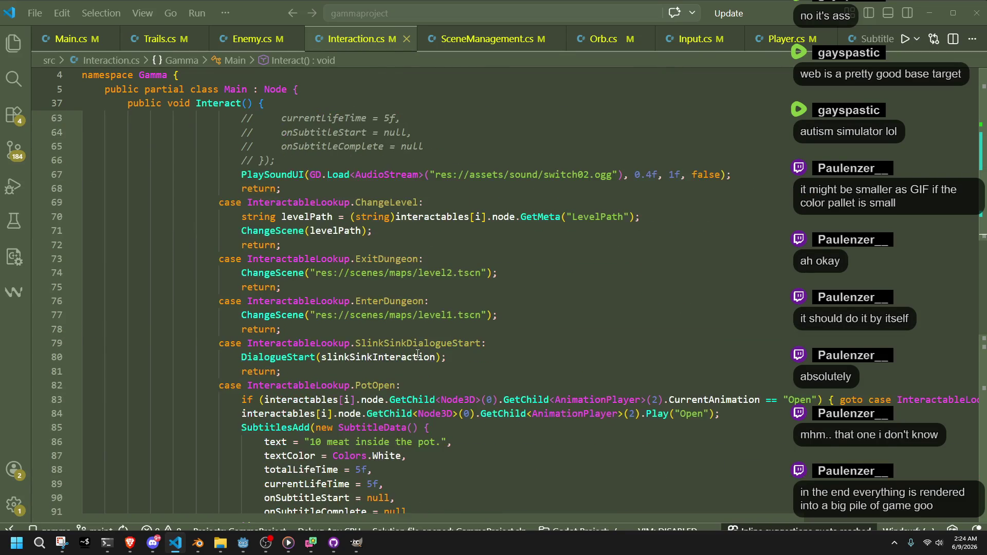
- In Main.cs, select the IsInputJustPressed call and search the file for it
key(ctrl+Tab)
scroll(485, 375, down, 20)
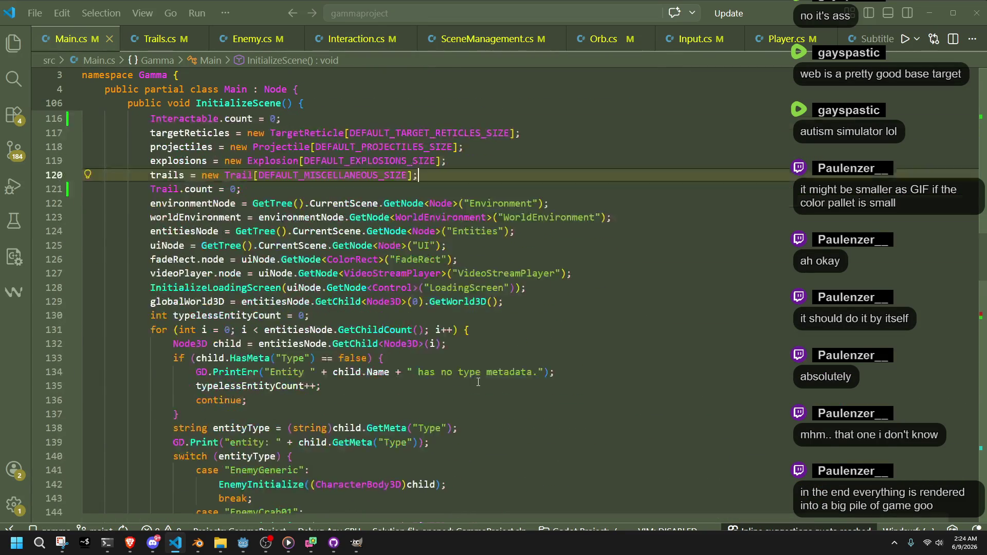
scroll(478, 381, down, 13)
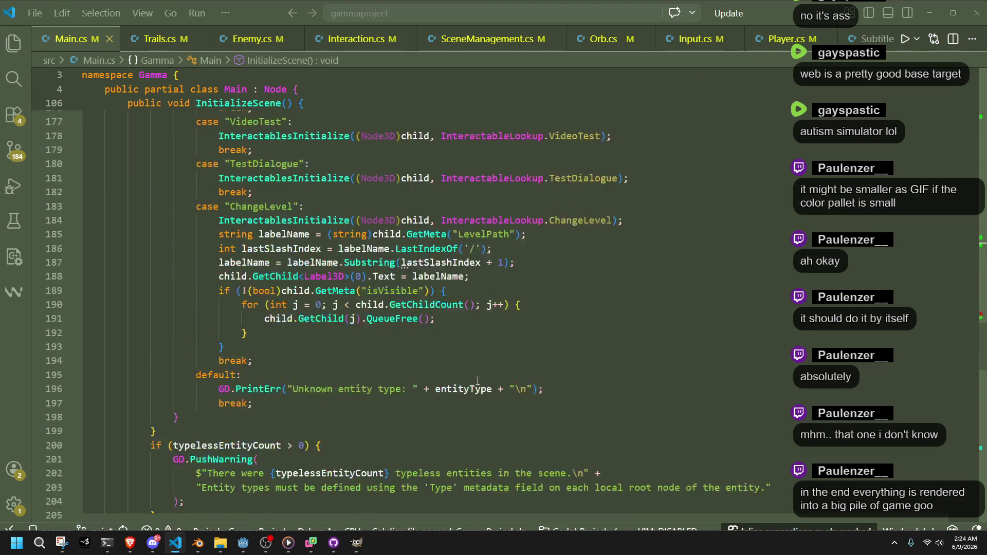
scroll(478, 381, down, 15)
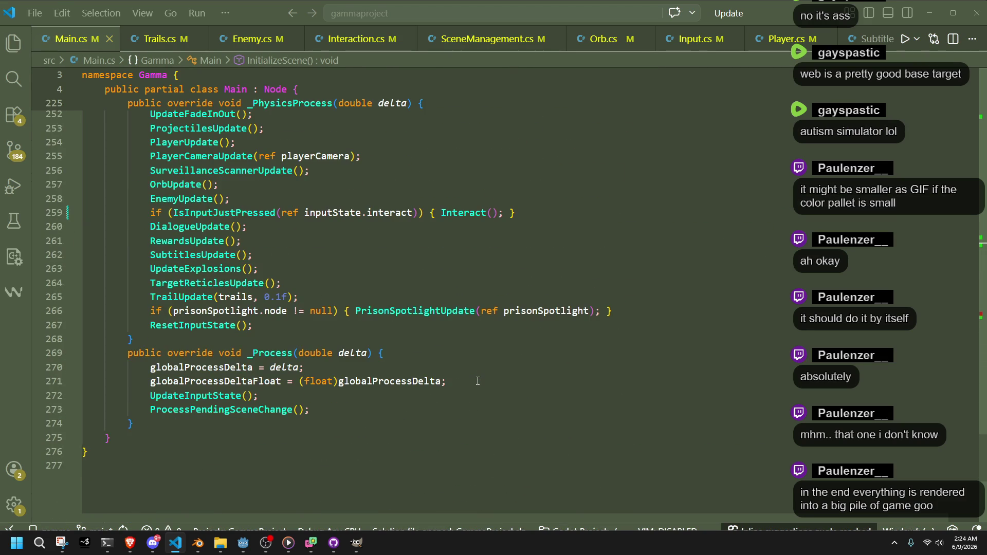
scroll(478, 382, up, 2)
double_click(197, 330)
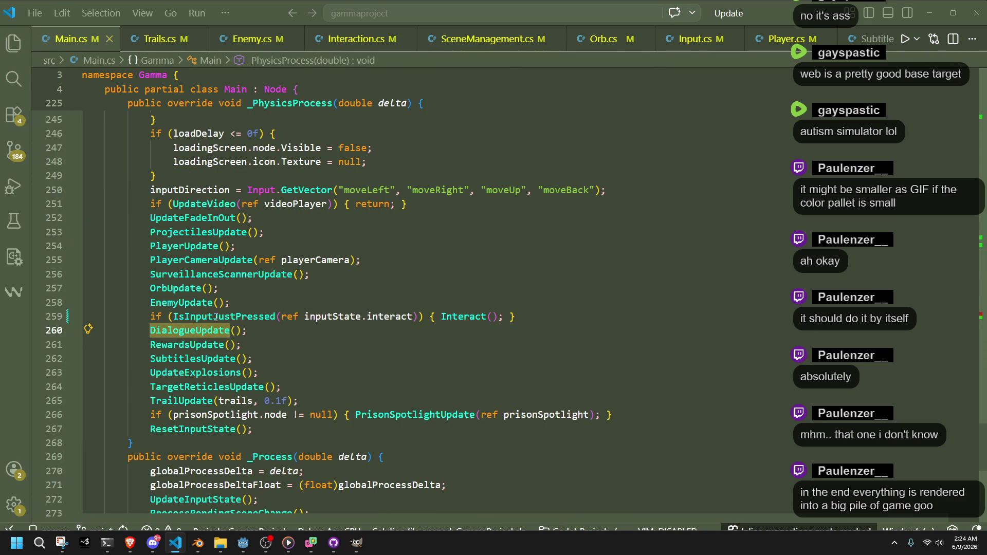
double_click(216, 317)
key(ctrl+c)
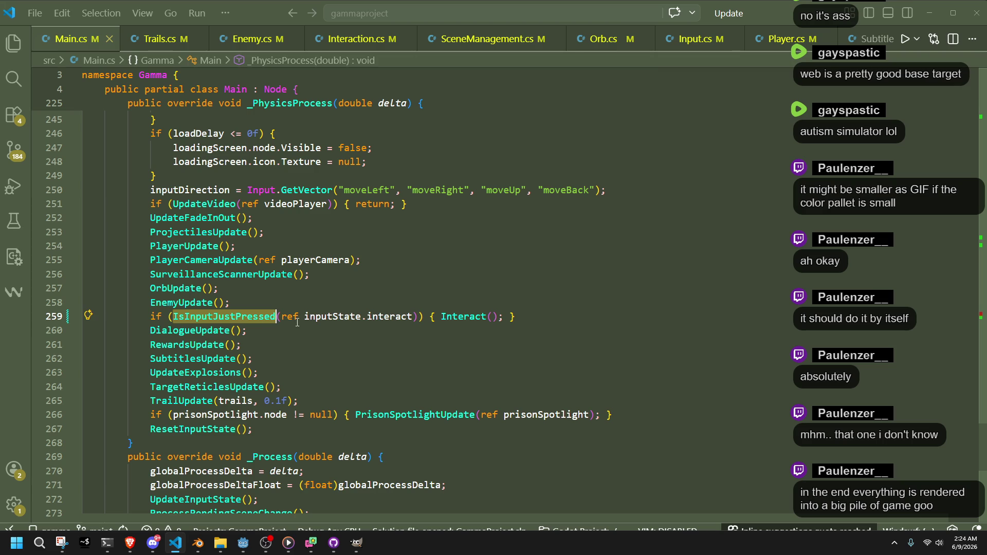
key(ctrl+f)
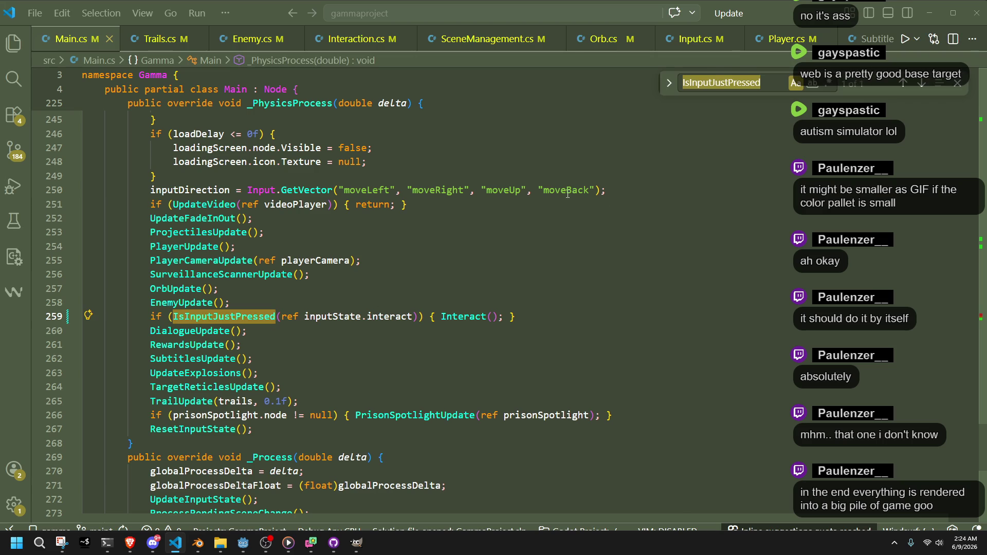
- Search all files for IsInputJustPressed and step through the Input.cs and Main.cs matches
click(12, 82)
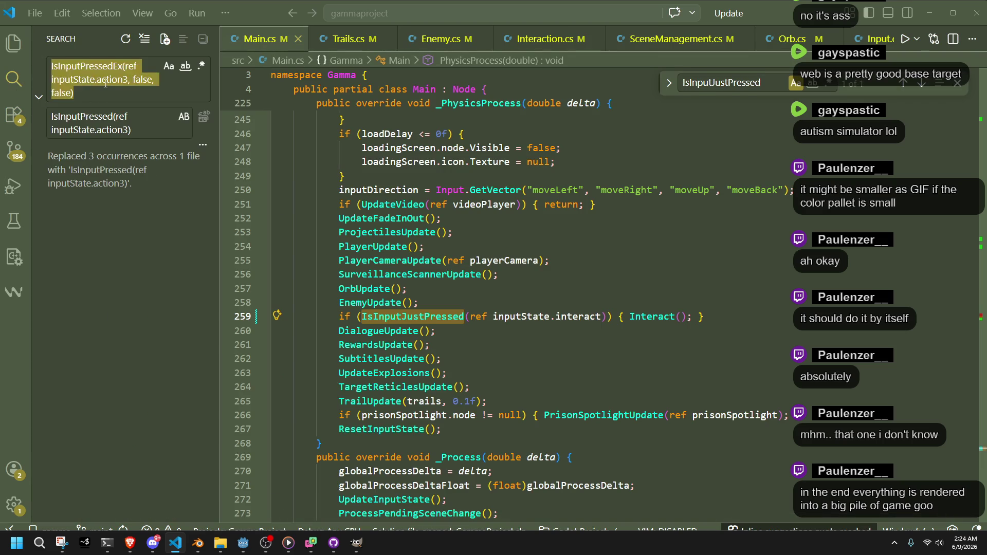
key(ctrl+v)
key(BackSpace)
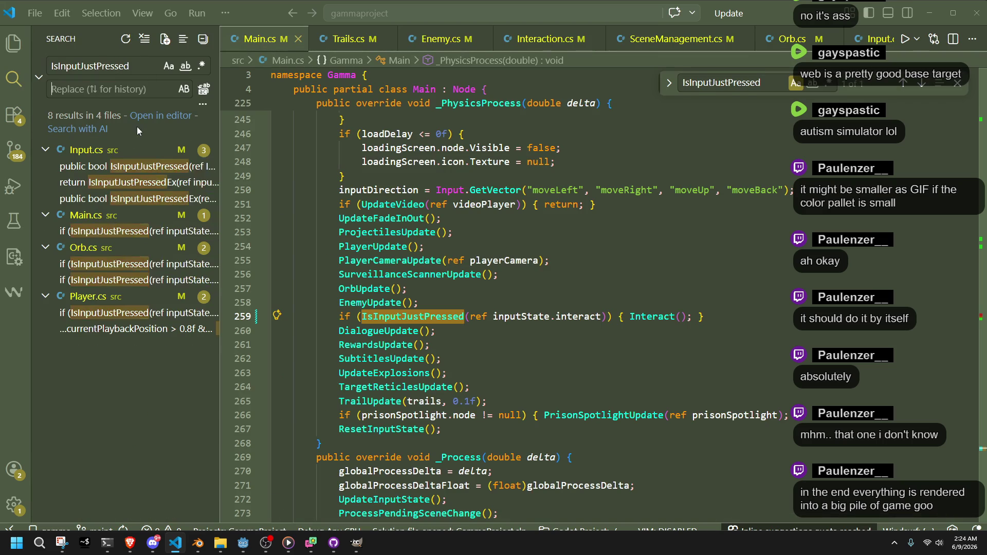
click(129, 166)
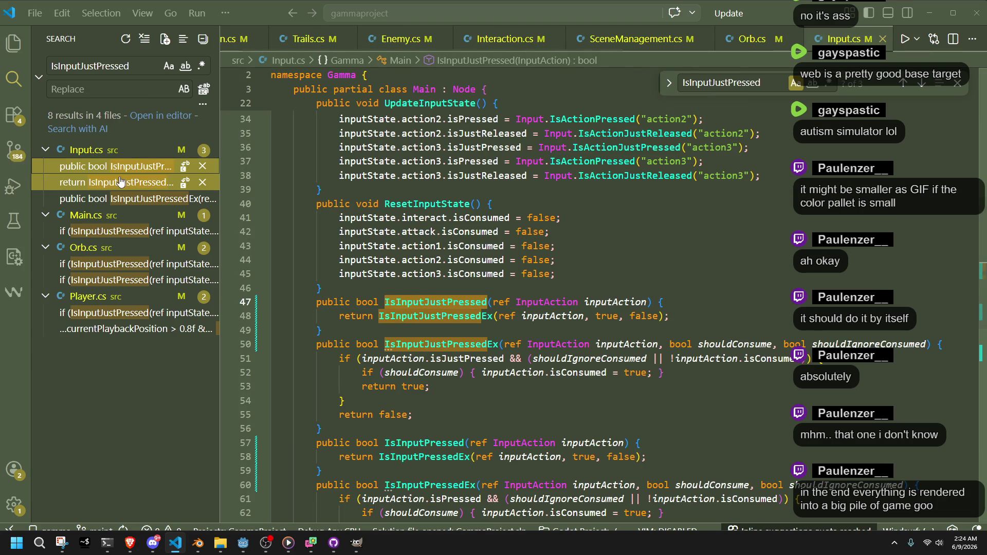
click(120, 181)
click(121, 198)
click(121, 232)
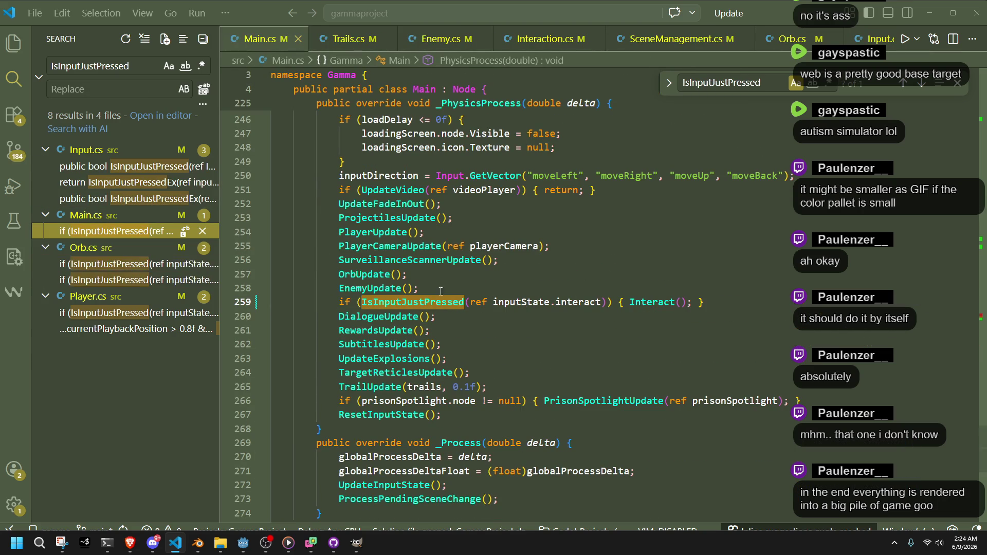
- Go to the IsInputJustPressed definition, then to the Interact definition in Interaction.cs
click(544, 328)
right_click(448, 302)
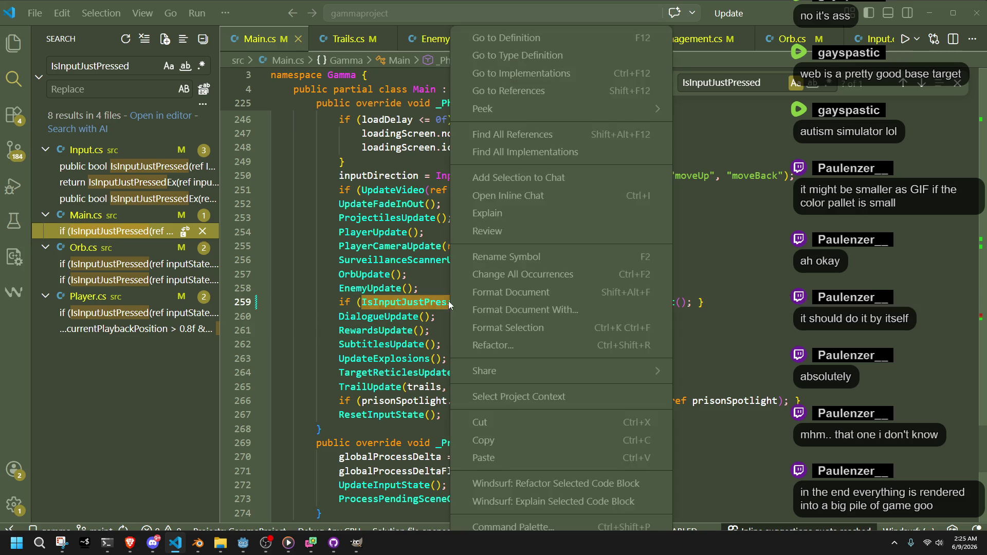
click(534, 69)
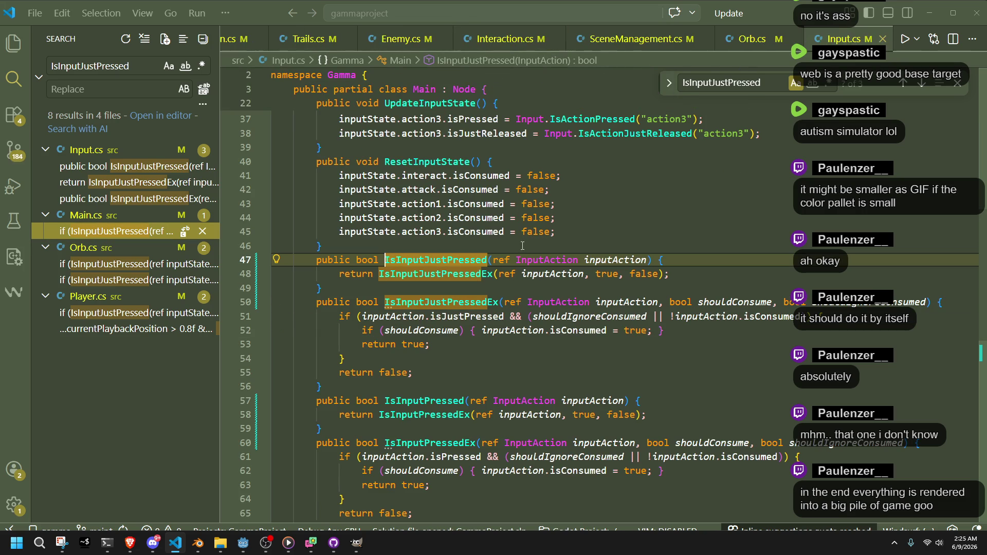
click(229, 44)
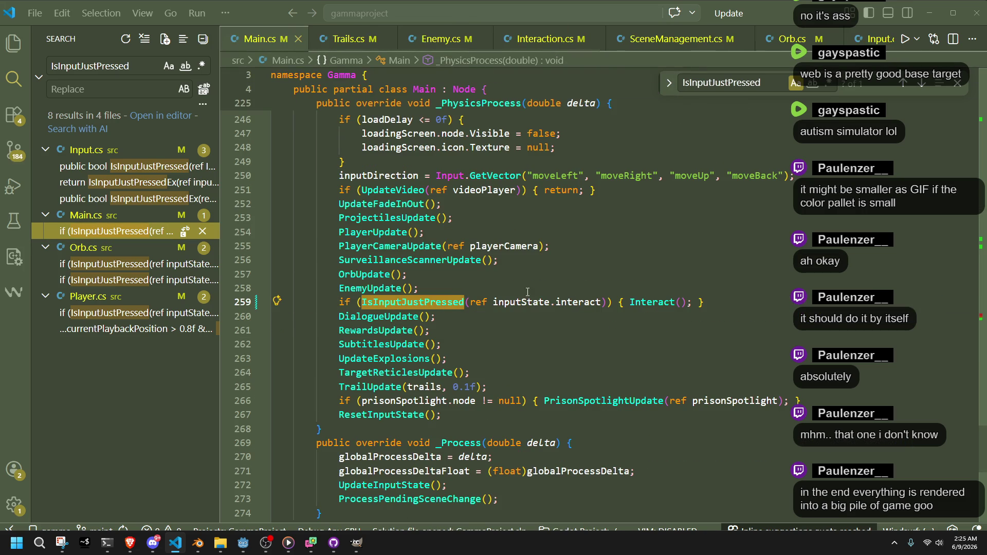
click(656, 307)
right_click(656, 307)
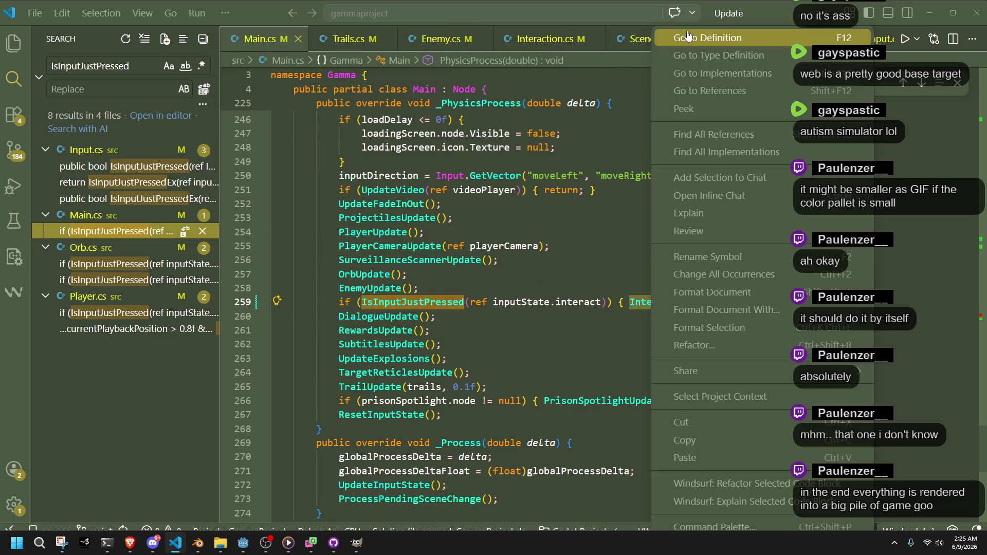
click(668, 39)
click(487, 238)
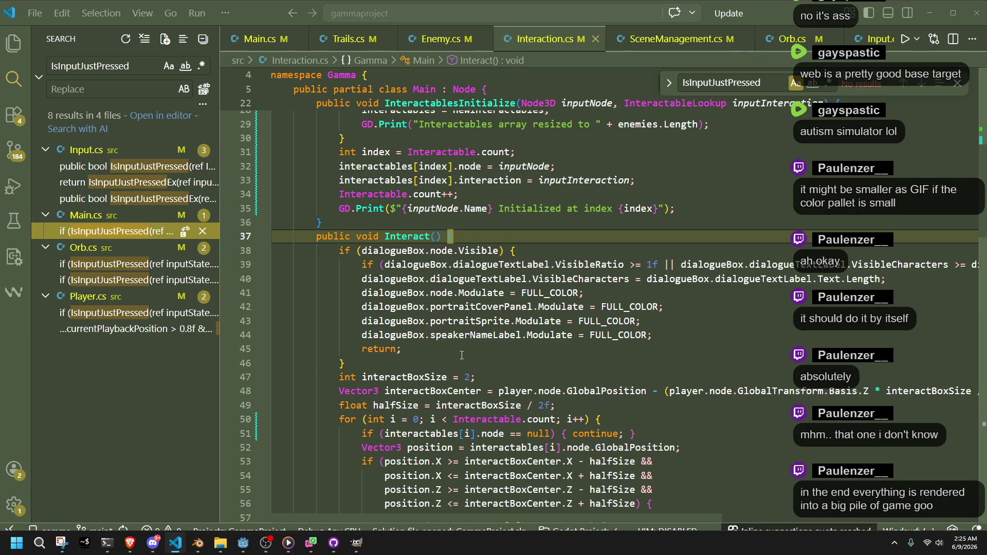
- Highlight uses of interactBoxSize, interactables and position in Interact(), and review the commented subtitle code
double_click(439, 378)
scroll(439, 378, down, 3)
click(432, 356)
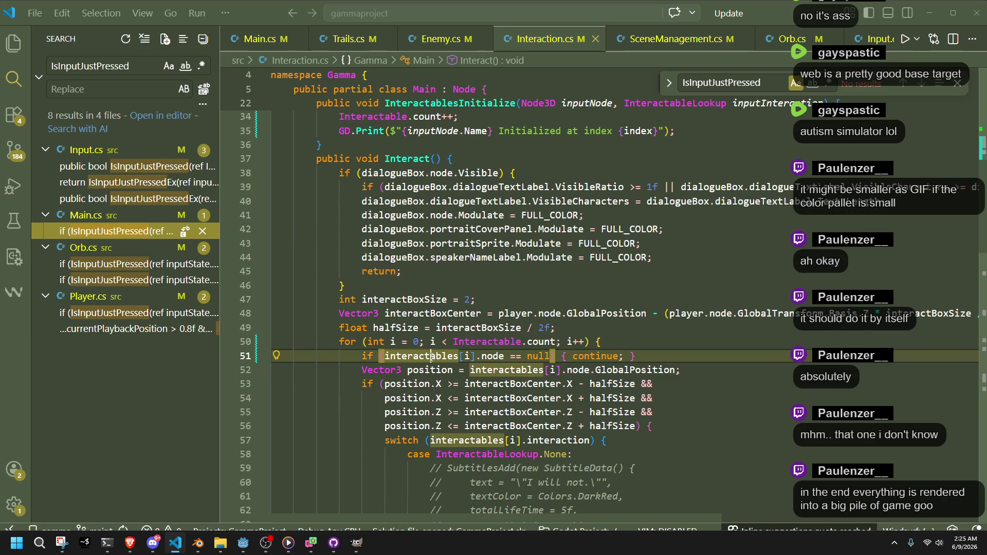
double_click(458, 327)
click(459, 354)
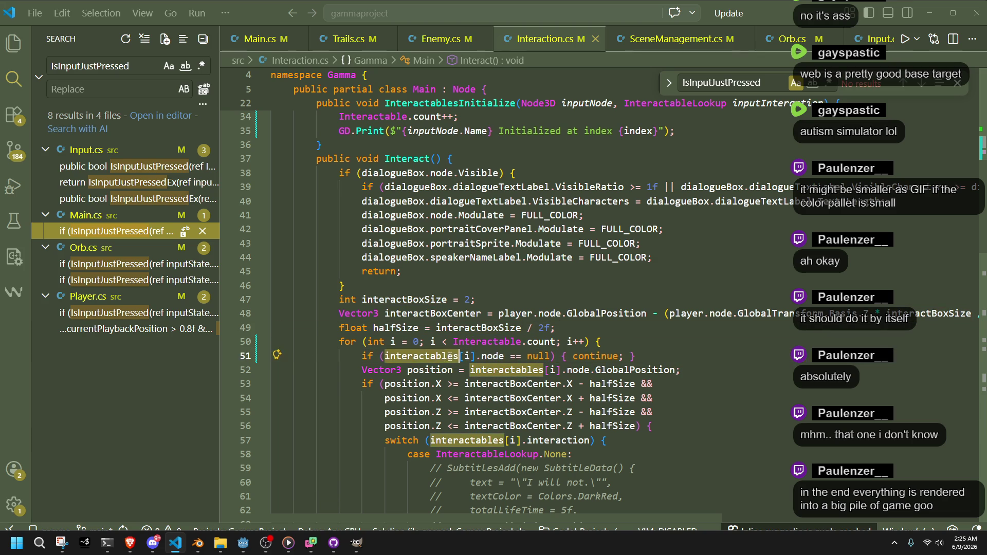
click(451, 369)
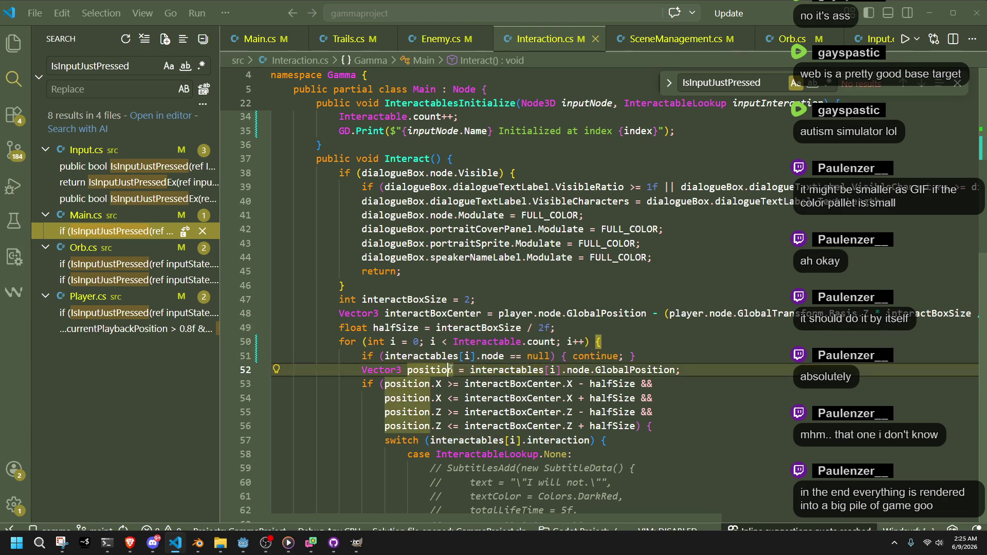
click(751, 429)
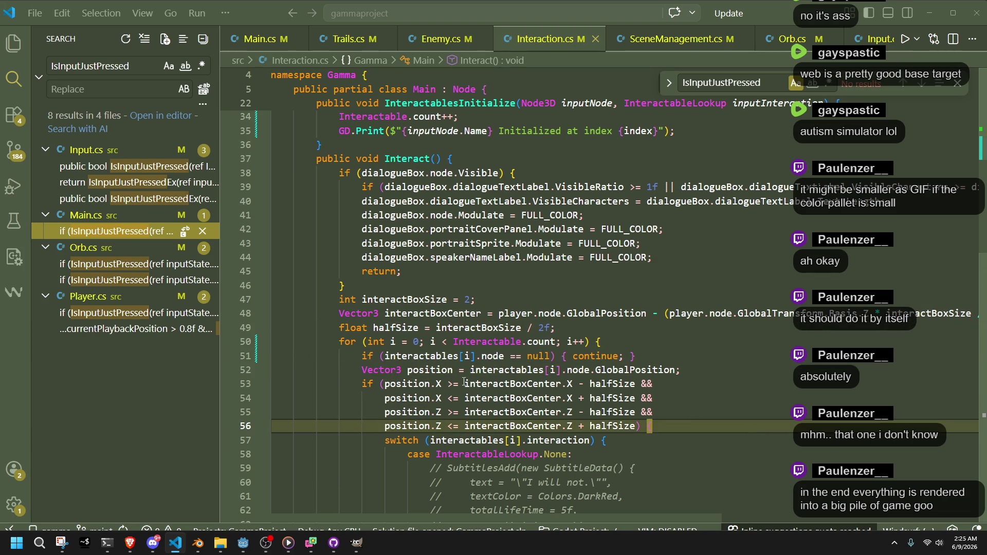
click(704, 483)
scroll(685, 442, down, 3)
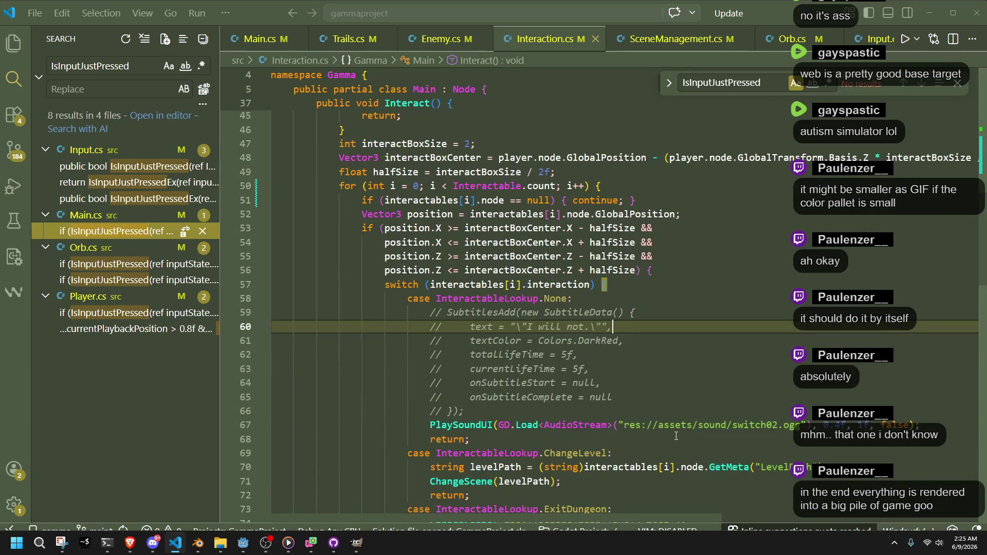
click(646, 416)
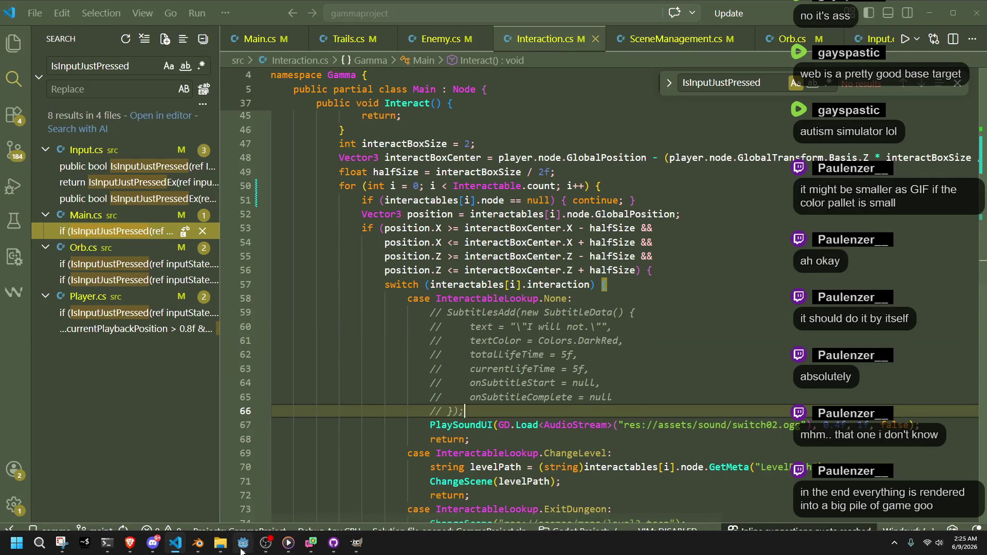
click(241, 552)
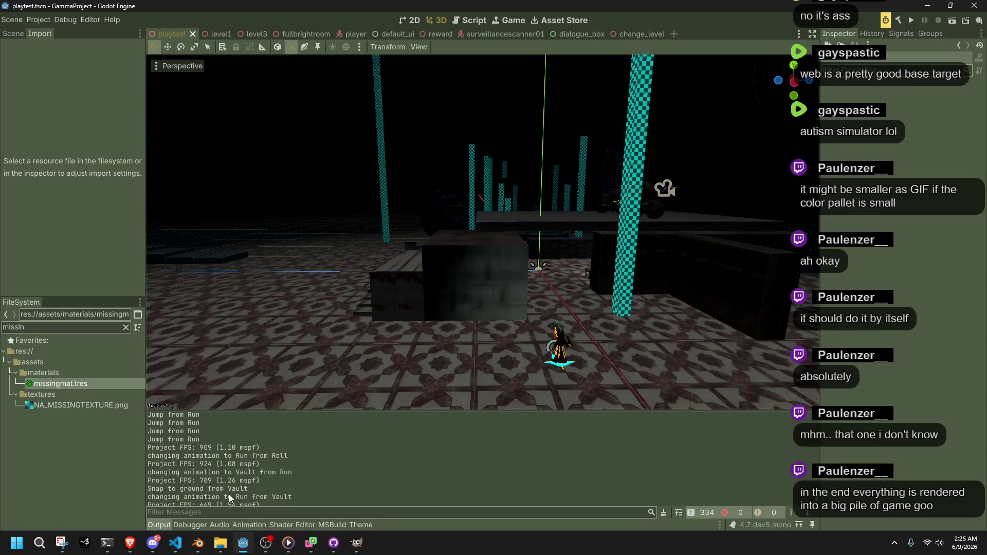
- Filter the Output log to 'Oil' messages and run the game
click(223, 512)
text(Oil)
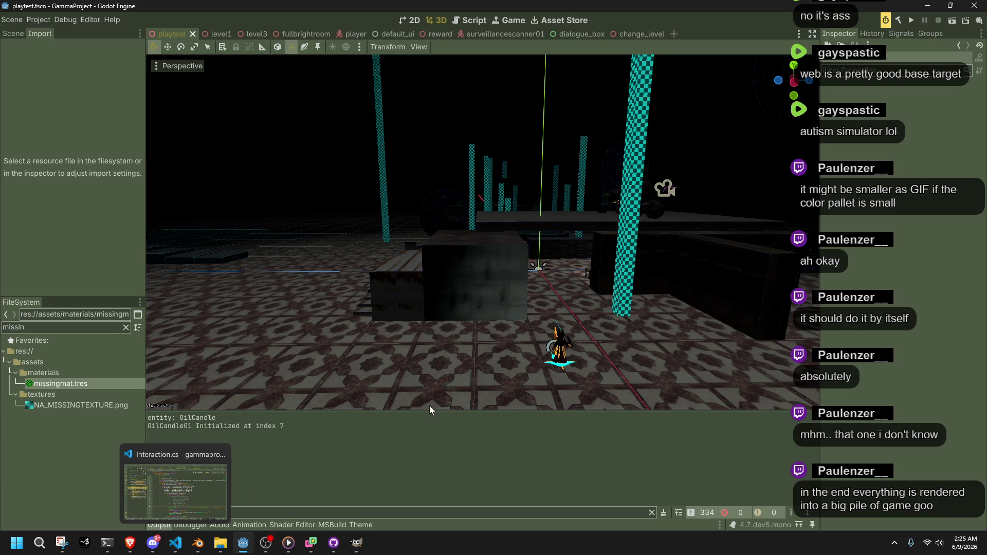
click(909, 21)
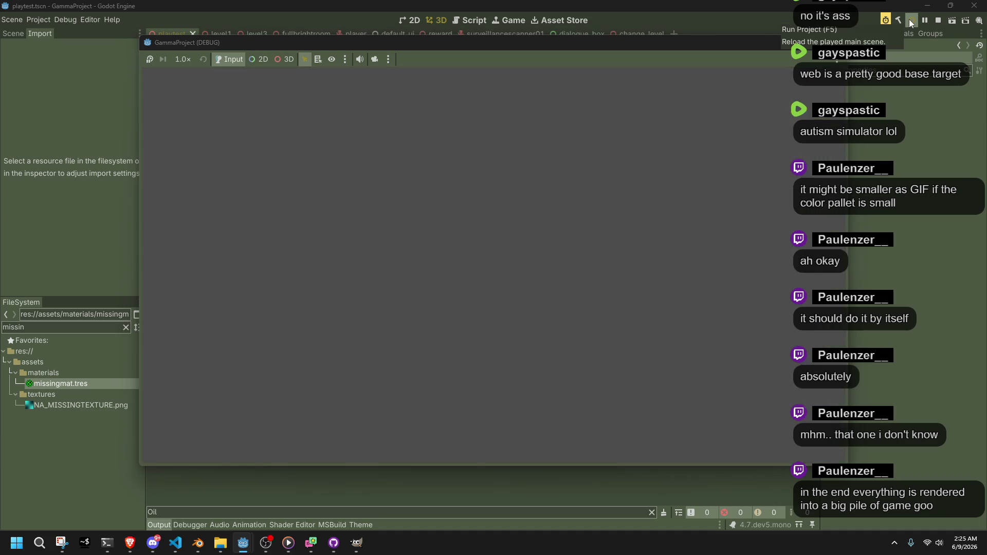
- Walk toward the pot, swing the camera toward the pot and stairs, reload, then stop the game
key(w)
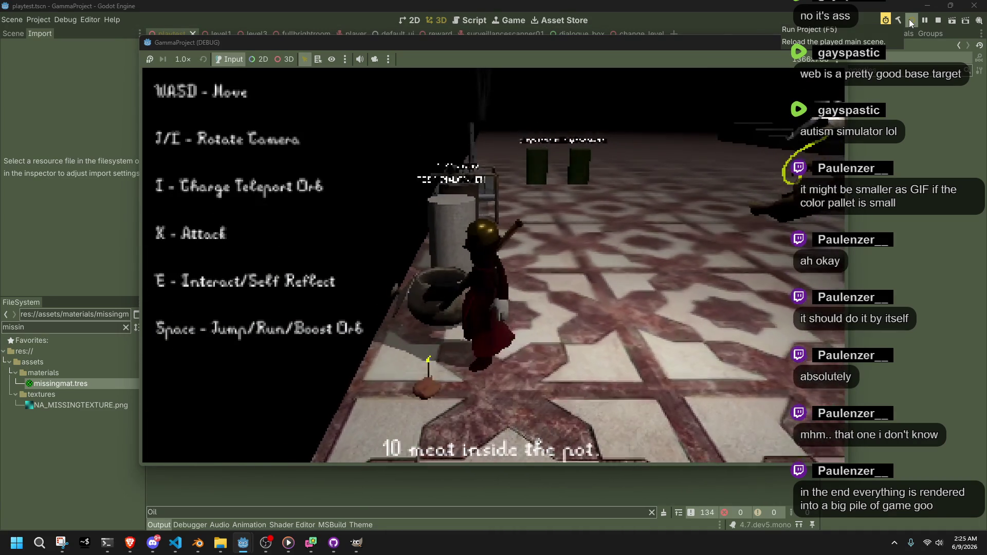
key(l)
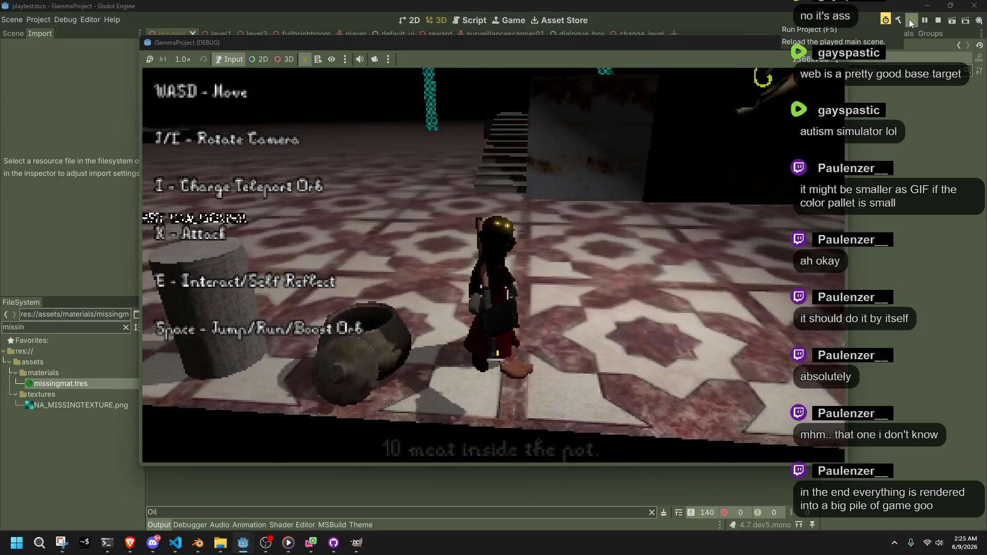
key(l)
key(l)
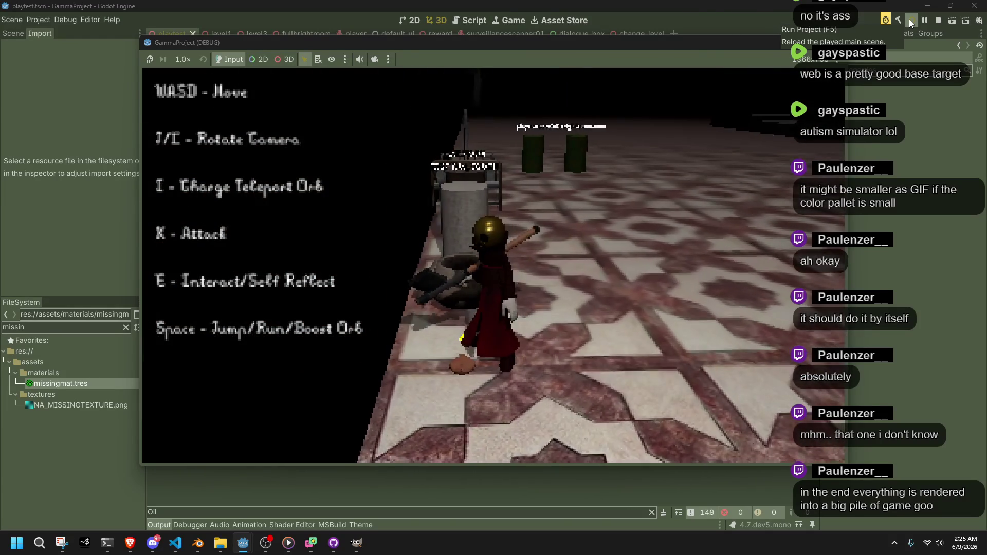
key(l)
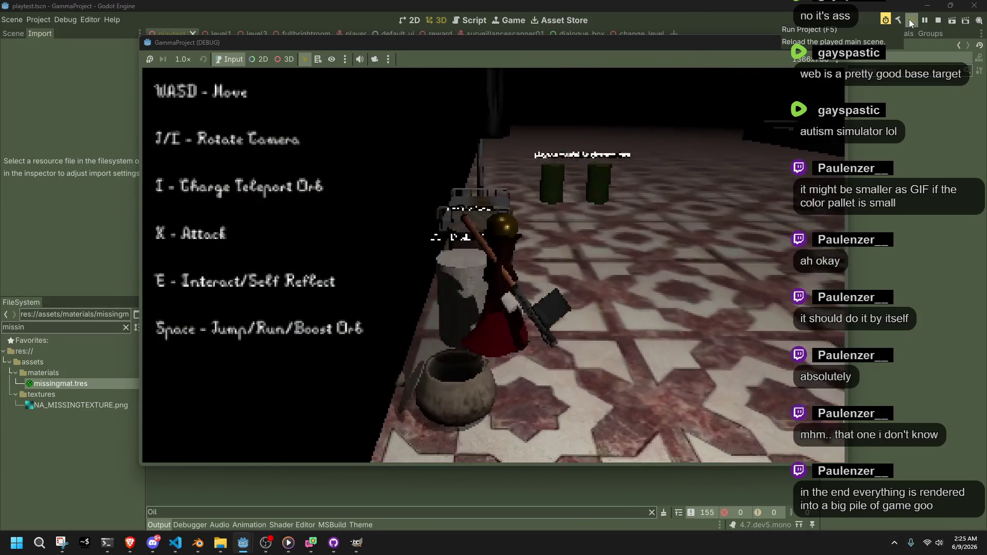
key(l)
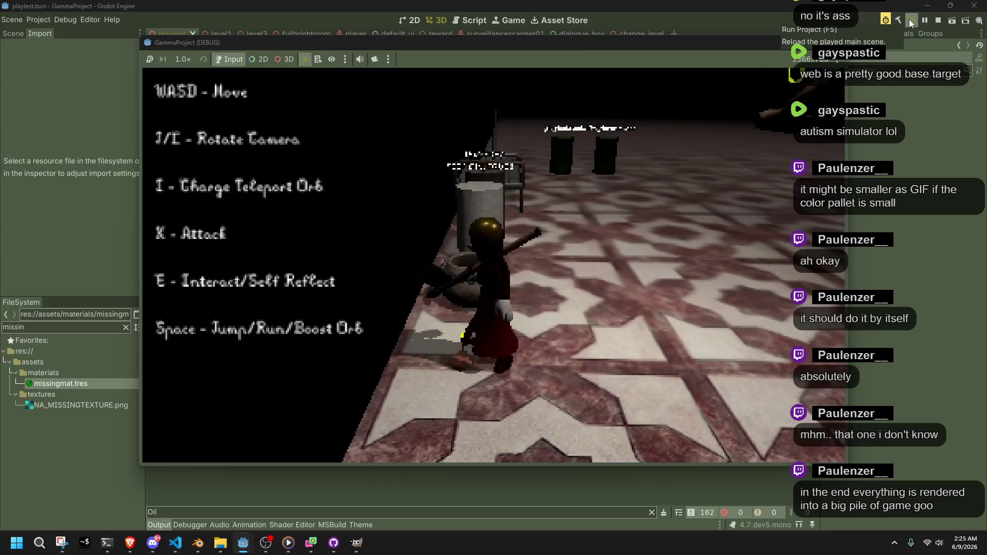
key(l)
key(l)
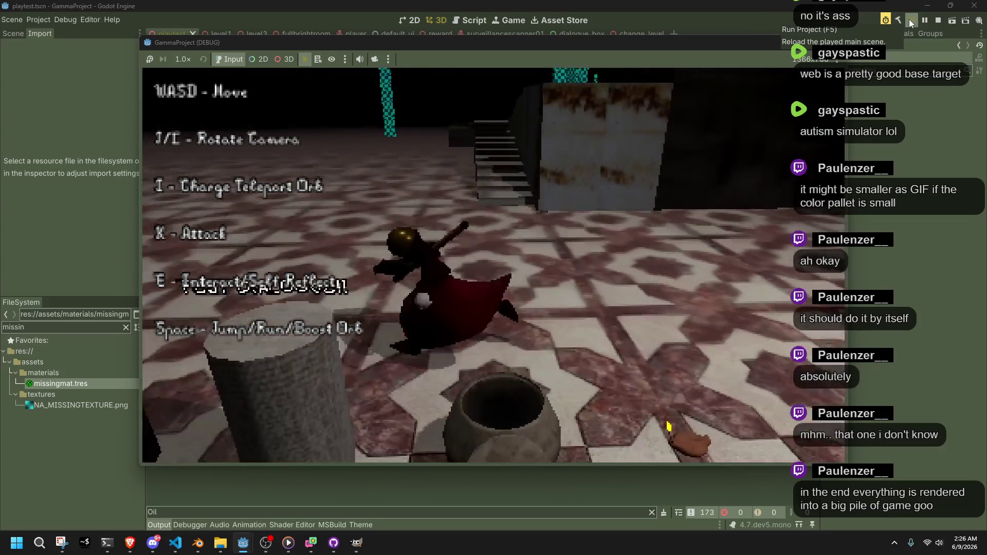
click(909, 19)
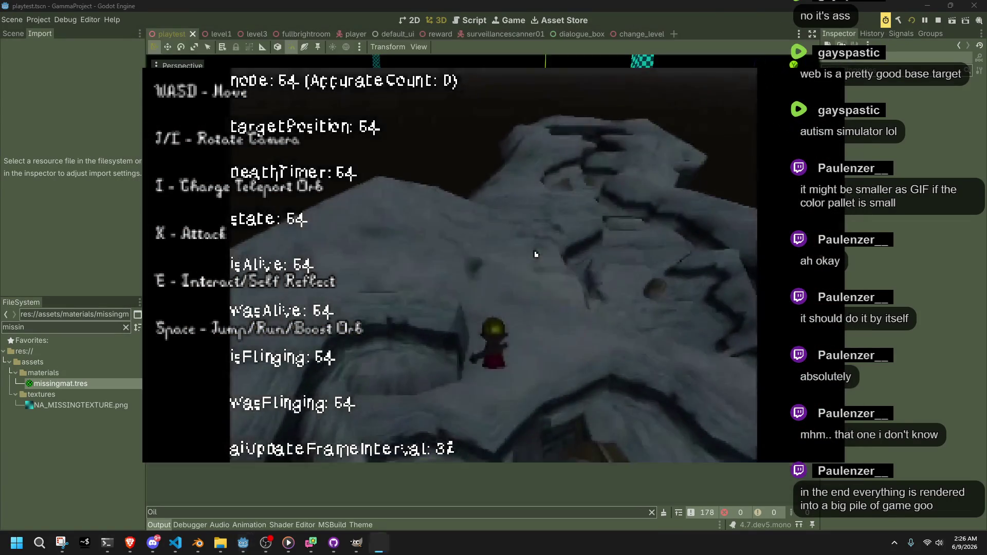
key(F8)
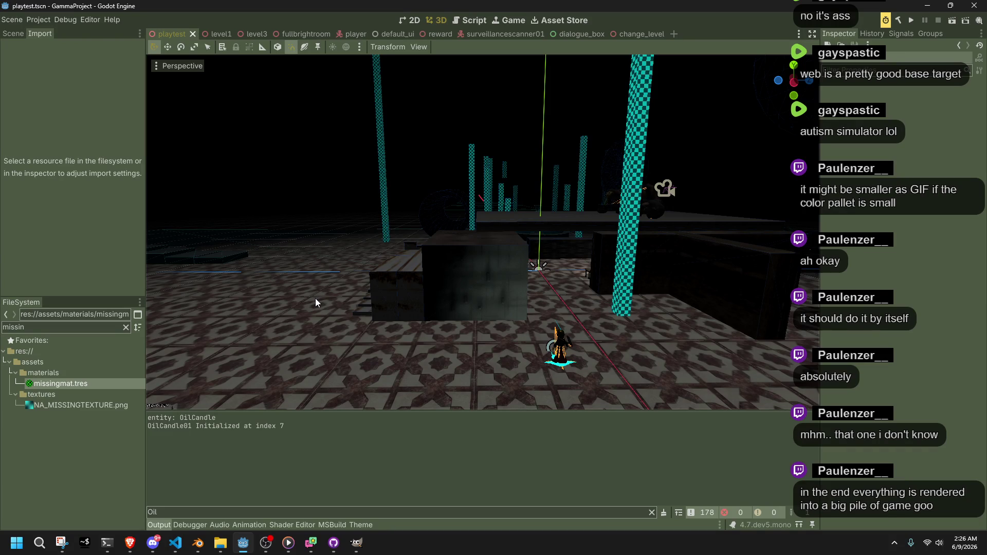
- Open Main.cs in VS Code and search it for 'Oil' to find the OilCandle case
click(184, 546)
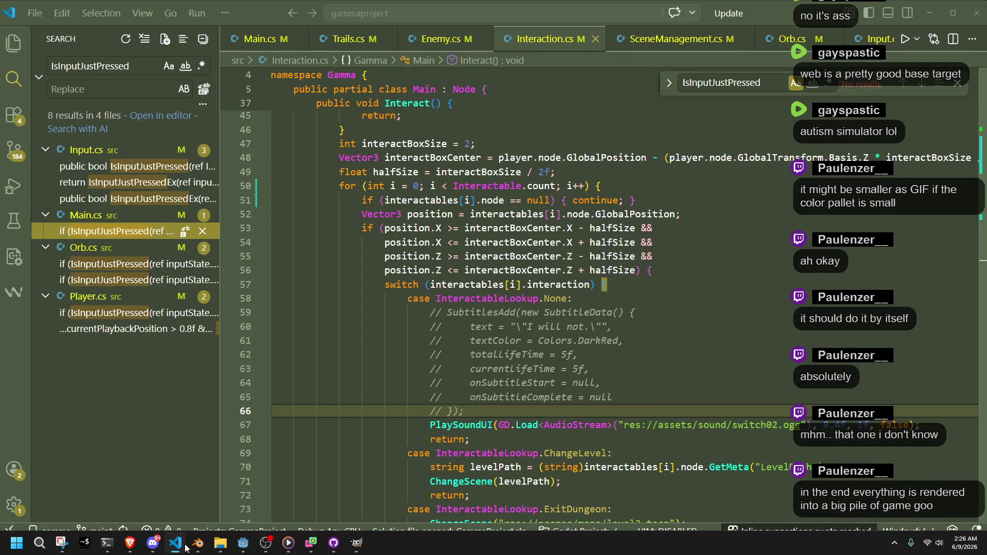
click(259, 38)
click(560, 344)
scroll(560, 347, up, 10)
scroll(560, 347, up, 3)
key(ctrl+f)
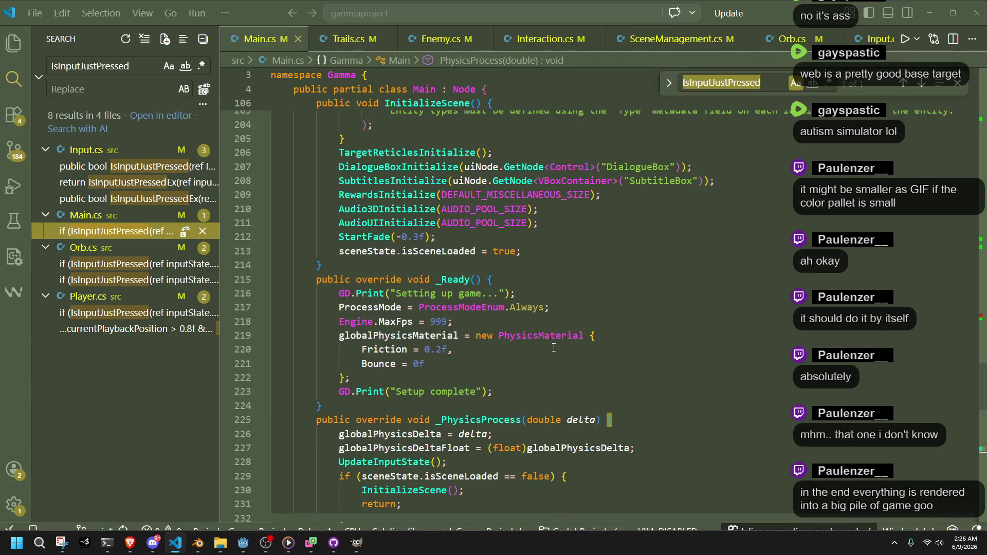
text(Oil)
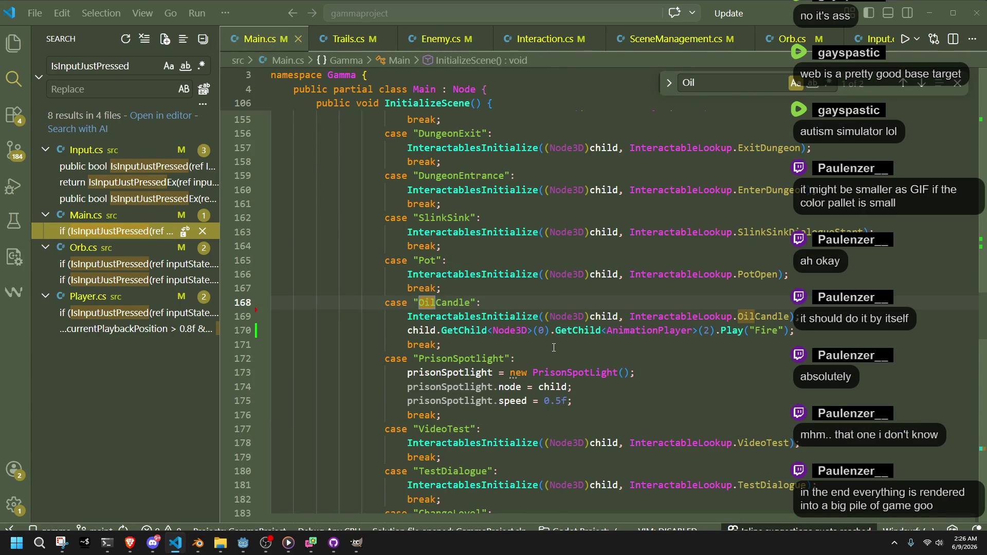
- Move the Play("Fire") line above InteractablesInitialize, save, and rerun the game from Godot
double_click(768, 316)
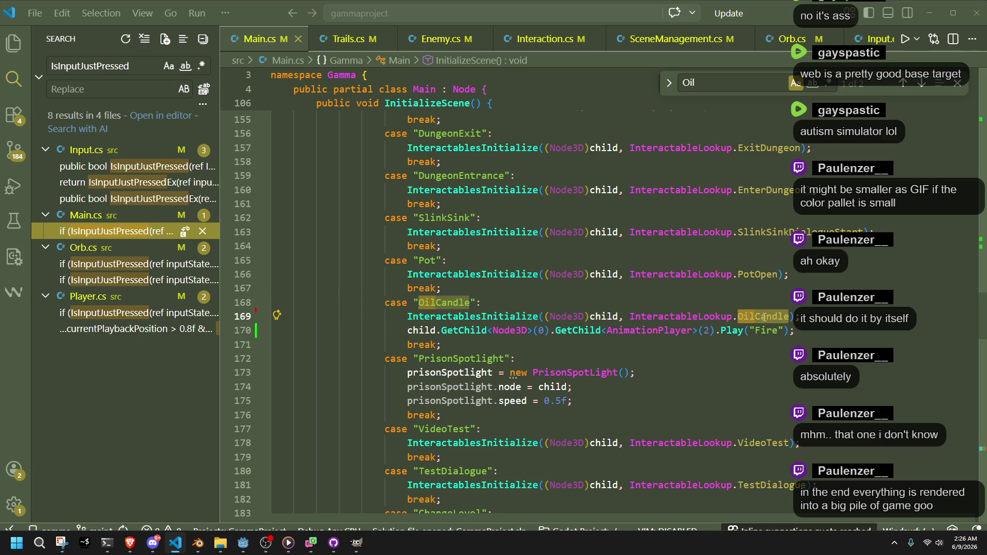
key(Down)
key(alt+Up)
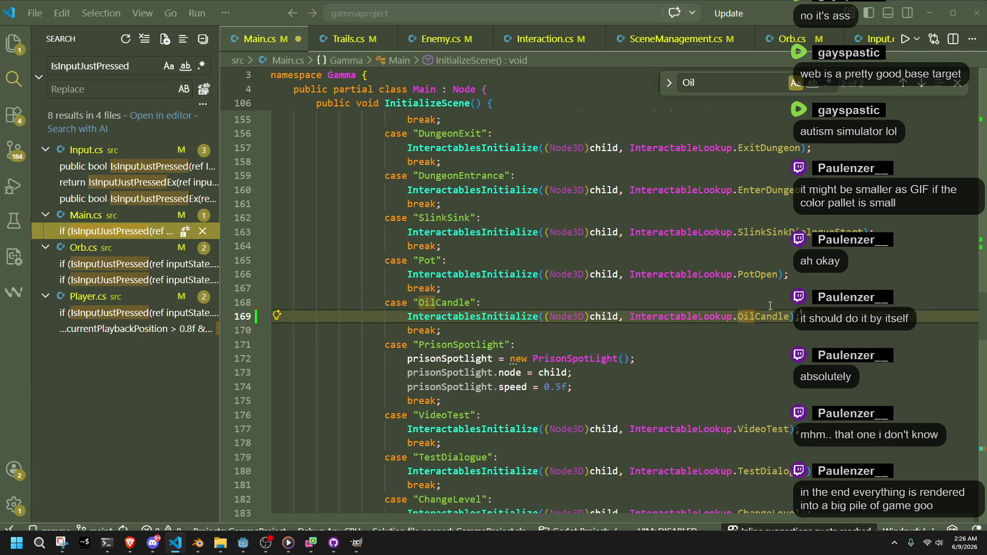
key(Down)
key(Down)
key(Down)
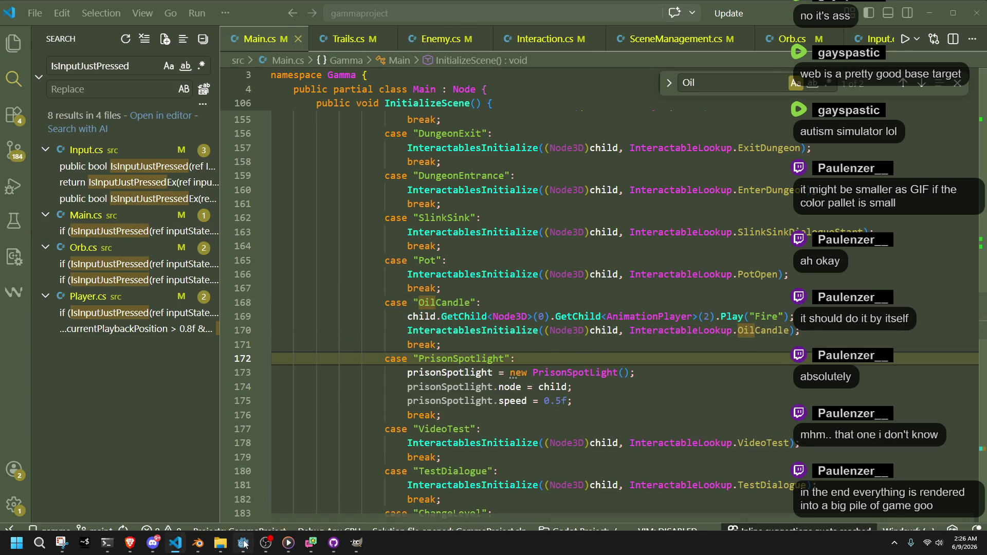
key(alt+Tab)
click(911, 22)
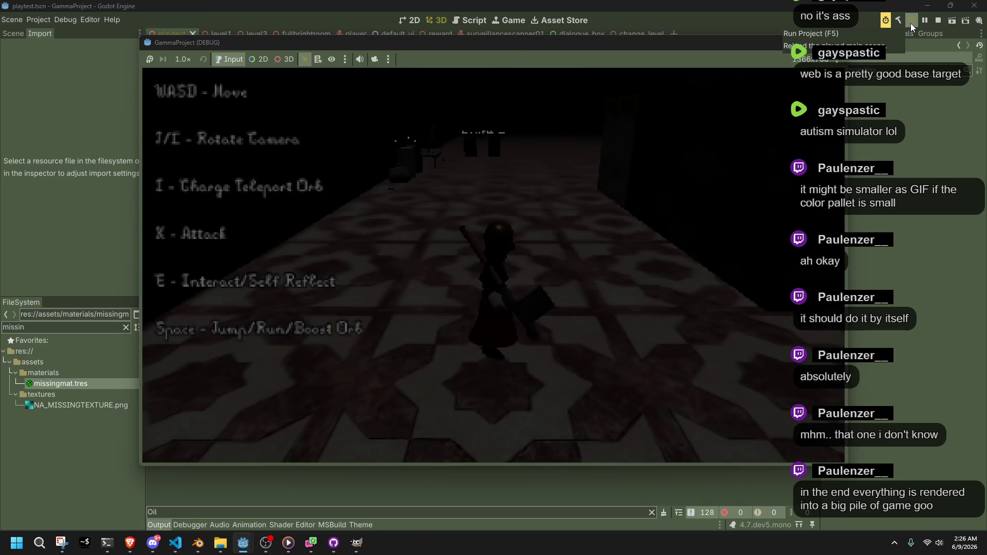
- Playtest by walking the character down the corridor past the pots, then close the game
key(w)
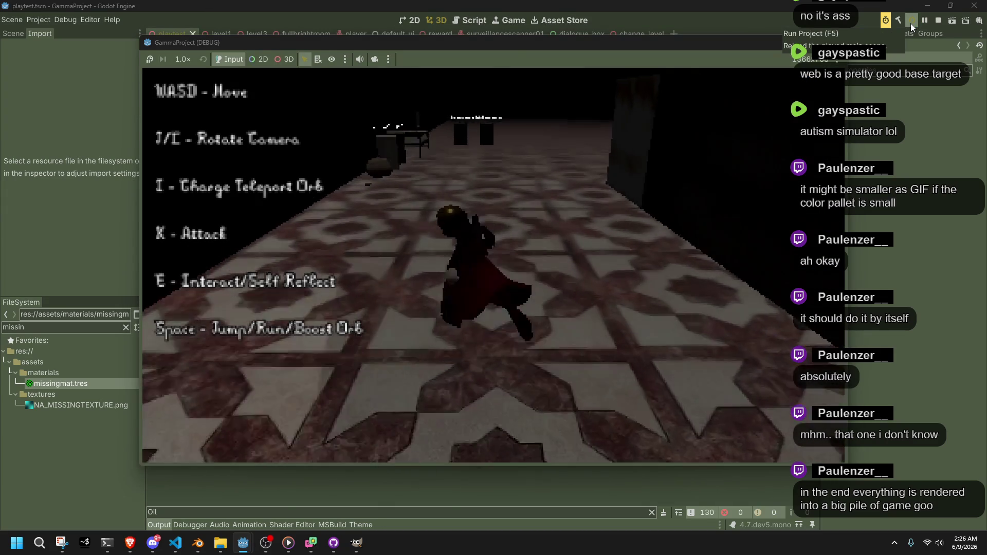
key(a)
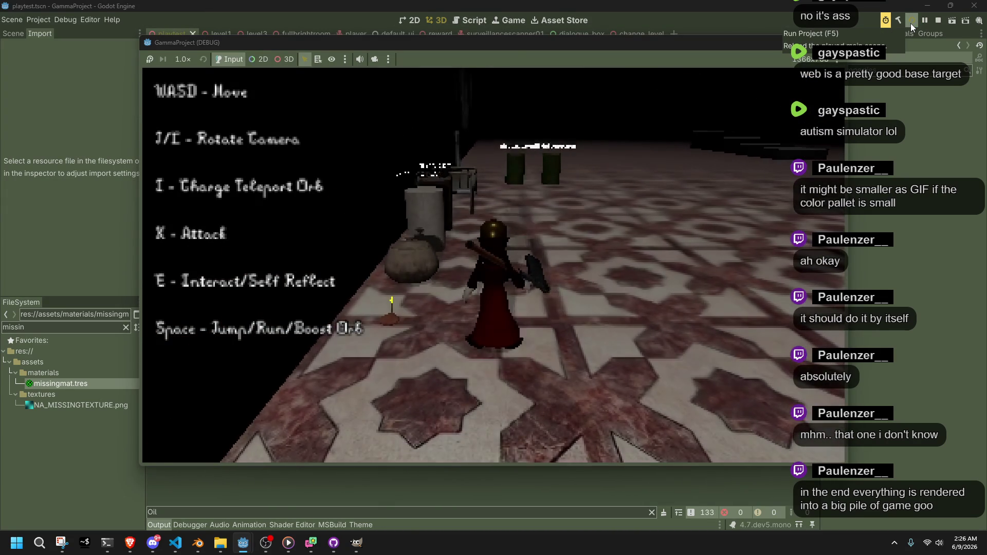
key(x)
key(a)
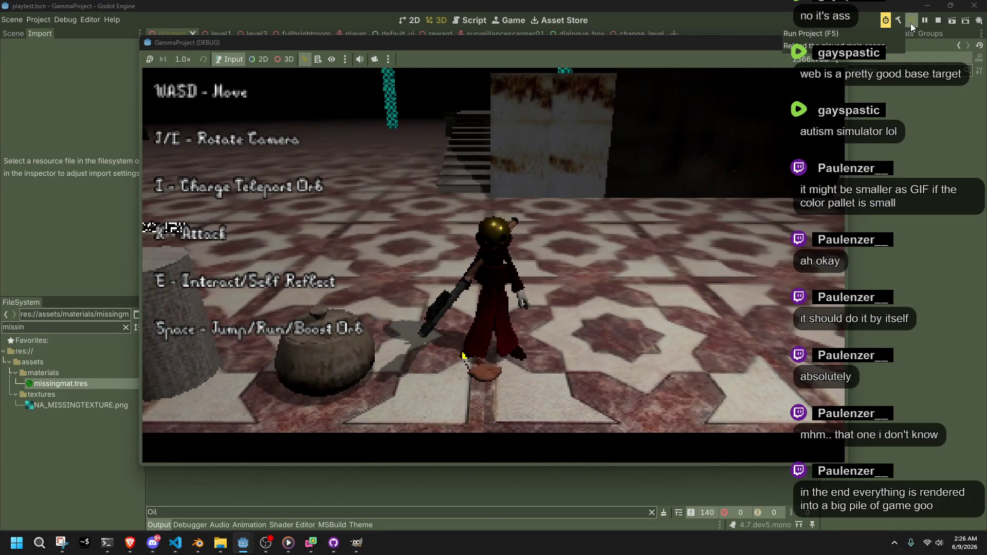
click(836, 42)
- Set OilCandle.gltf's Animation FPS to 30, reimport it, and launch the game again
click(71, 326)
text(oil)
double_click(56, 383)
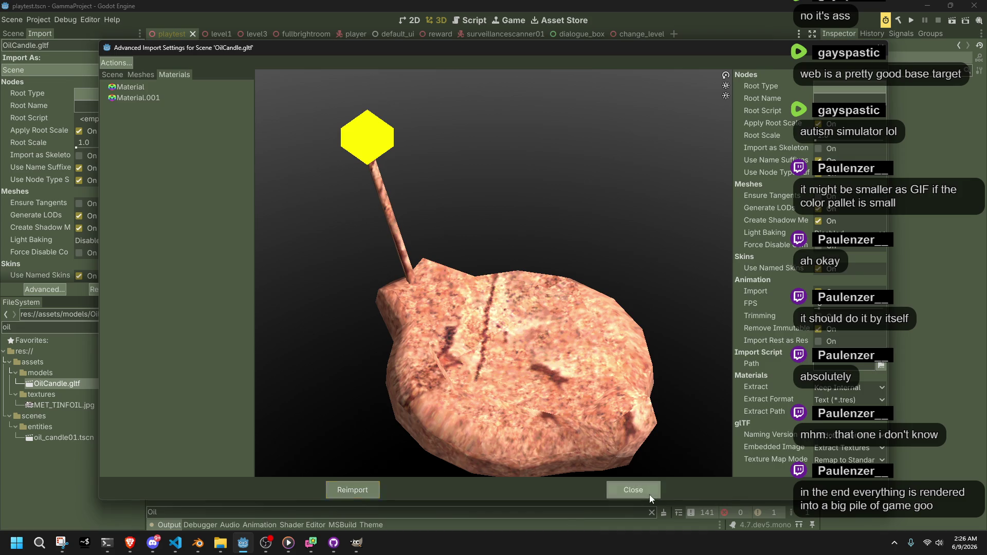
click(650, 495)
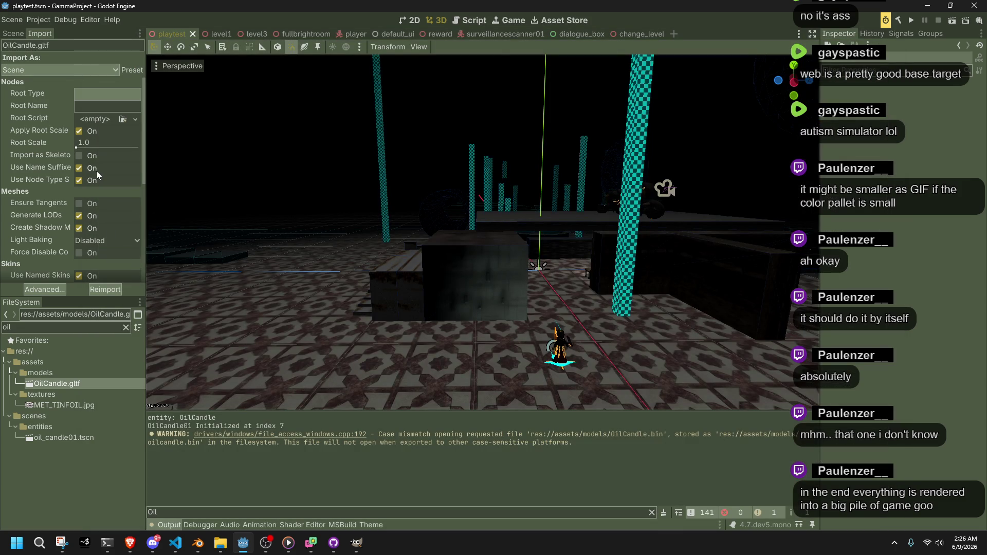
scroll(96, 171, down, 2)
scroll(97, 171, down, 2)
text(0)
key(Return)
click(107, 286)
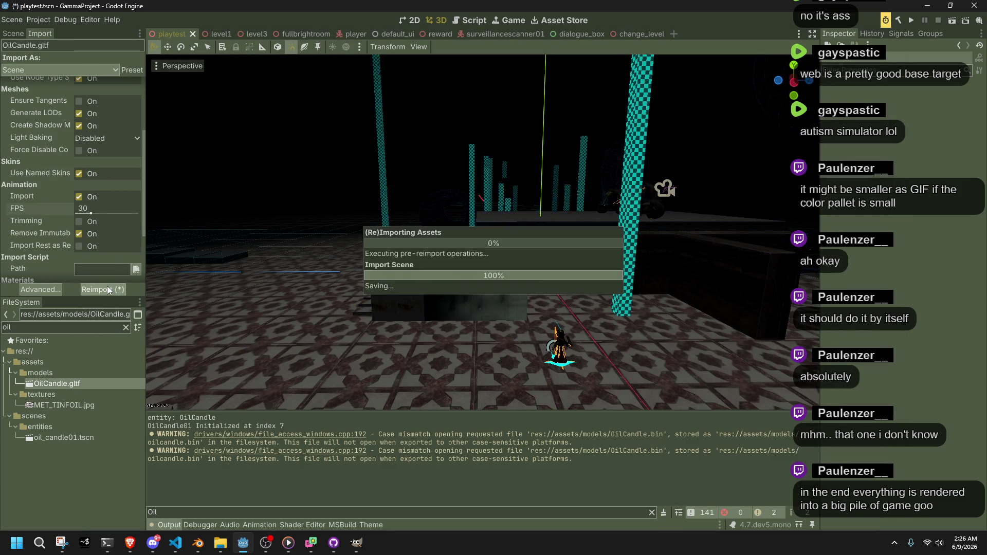
click(911, 23)
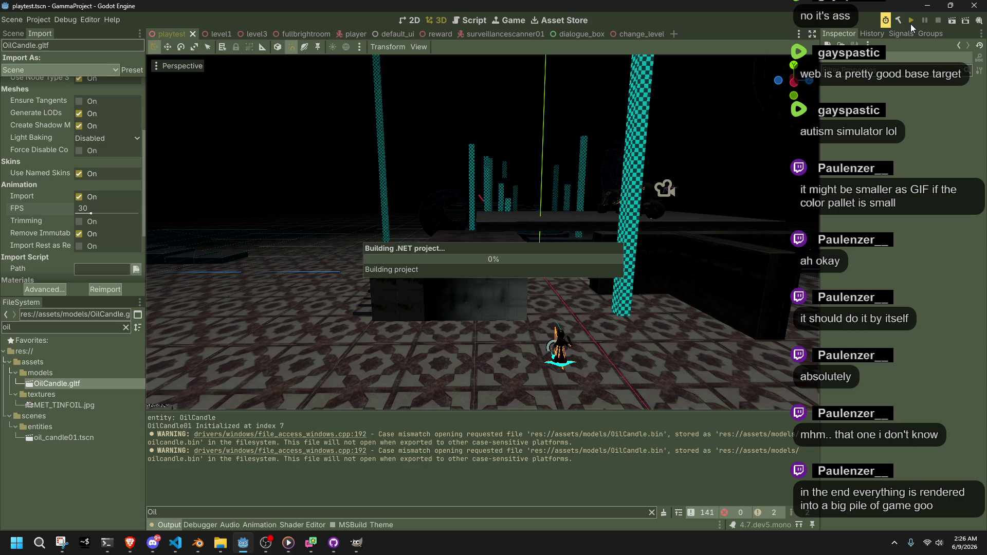
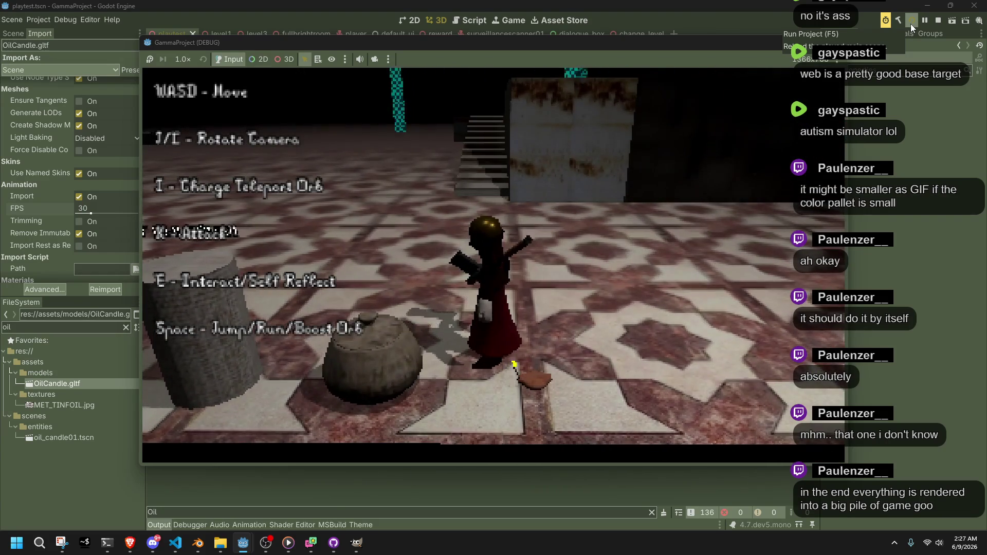
- Stop the running game and check the OilCandle case in the code before returning to Godot
key(F8)
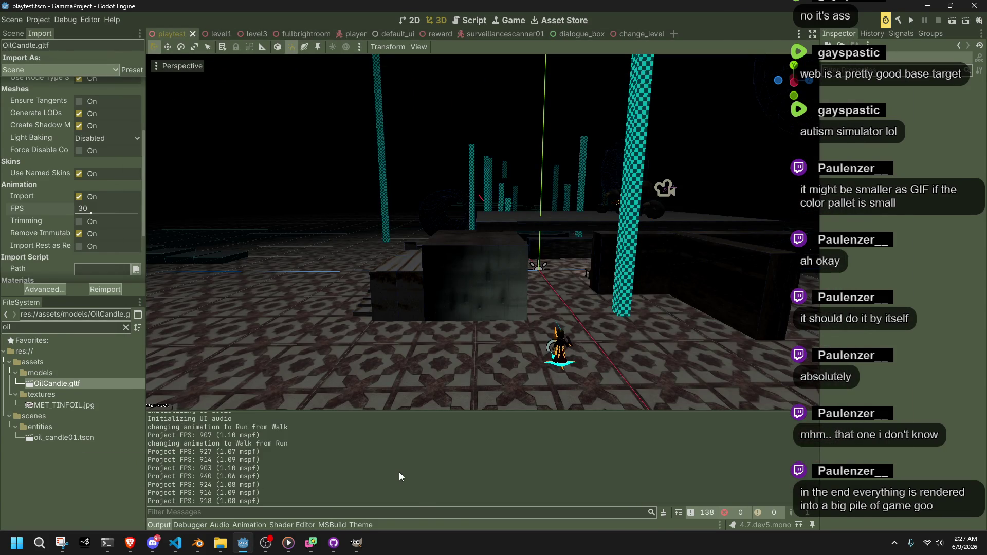
key(alt+Tab)
click(530, 349)
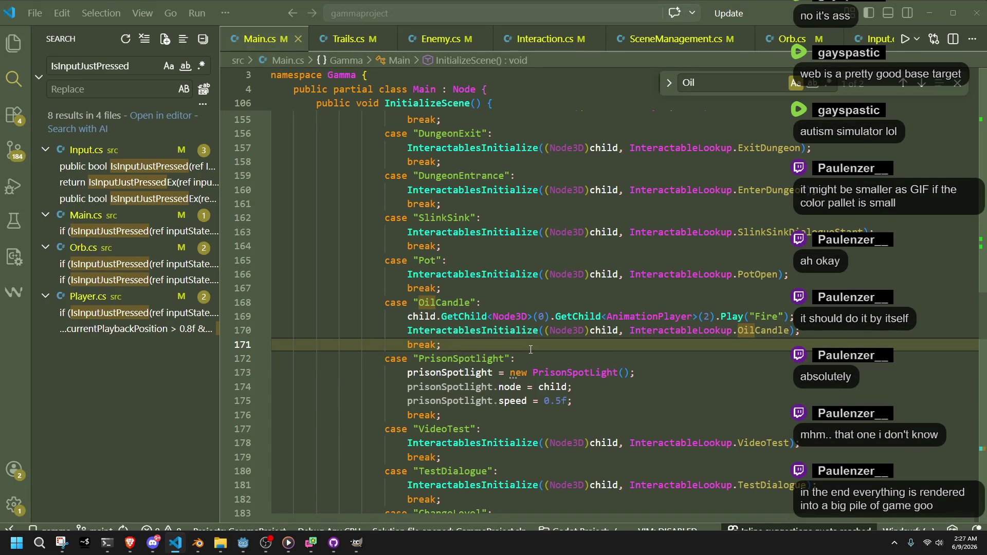
click(244, 543)
- Open oil_candle01.tscn and preview the candle's Fire animation from its AnimationPlayer
double_click(109, 438)
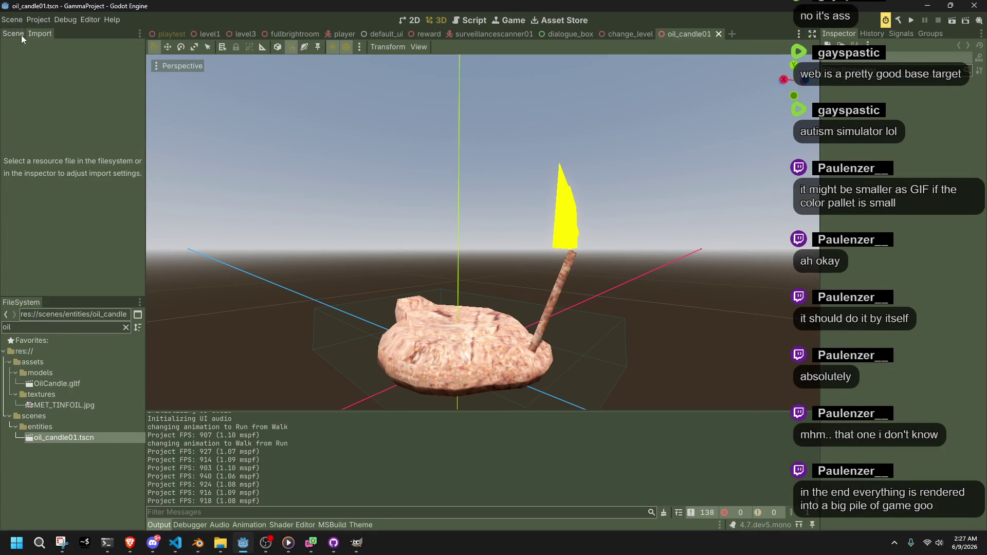
click(21, 34)
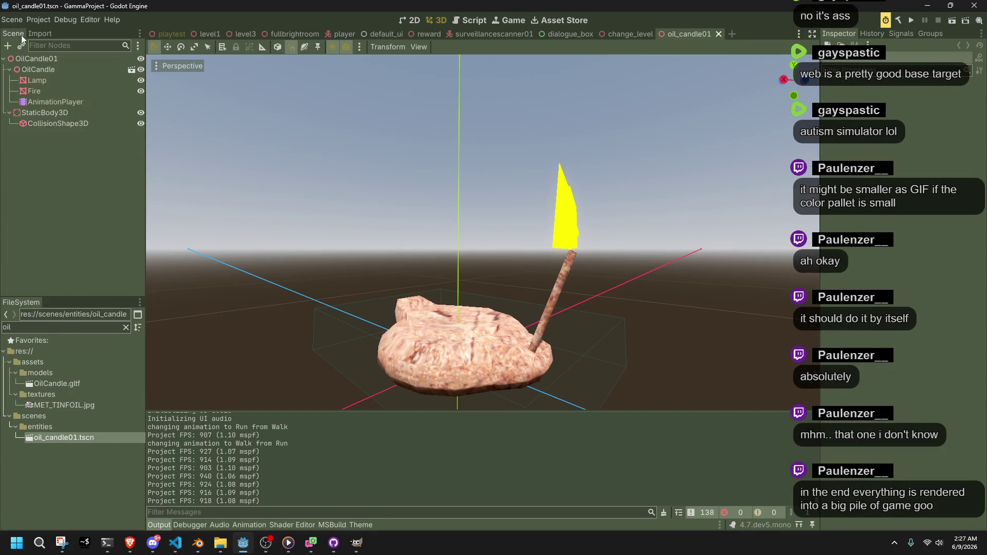
click(53, 80)
click(53, 102)
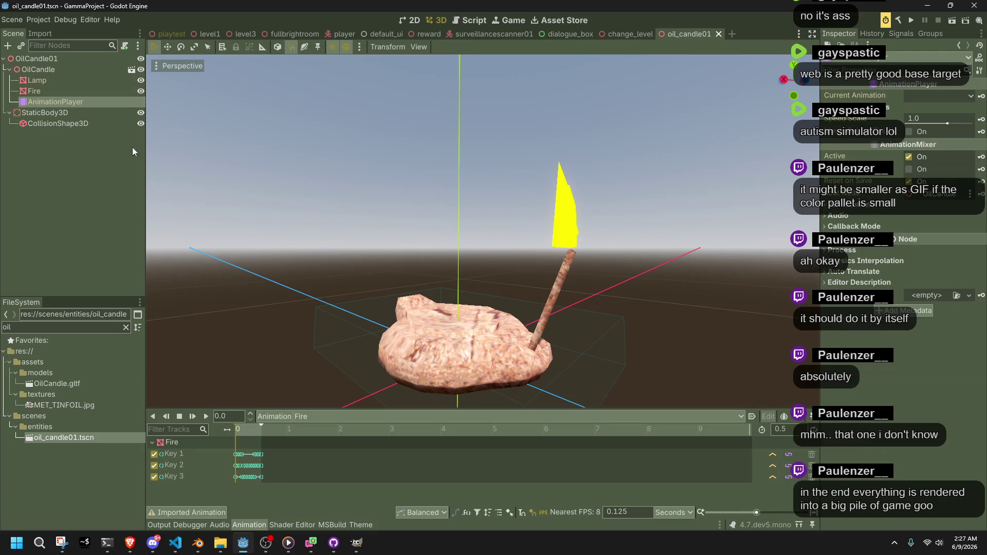
click(206, 416)
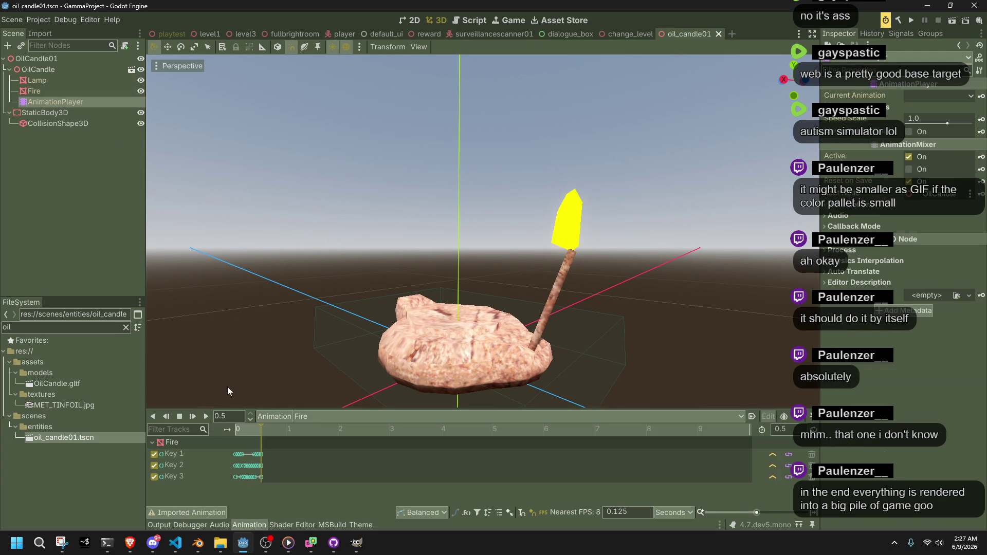
drag(354, 258, 419, 299)
- Compare the Play("Fire") code line with the candle's AnimationPlayer node in the scene
key(alt+Tab)
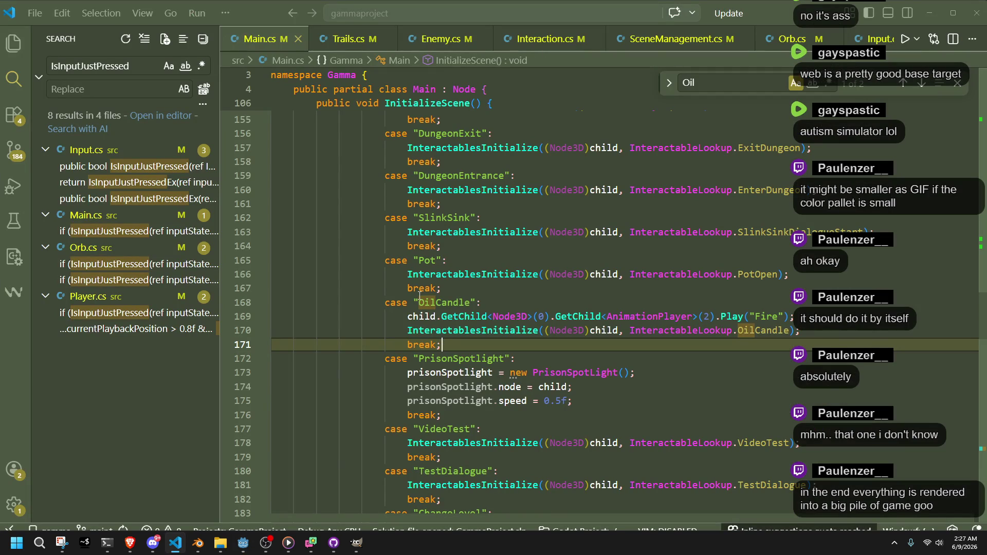
click(564, 320)
key(alt+Tab)
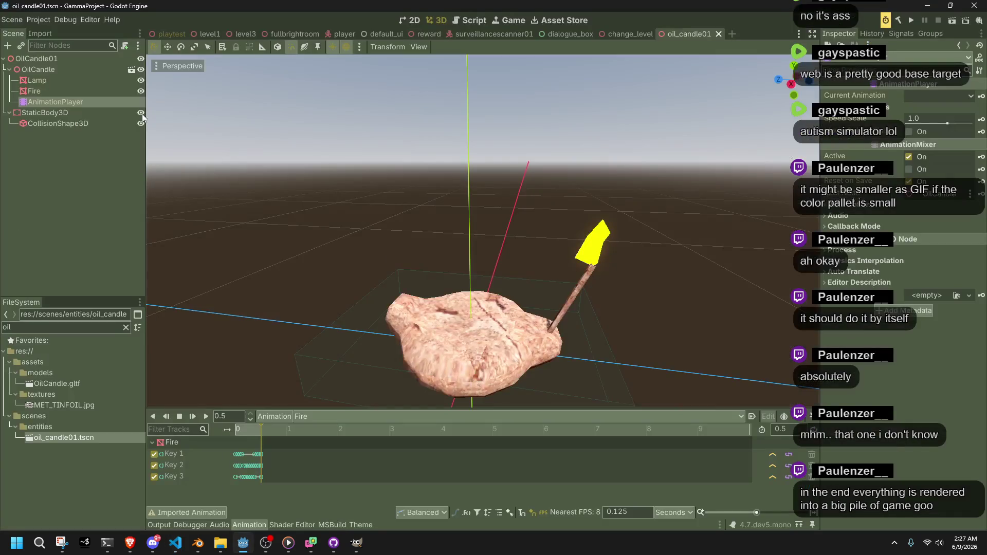
click(48, 71)
click(54, 102)
key(alt+Tab)
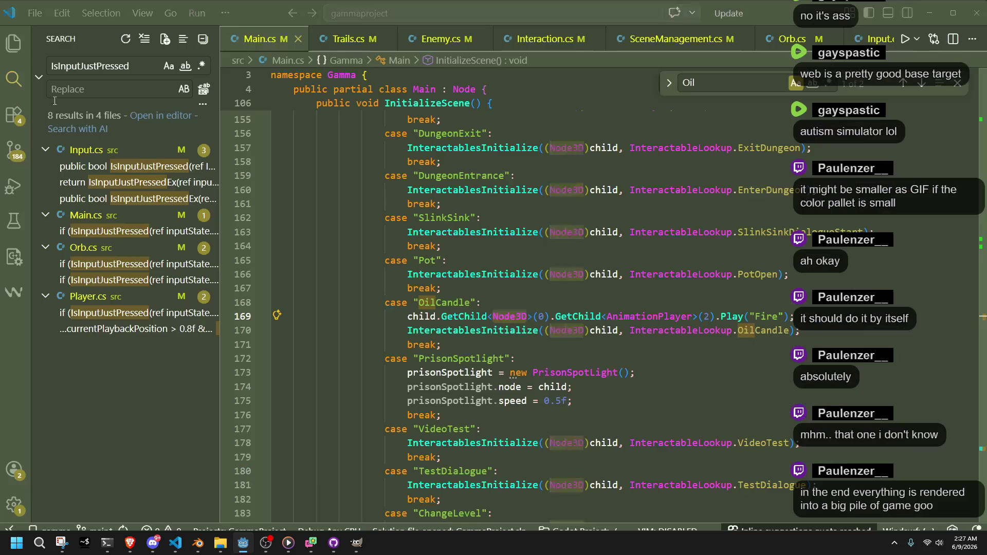
- Hide the search results and scroll through the code around the OilCandle case
key(Down)
key(Down)
key(Down)
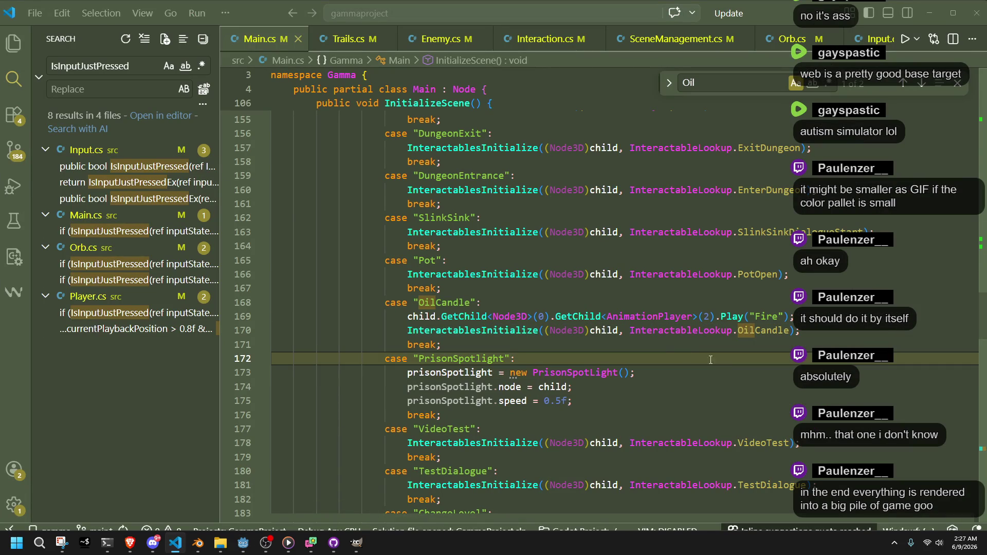
click(664, 344)
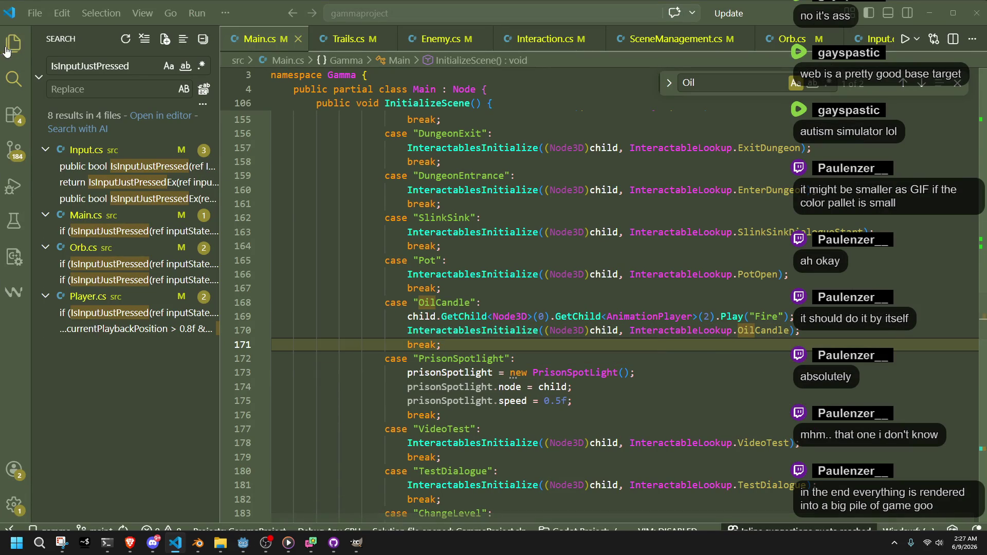
click(13, 78)
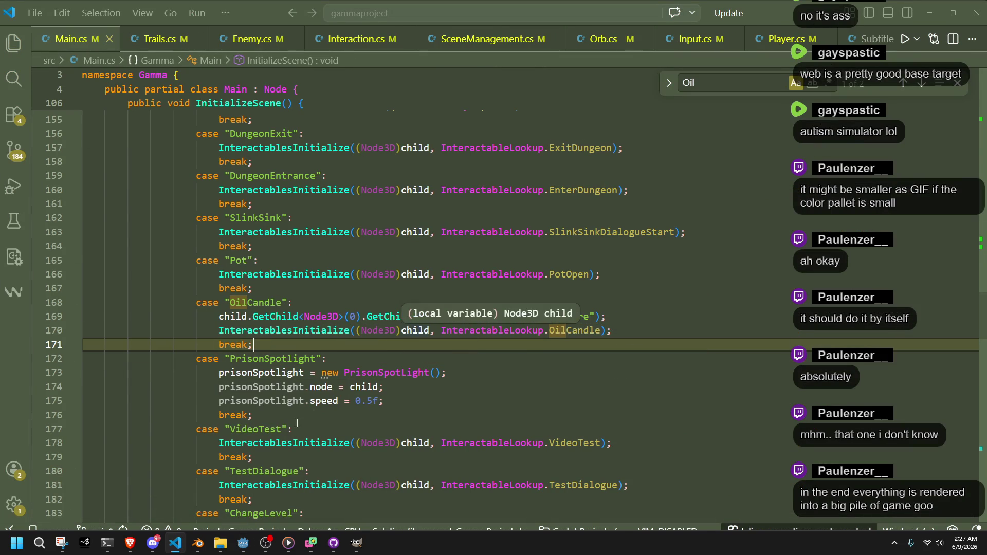
scroll(308, 407, up, 10)
scroll(304, 398, down, 5)
scroll(305, 398, down, 3)
scroll(304, 398, up, 10)
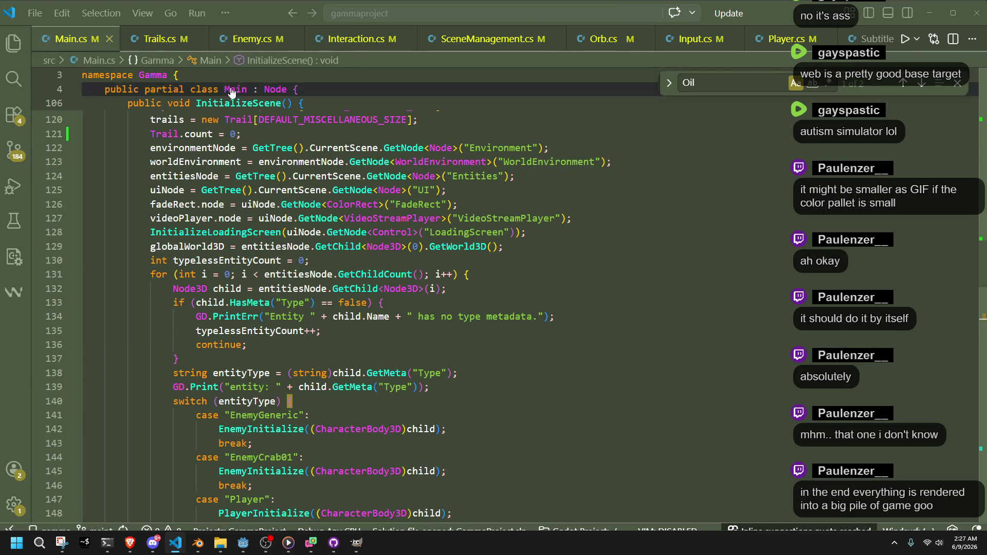
- Add a GD.Print of each interactable's name after the null check, save Interaction.cs, and relaunch the game
click(355, 38)
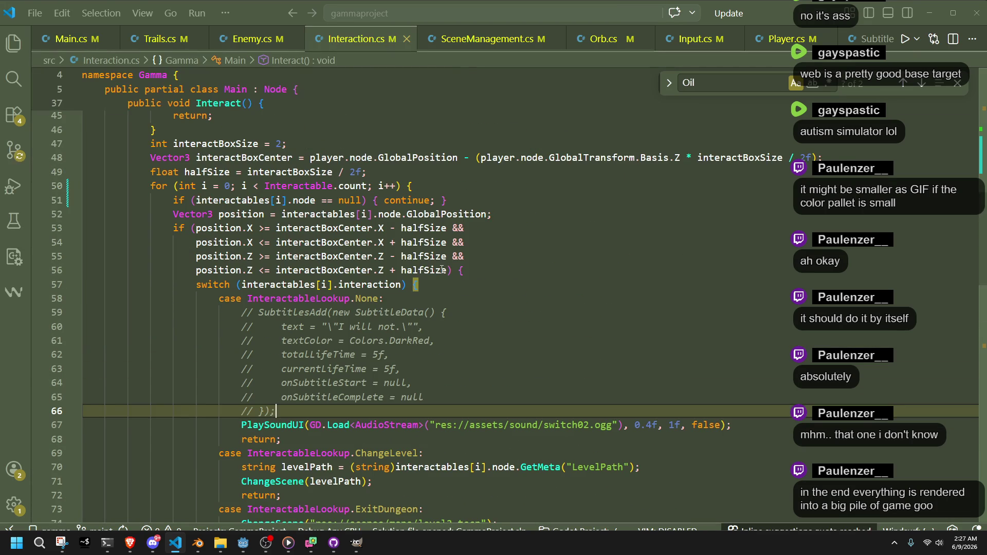
click(455, 298)
click(458, 202)
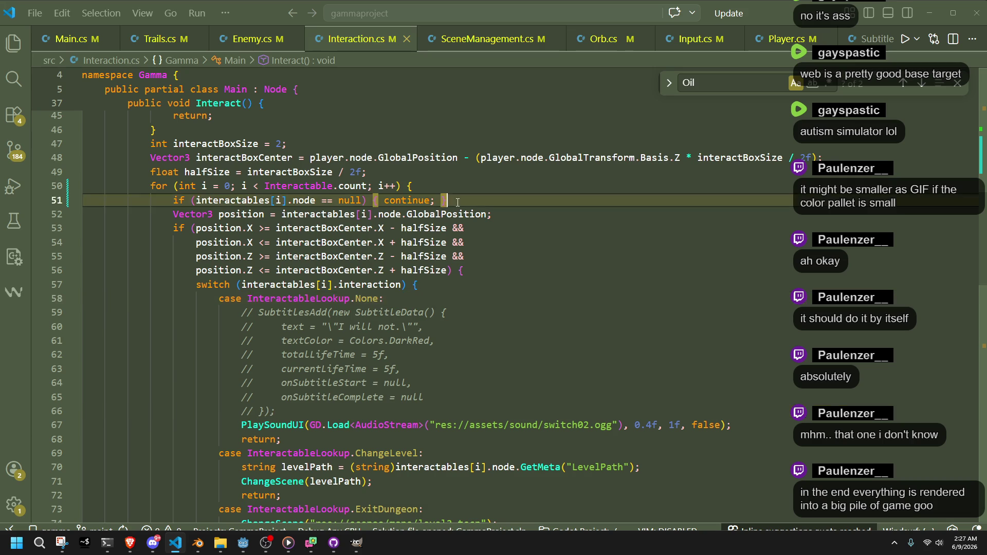
key(Return)
text(GD.Print)
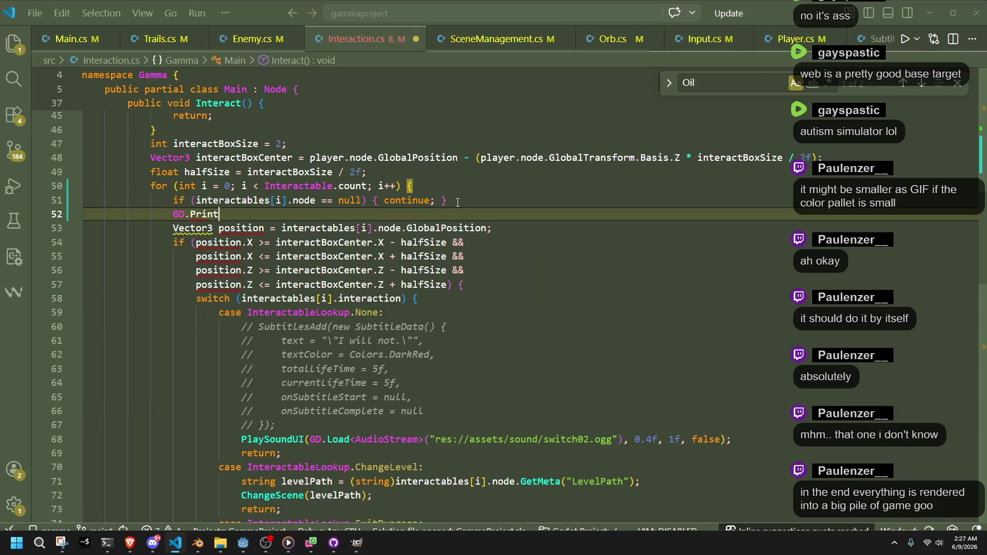
key(Tab)
key(ctrl+s)
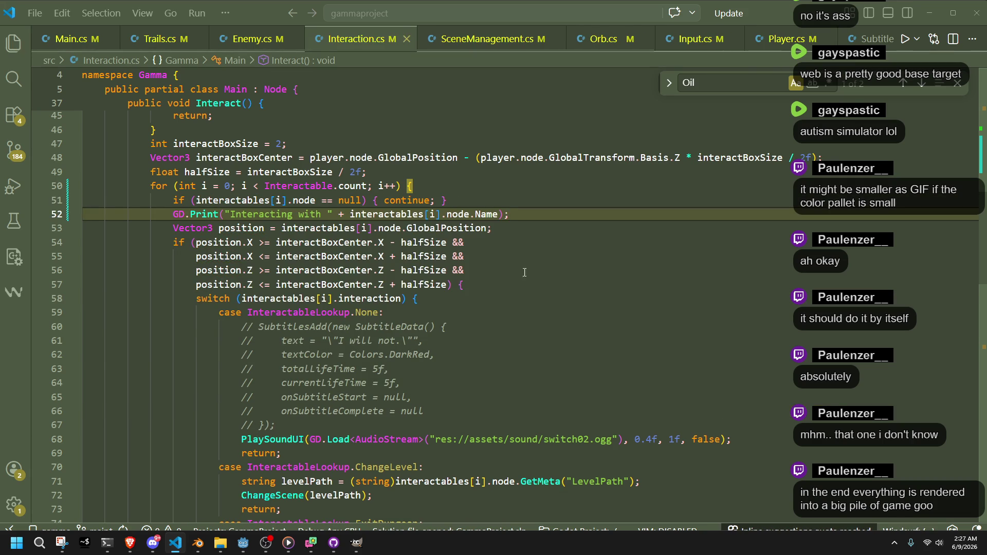
click(360, 354)
click(244, 550)
click(912, 21)
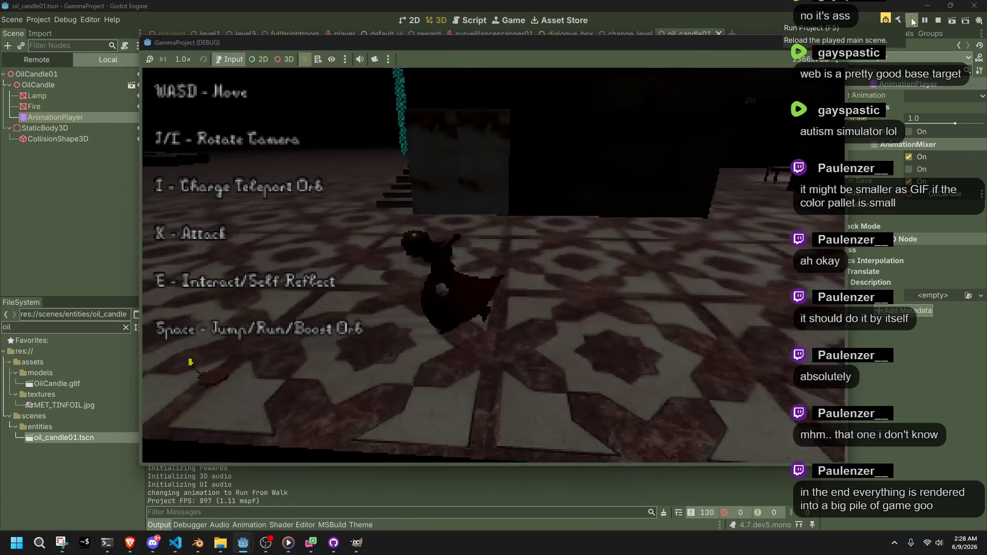
- Walk to the pillar pressing E, check the 'Interacting with' lines including OilCandle01, then stop the game
key(e)
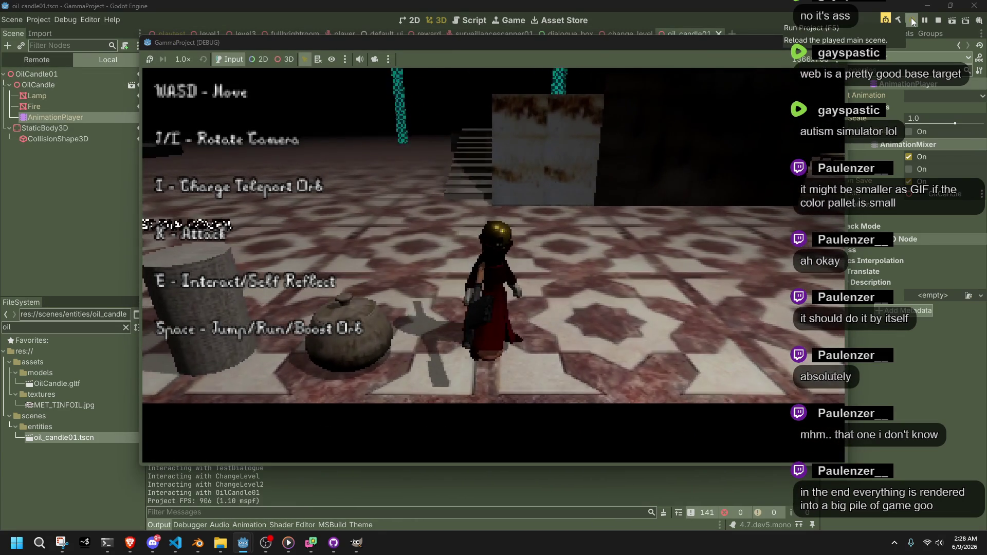
key(w)
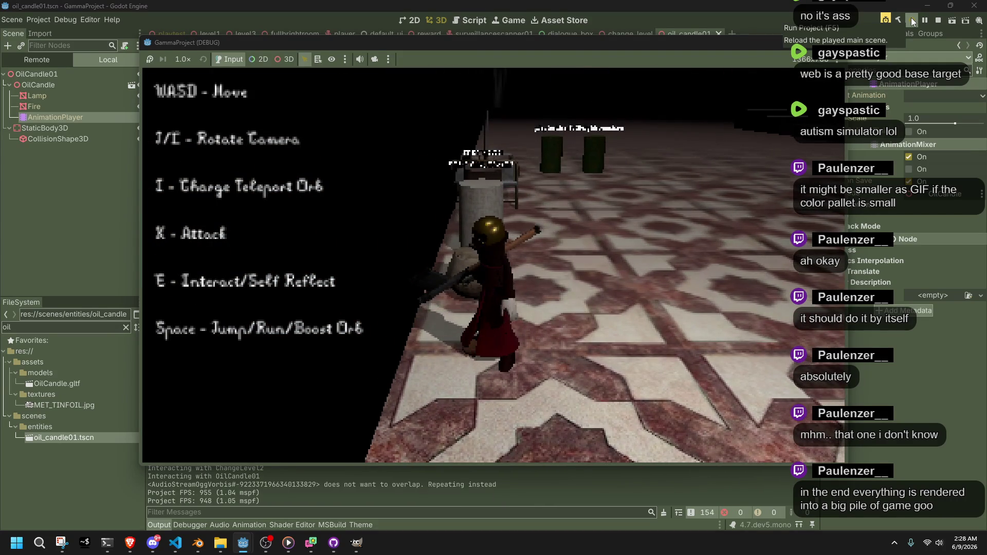
key(w)
key(e)
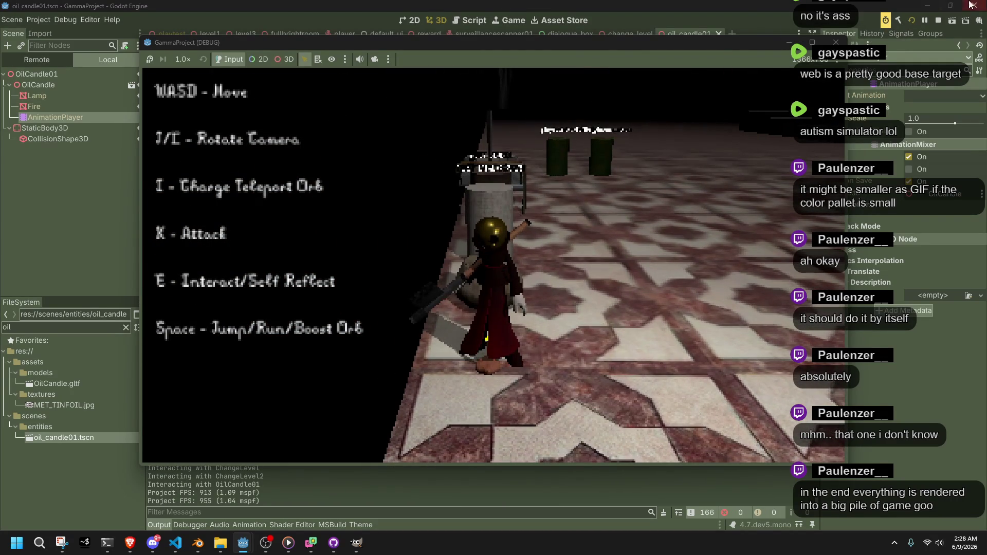
key(F8)
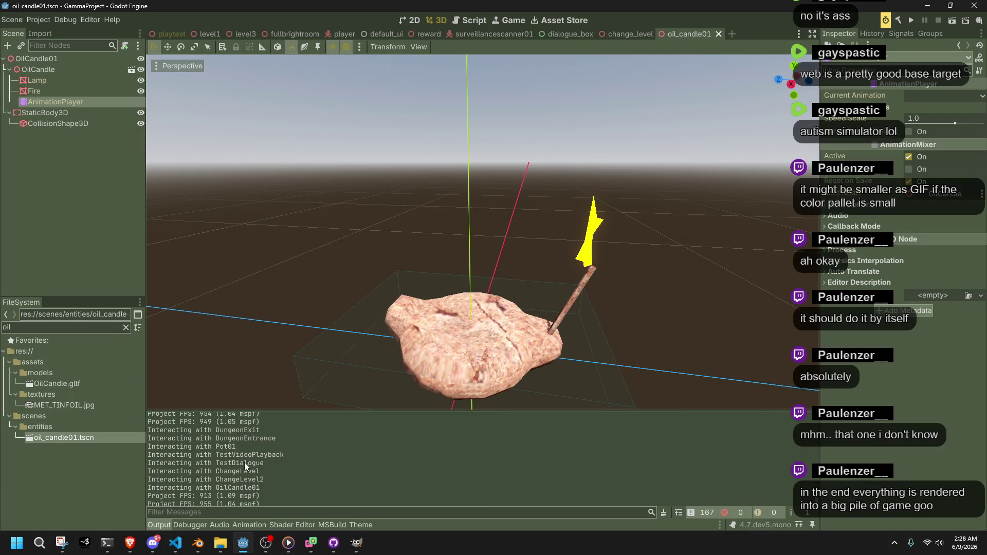
- Remove the 'Interacting with' print line from its spot after the null check
click(183, 551)
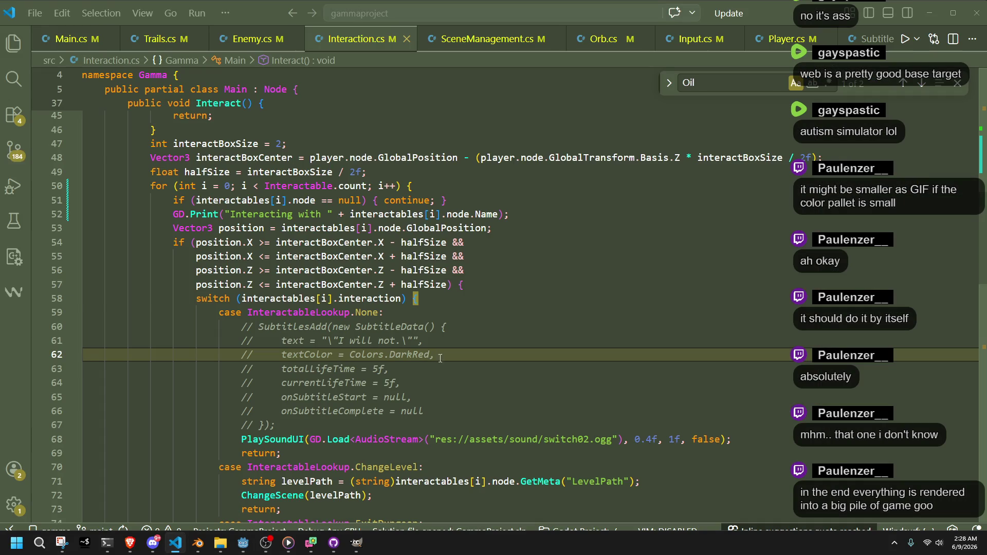
click(489, 387)
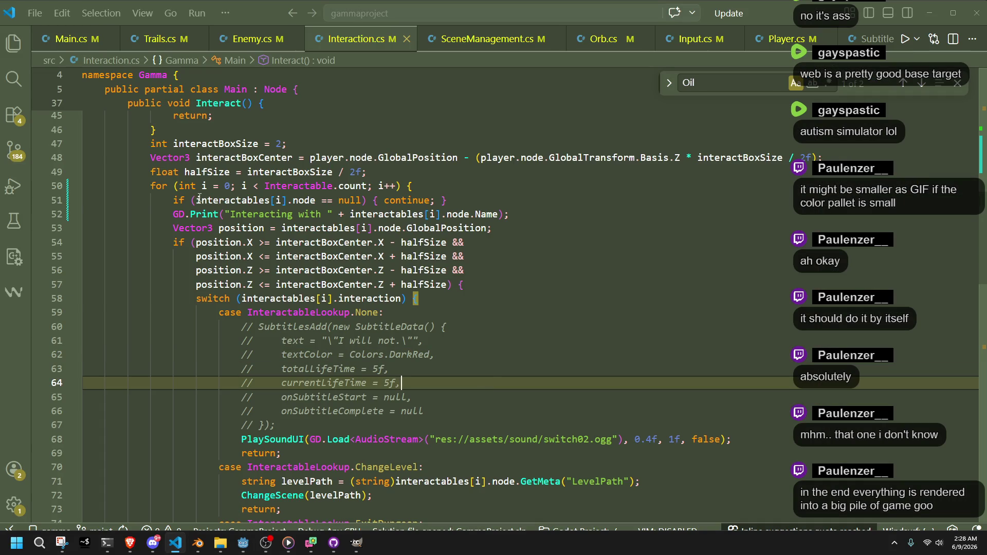
double_click(222, 201)
double_click(260, 215)
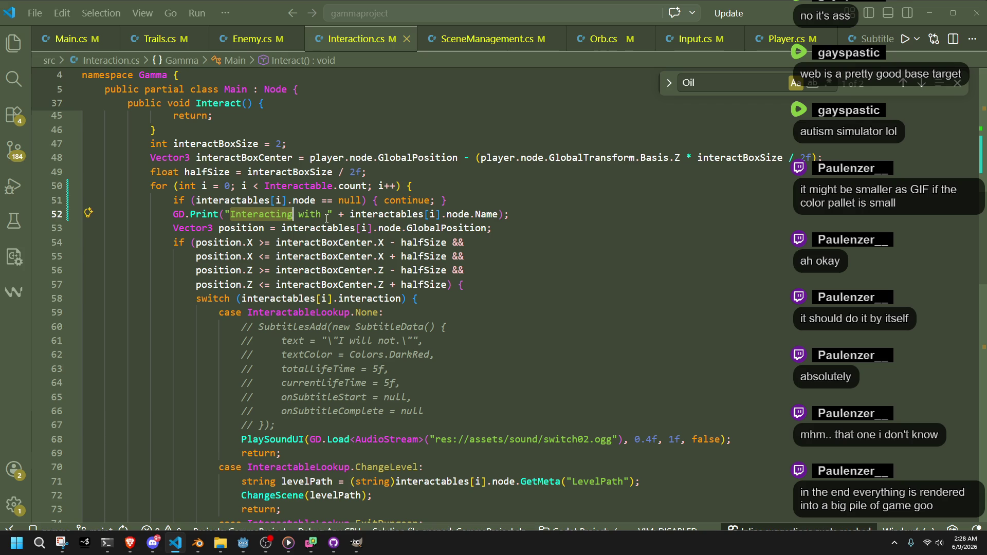
click(565, 303)
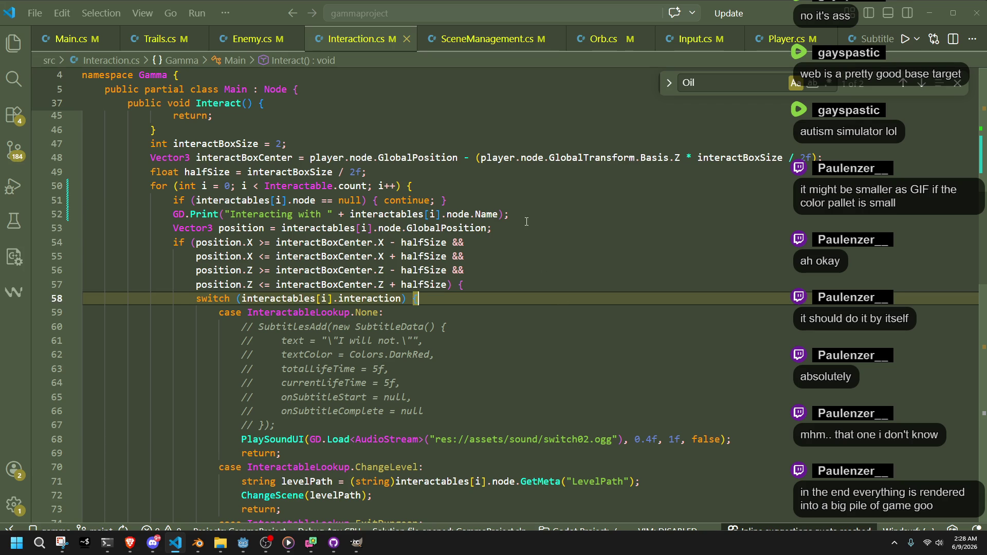
drag(529, 214, 527, 206)
key(ctrl+c)
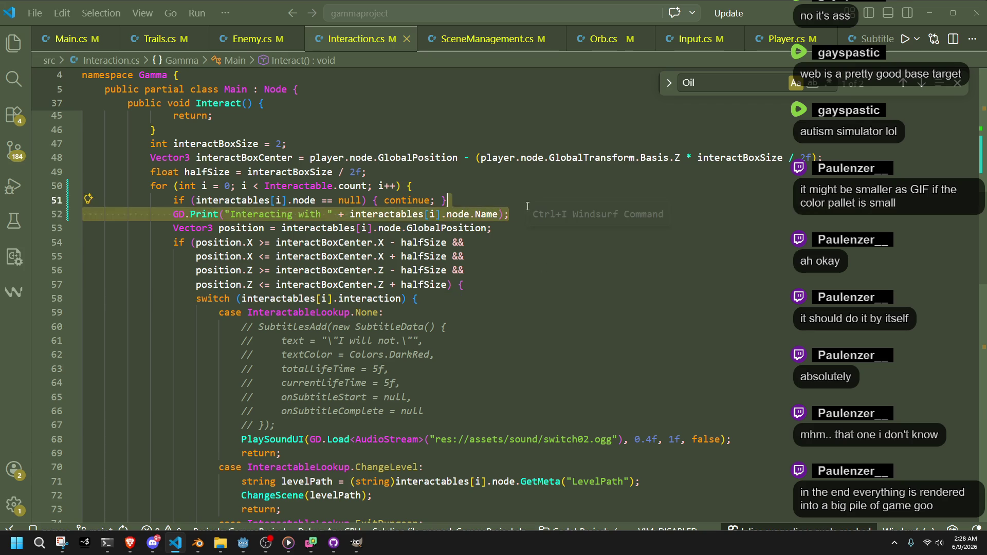
key(BackSpace)
- Paste the print line inside the position check above the switch, fix indentation, and relaunch the game
key(Down)
key(ctrl+Right)
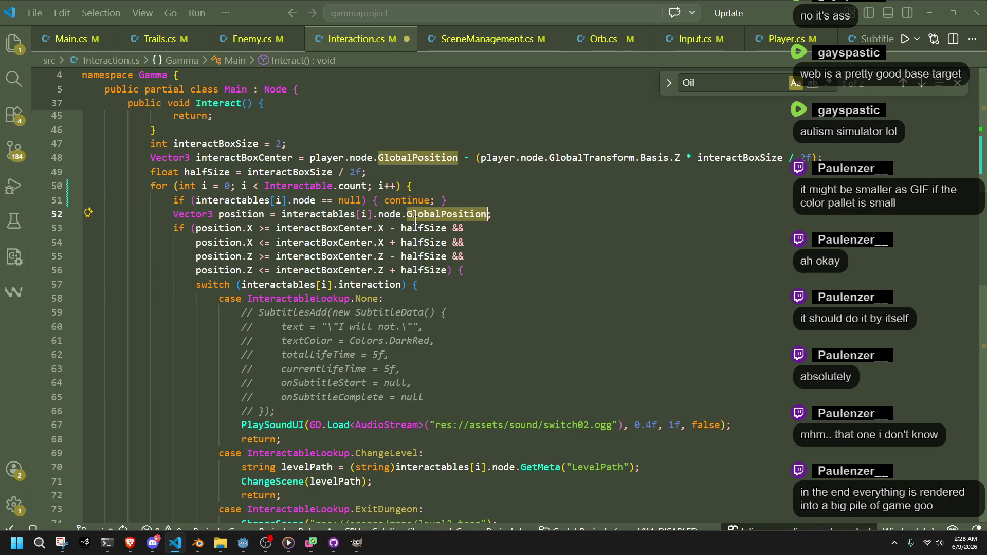
double_click(221, 228)
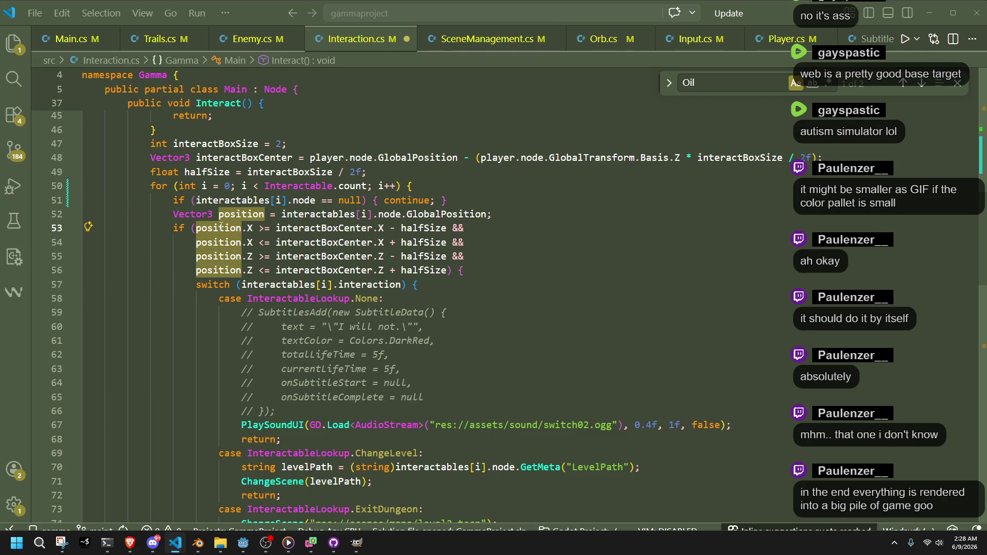
click(431, 284)
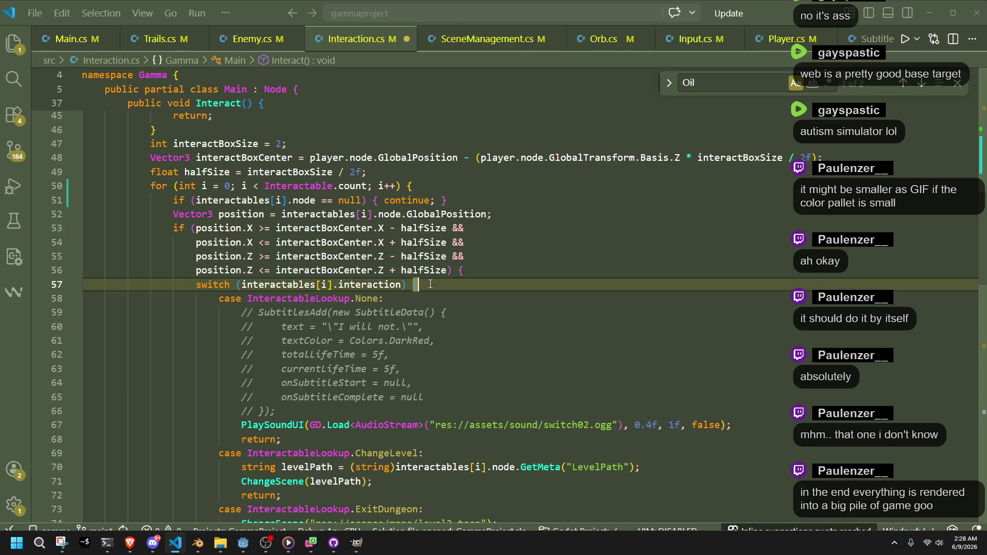
click(499, 272)
key(Return)
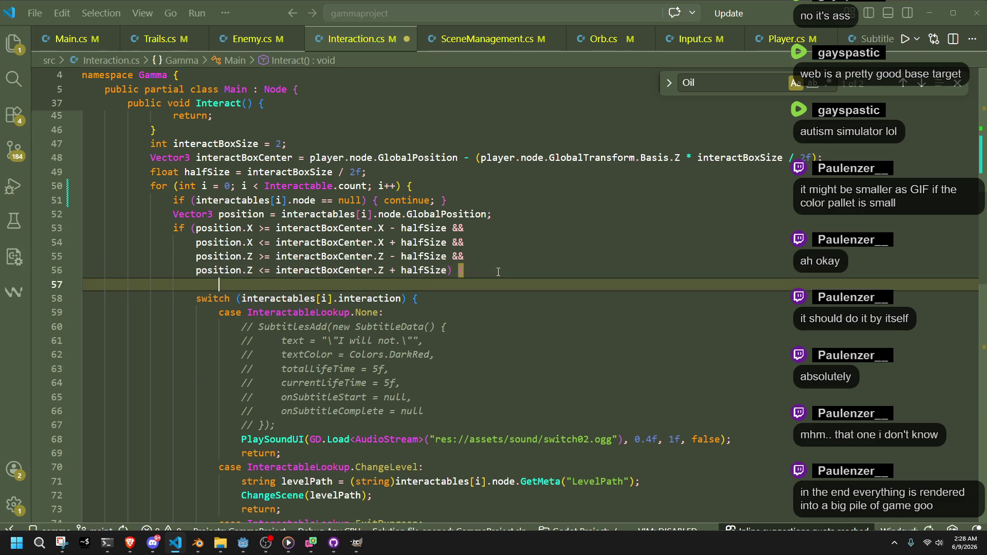
key(ctrl+v)
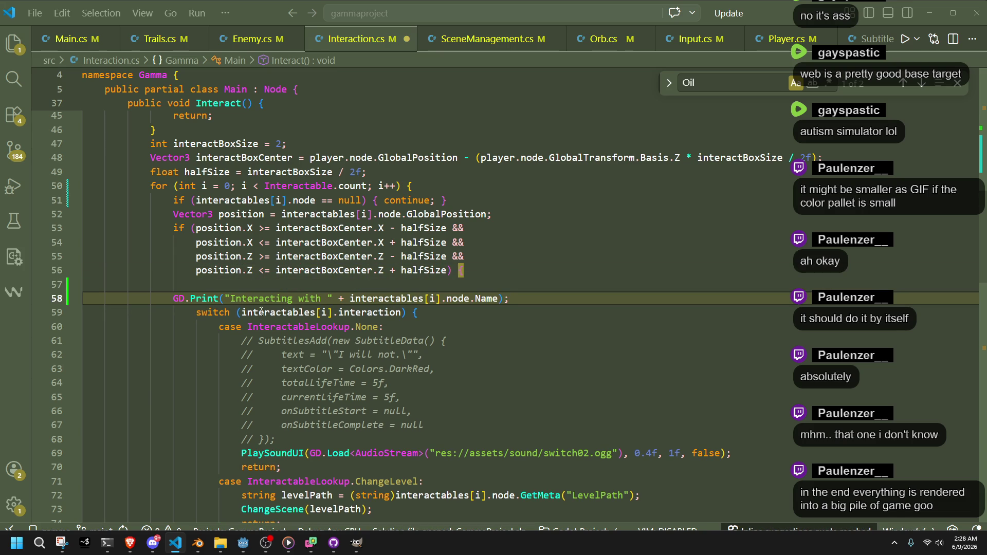
key(Home)
key(Tab)
click(230, 285)
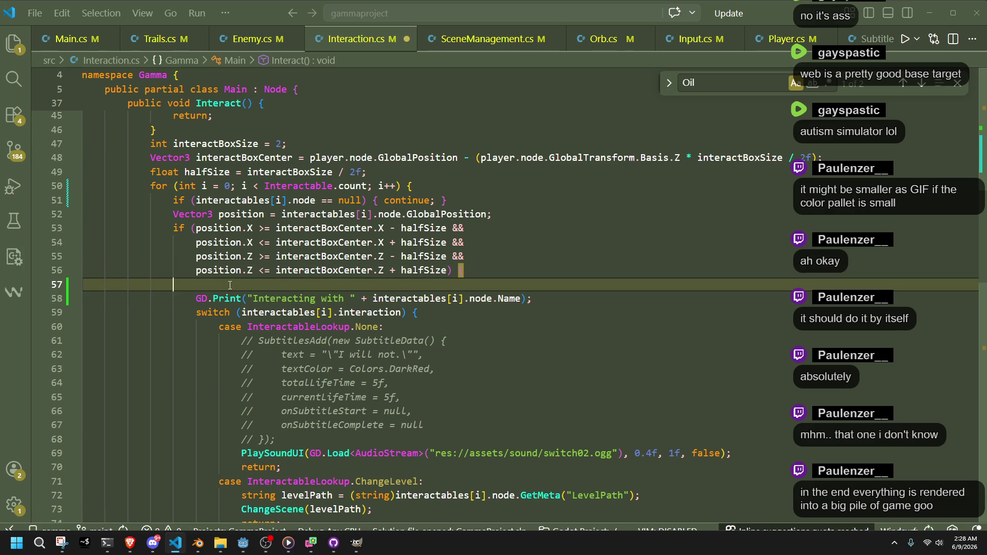
key(alt+Tab)
key(F5)
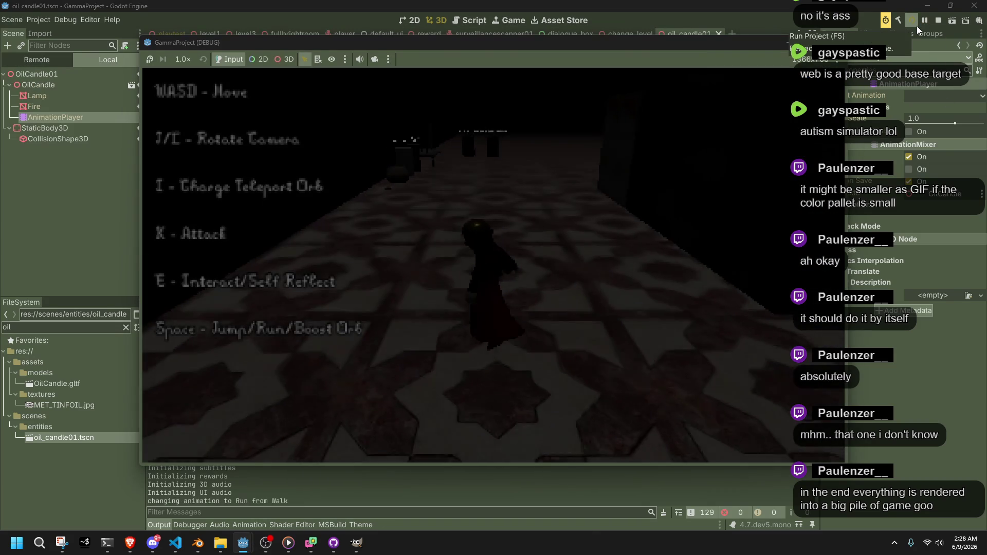
- Walk up to the oil candle, press E three times to log 'Interacting with OilCandle01', then close the game
key(w)
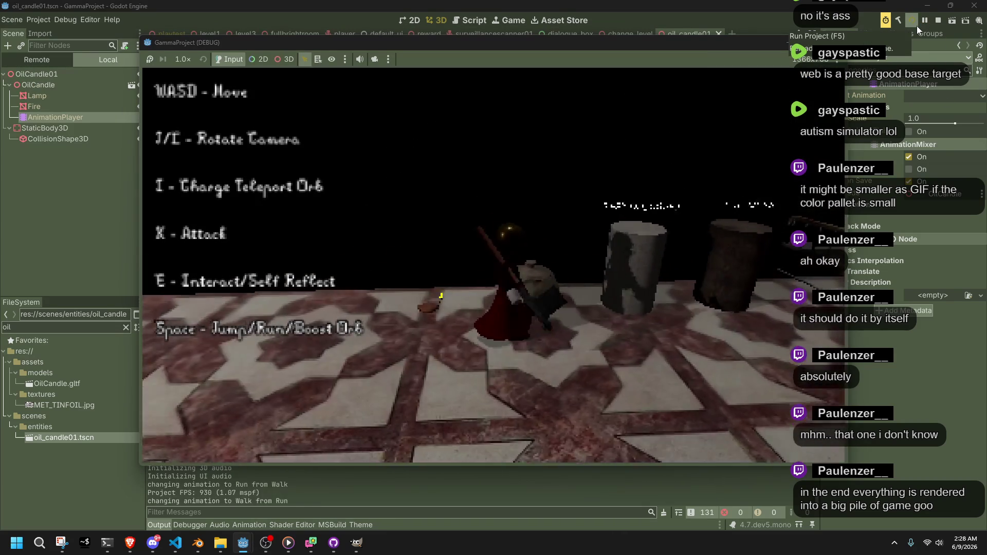
key(w)
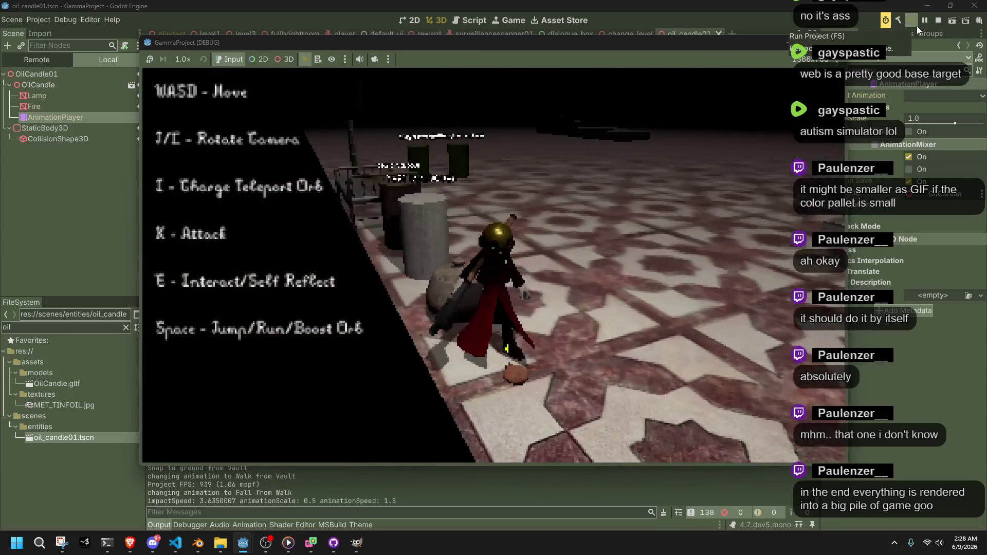
key(w)
key(e)
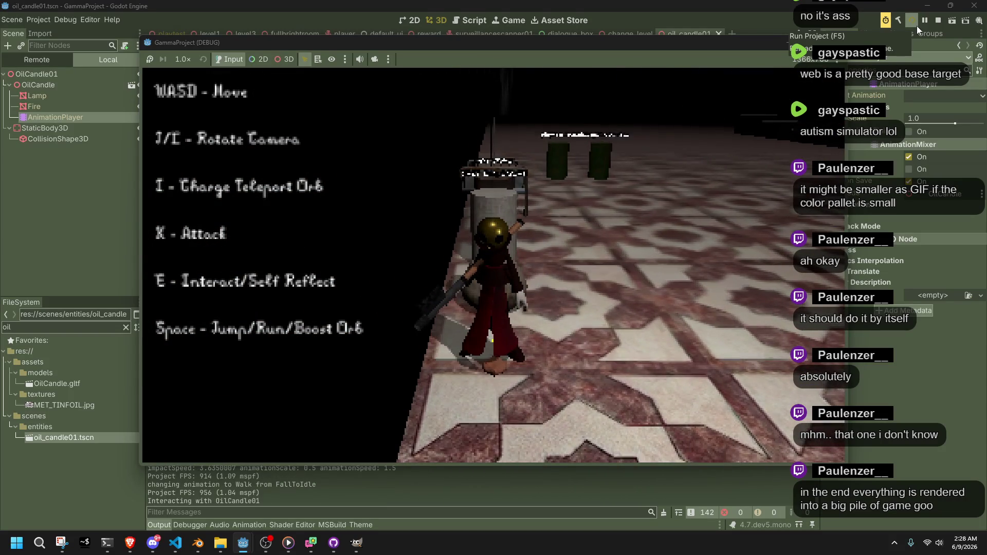
key(e)
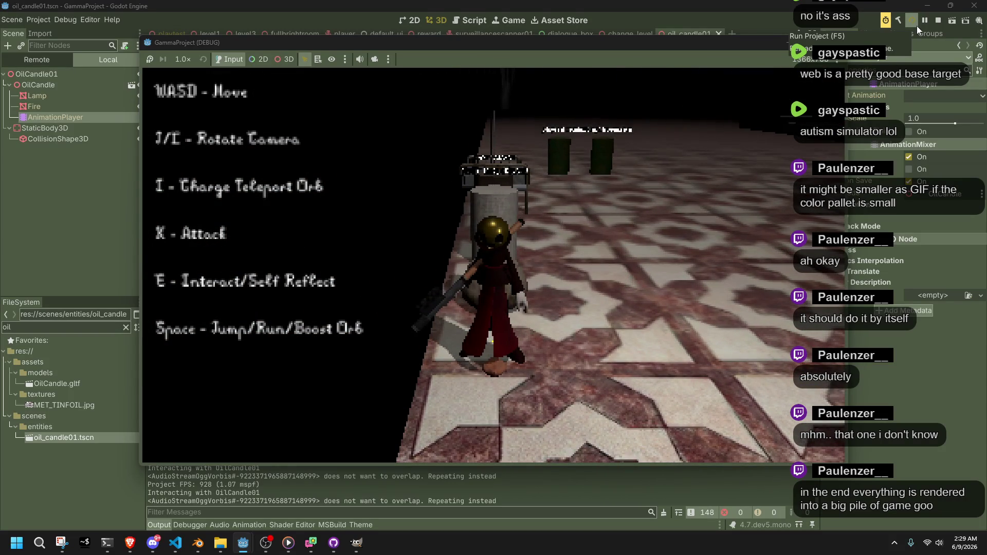
key(e)
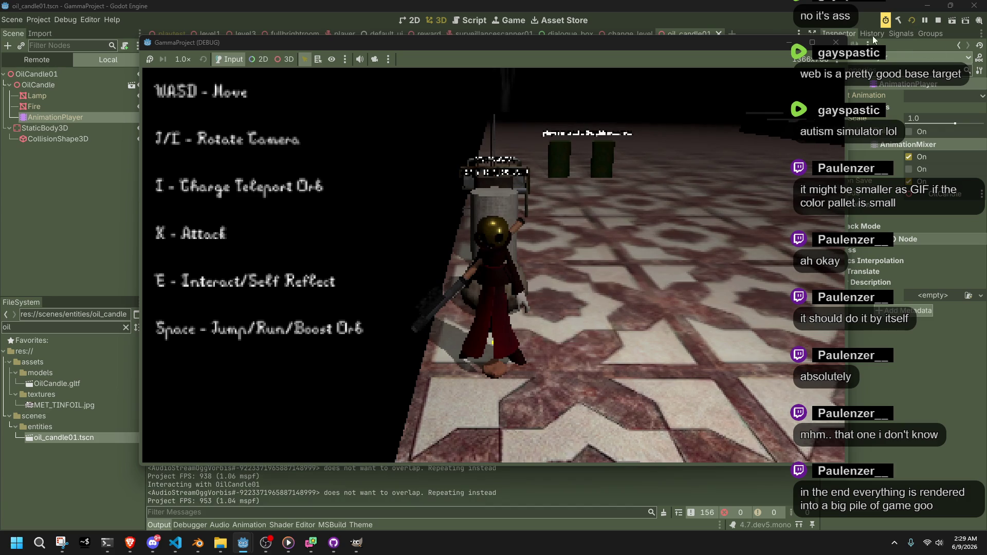
click(837, 43)
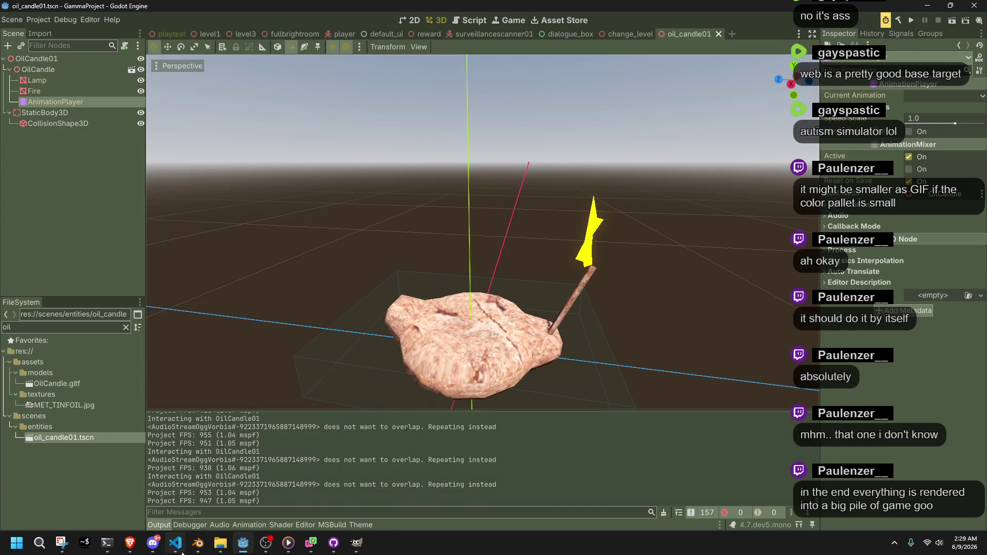
- Review the OilCandle case and the InteractablesInitialize call in Main.cs's scene setup
click(175, 543)
double_click(369, 312)
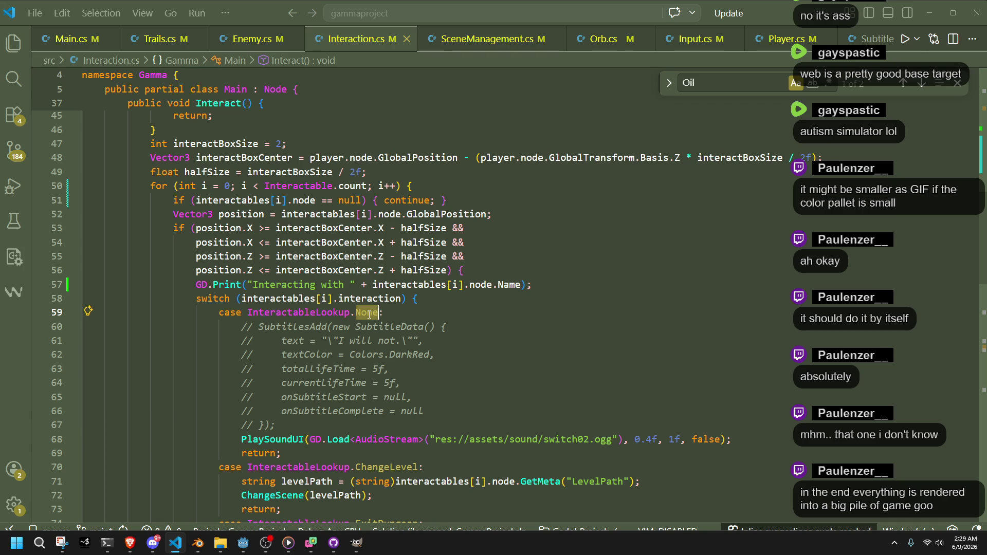
key(ctrl+Tab)
click(467, 429)
scroll(467, 429, down, 4)
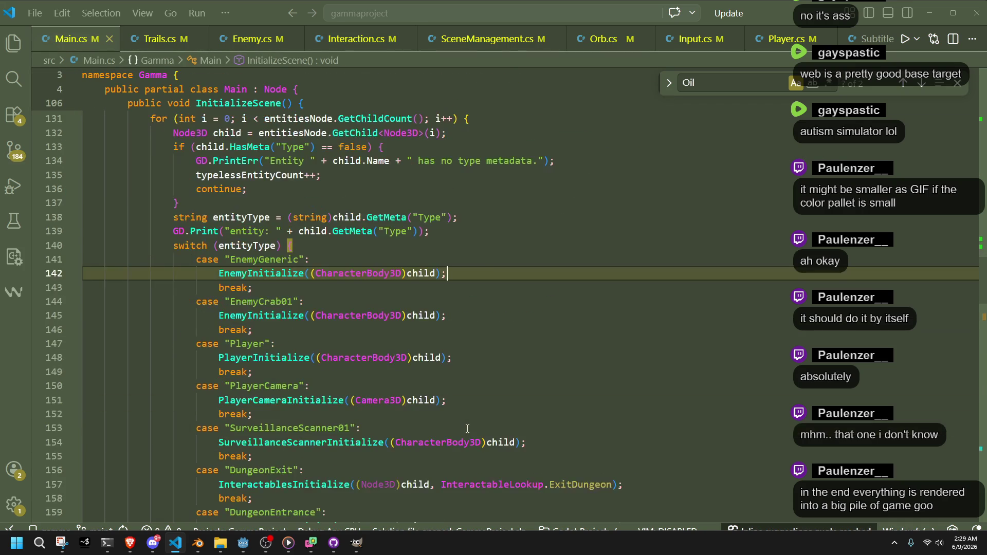
scroll(468, 429, down, 3)
scroll(467, 429, down, 2)
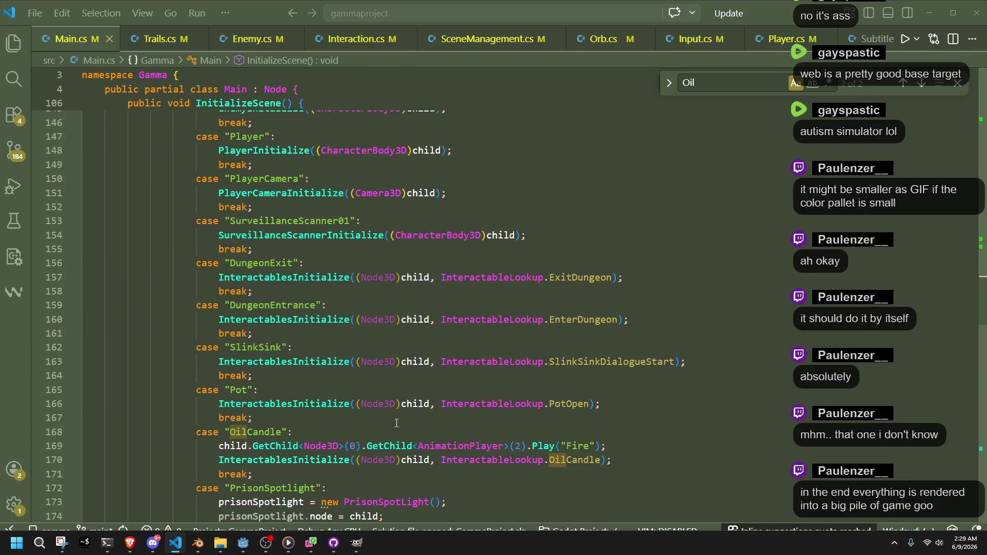
double_click(298, 460)
double_click(577, 461)
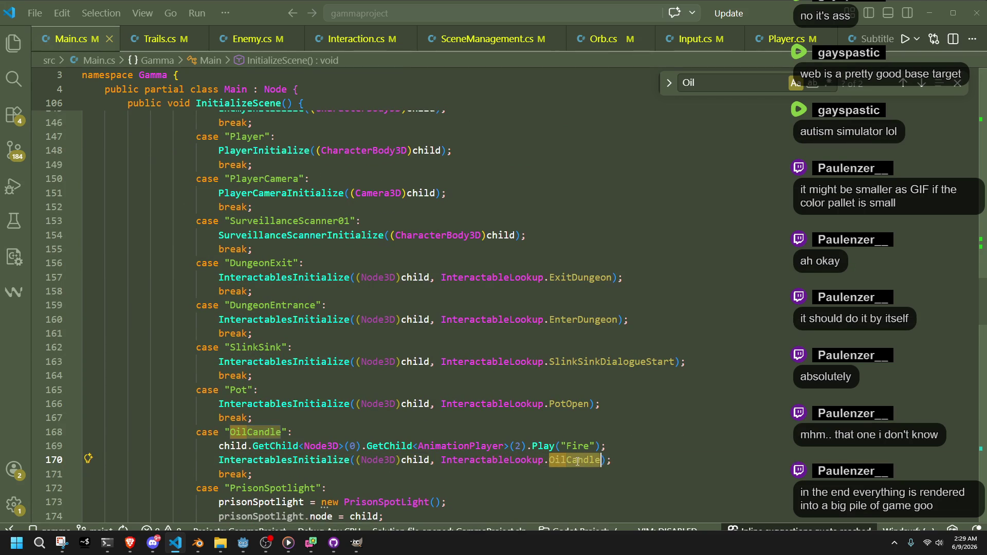
- Glance at Trails.cs, then return to Interaction.cs and review the None case of the interaction switch
click(157, 39)
scroll(331, 339, down, 5)
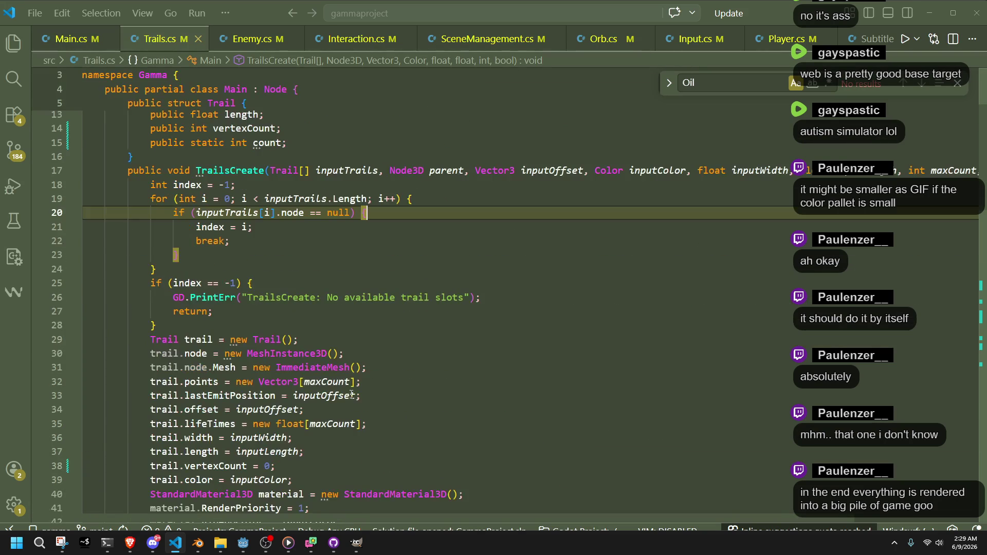
click(252, 39)
click(149, 40)
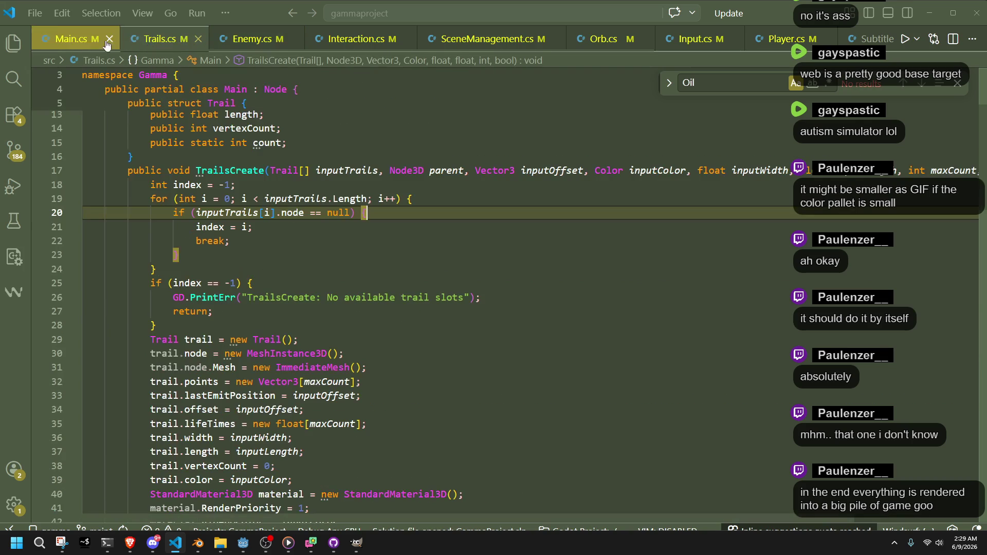
click(355, 39)
click(432, 369)
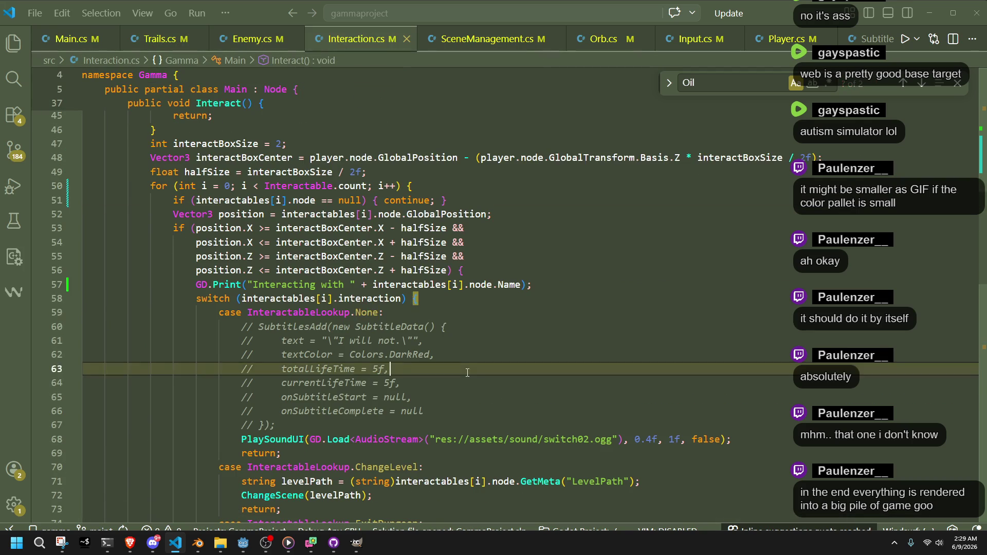
scroll(467, 372, down, 2)
click(429, 316)
double_click(370, 211)
scroll(421, 341, down, 6)
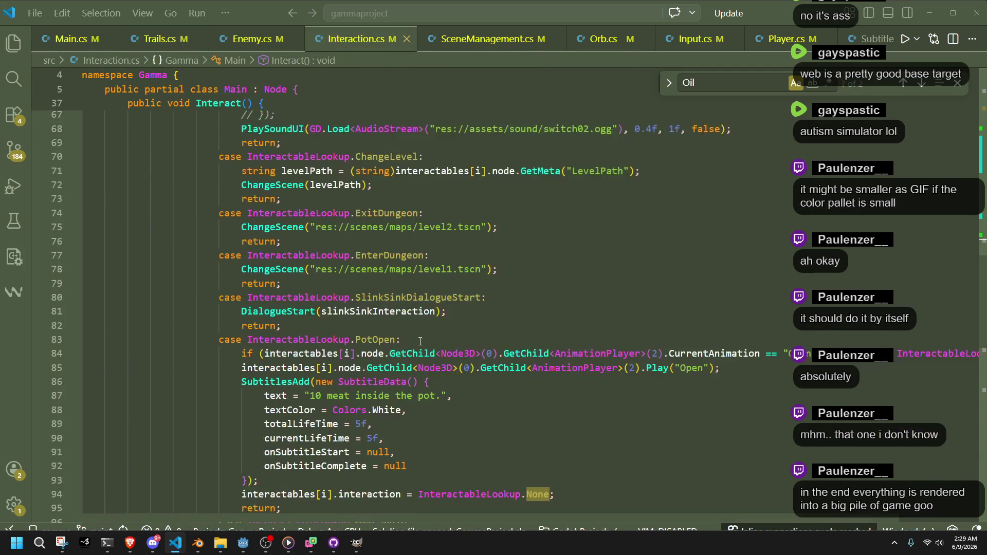
scroll(421, 342, down, 2)
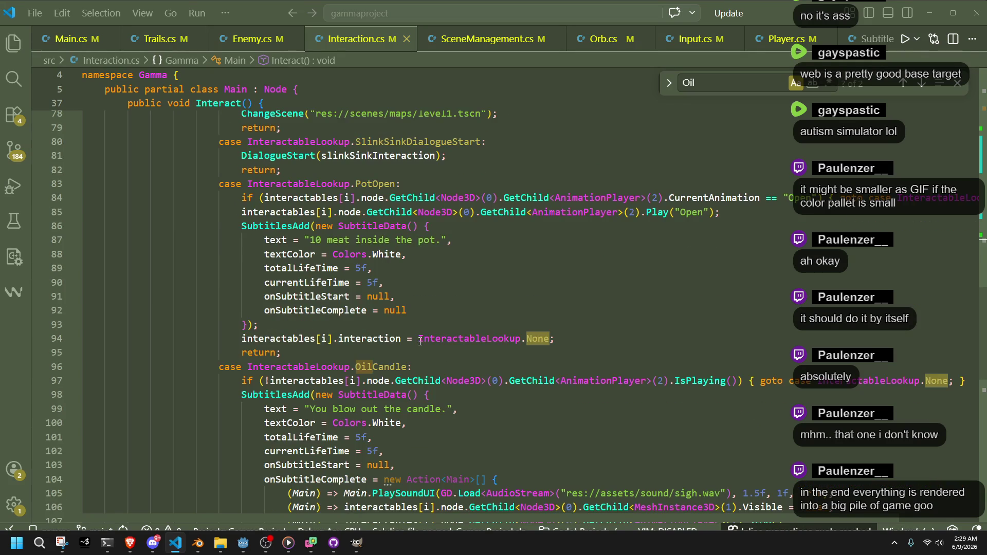
scroll(405, 468, up, 12)
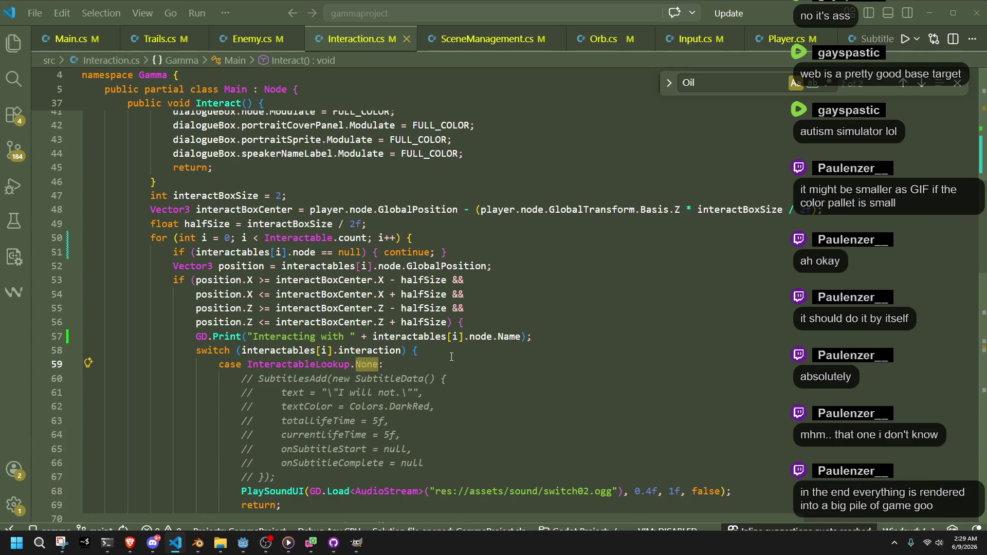
click(446, 352)
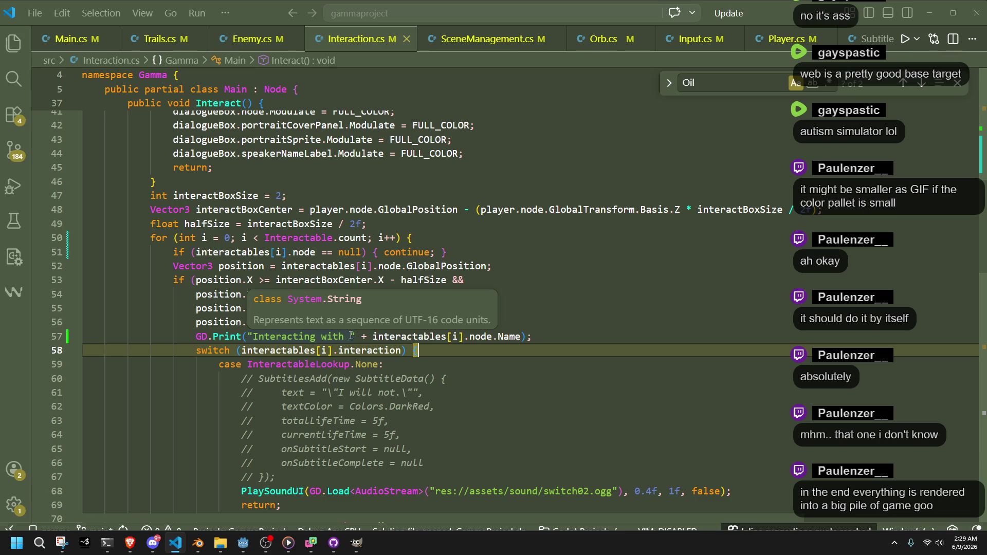
- Append the interaction type in parentheses to the 'Interacting with' log line and save Interaction.cs
click(521, 337)
text(+ " at index " + i)
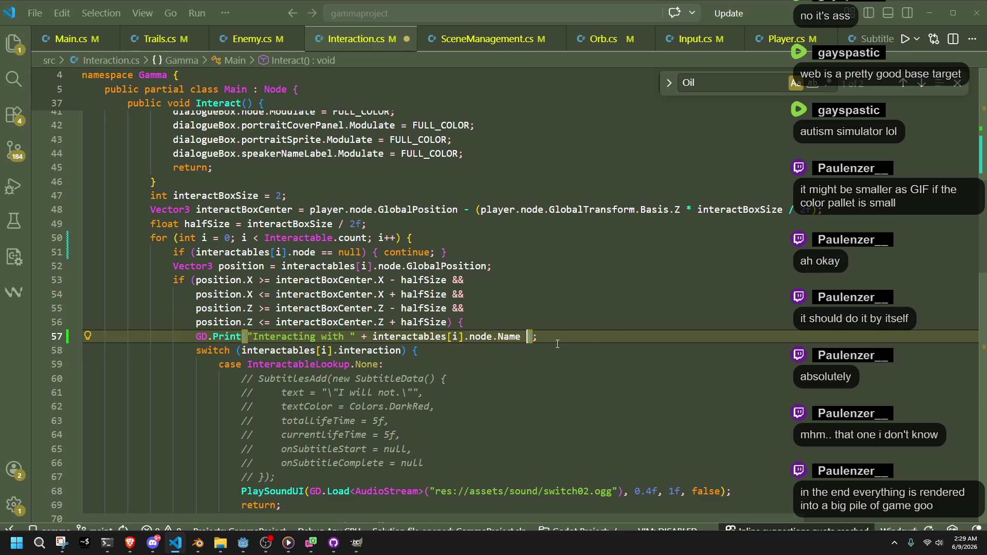
key(ctrl+BackSpace)
key(ctrl+BackSpace)
key(ctrl+BackSpace)
text(" ()
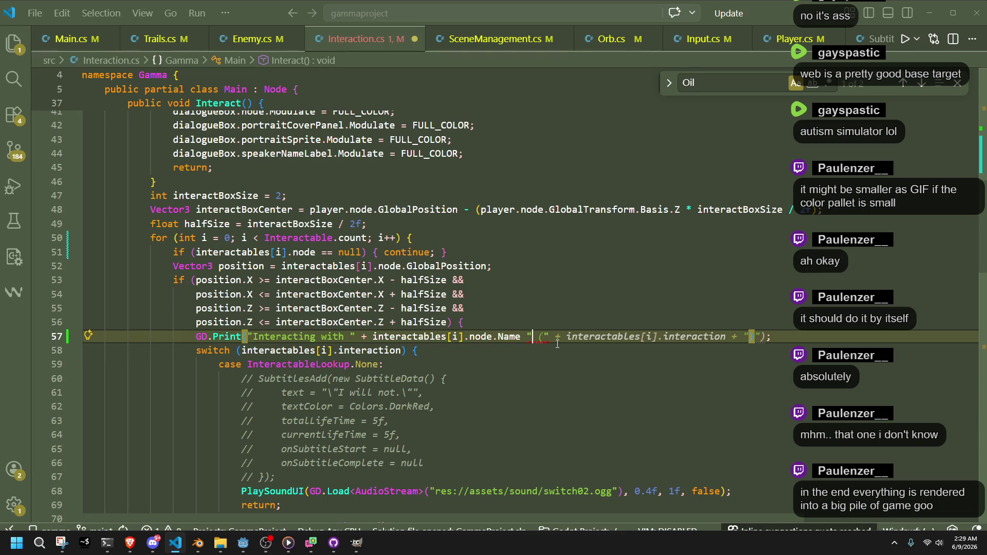
key(Tab)
key(ctrl+s)
- Add the missing + operator before the parenthesis string in the log line
key(Down)
key(Down)
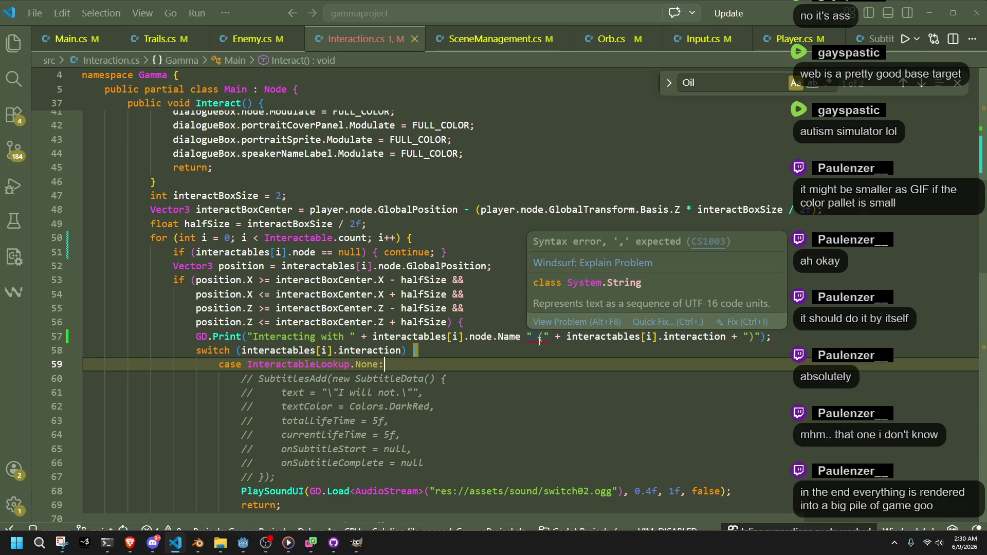
click(540, 339)
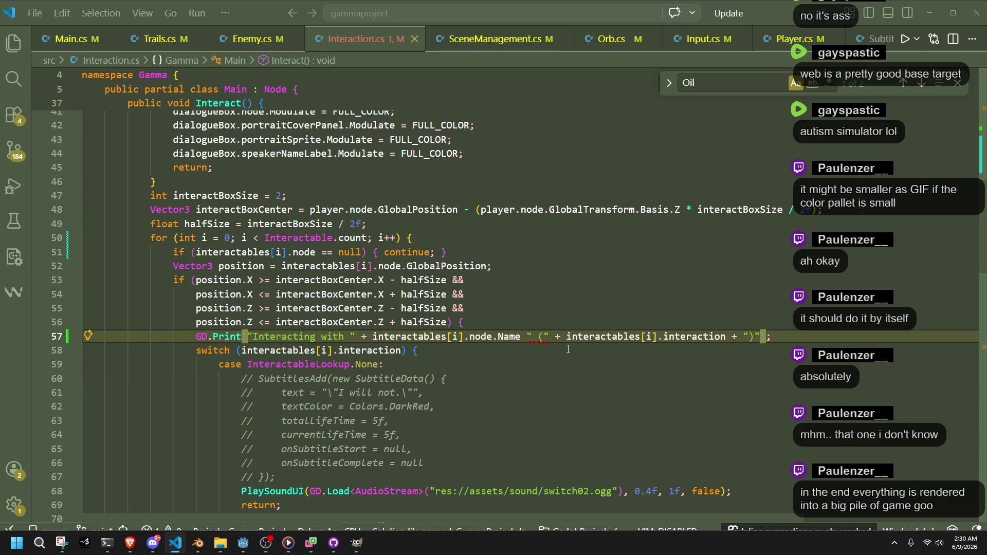
text(+)
key(Down)
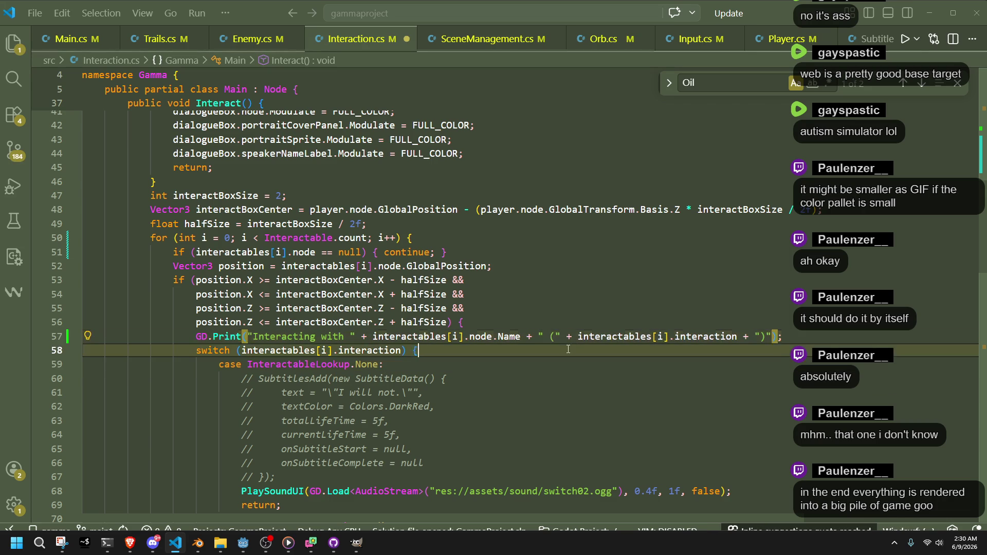
click(551, 340)
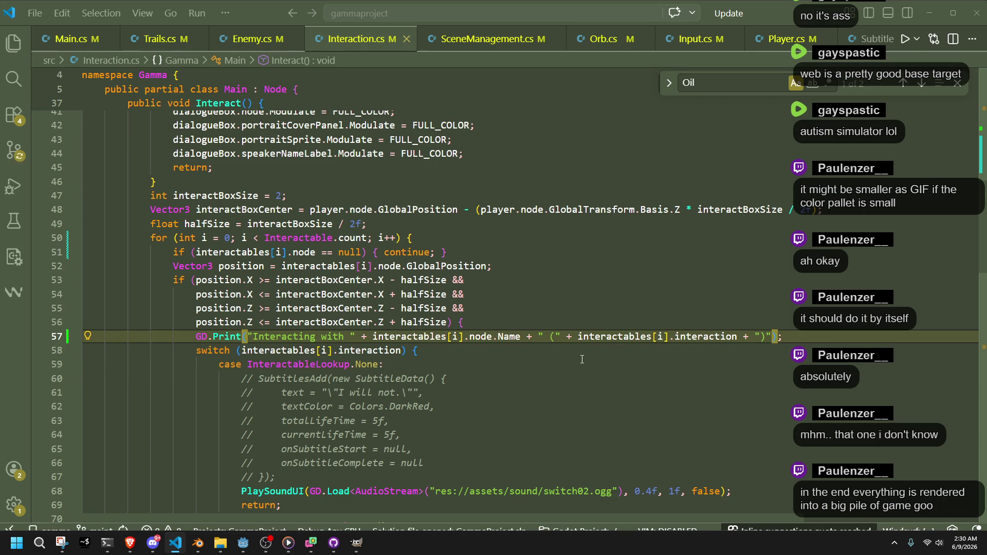
click(244, 543)
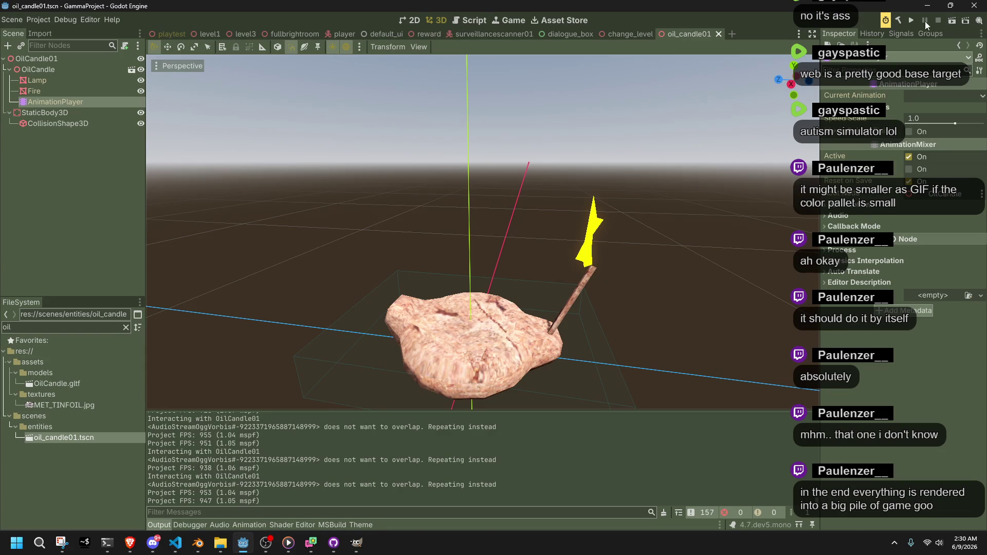
click(913, 21)
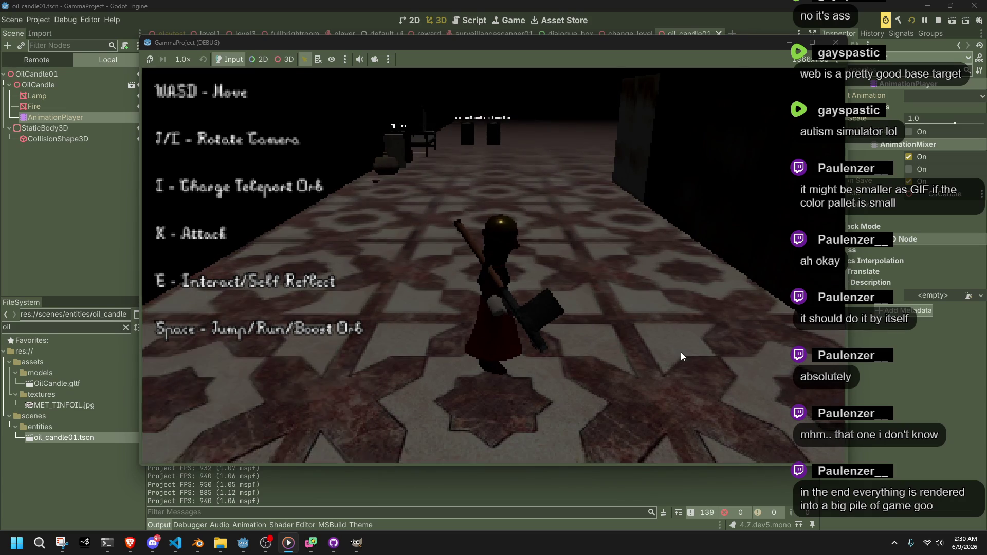
key(a)
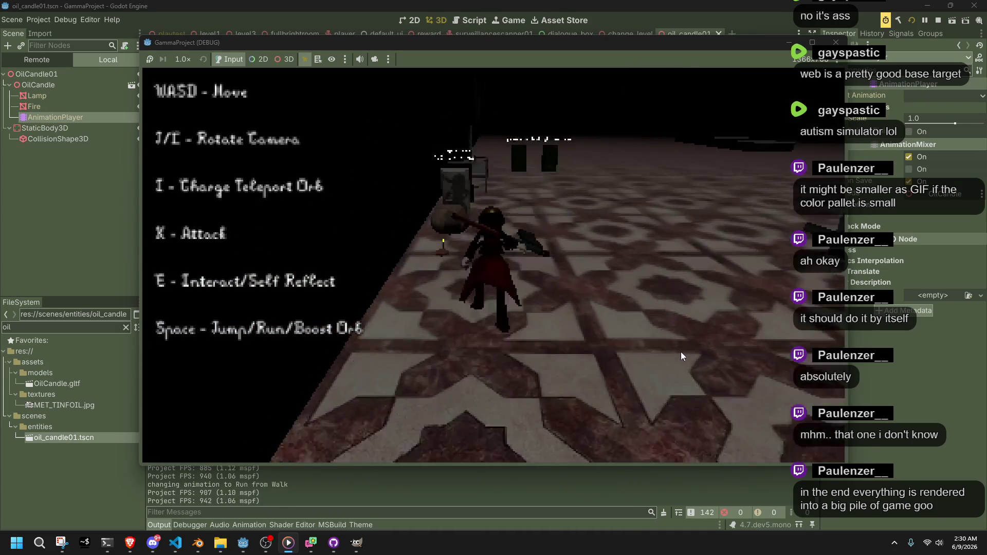
key(w)
key(e)
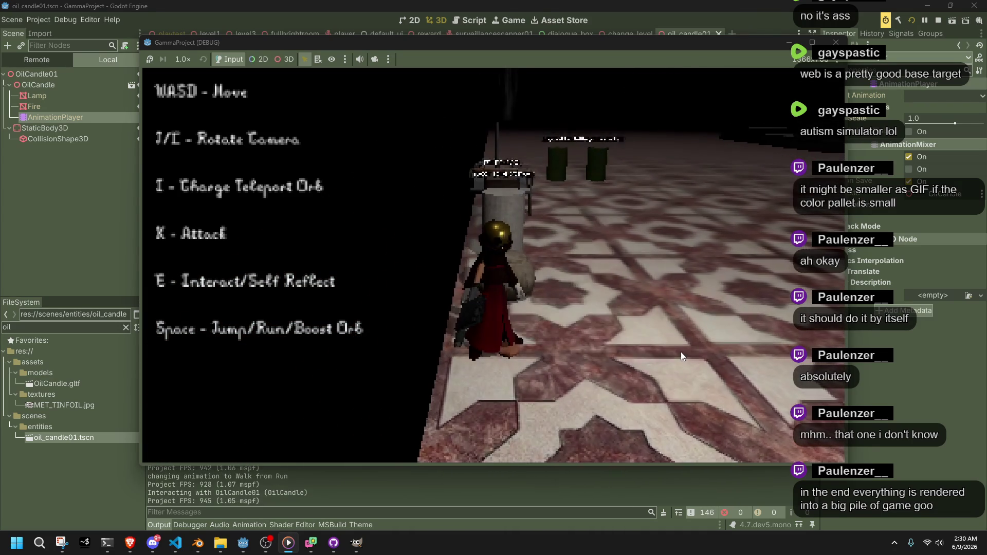
key(e)
key(e)
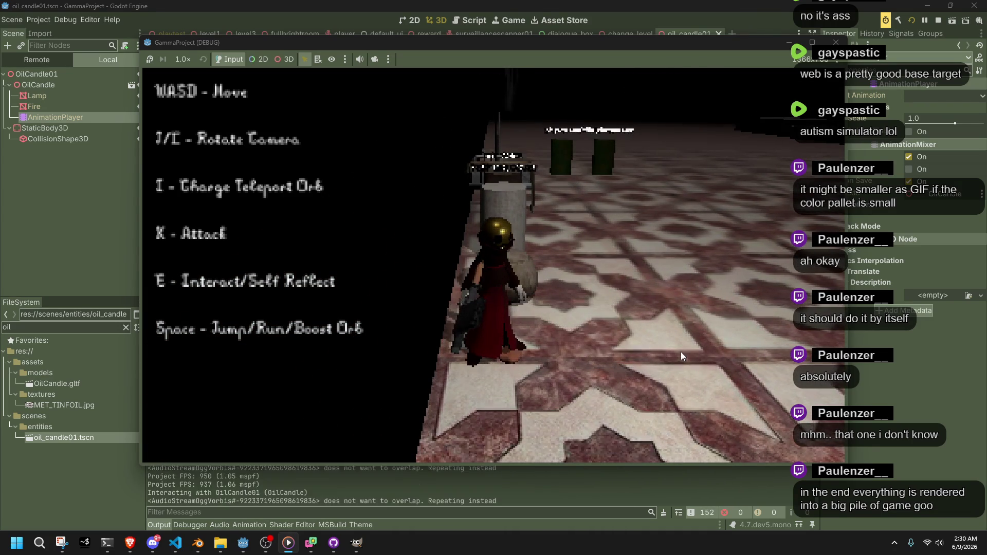
key(e)
key(e)
key(e)
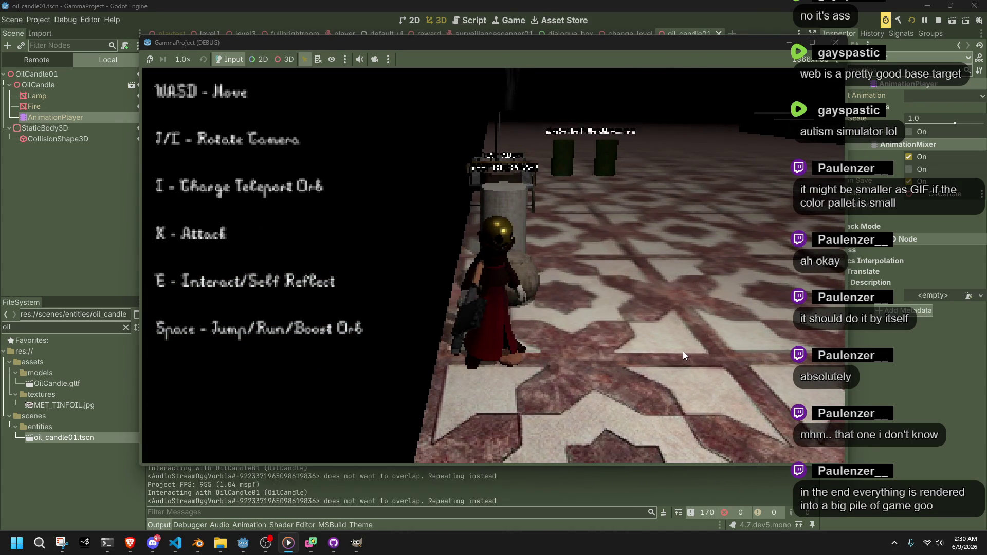
key(e)
key(F8)
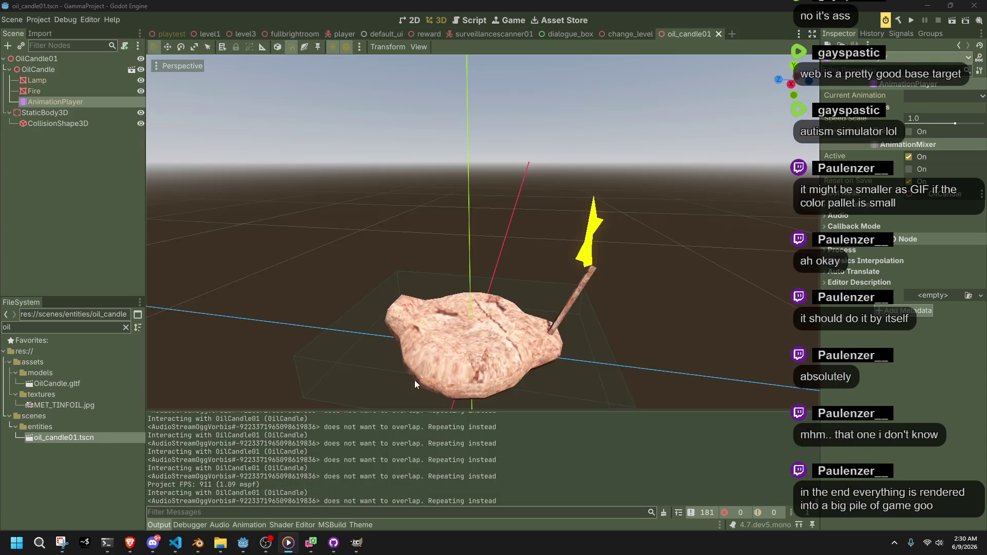
- Inspect the OilCandle case and its AnimationPlayer usage in Interaction.cs
click(198, 544)
click(175, 544)
scroll(460, 445, down, 5)
scroll(460, 446, down, 8)
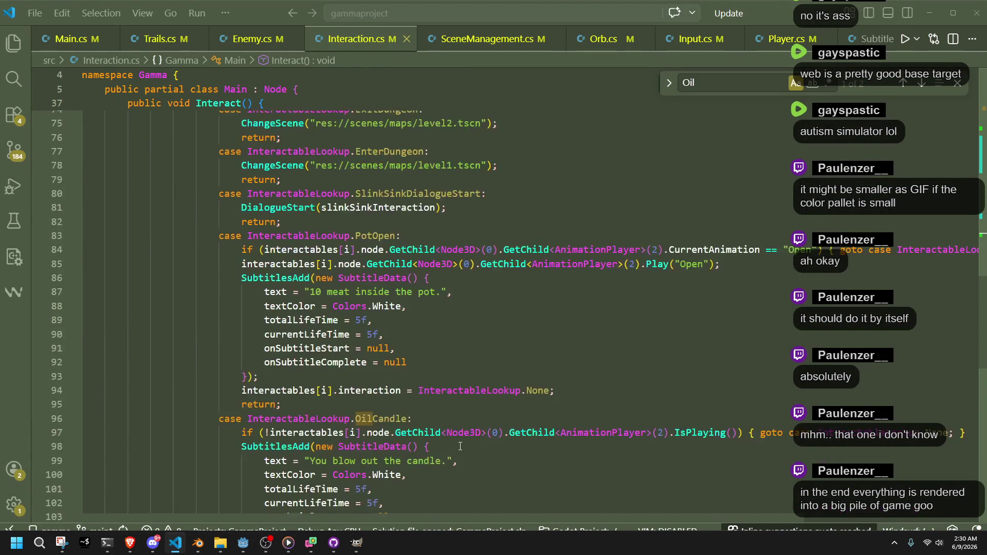
double_click(390, 316)
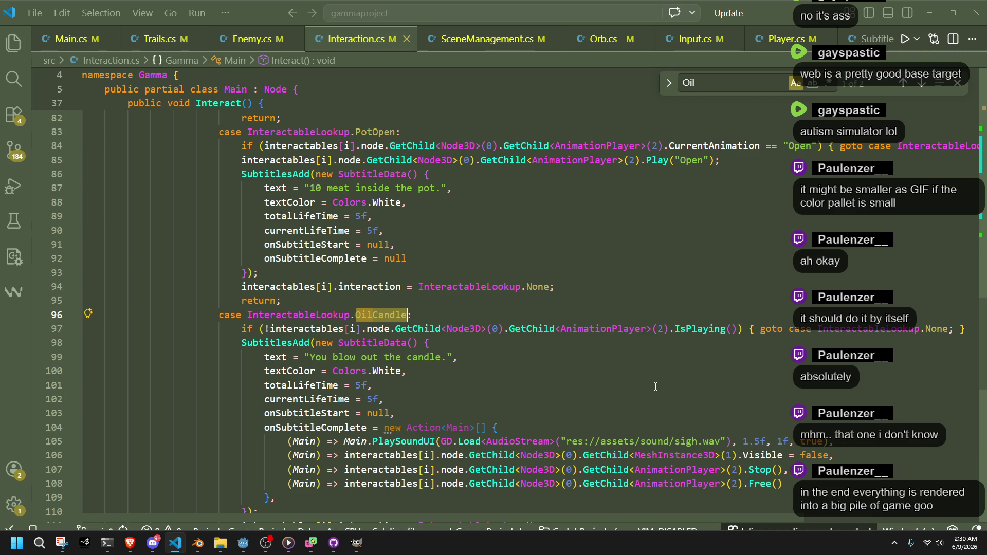
double_click(616, 333)
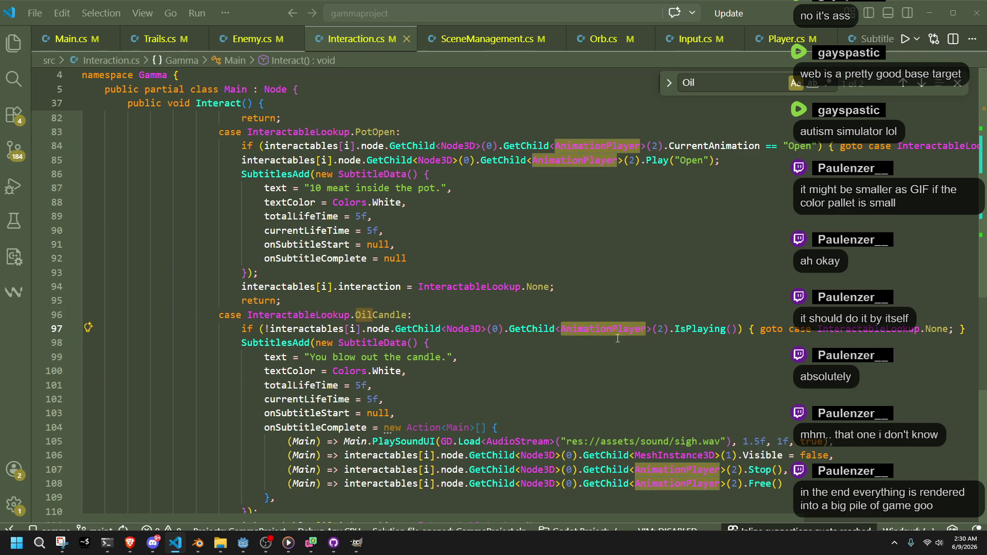
click(618, 370)
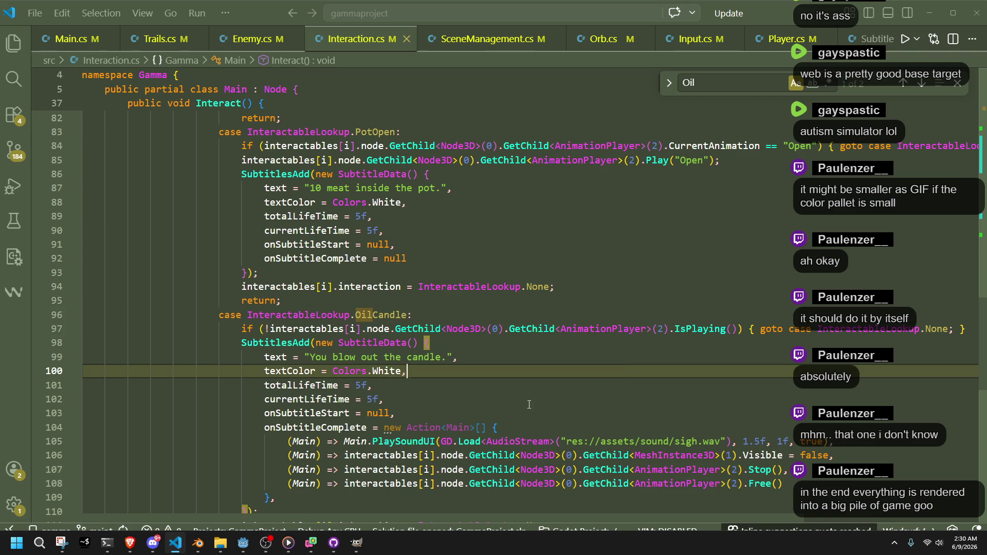
- Check the candle's Fire animation tracks in Godot, then bring up Main.cs
click(244, 549)
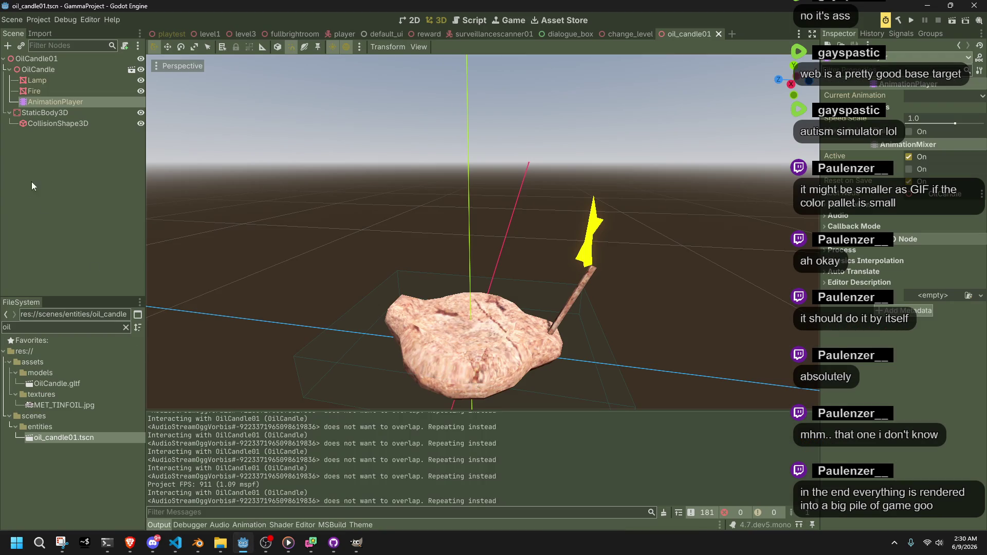
click(50, 101)
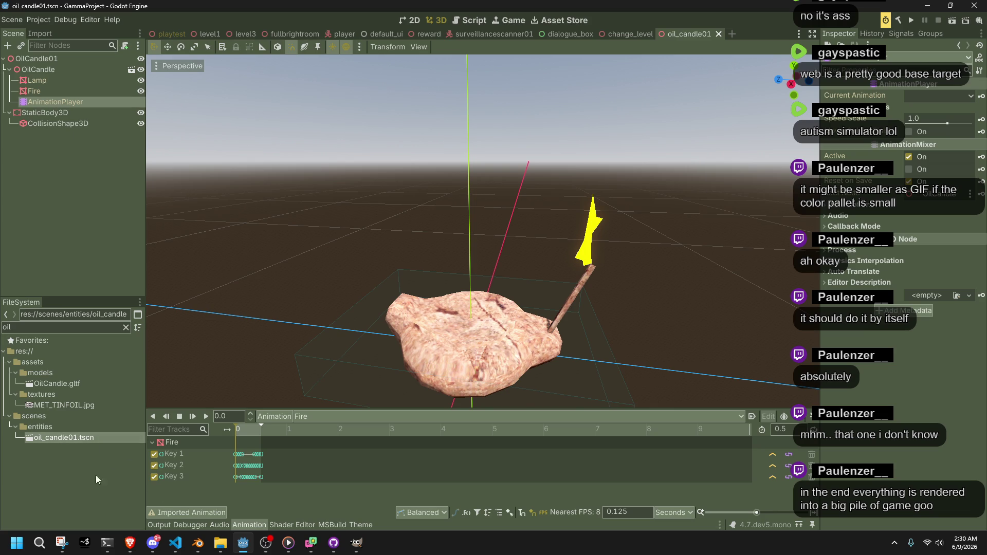
click(175, 543)
key(ctrl+Tab)
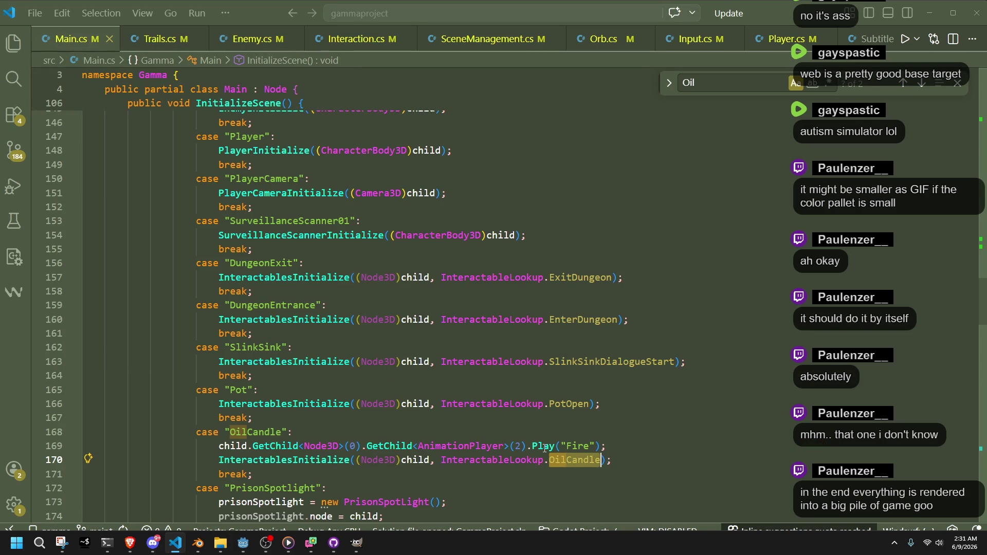
scroll(549, 446, up, 5)
scroll(515, 442, up, 5)
scroll(520, 444, down, 9)
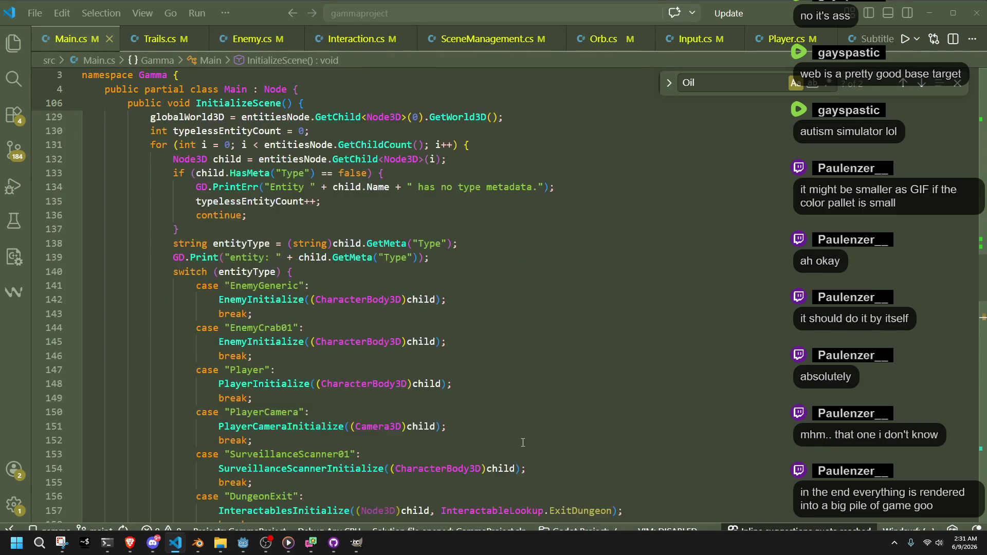
double_click(581, 471)
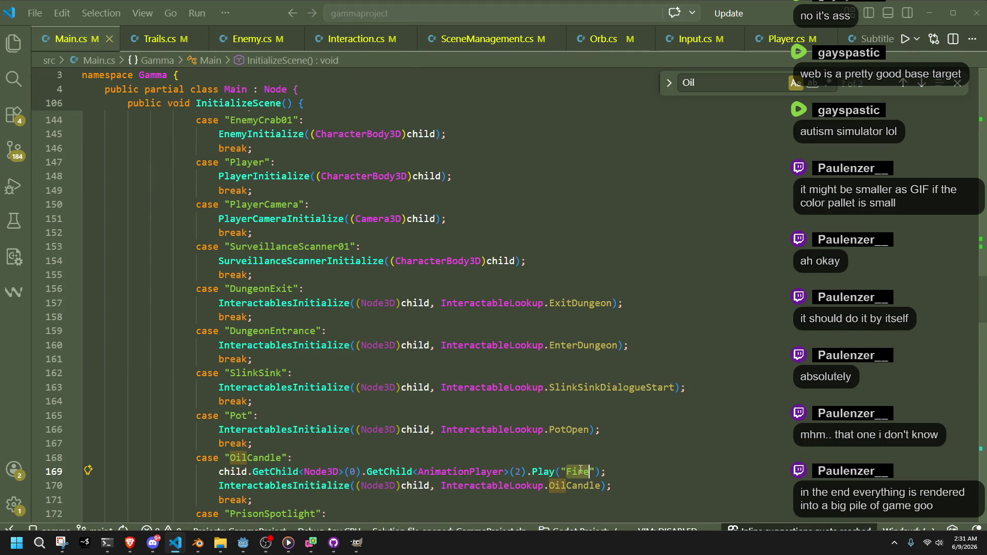
scroll(581, 470, down, 1)
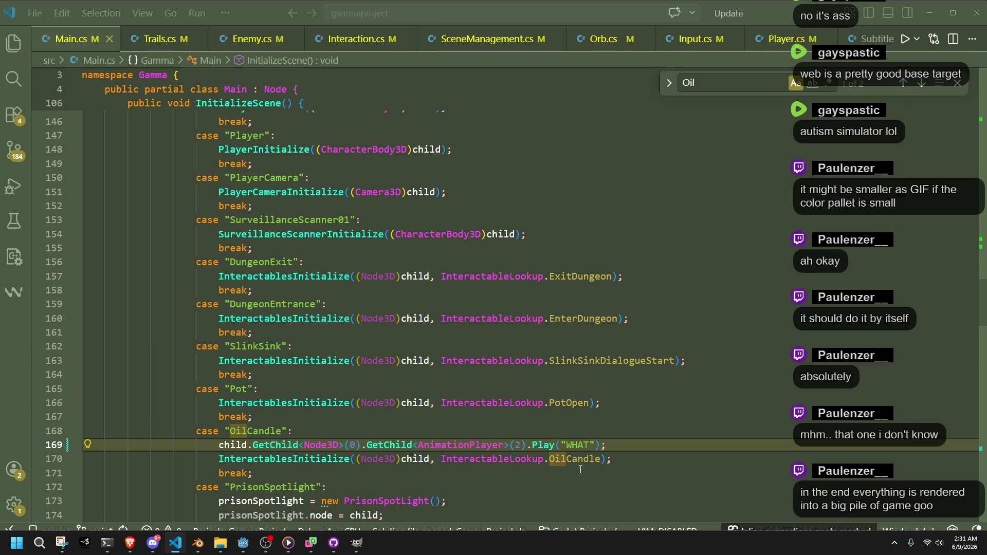
key(alt+Tab)
click(911, 19)
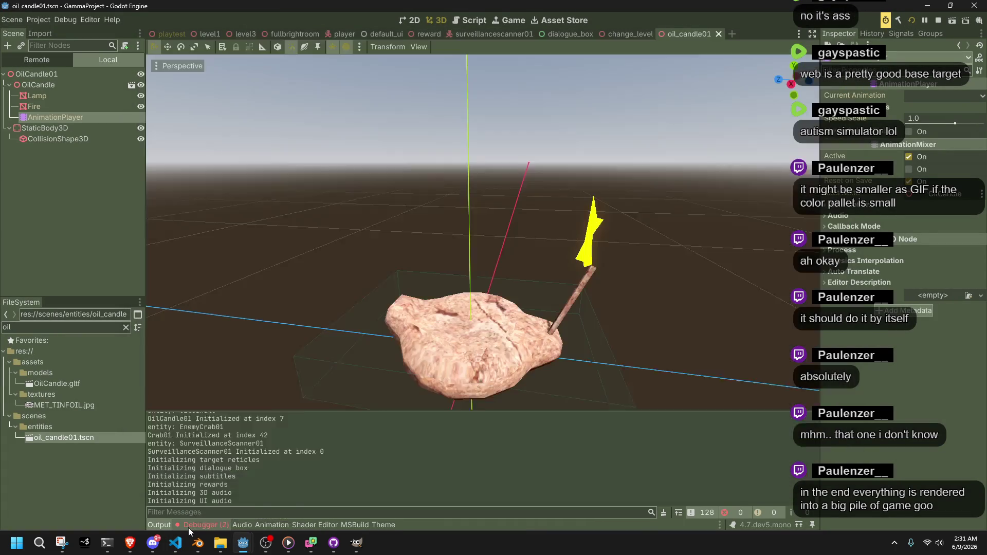
click(188, 526)
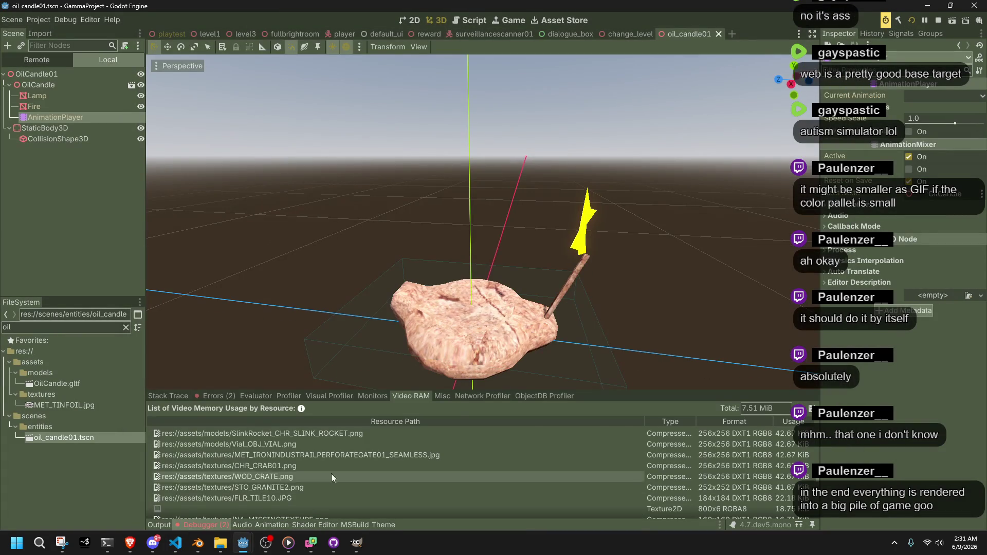
click(205, 397)
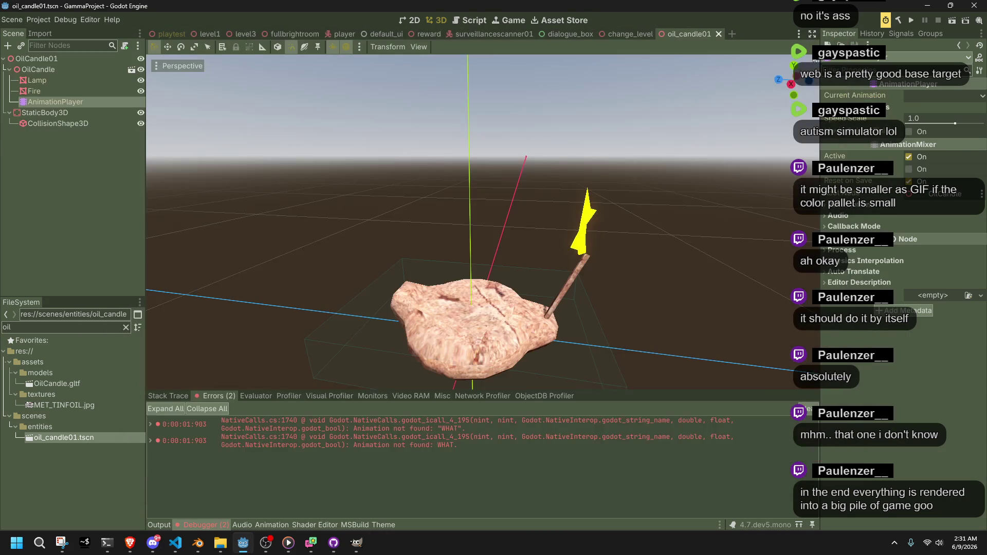
click(50, 101)
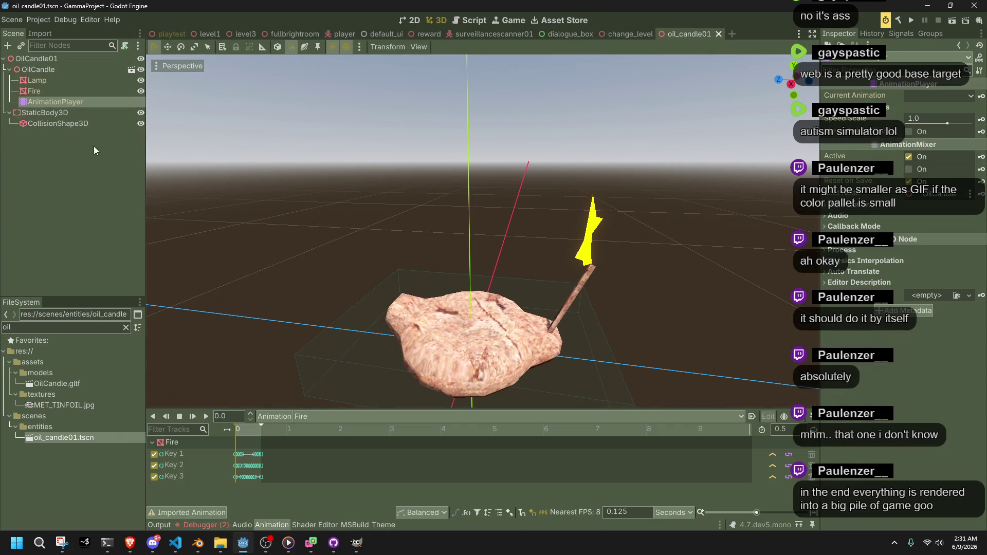
key(alt+Tab)
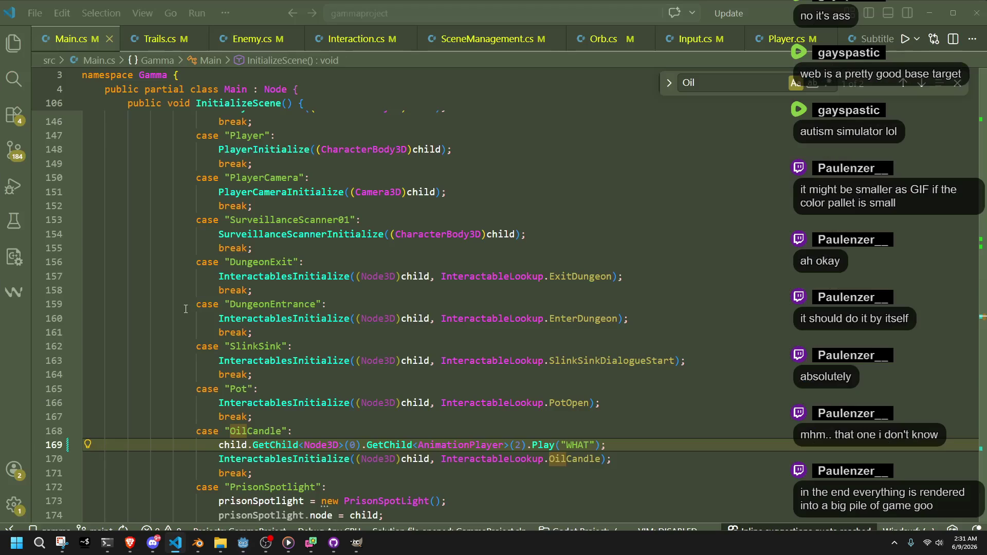
text(Fire)
click(621, 421)
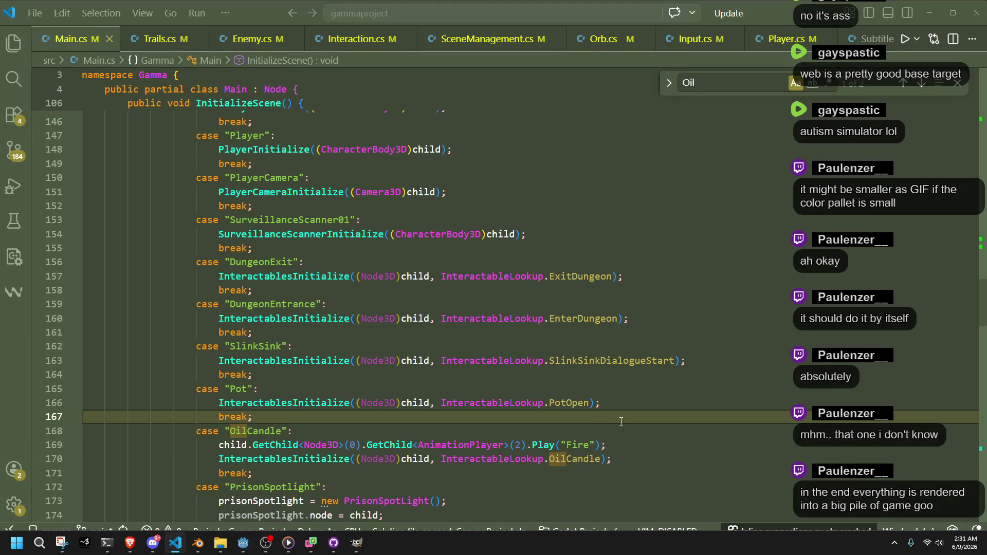
click(576, 434)
- Select OilCandle.gltf, preview its Fire animation, and open its Advanced Import Settings
click(159, 38)
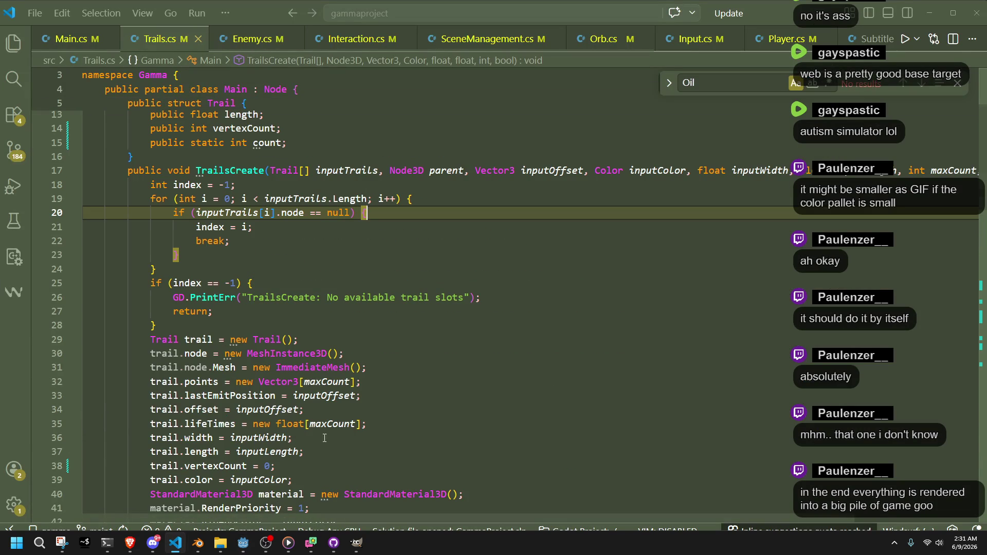
click(243, 544)
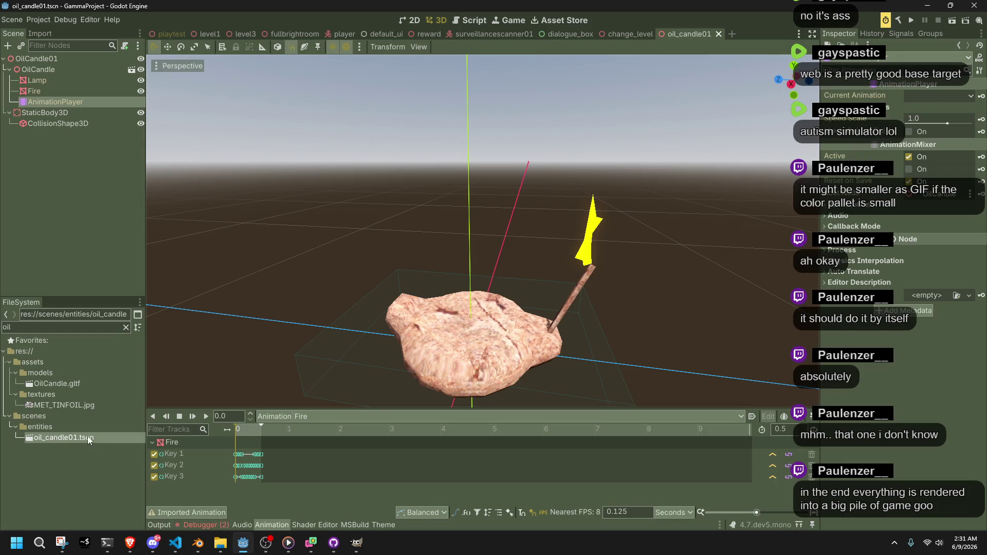
click(55, 384)
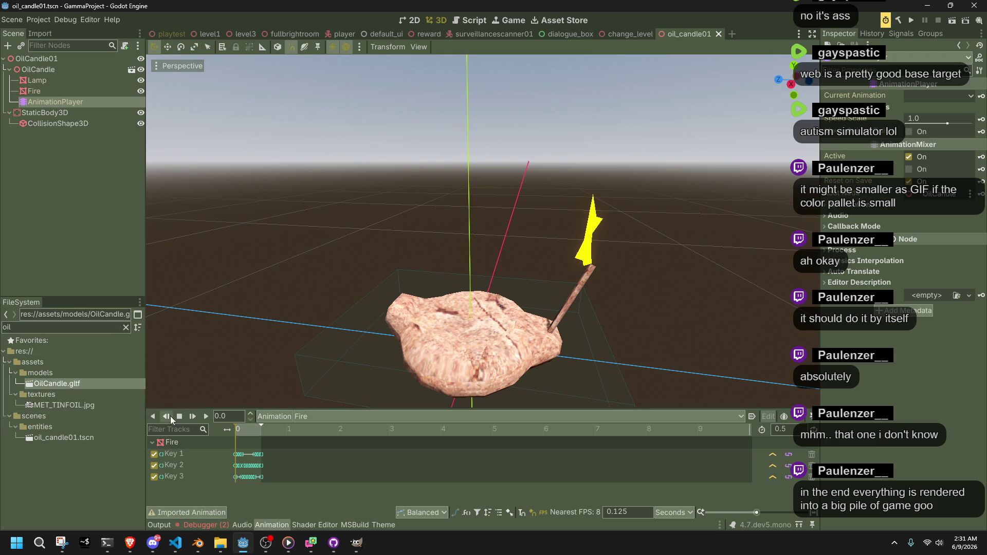
click(204, 417)
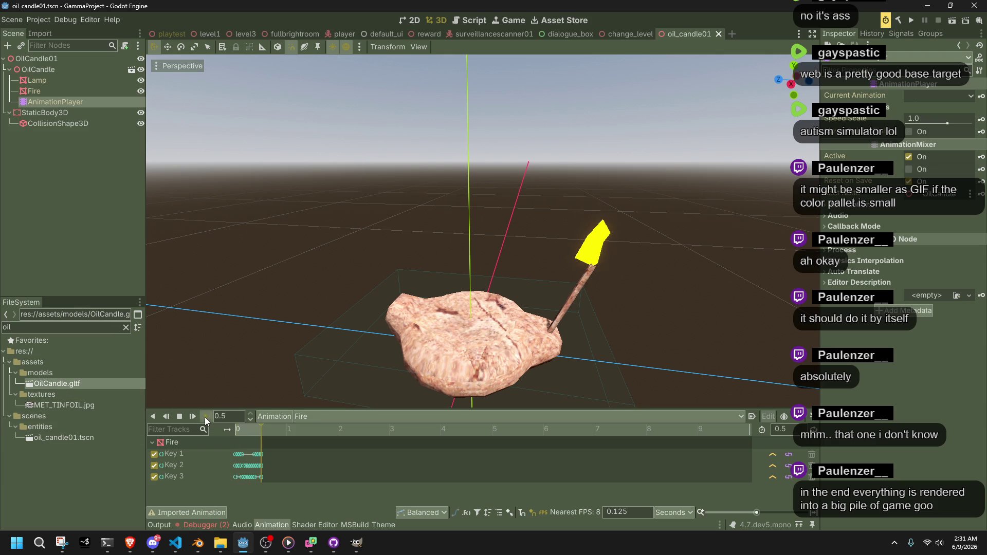
right_click(62, 387)
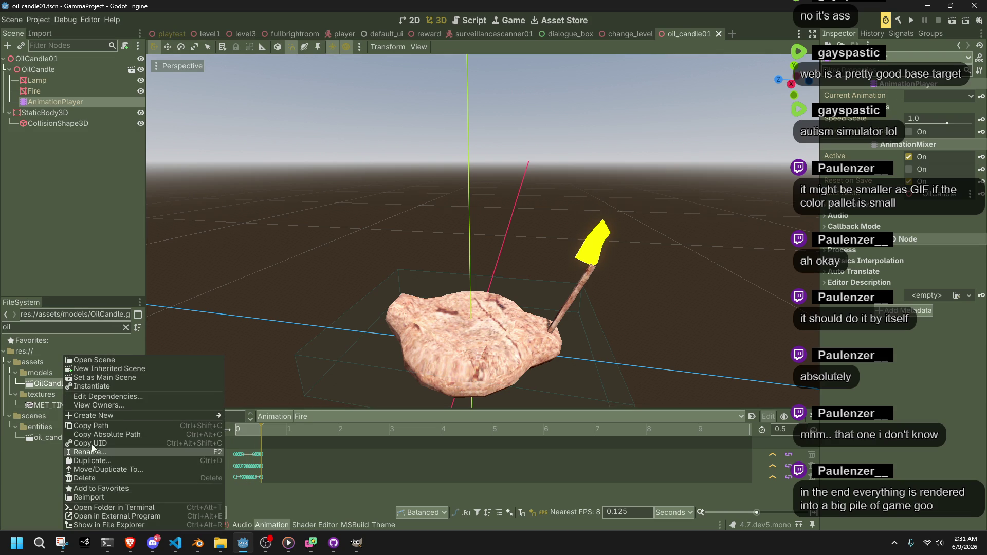
click(35, 384)
double_click(34, 386)
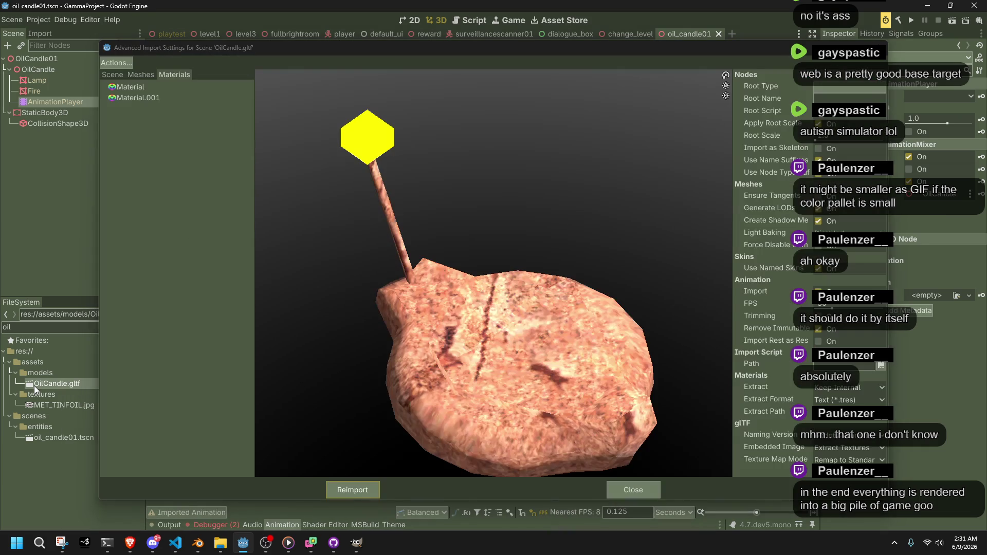
- Set the Fire animation's Loop Mode to Pingpong, preview it, reimport OilCandle.gltf, and run the game
click(112, 74)
click(135, 152)
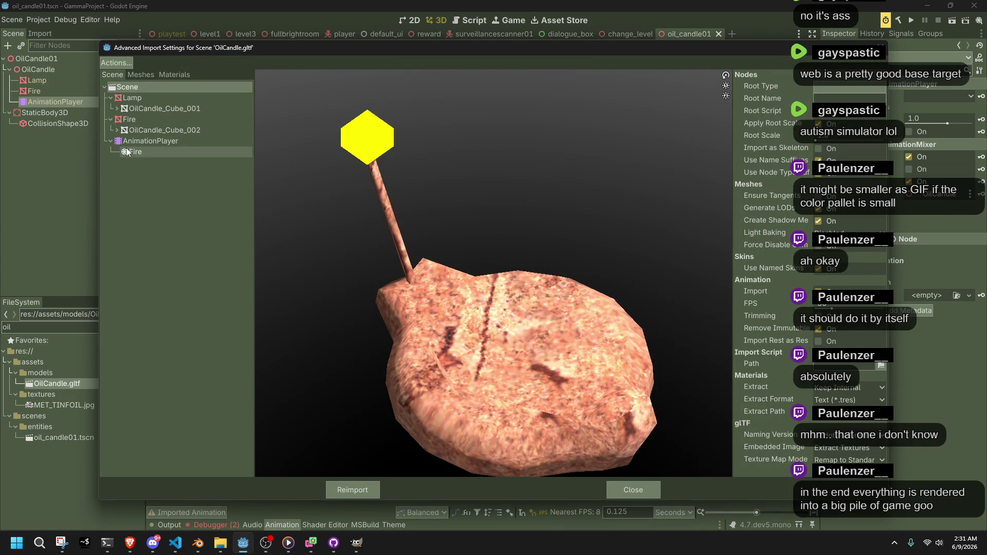
click(835, 87)
click(829, 120)
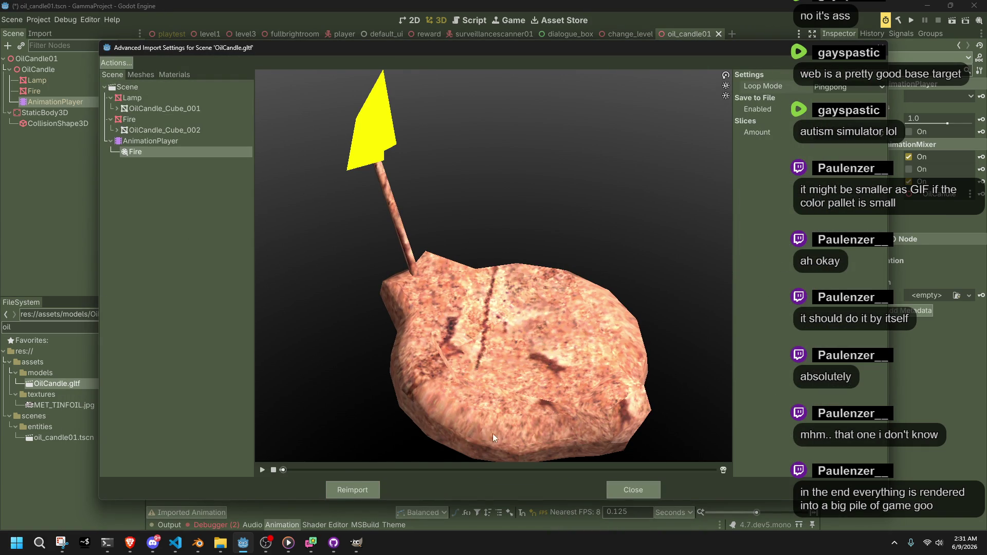
click(264, 471)
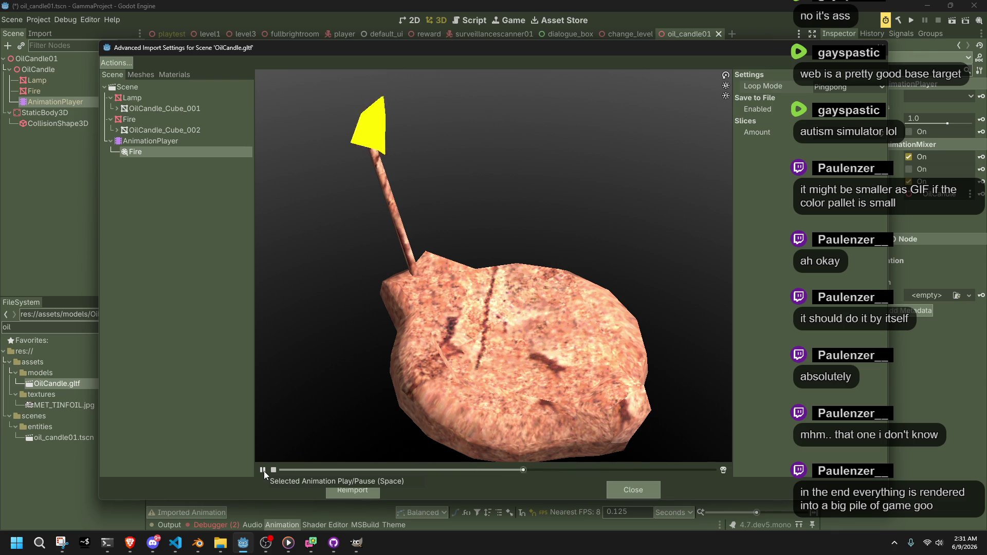
click(347, 486)
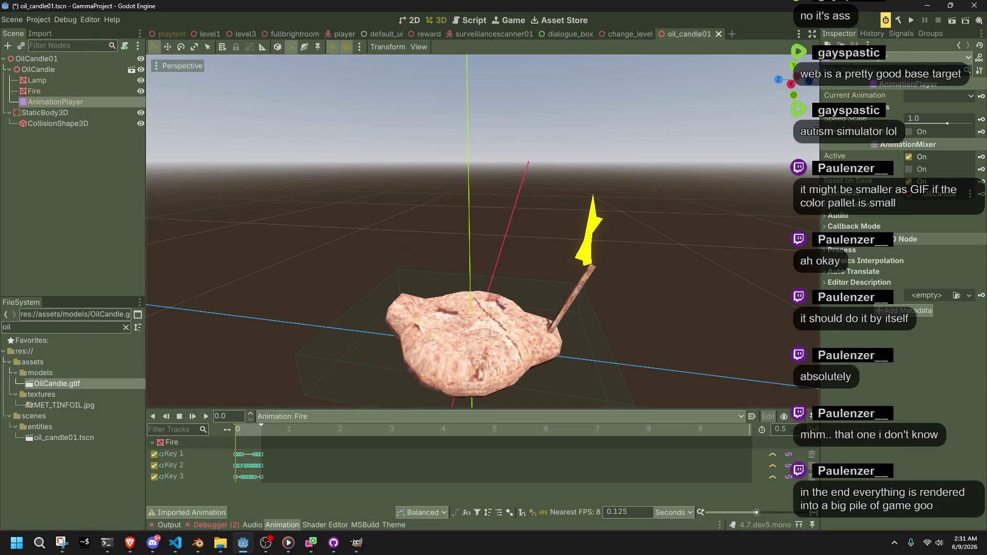
click(901, 20)
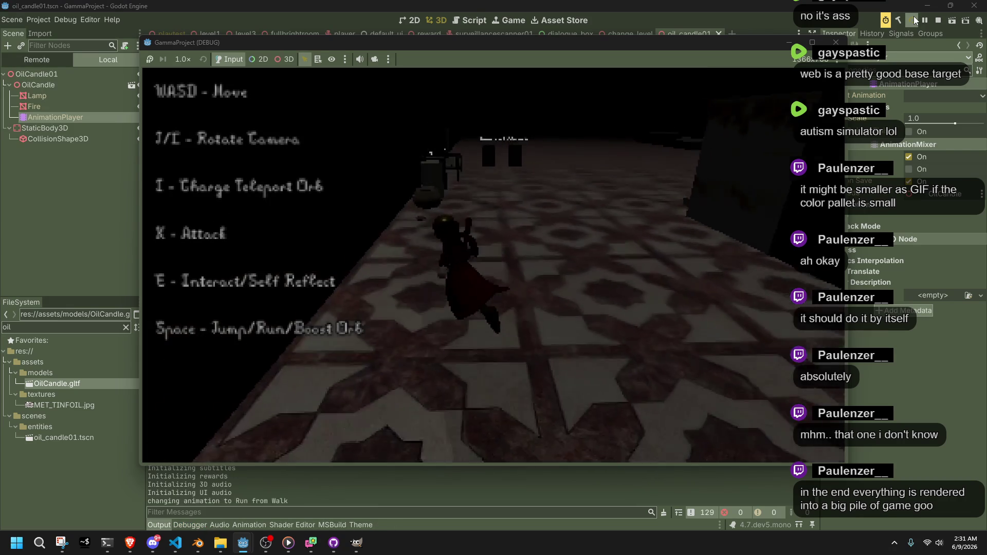
- Blow out the oil candle, then walk the character left toward the pillar
key(e)
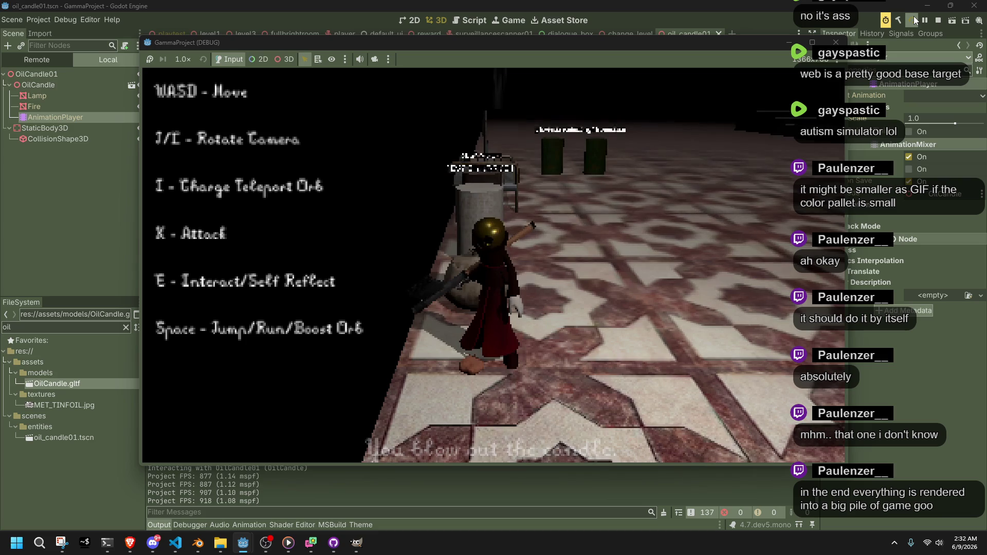
key(a)
key(space)
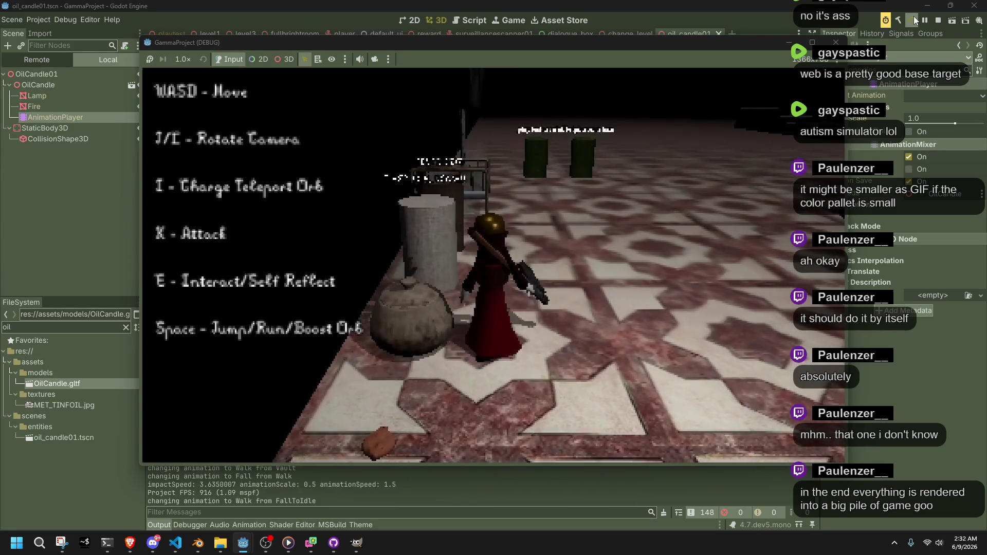
key(a)
- Open the pot, page through the Hello player dialogue, walk past the bed, and stop the game
key(e)
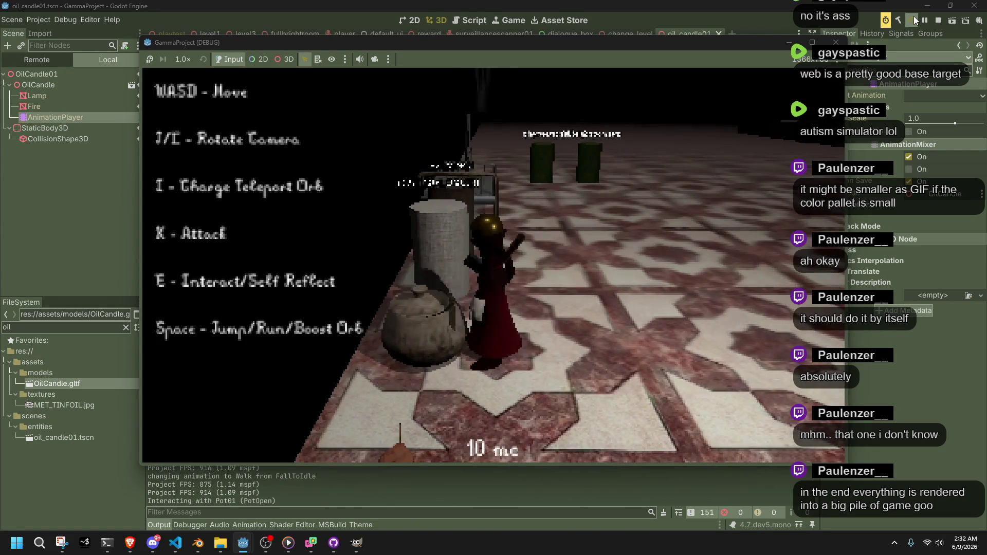
key(e)
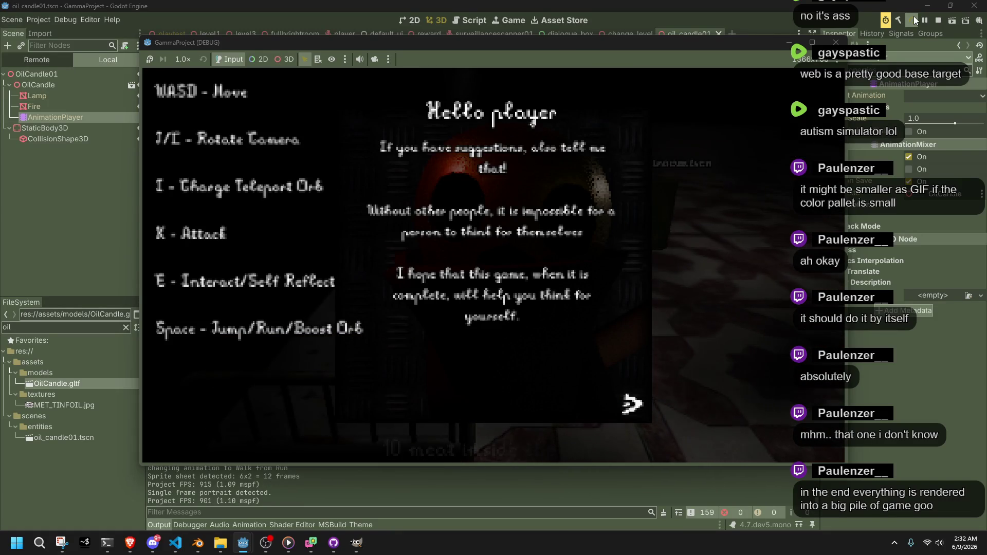
key(e)
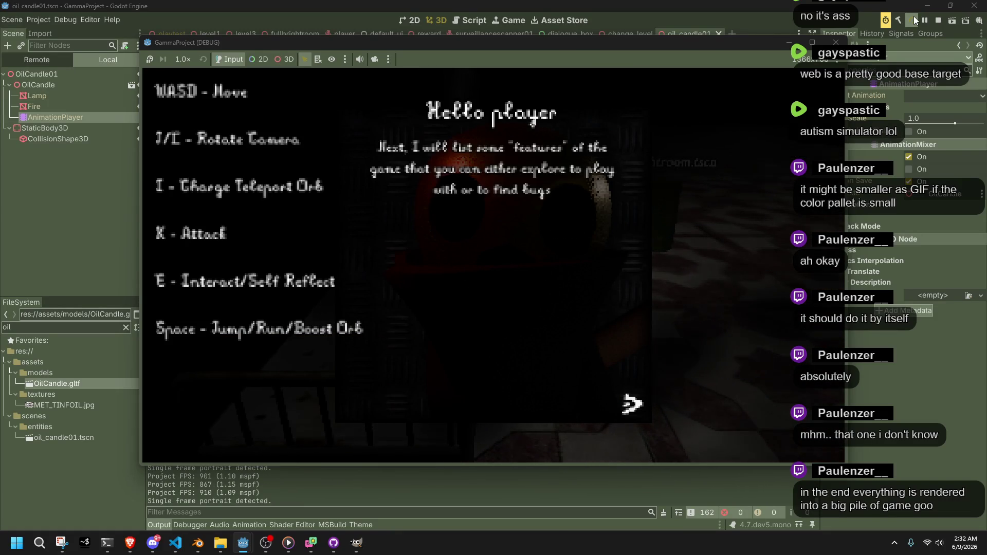
key(e)
key(e)
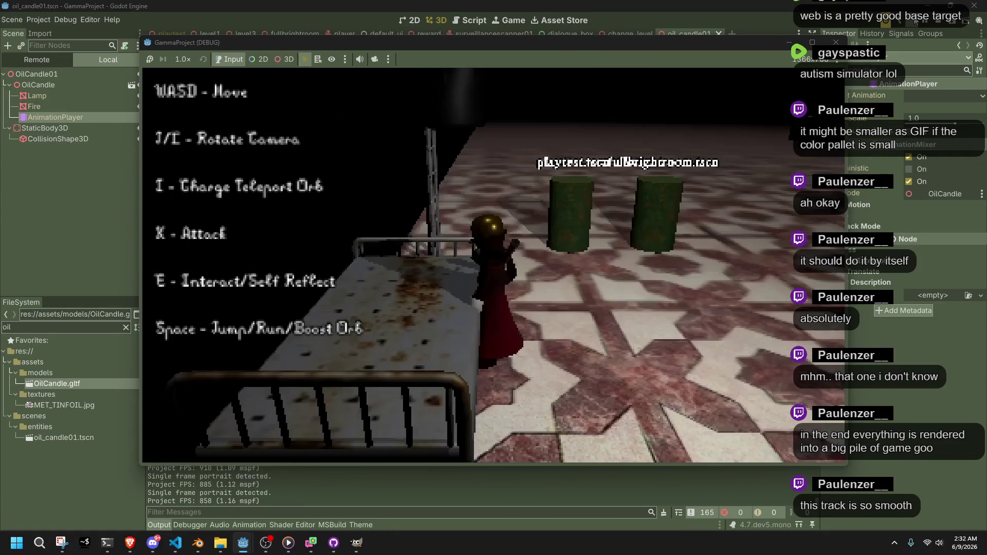
key(d)
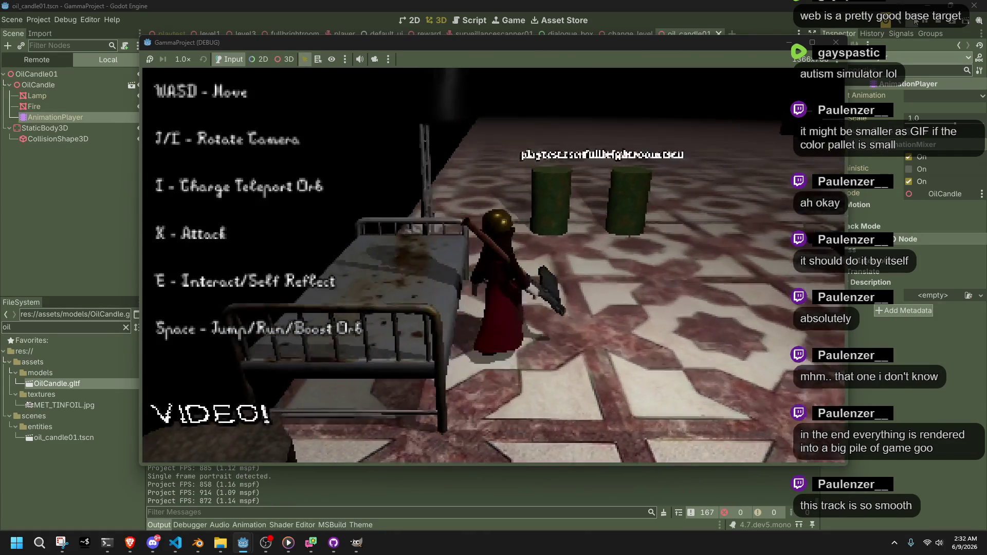
key(F8)
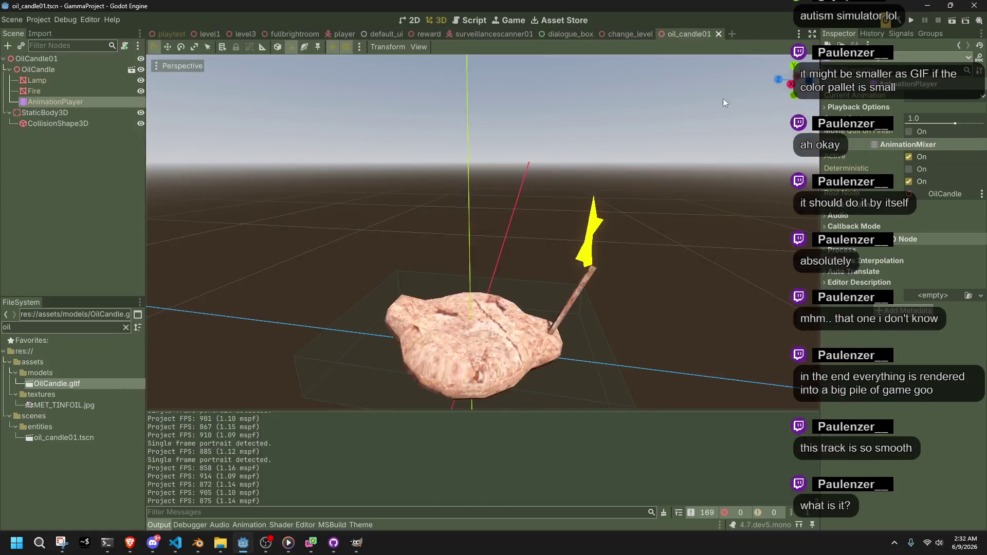
- In the dialogue_box scene, set the theme's Default Font to Gorilla.ttf via Quick Load
click(552, 39)
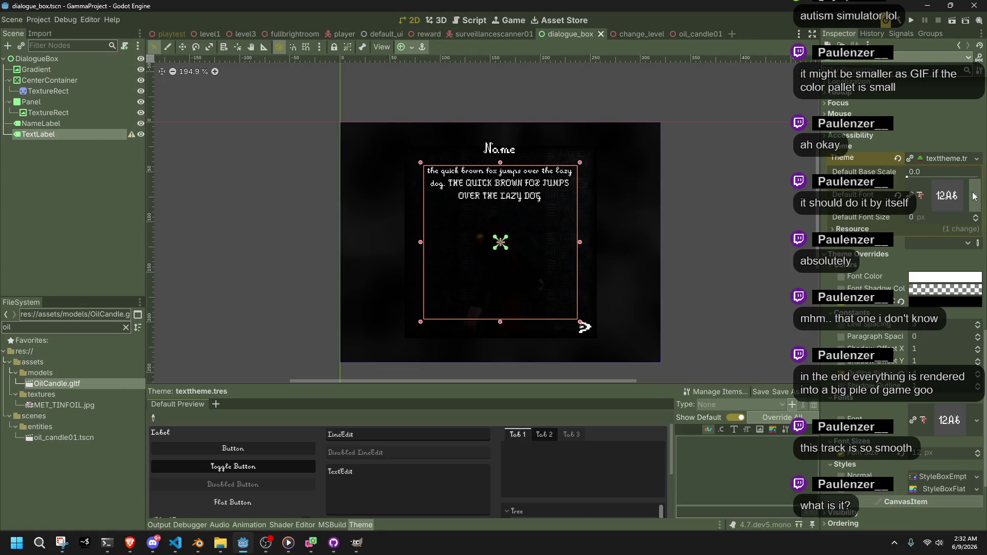
click(974, 196)
click(910, 253)
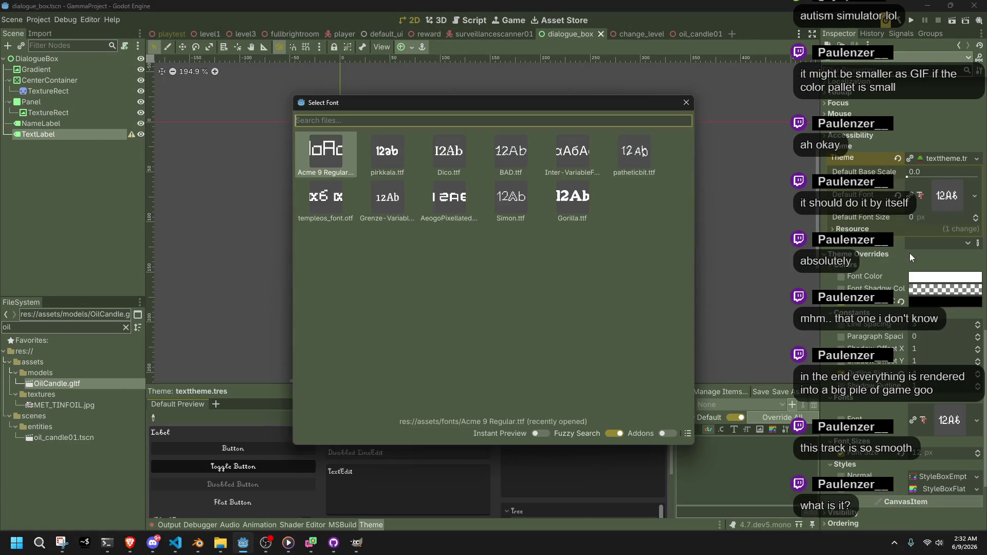
click(572, 198)
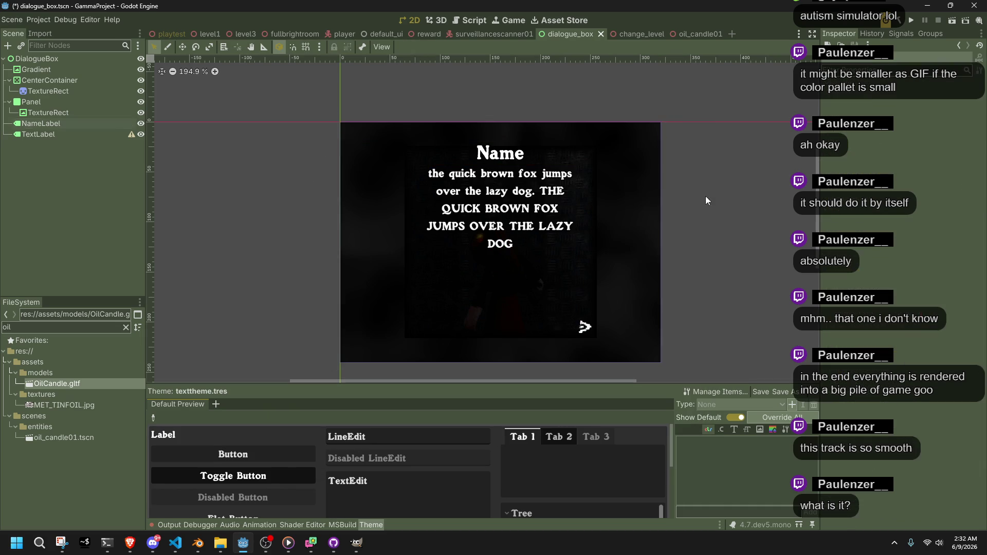
scroll(485, 148, up, 4)
- Check the NameLabel and TextLabel in the new font, and move the media player aside
click(485, 148)
click(463, 273)
click(289, 543)
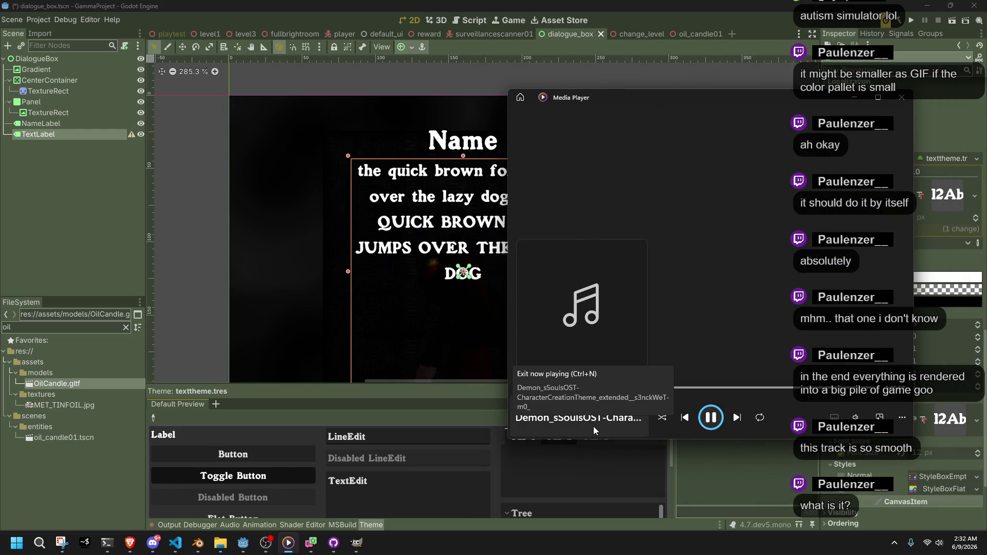
mouse_move(526, 126)
mouse_down()
mouse_move(544, 123)
mouse_move(493, 2)
mouse_up()
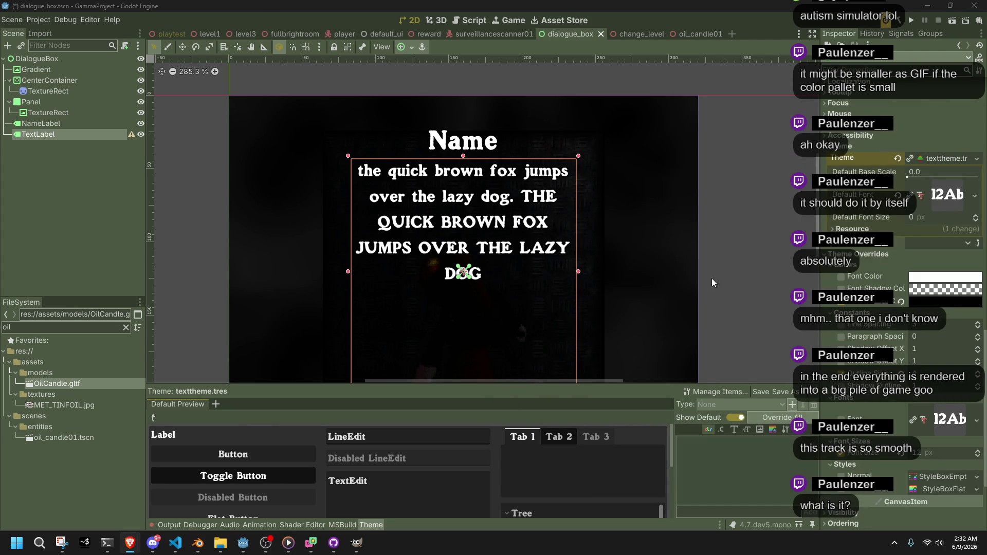
click(733, 287)
scroll(598, 228, up, 1)
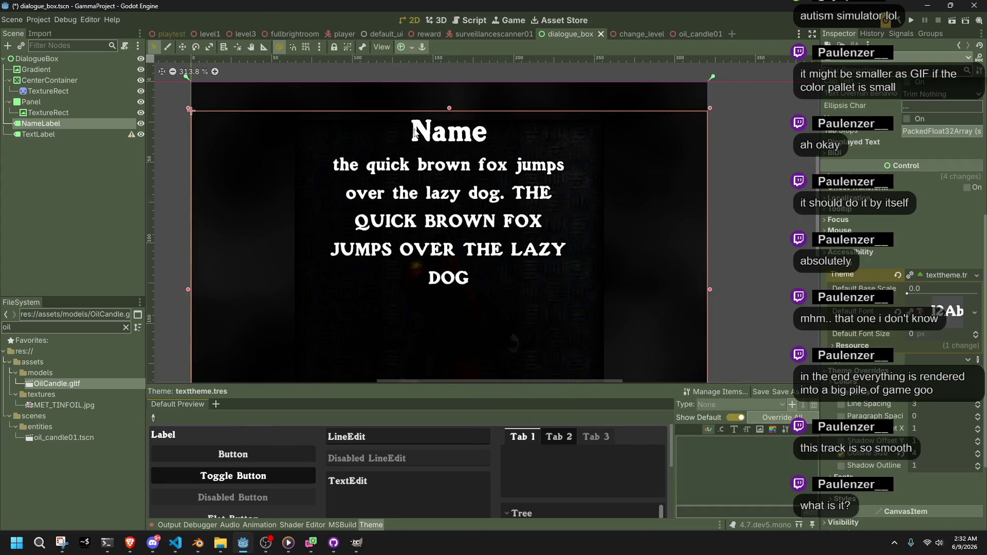
scroll(419, 135, up, 1)
click(53, 134)
click(443, 129)
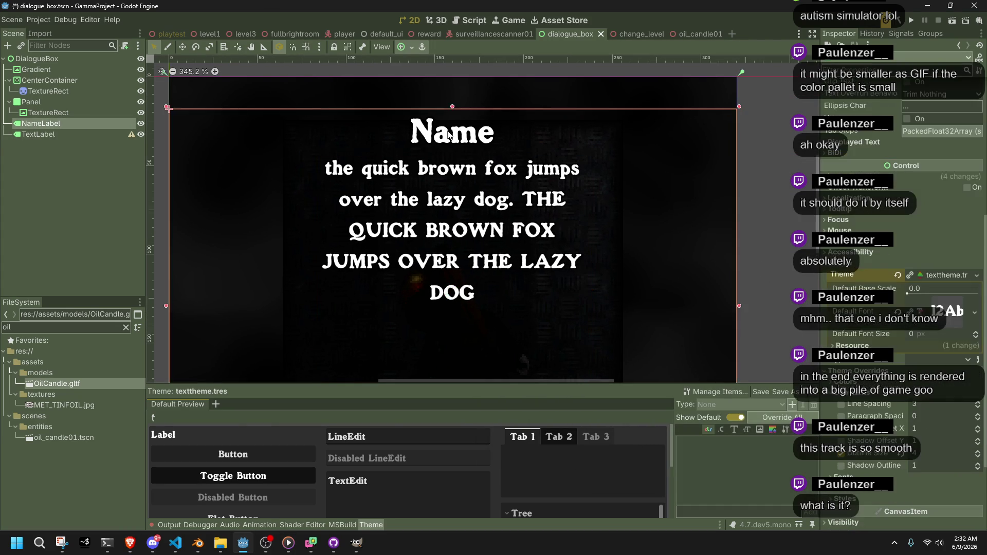
scroll(594, 220, down, 2)
scroll(592, 220, down, 7)
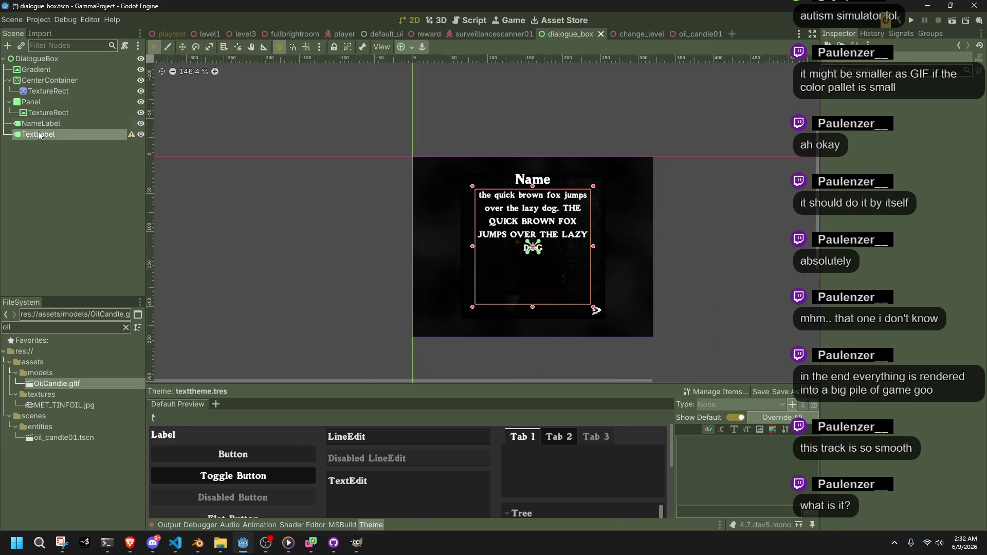
click(57, 135)
scroll(583, 260, up, 10)
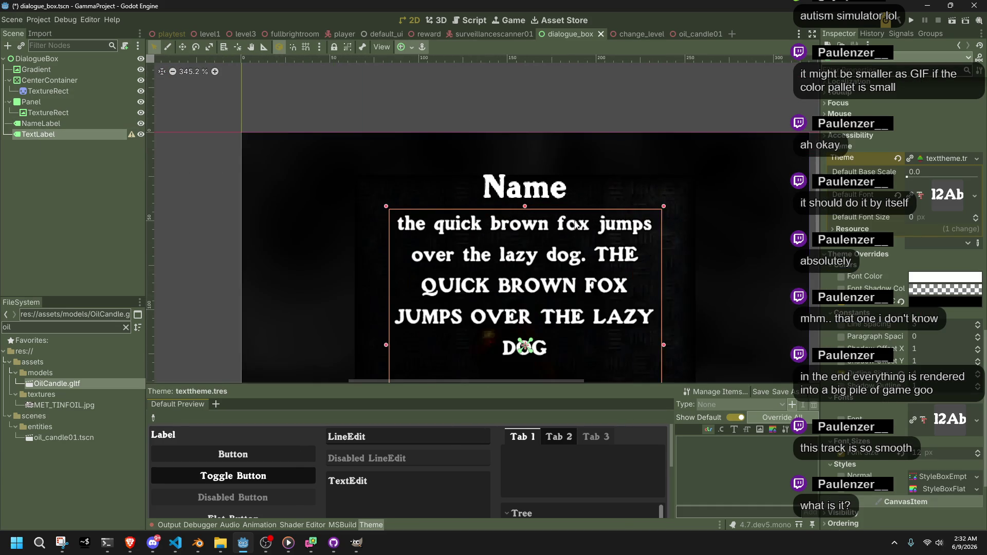
scroll(583, 259, down, 7)
scroll(583, 260, up, 3)
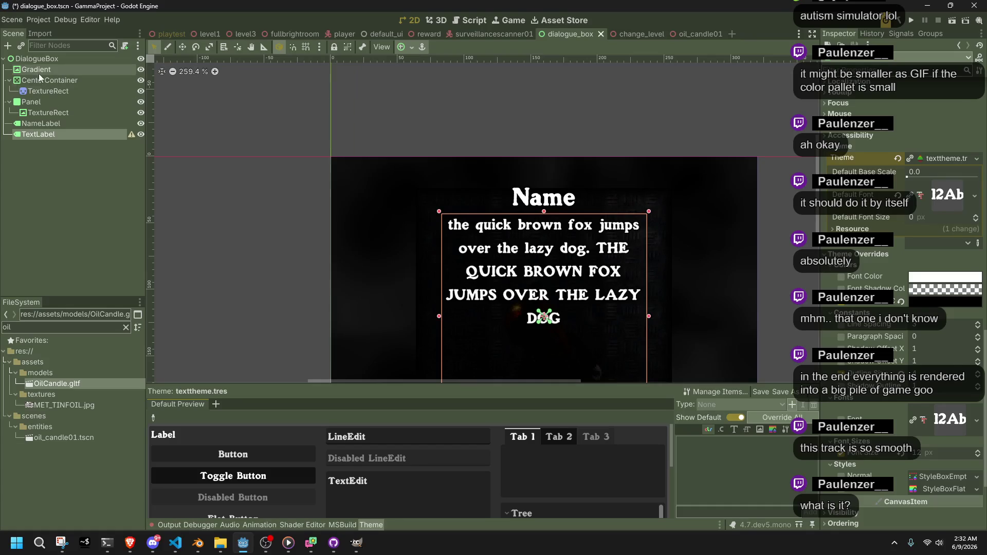
click(32, 71)
click(51, 79)
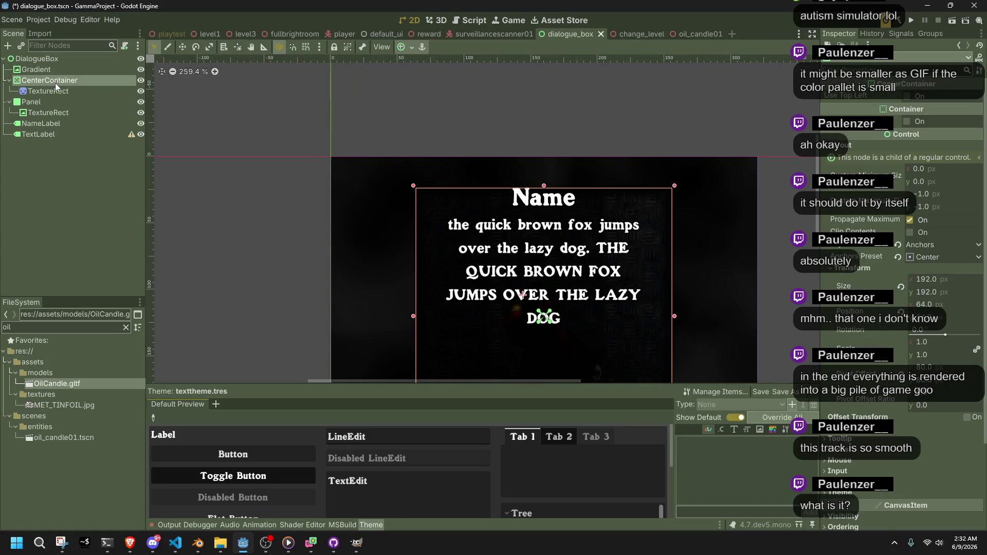
click(70, 92)
scroll(870, 217, up, 3)
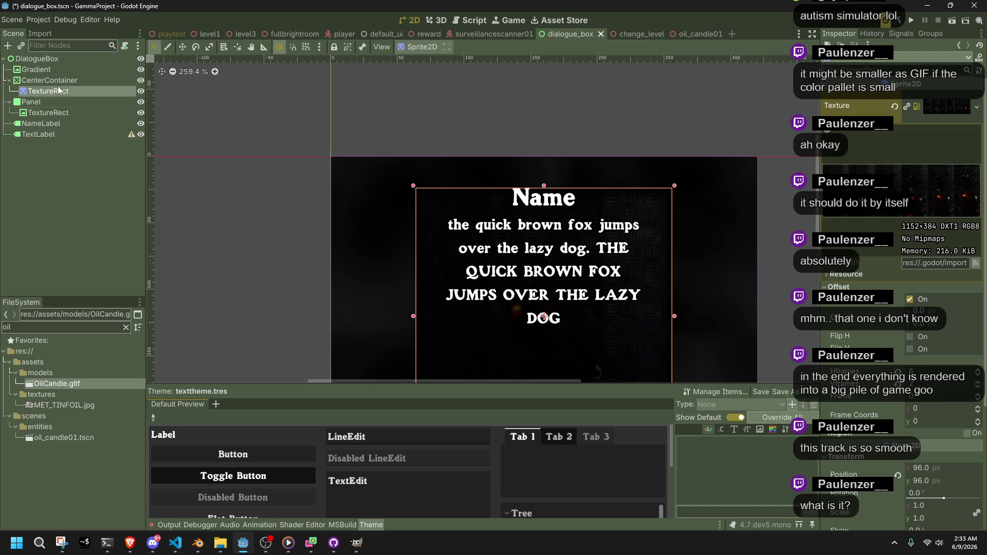
click(37, 70)
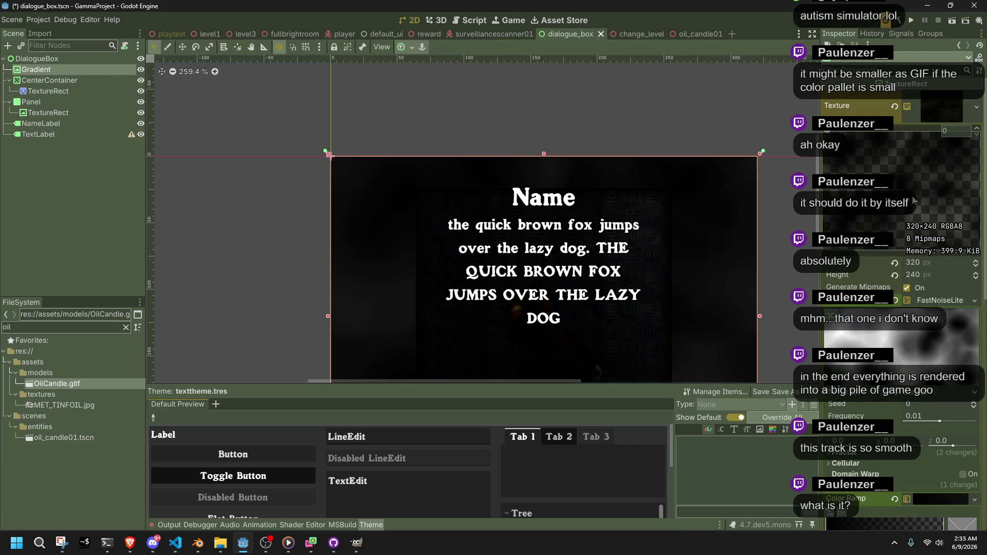
scroll(914, 201, down, 2)
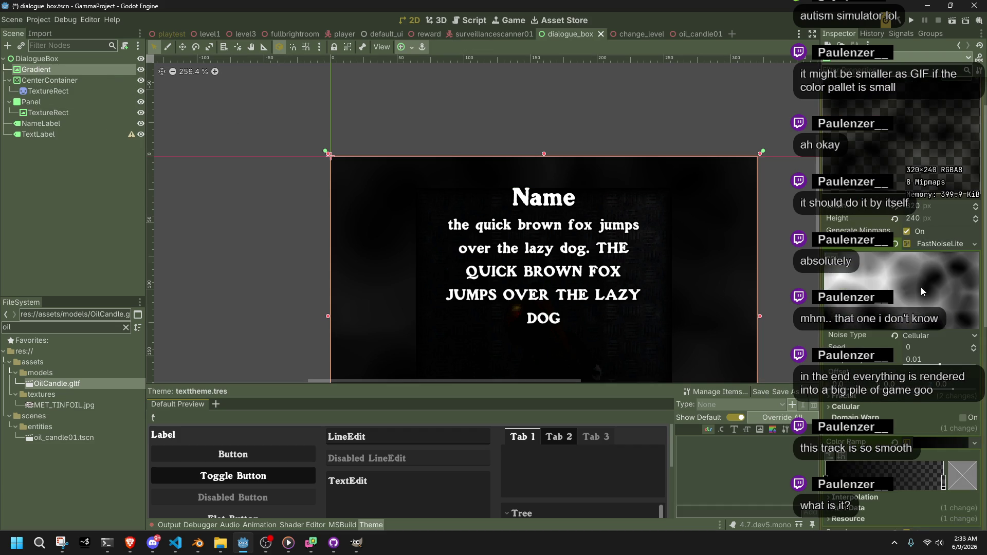
scroll(921, 287, down, 4)
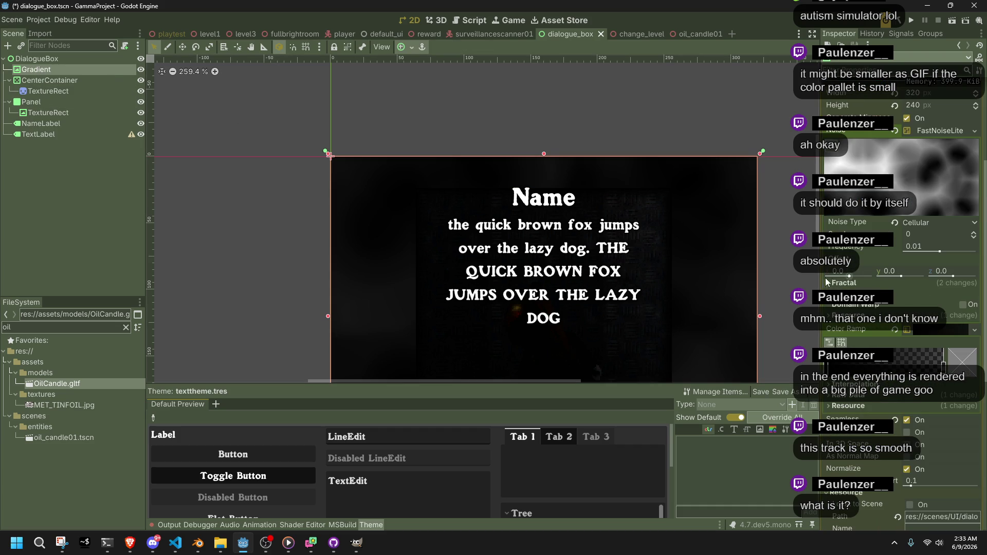
scroll(781, 280, down, 4)
drag(696, 250, 642, 203)
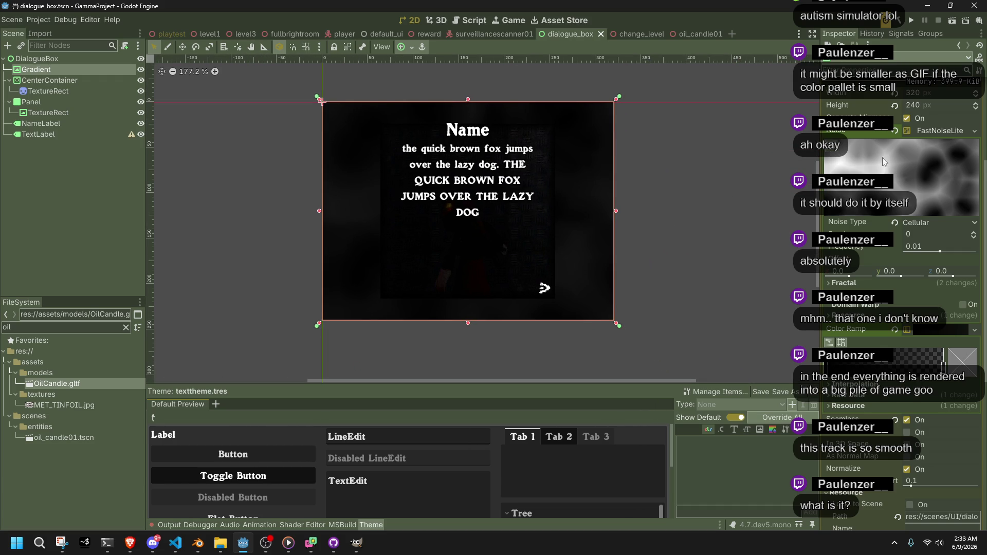
right_click(936, 130)
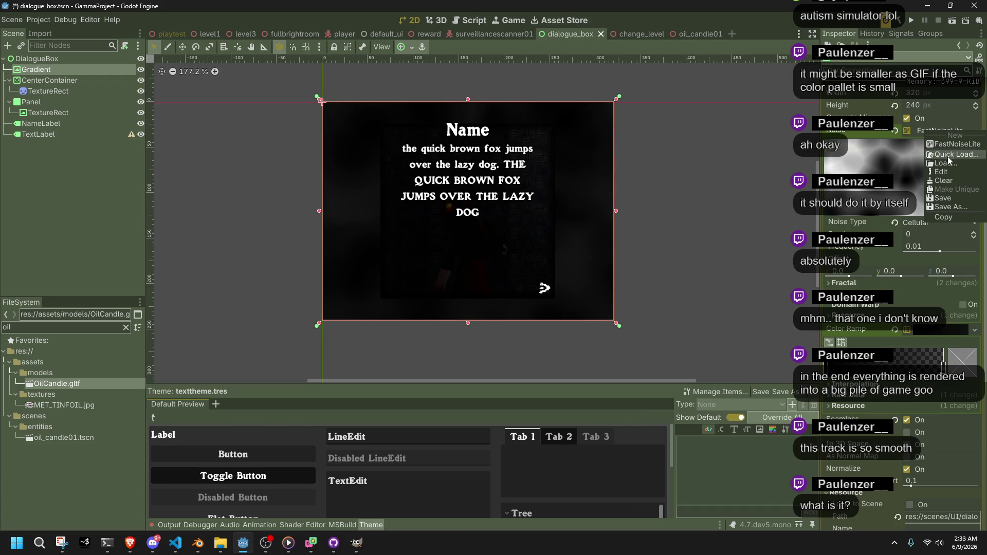
click(962, 207)
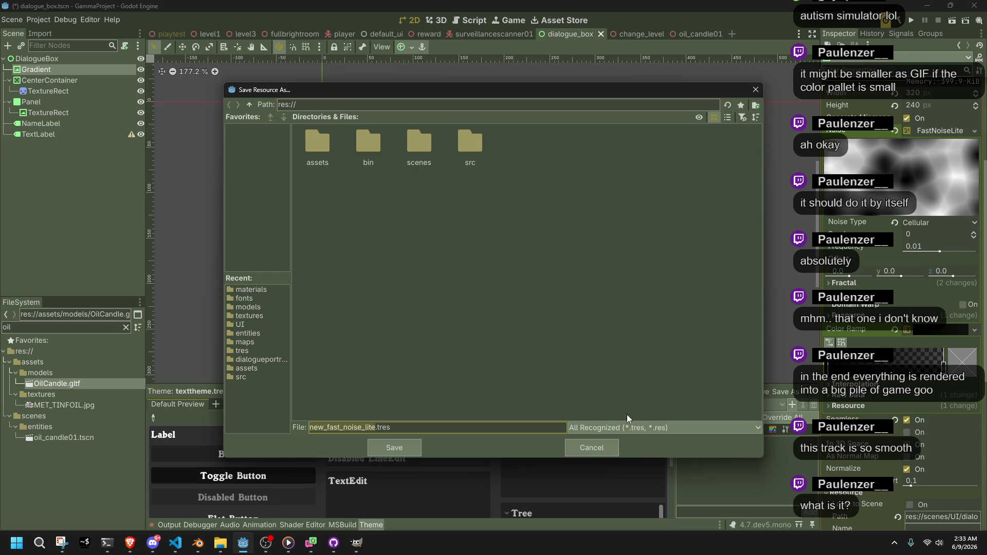
click(588, 428)
click(599, 447)
click(599, 447)
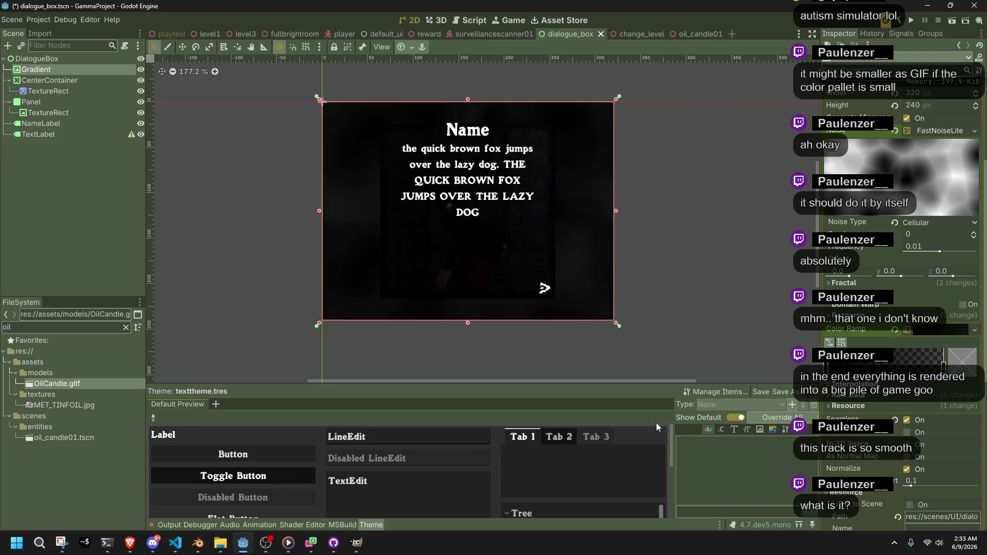
key(alt+Tab)
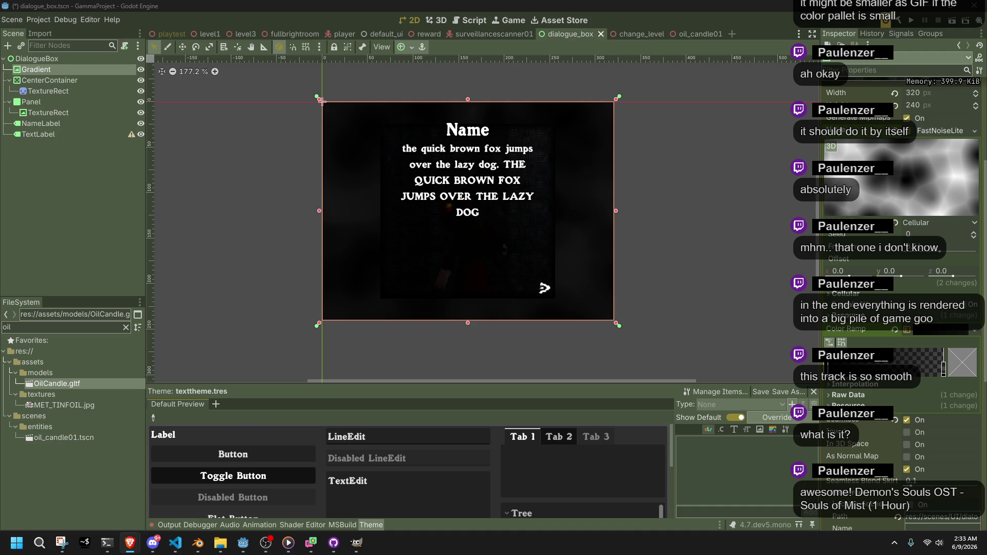
click(42, 91)
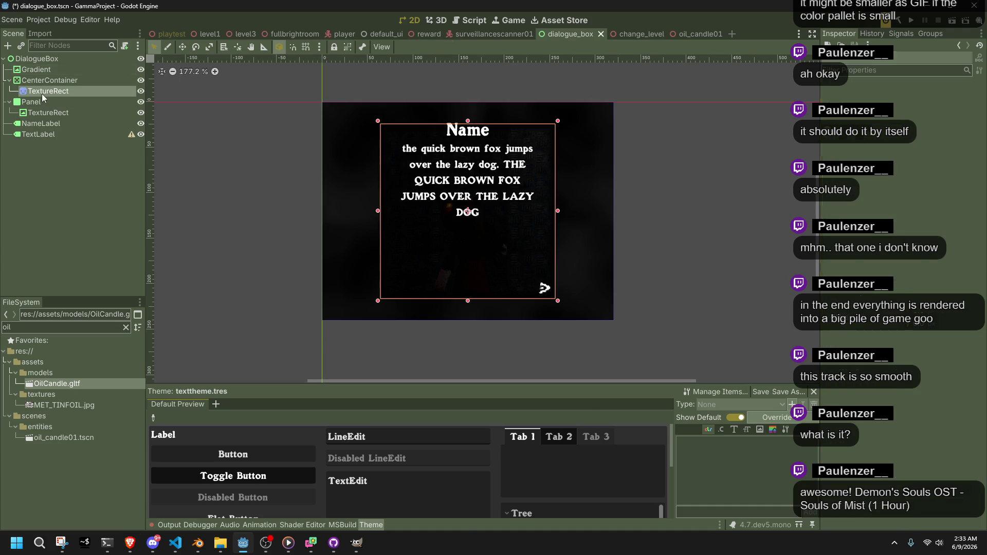
- Inspect the dialogue box nodes: CenterContainer, TextureRect, Panel, NameLabel and TextLabel
click(59, 78)
click(53, 77)
click(64, 92)
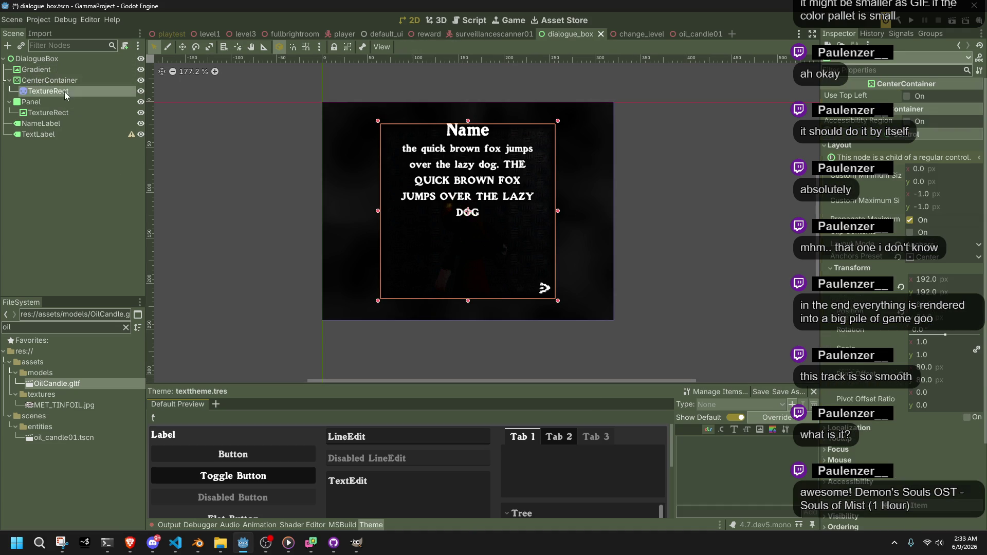
click(61, 102)
scroll(346, 179, up, 4)
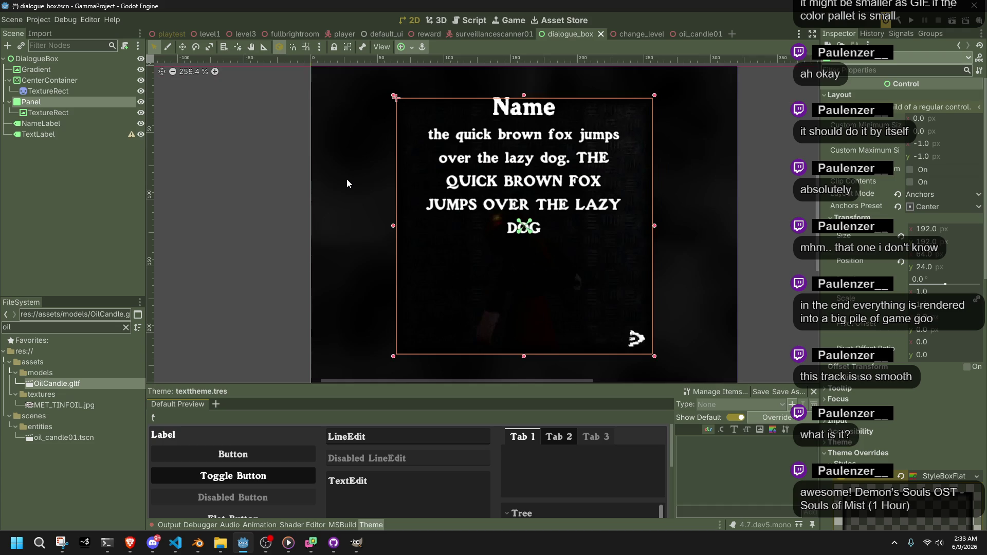
scroll(346, 178, down, 3)
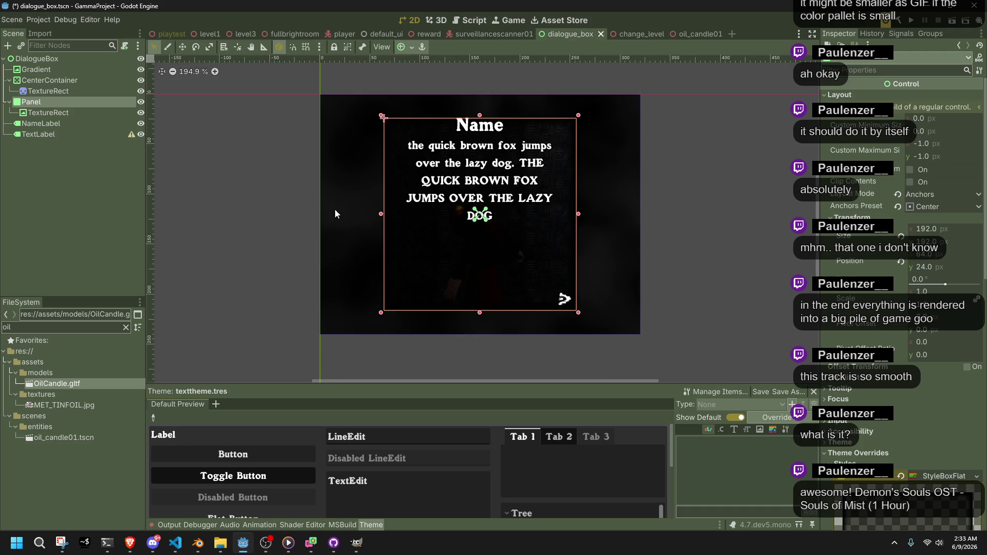
click(49, 113)
click(57, 123)
click(69, 135)
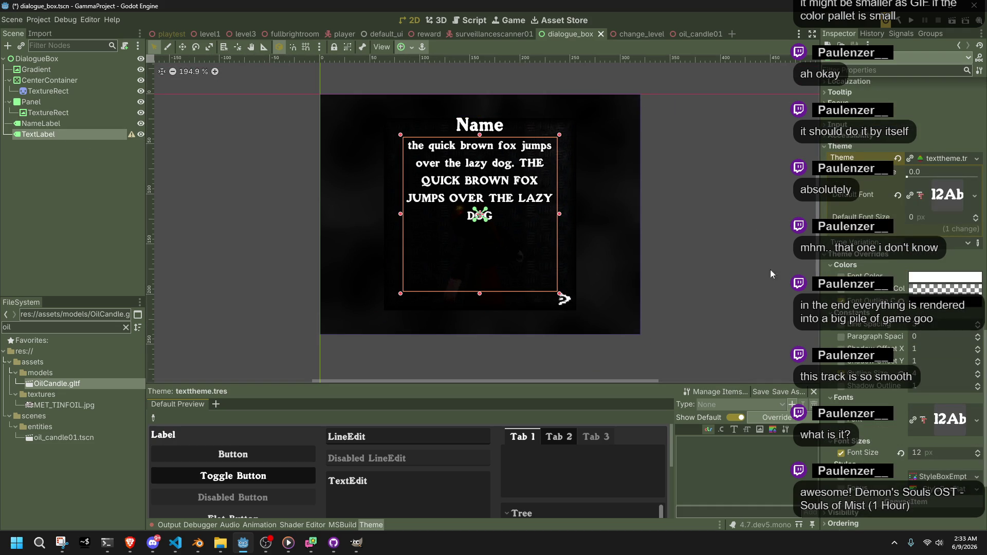
- Save the dialogue box scene and run the project
click(107, 161)
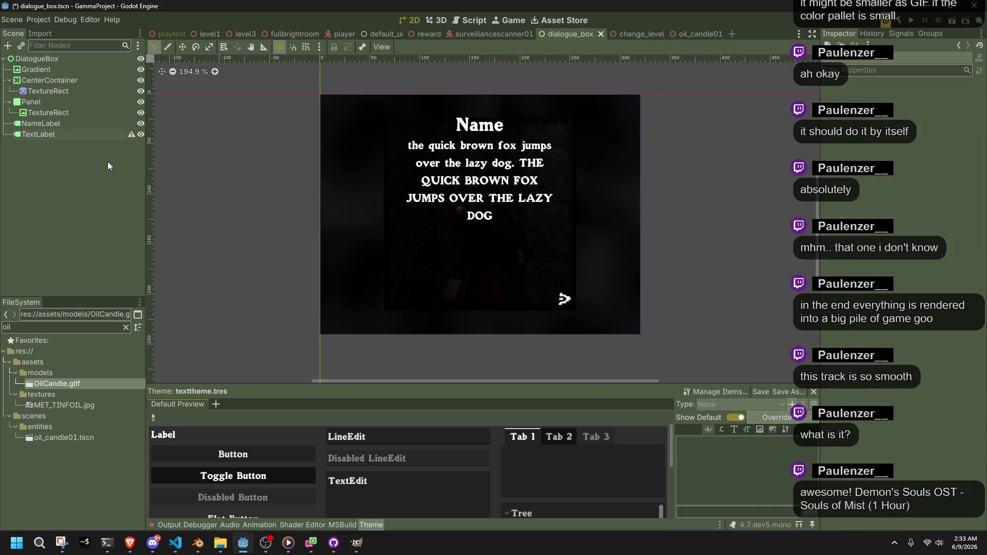
key(ctrl+s)
click(914, 24)
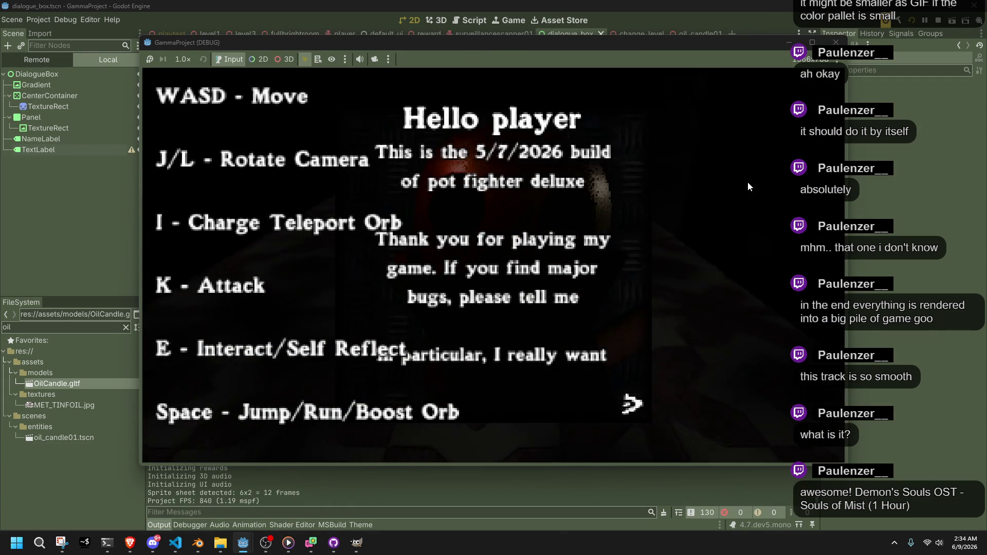
- Page through the intro dialogue, walk the character toward the bed, then stop the game with F8
key(e)
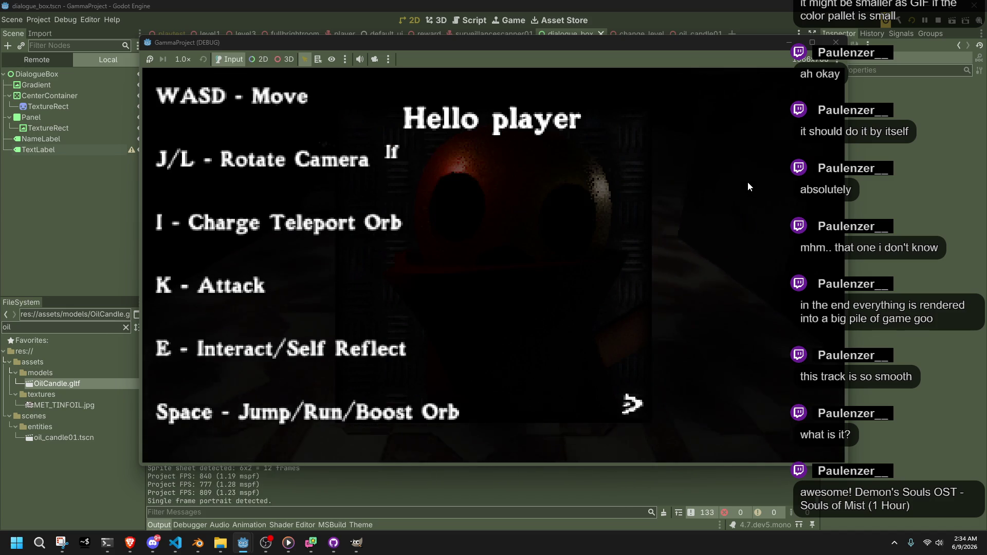
key(e)
key(e)
key(e)
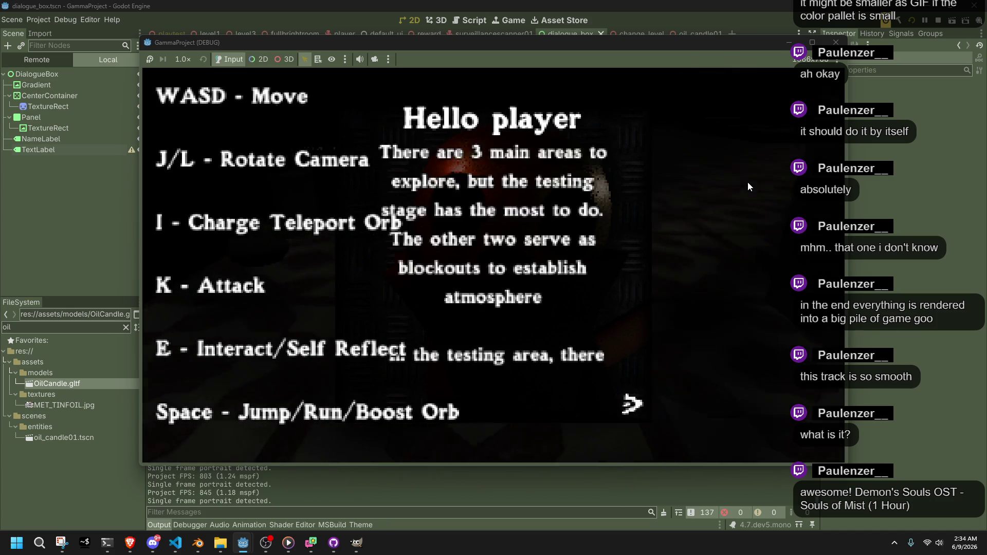
key(w)
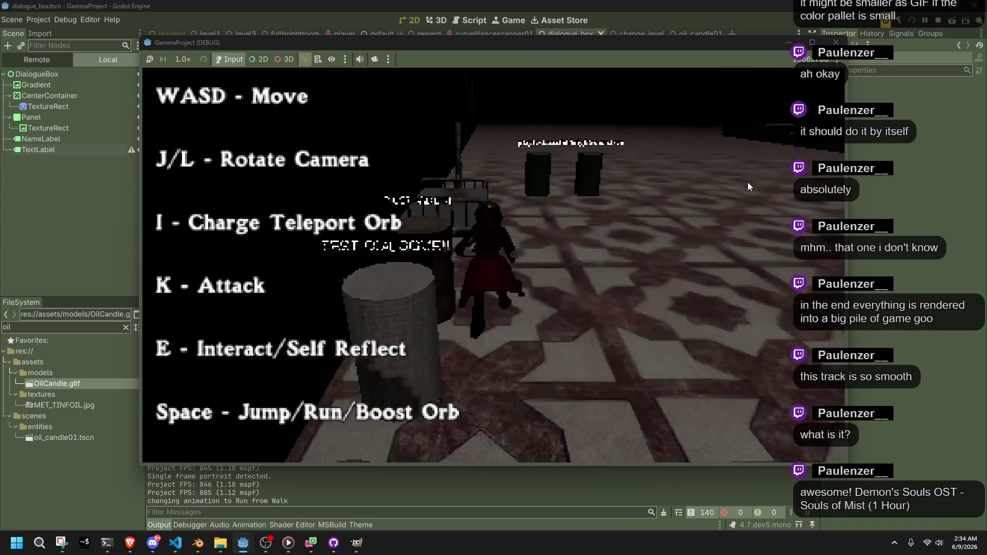
key(a)
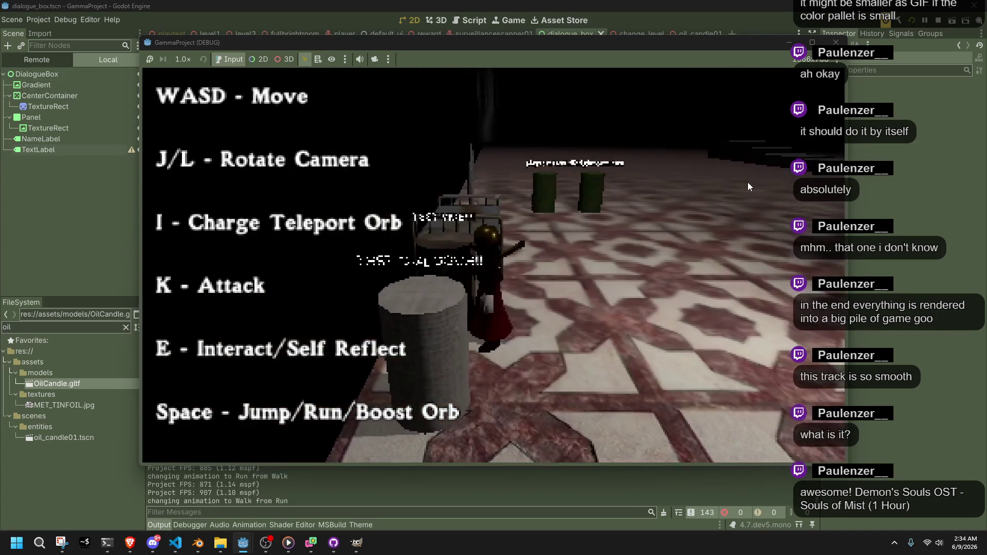
key(F8)
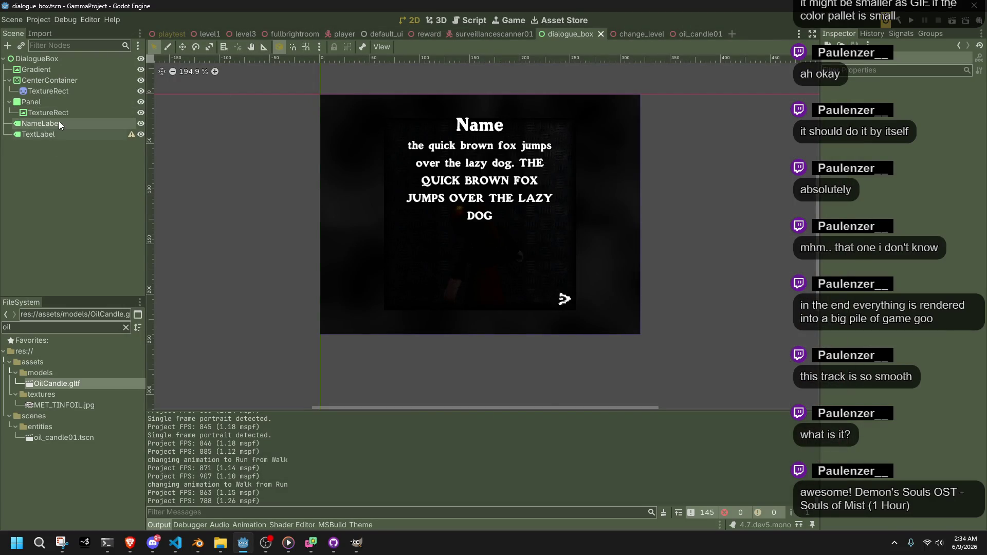
- In the default_ui scene, select the Controls label and hide the FadeRect overlay
click(45, 126)
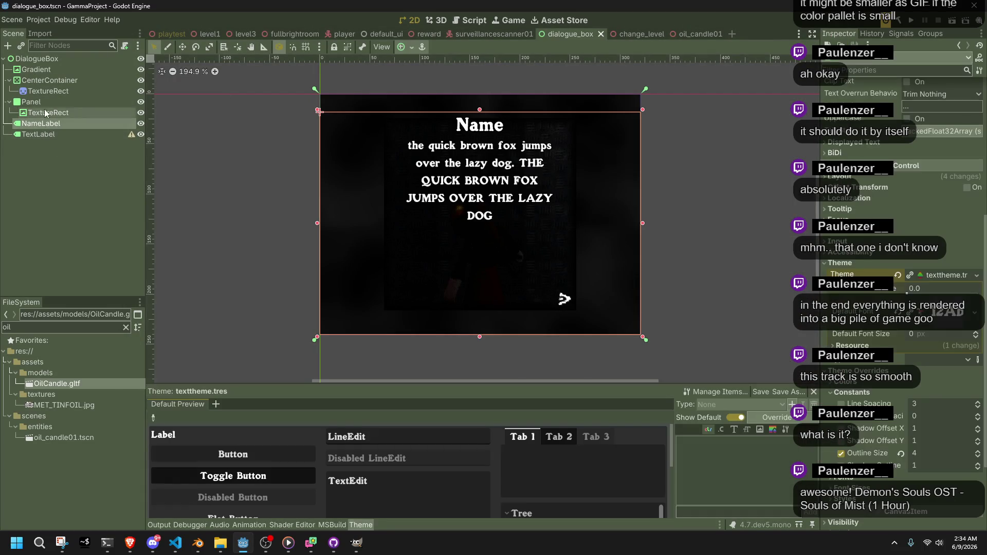
click(378, 36)
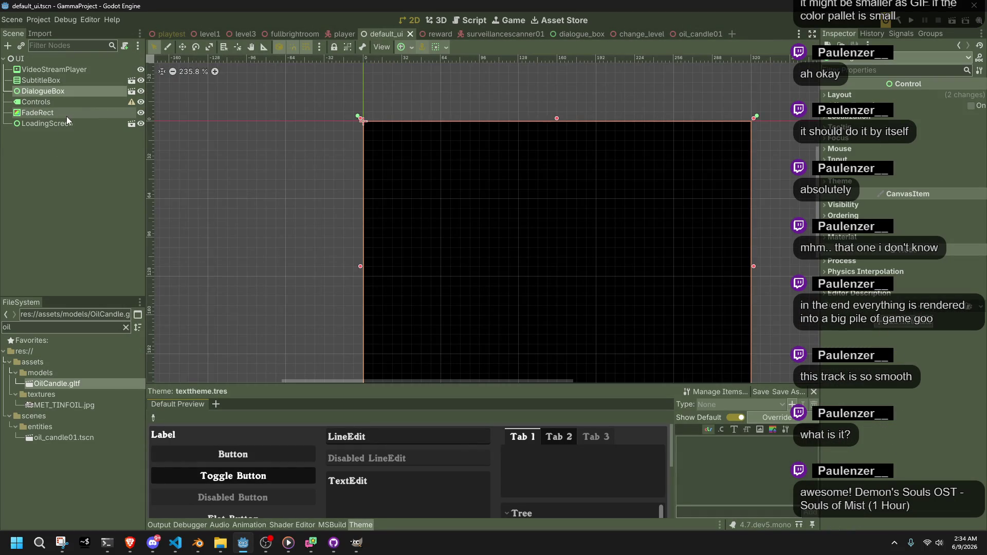
click(51, 103)
scroll(481, 233, down, 4)
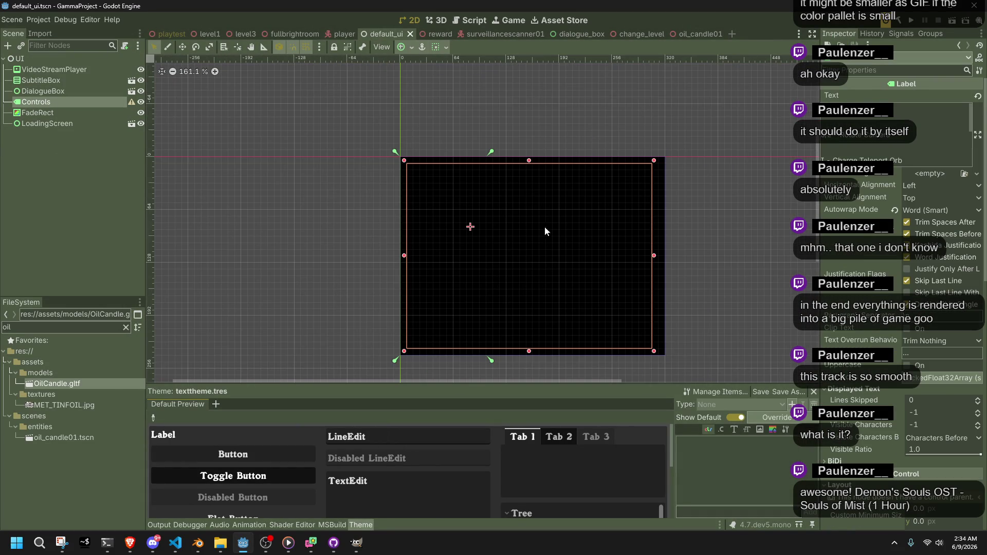
click(141, 112)
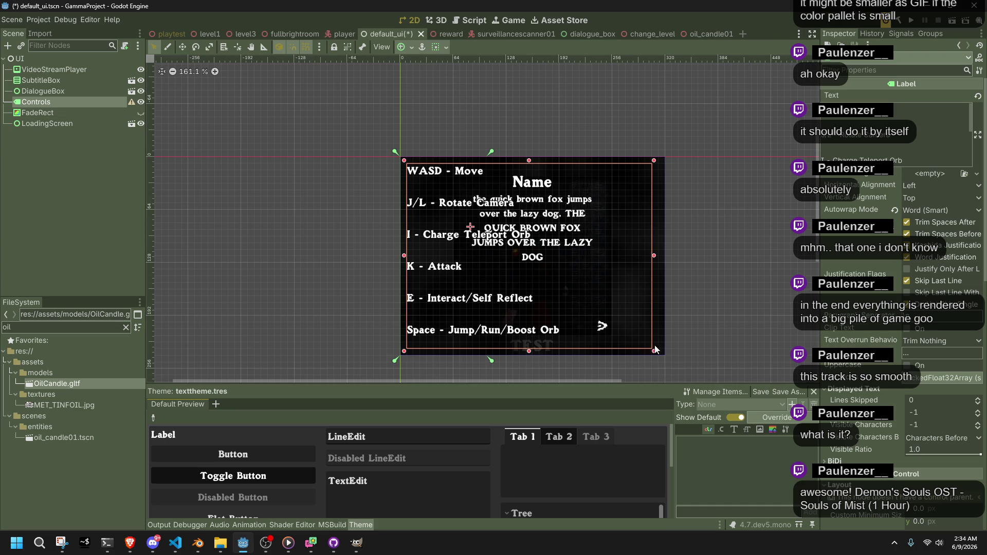
- Resize the Controls text box, adjusting its width and lowering its top edge
drag(655, 262, 521, 255)
drag(462, 364, 464, 344)
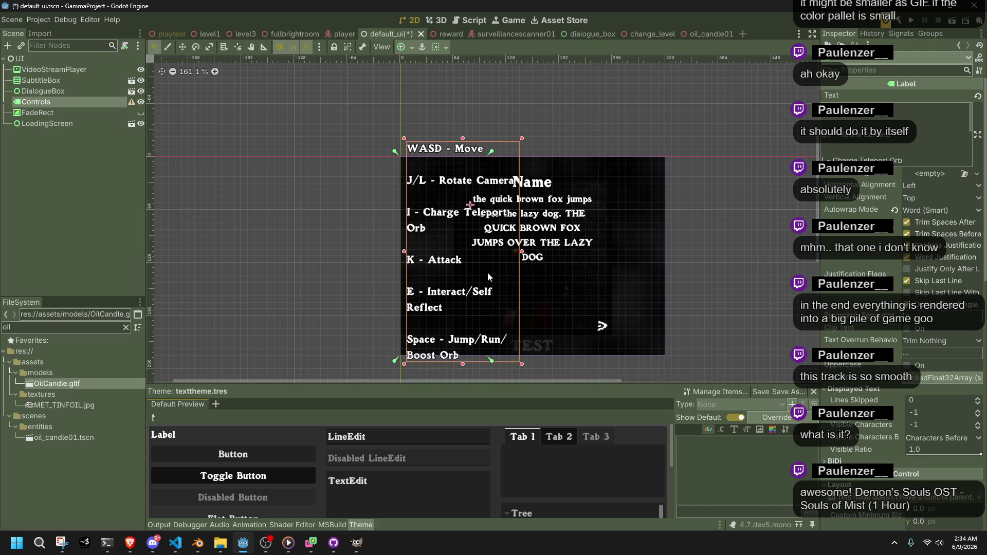
drag(522, 252, 600, 252)
drag(503, 138, 502, 154)
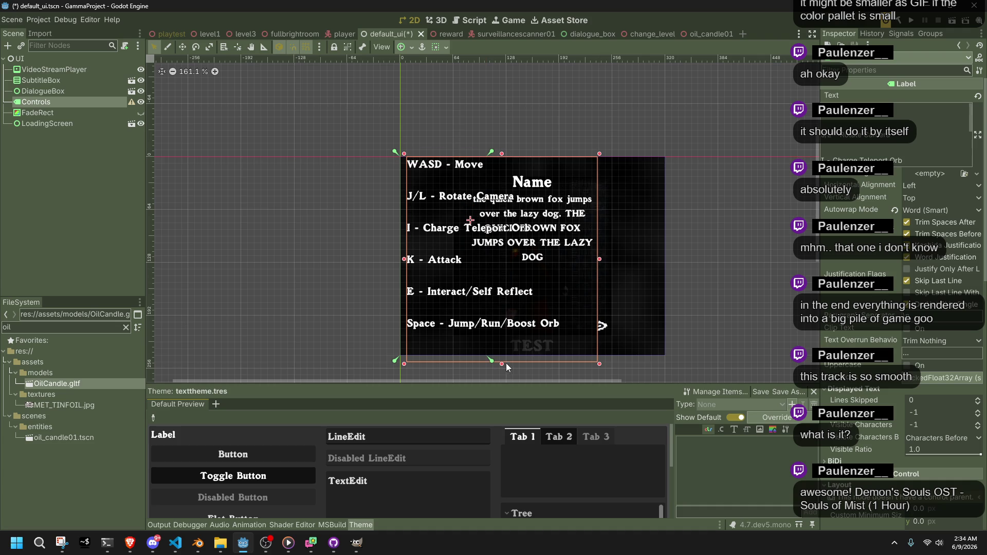
drag(502, 364, 502, 331)
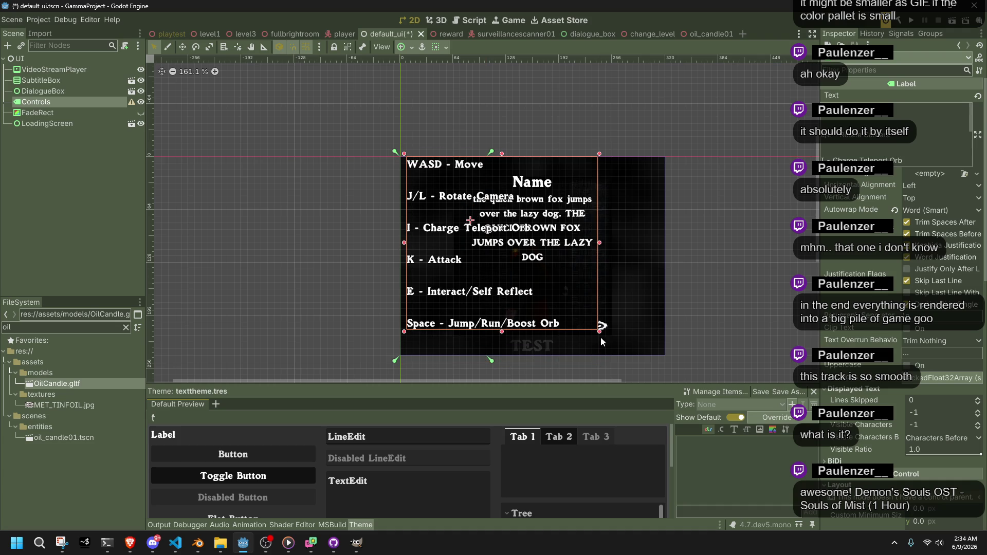
scroll(845, 295, down, 5)
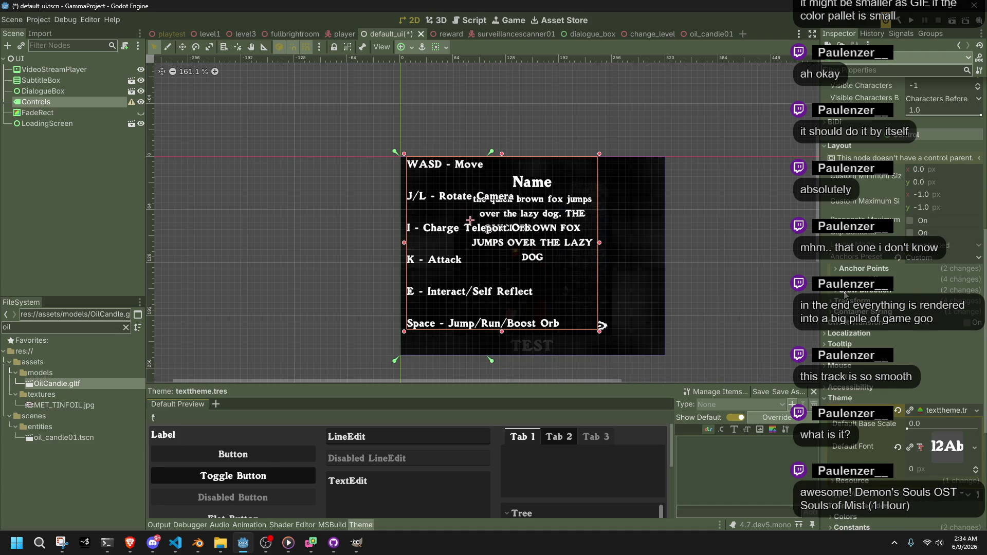
scroll(845, 295, down, 3)
- Set the Controls text font size to 8, shrink the box to fit, and save
click(920, 423)
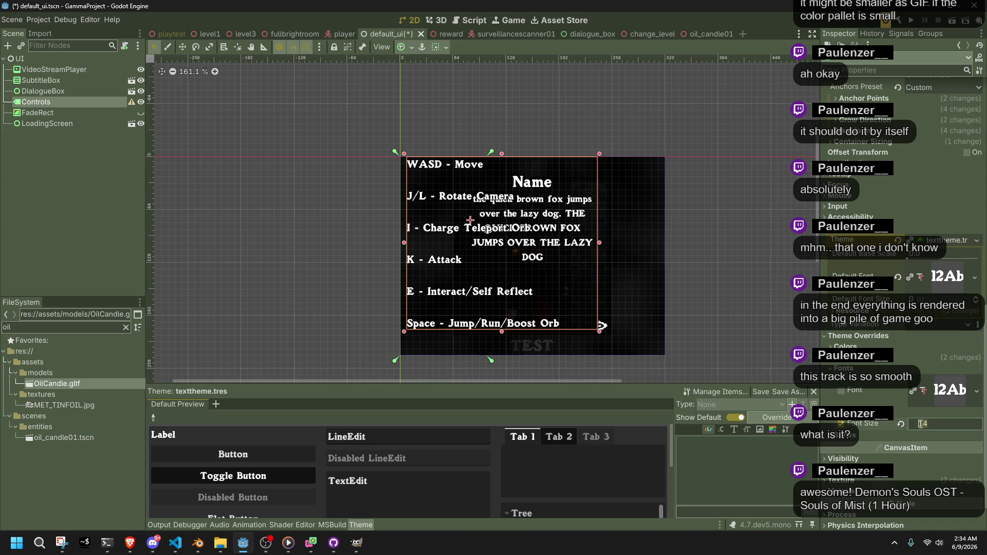
text(8)
key(Return)
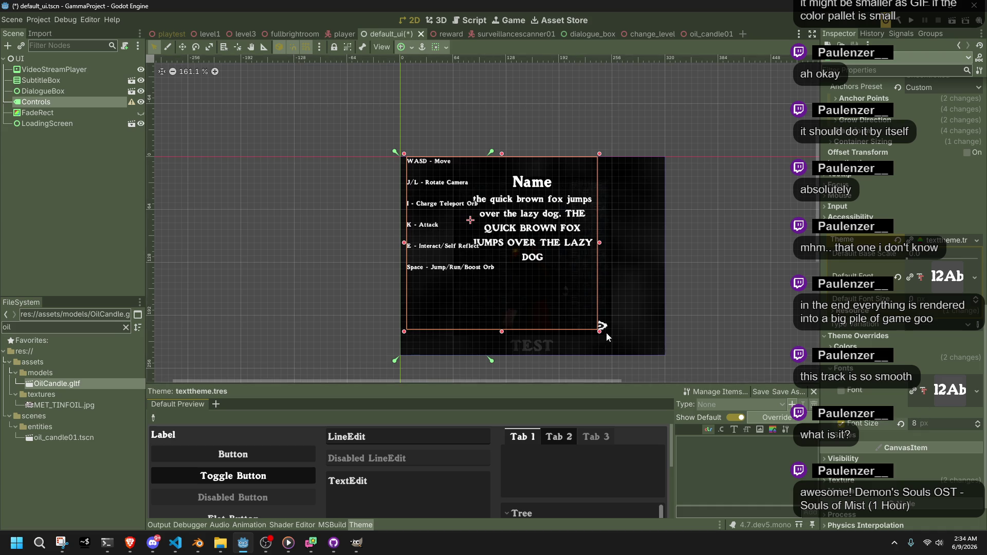
drag(600, 331, 503, 280)
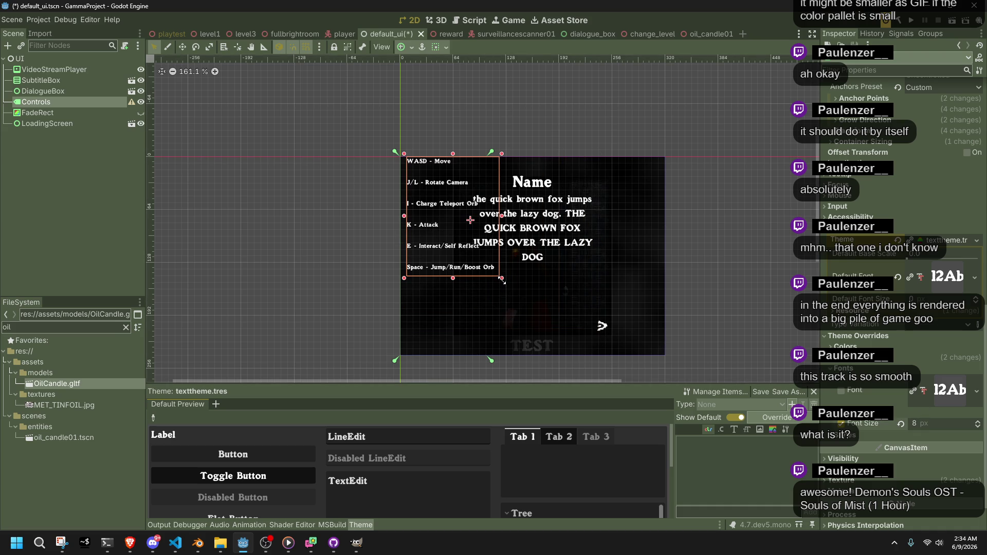
scroll(436, 270, up, 3)
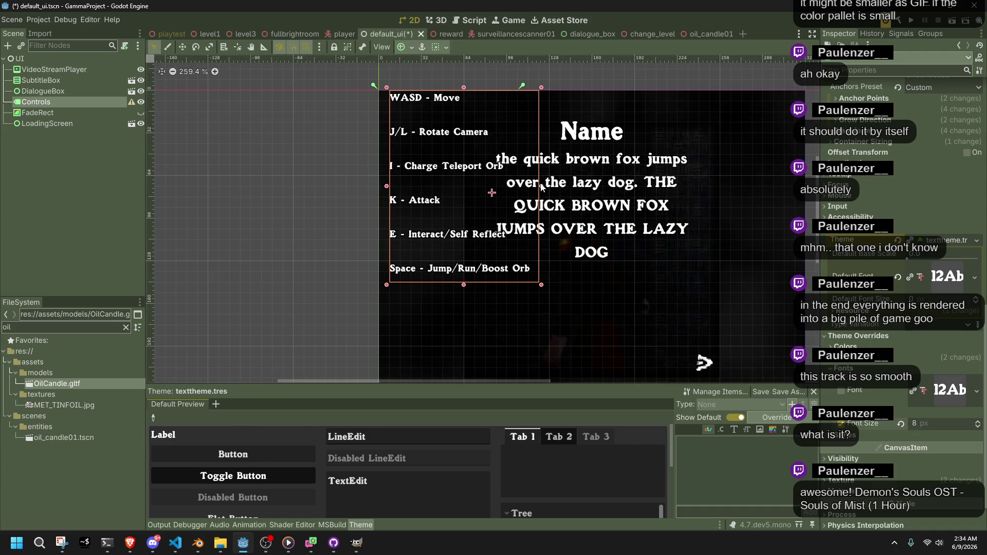
mouse_move(544, 186)
mouse_down()
mouse_move(484, 186)
mouse_move(547, 185)
mouse_up()
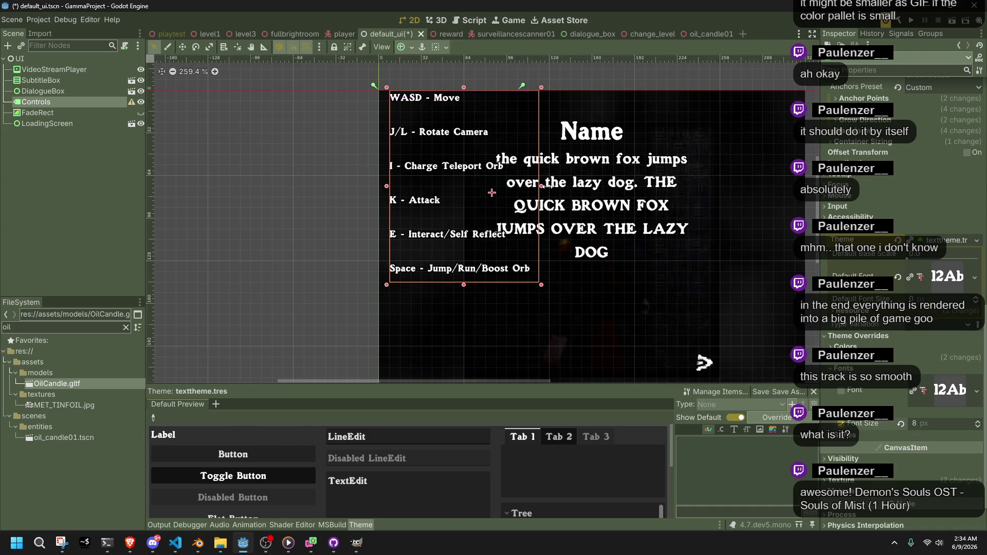
key(ctrl+s)
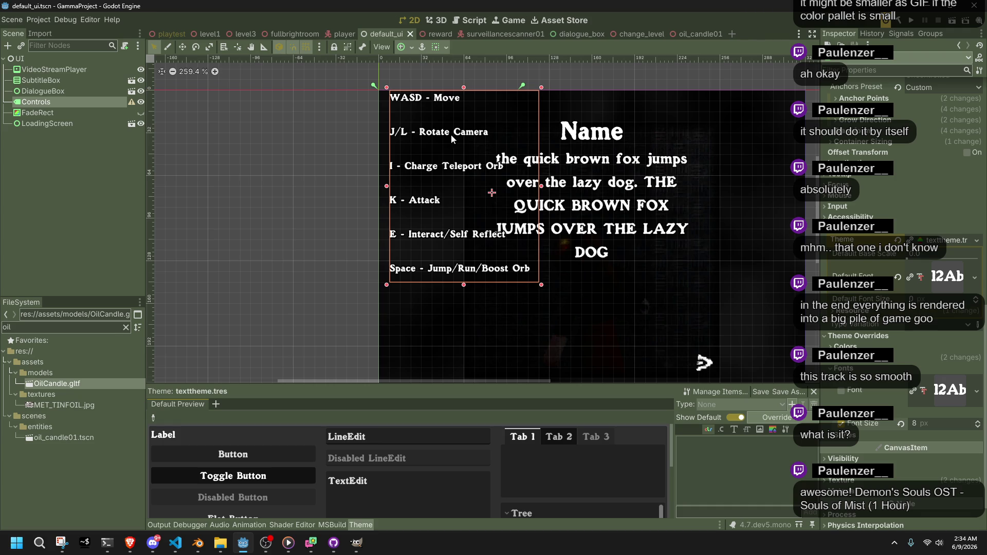
- Move the Controls box slightly lower, save the UI scene, and run the game
click(451, 134)
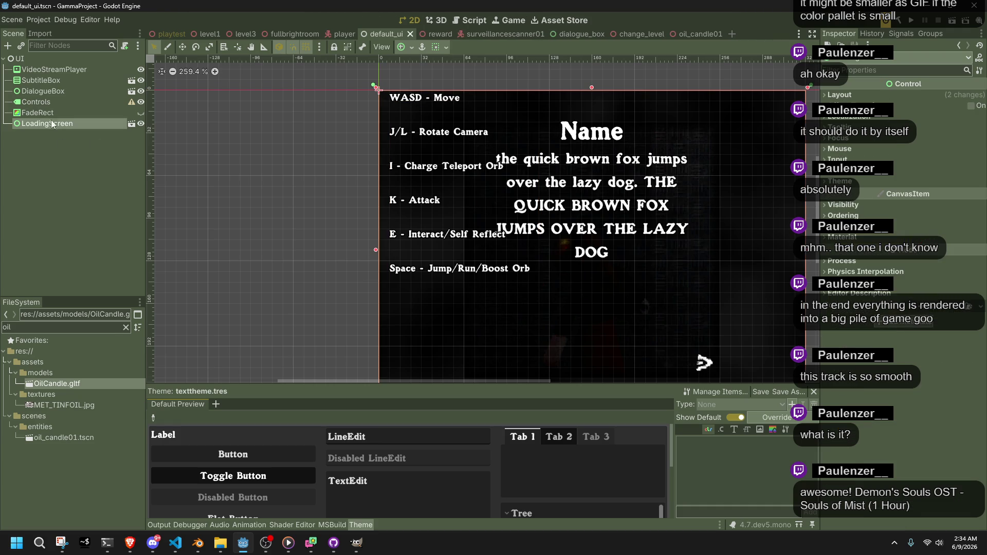
click(42, 102)
click(410, 144)
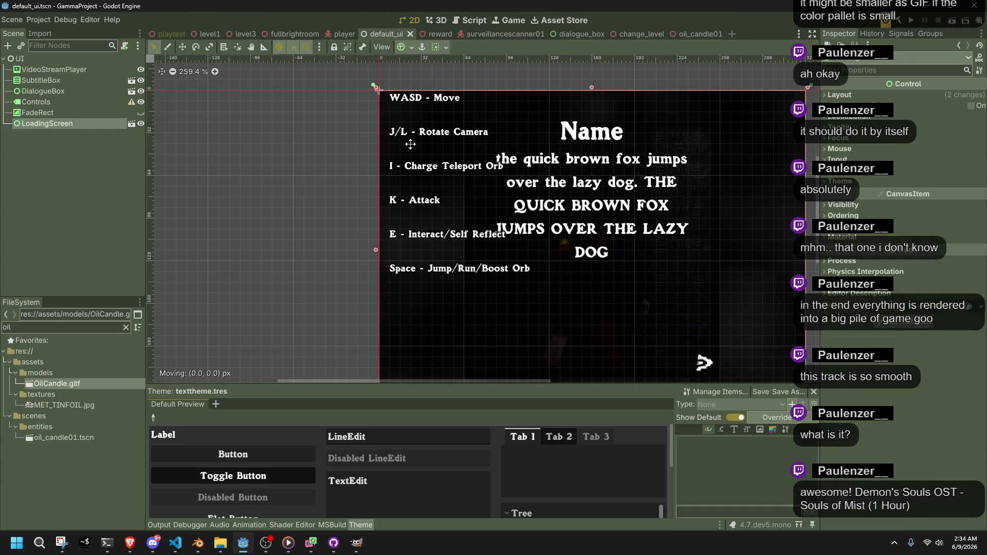
click(57, 100)
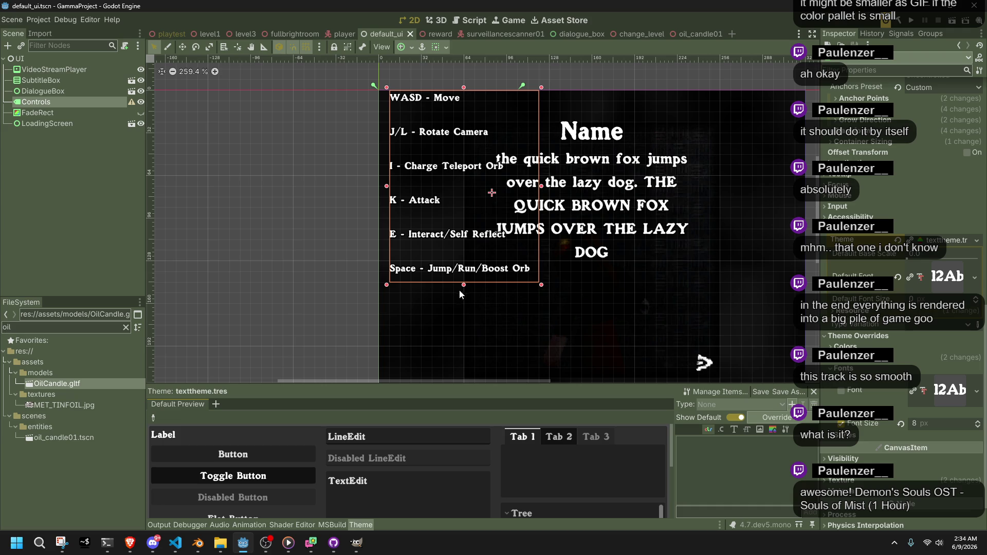
drag(464, 291, 464, 301)
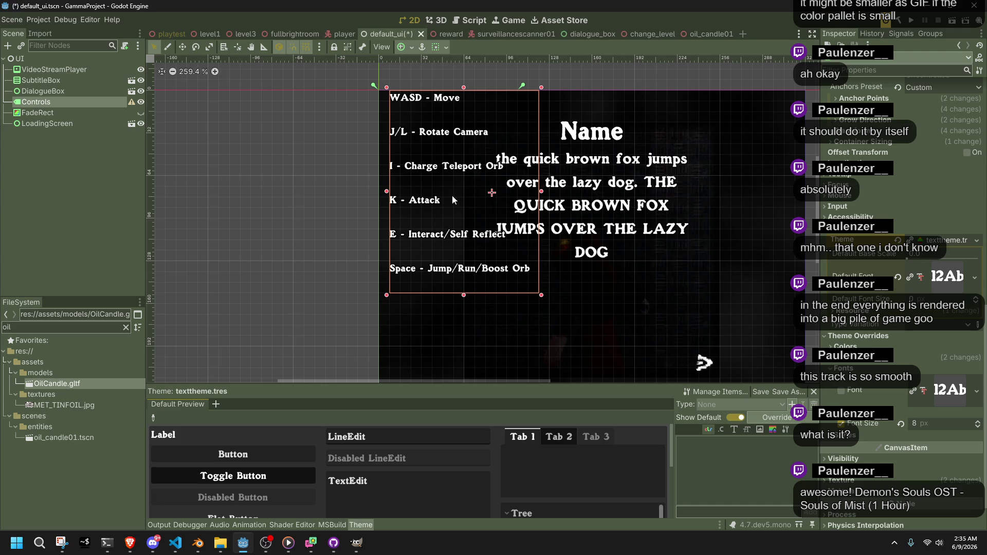
drag(461, 89, 463, 99)
key(ctrl+s)
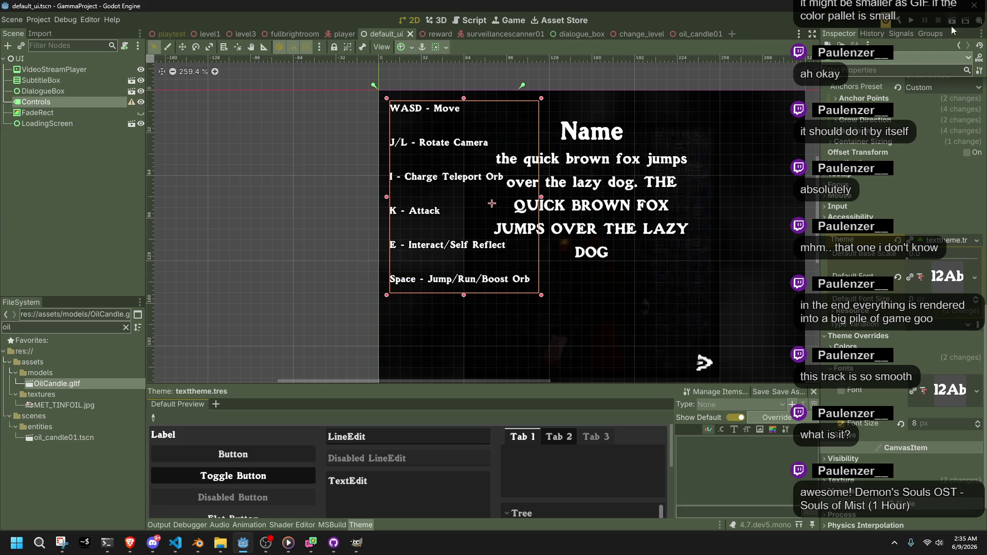
click(920, 20)
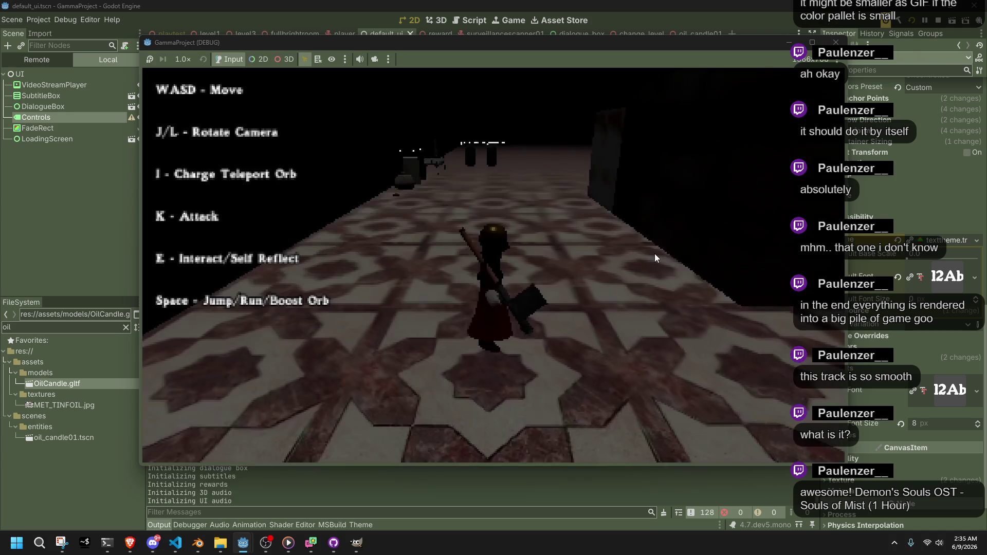
- Run, vault onto the platform and jump across the level, including a wall-grab jump
key(w)
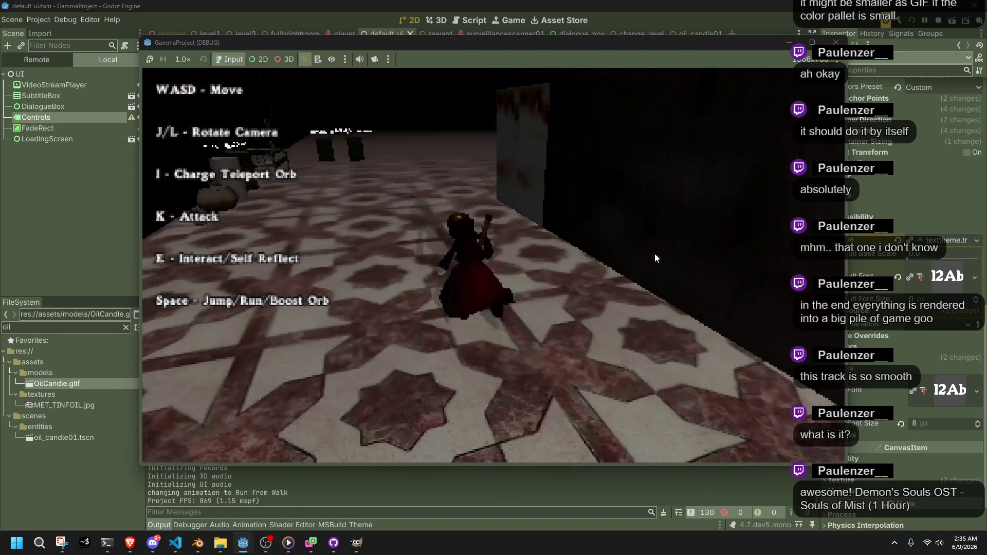
key(space)
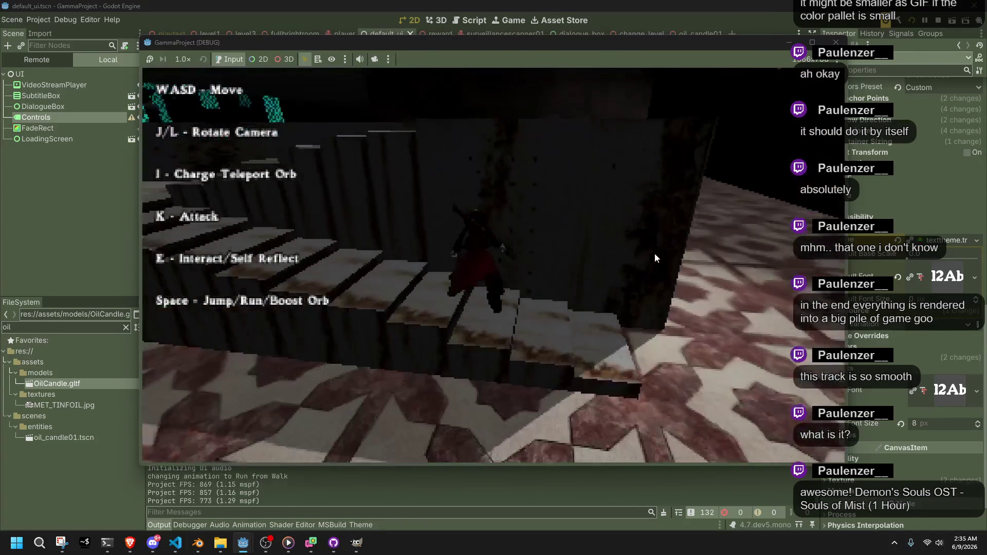
key(w)
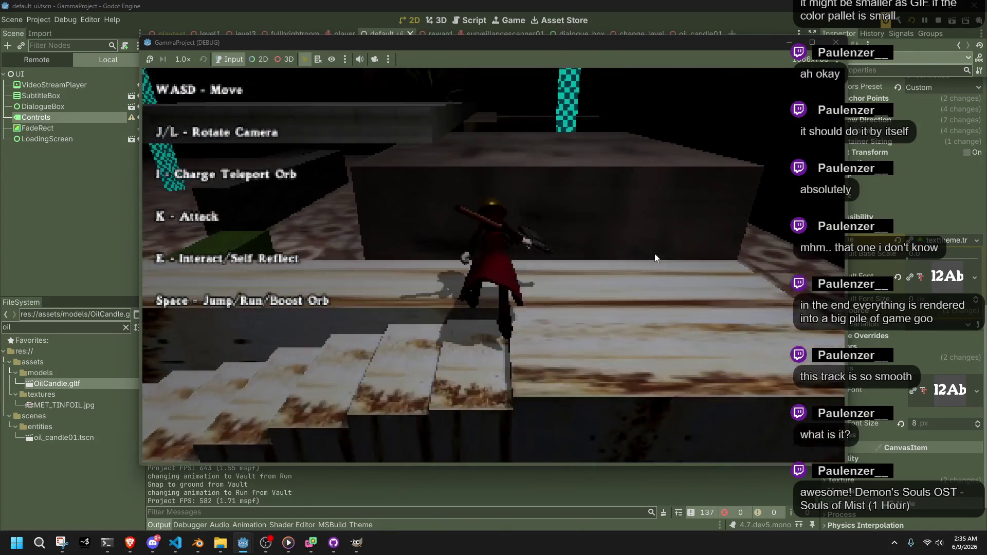
key(space)
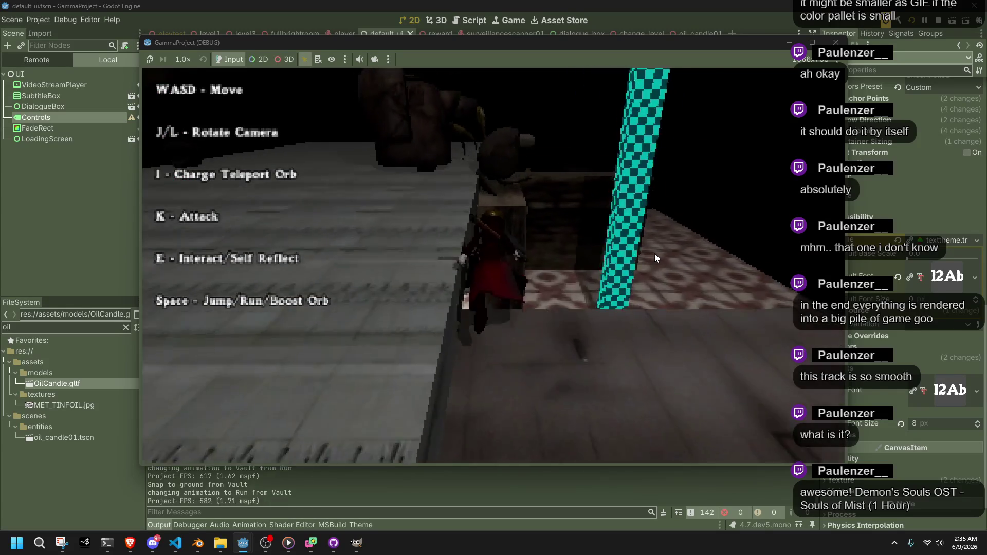
key(space)
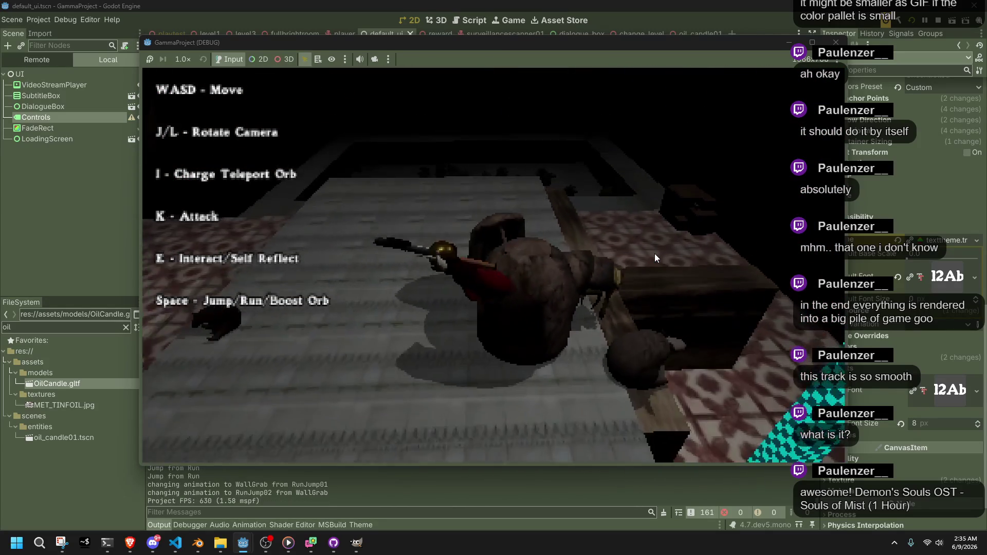
key(space)
key(space)
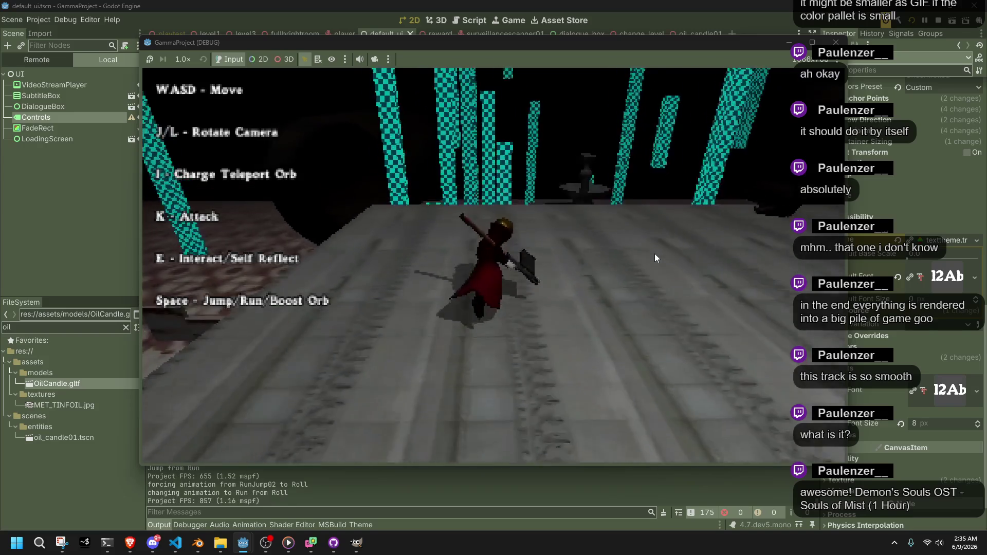
- Run to the fountain and up the wall, then close the game and deselect Controls
key(space)
key(space)
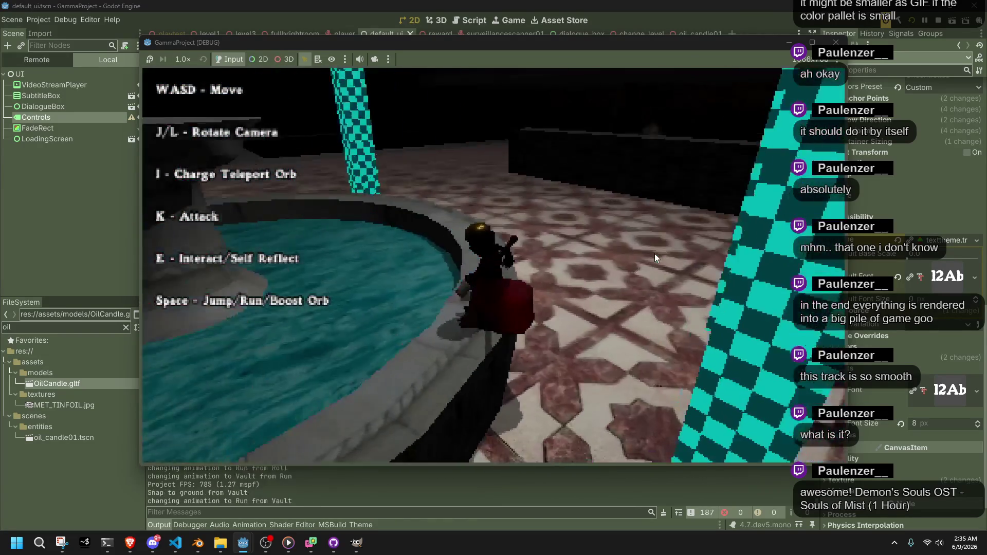
key(space)
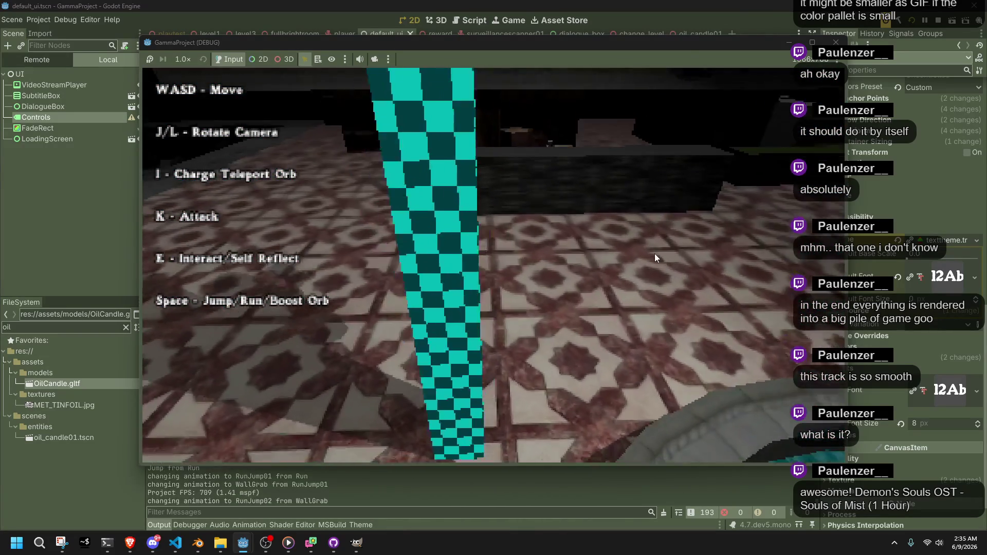
key(space)
key(w)
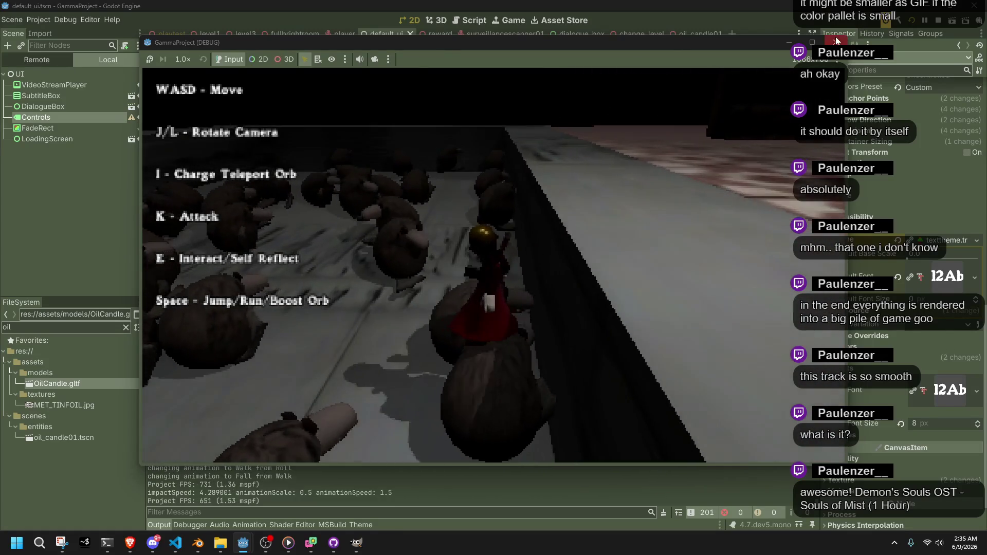
click(836, 43)
click(207, 246)
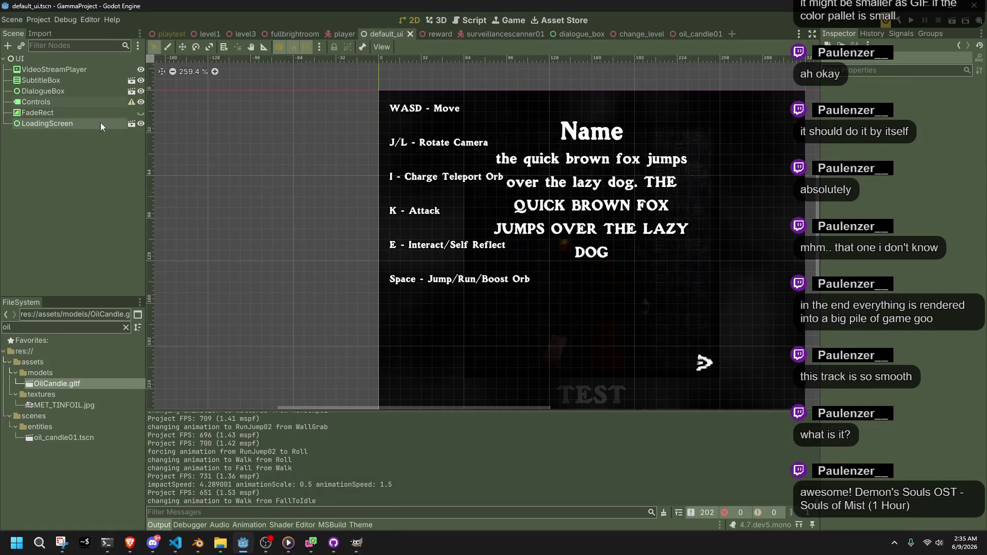
- Make FadeRect visible again, save the UI scene, and check Video RAM usage in the Debugger
click(141, 114)
key(ctrl+s)
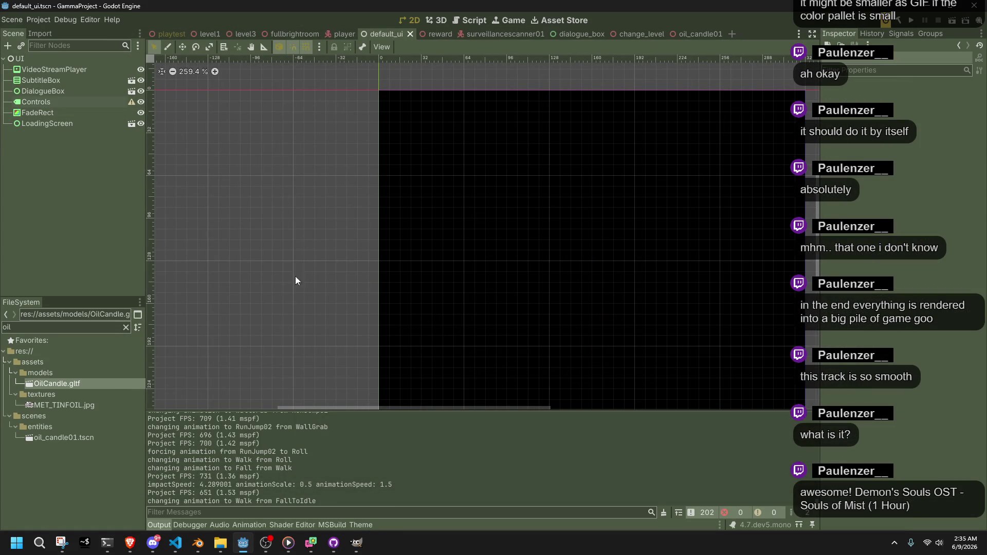
click(65, 405)
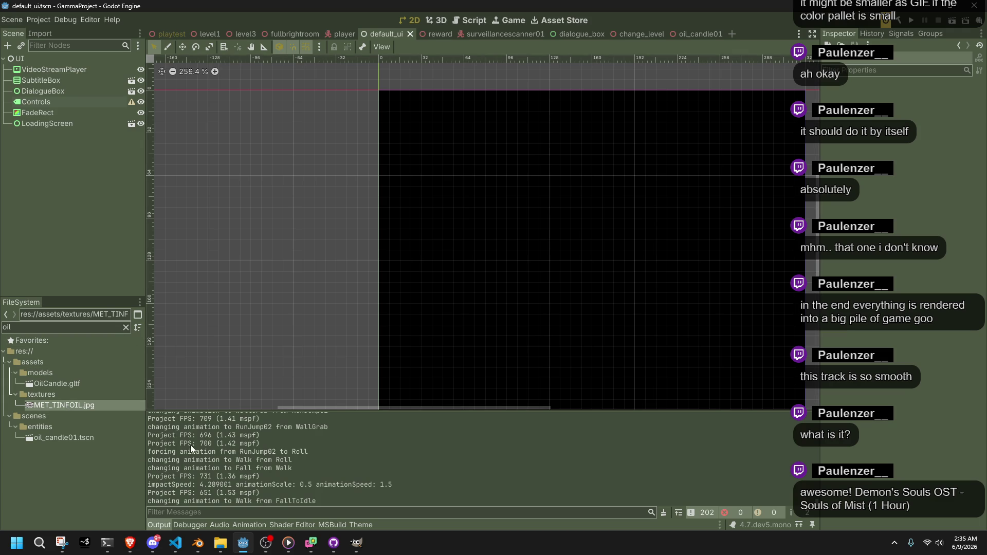
click(191, 525)
click(389, 396)
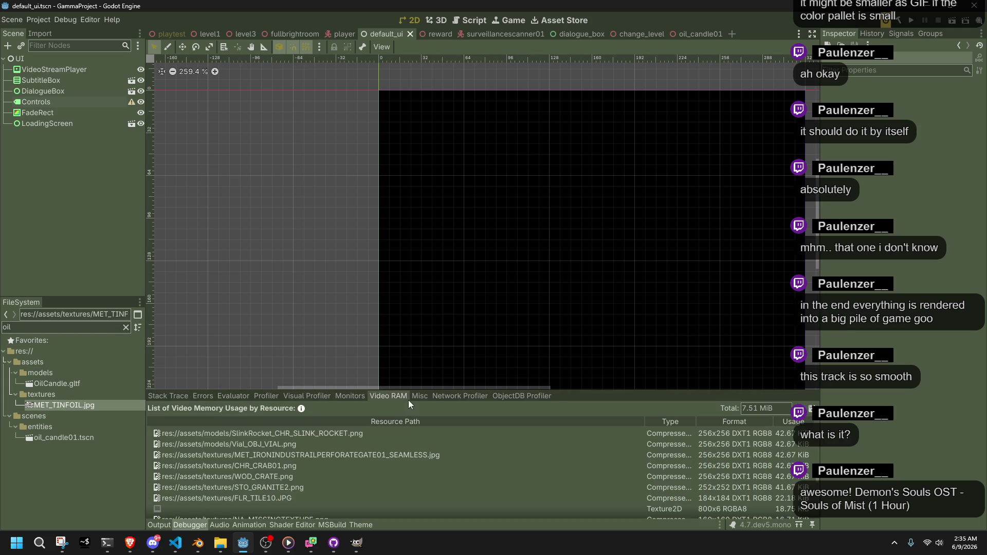
- Run the game briefly, reposition its window, then close it
click(912, 22)
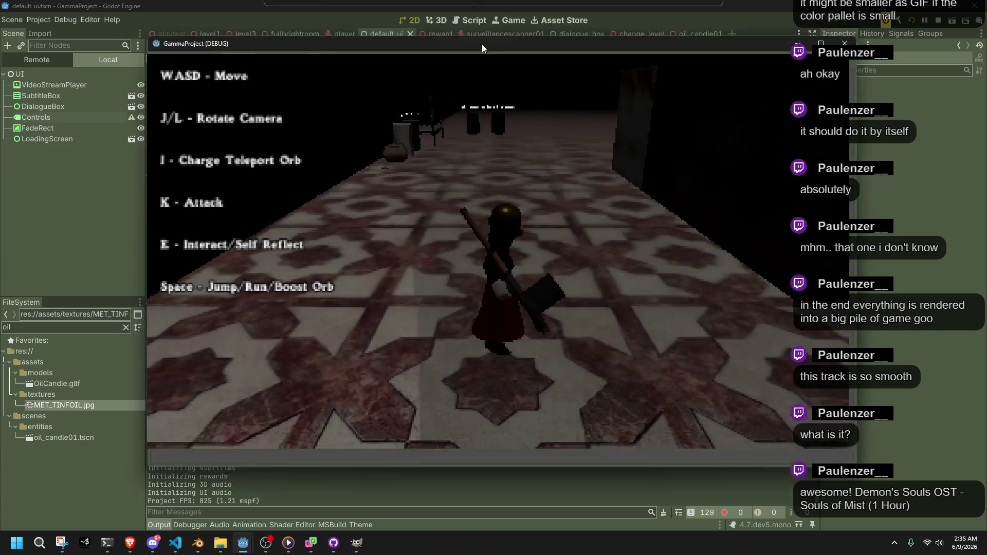
mouse_move(482, 44)
mouse_down()
mouse_move(601, 523)
mouse_move(448, 145)
mouse_move(495, 64)
mouse_move(499, 23)
mouse_up()
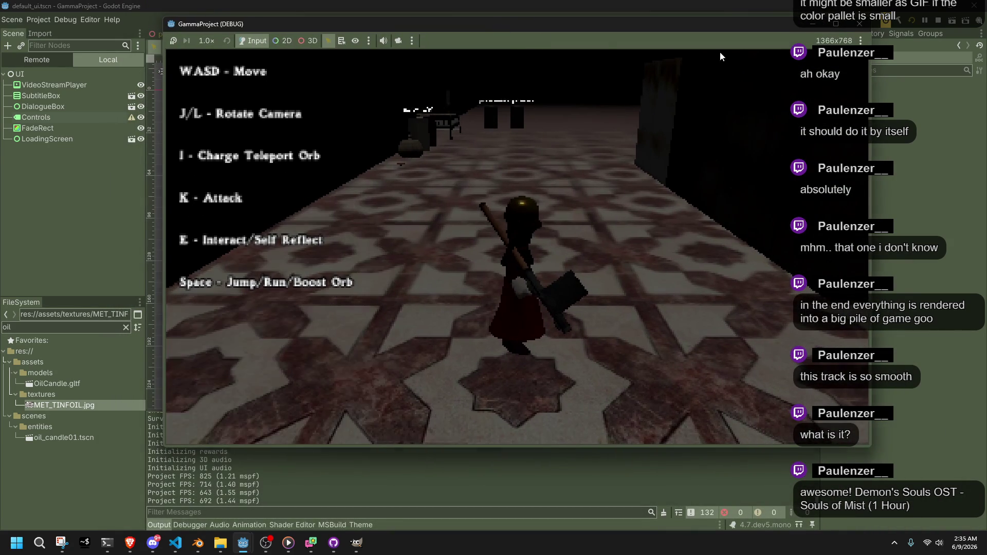
click(860, 24)
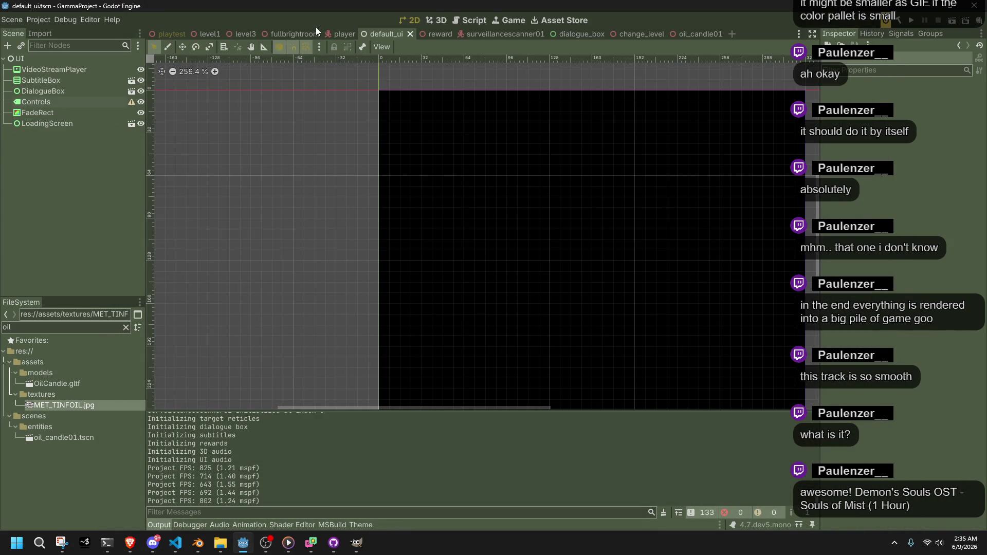
- Filter the FileSystem for 'moe' and open Moe.gltf's Advanced Import Settings
key(BackSpace)
key(BackSpace)
key(BackSpace)
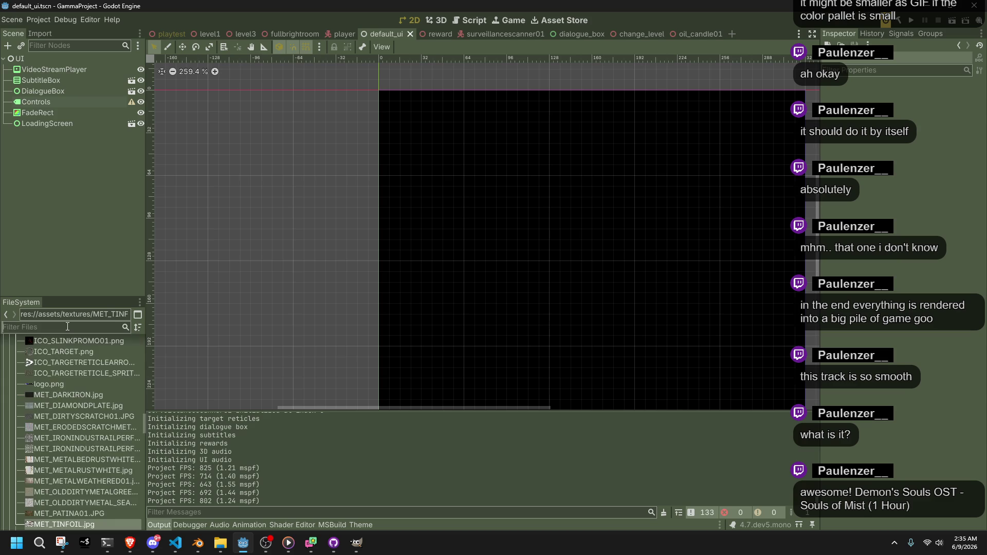
text(d)
key(BackSpace)
text(slink)
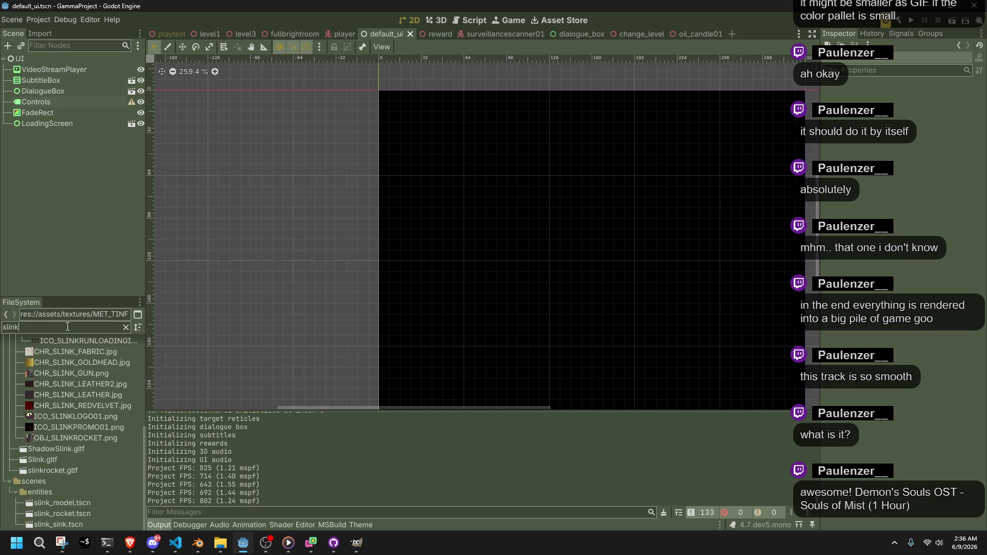
key(BackSpace)
key(BackSpace)
key(BackSpace)
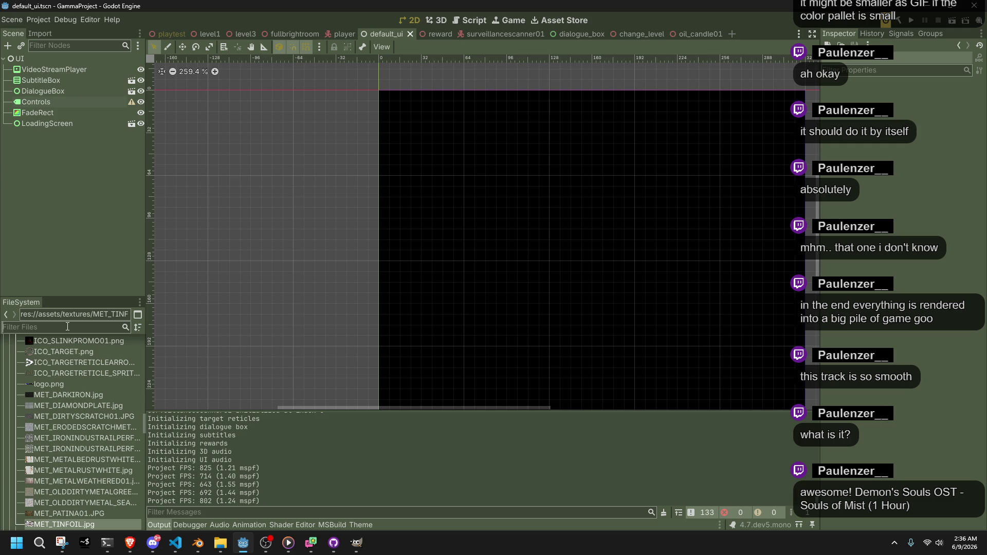
text(c)
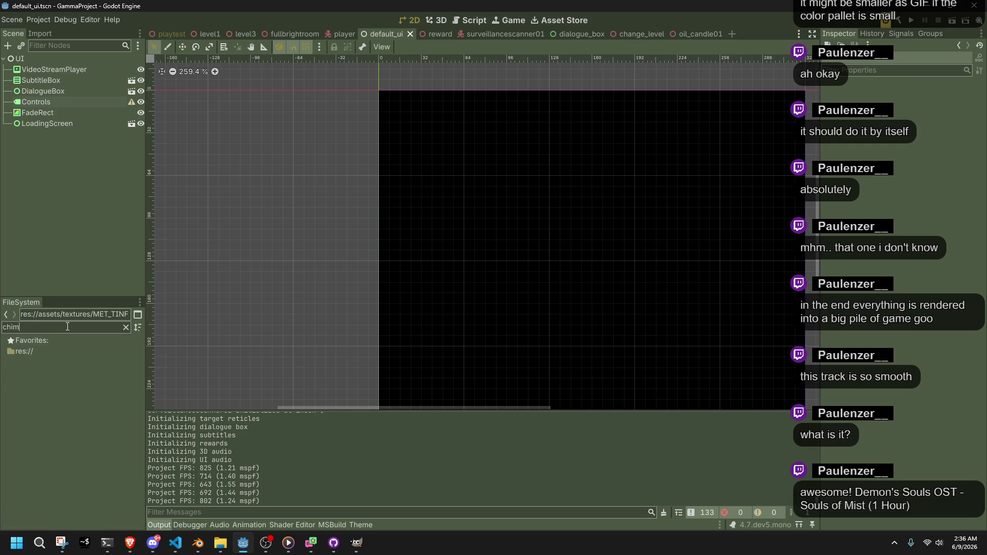
key(BackSpace)
text(moe)
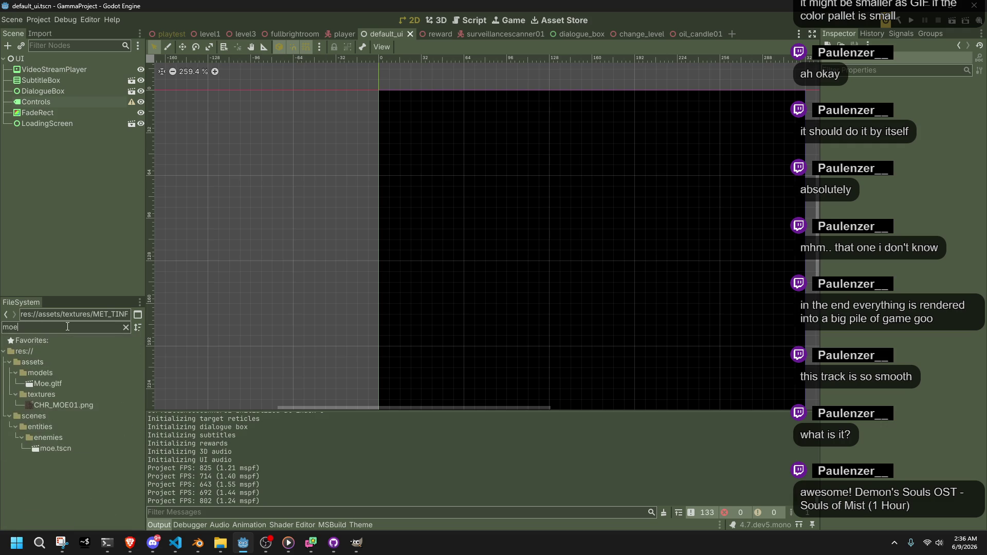
double_click(42, 383)
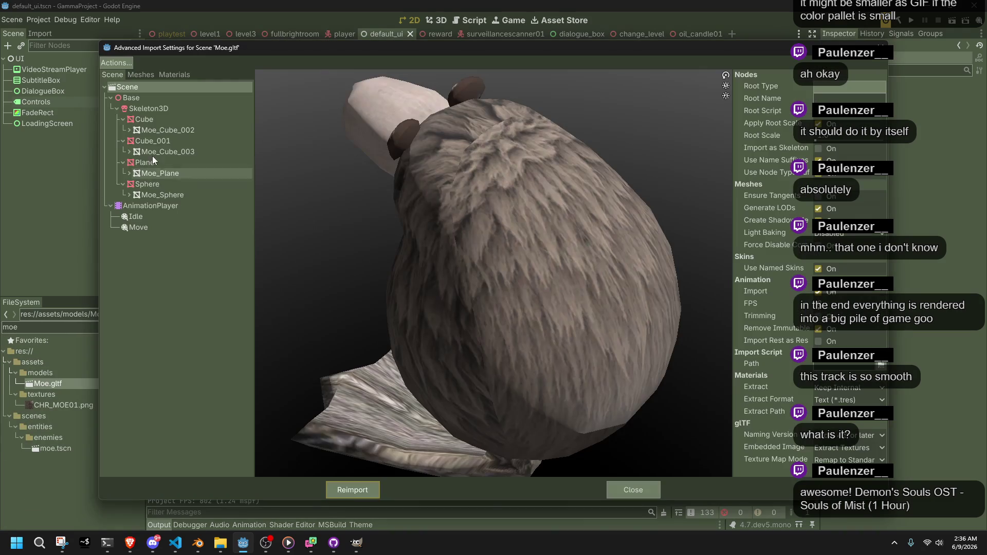
- Reimport Moe.gltf with its Move animation set to loop, and run the game
click(136, 228)
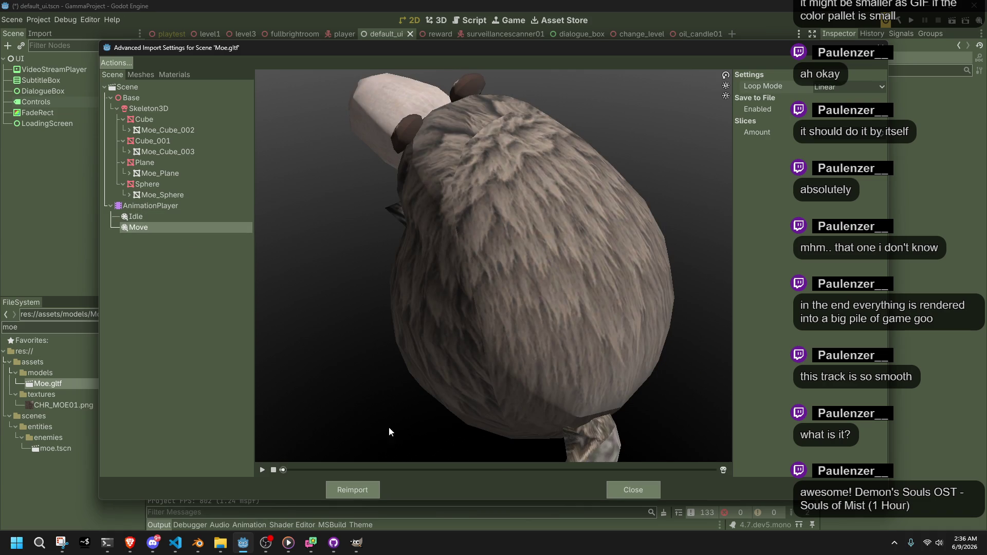
click(356, 486)
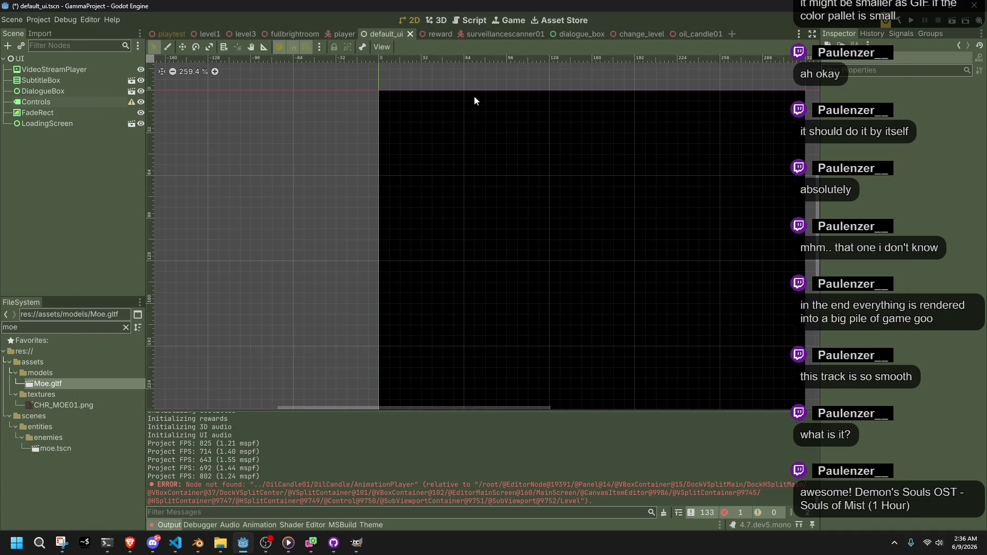
click(908, 21)
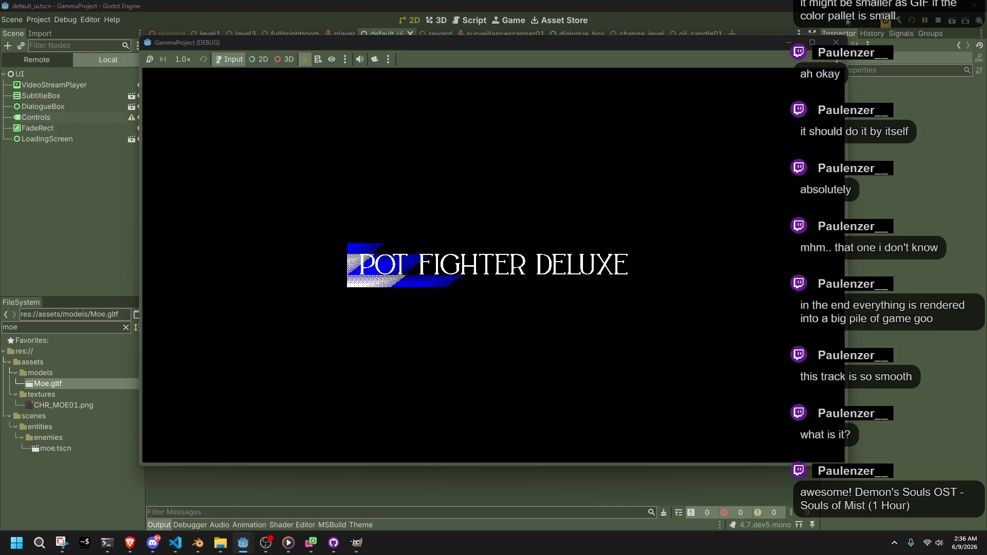
- Walk and jump the character into the room of Moe enemies, then stop with F8
key(w)
key(a)
key(w)
key(w)
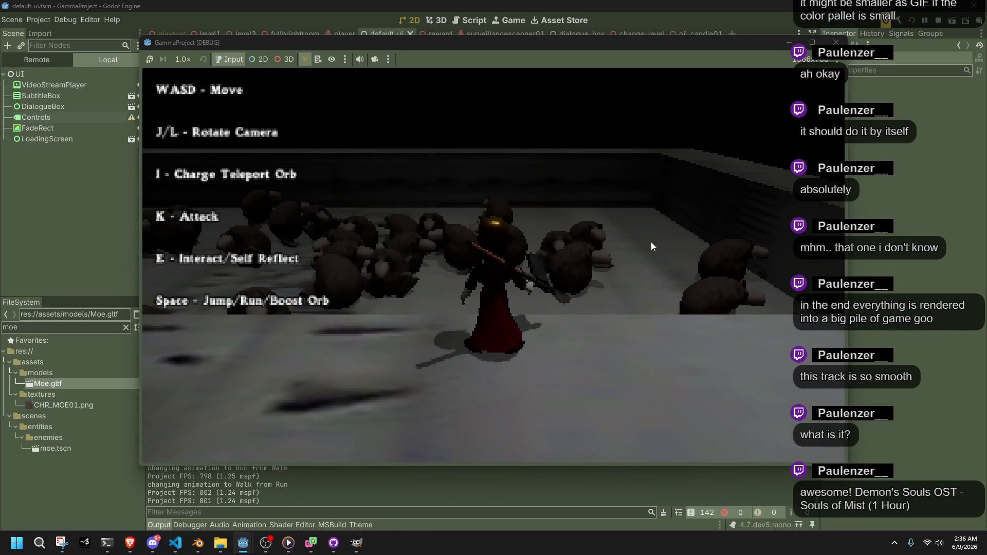
key(w)
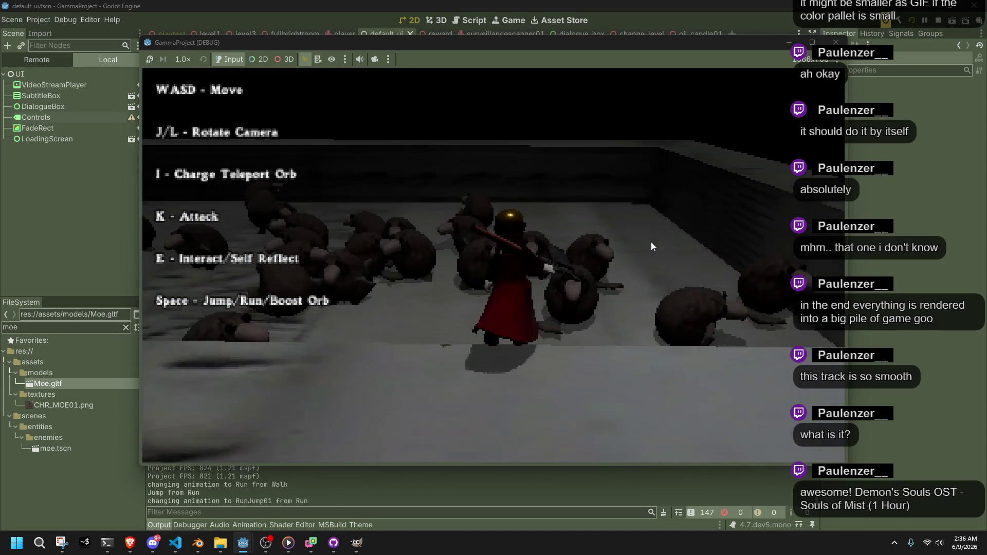
key(w)
key(space)
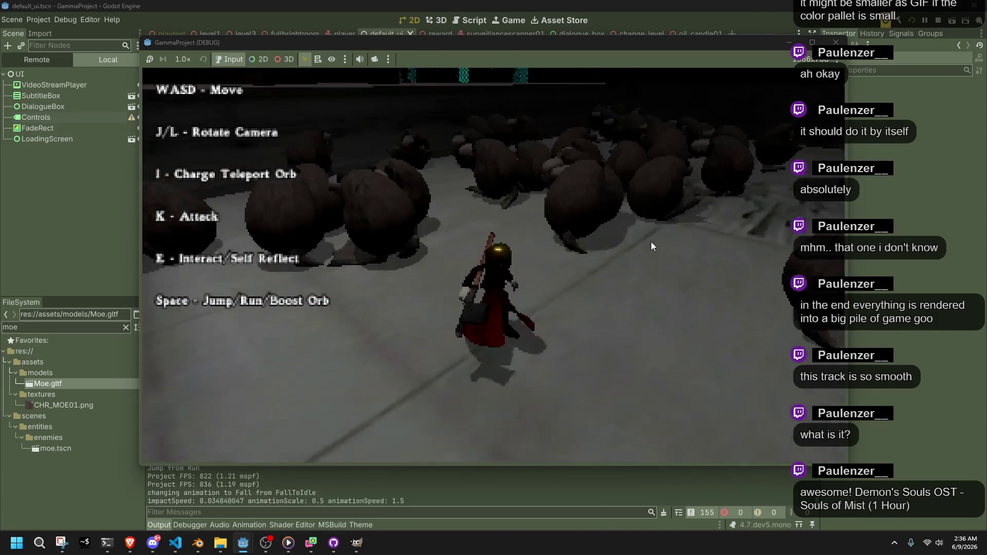
key(w)
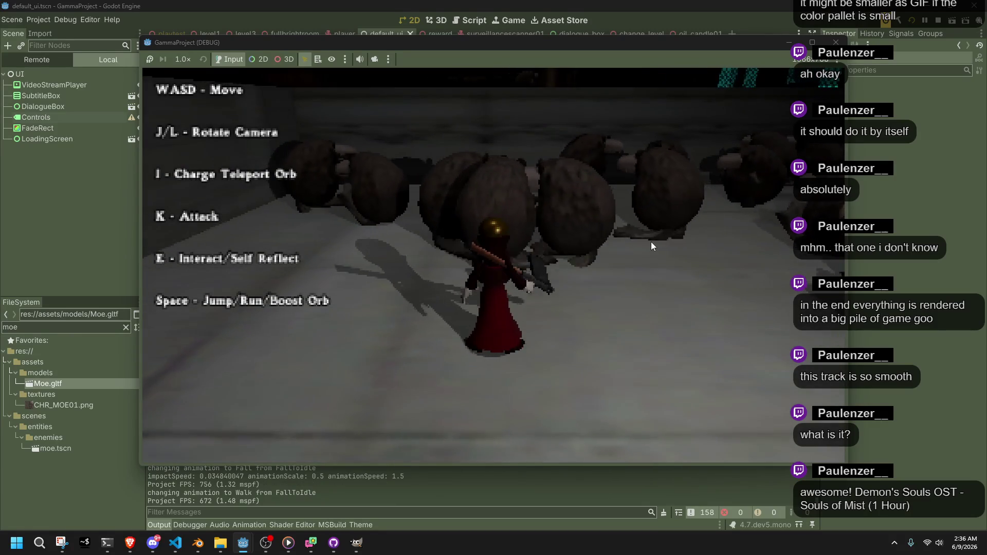
key(F8)
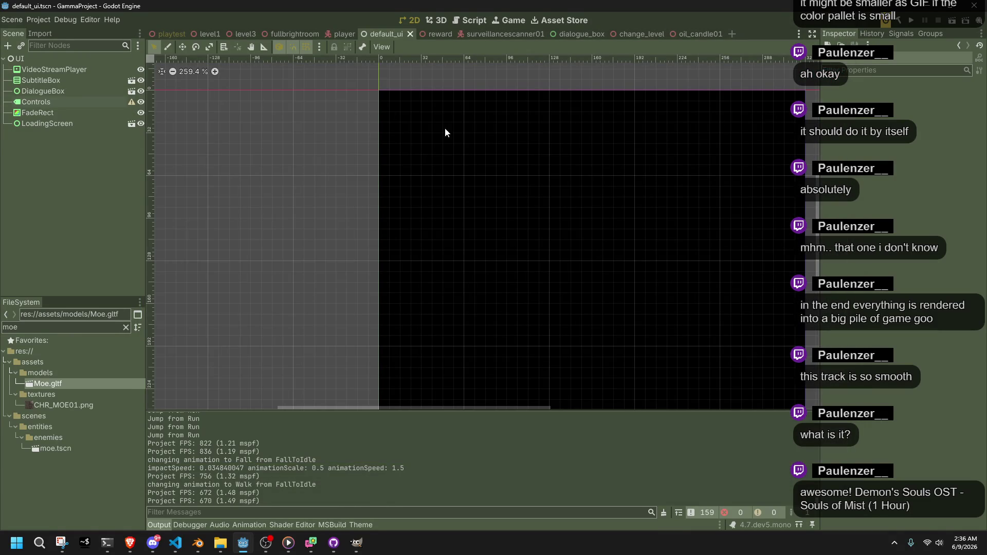
- Filter the FileSystem for 'gltfb' and open SurveillanceScanner01.glb's import settings
click(339, 35)
click(385, 34)
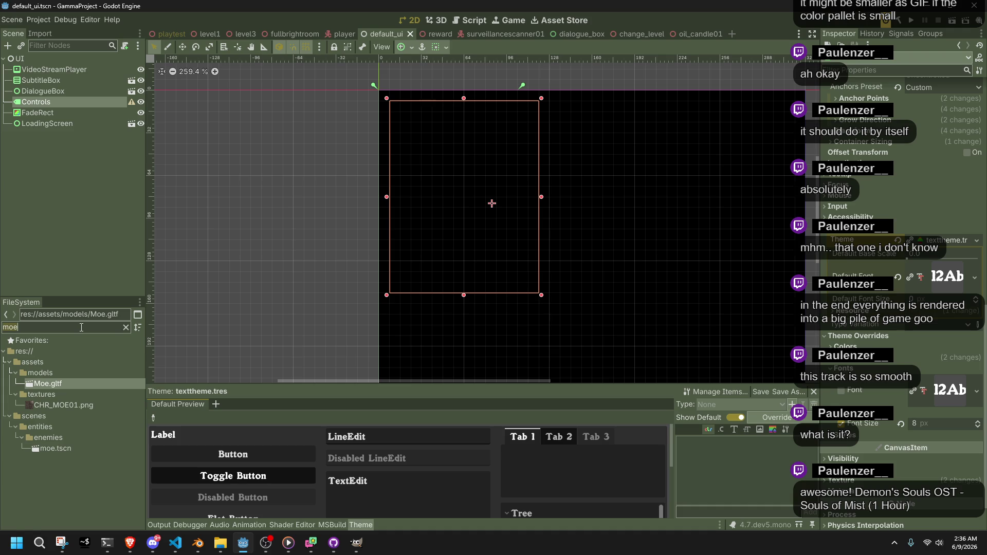
key(BackSpace)
key(BackSpace)
key(BackSpace)
text(gltf)
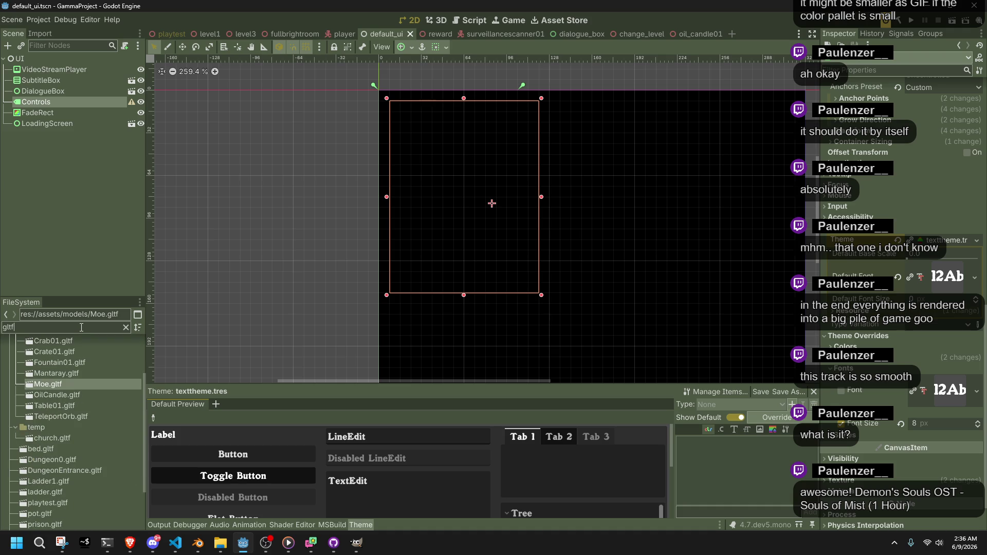
text(b)
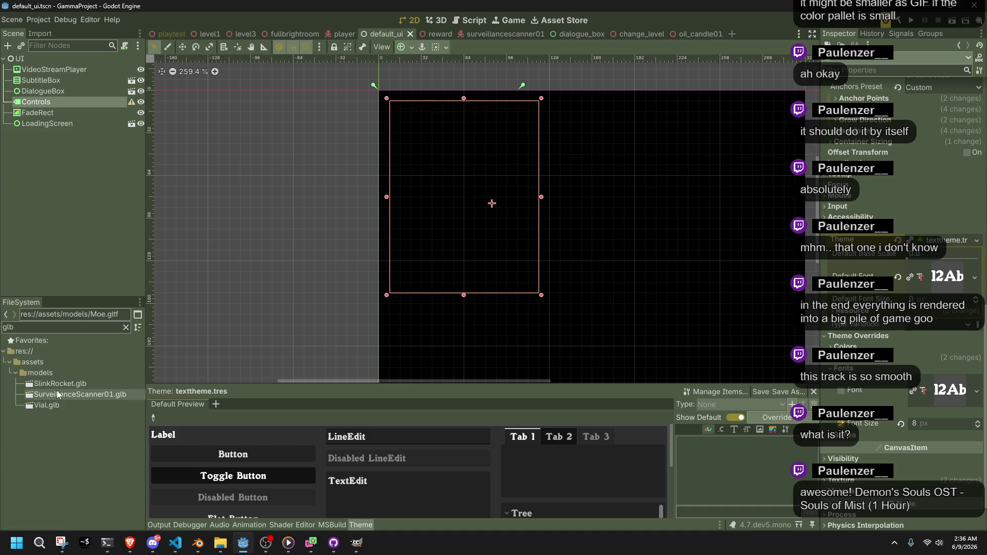
double_click(58, 395)
- Make the scanner's Fly animation loop, preview it, reimport, and confirm the settings
click(169, 272)
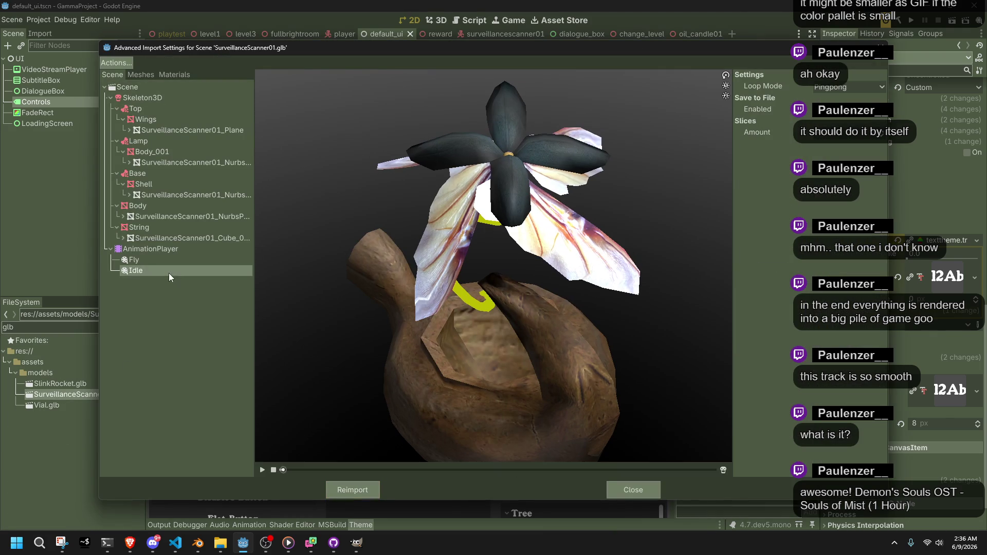
click(159, 261)
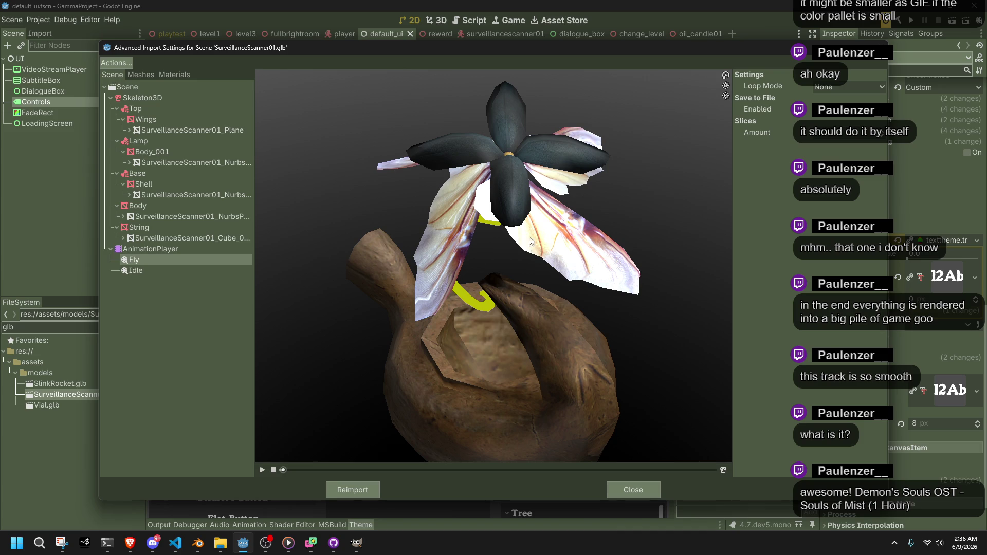
click(258, 470)
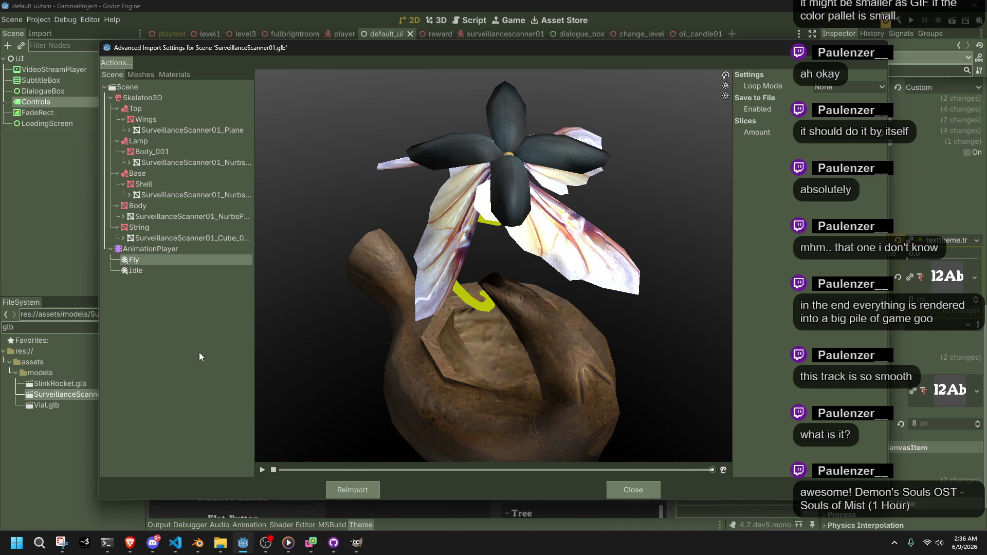
click(266, 469)
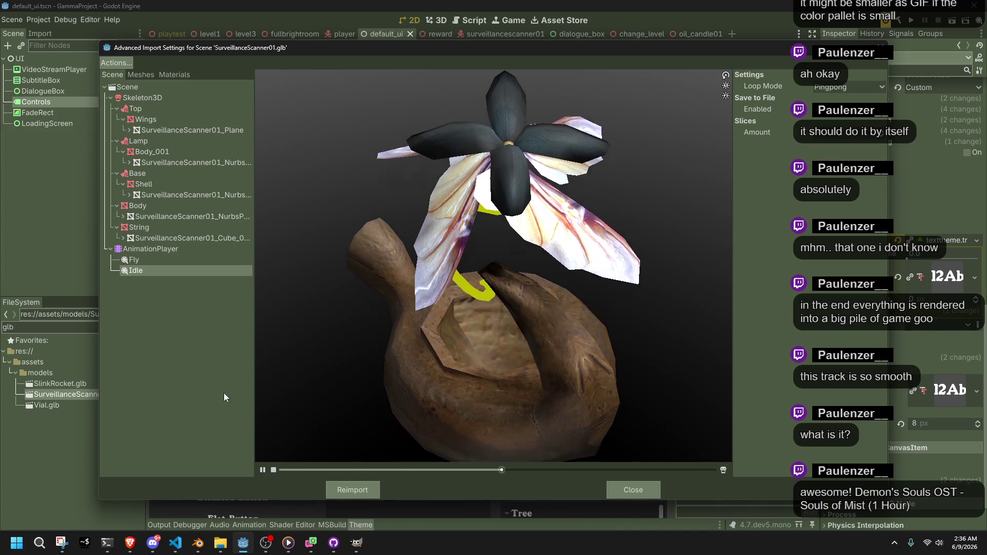
click(136, 262)
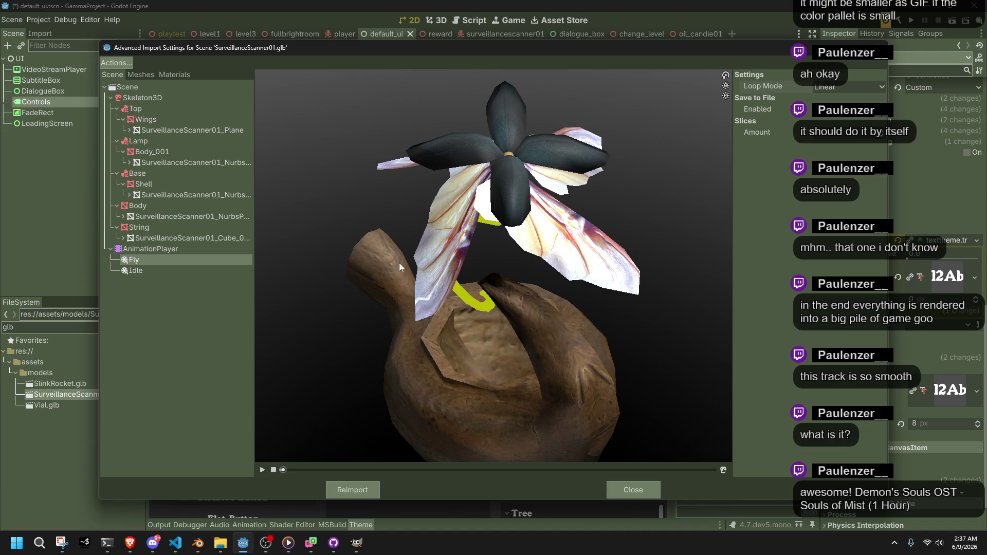
click(262, 470)
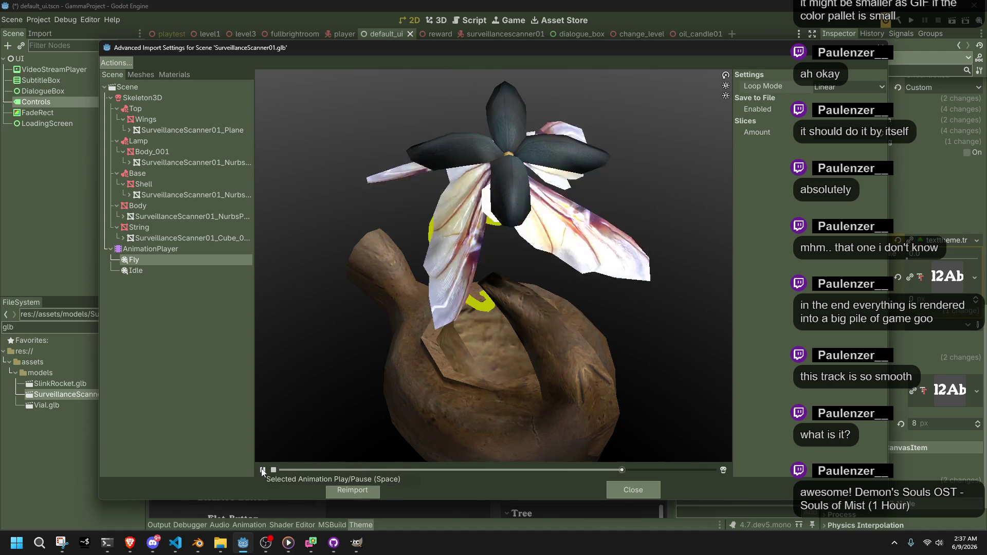
click(350, 487)
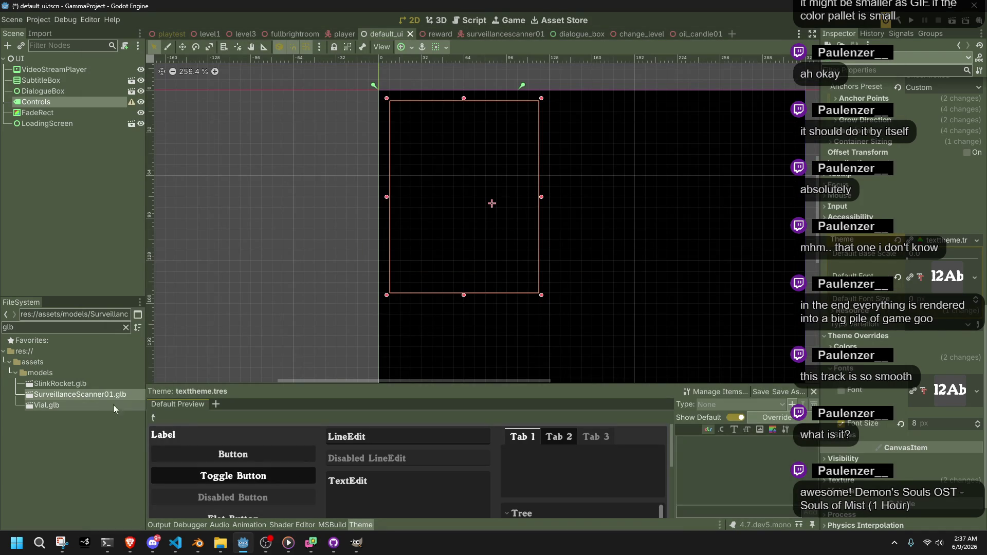
double_click(84, 396)
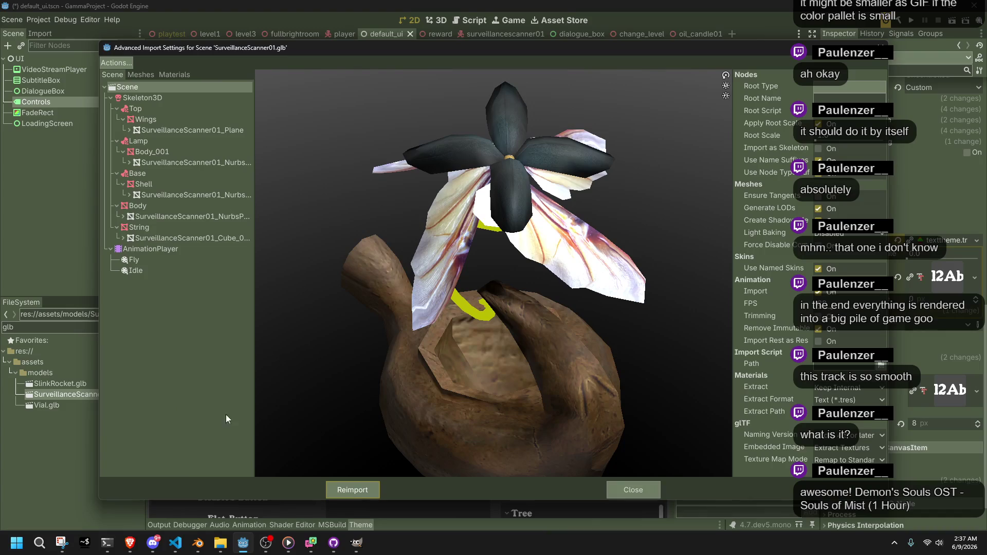
click(610, 485)
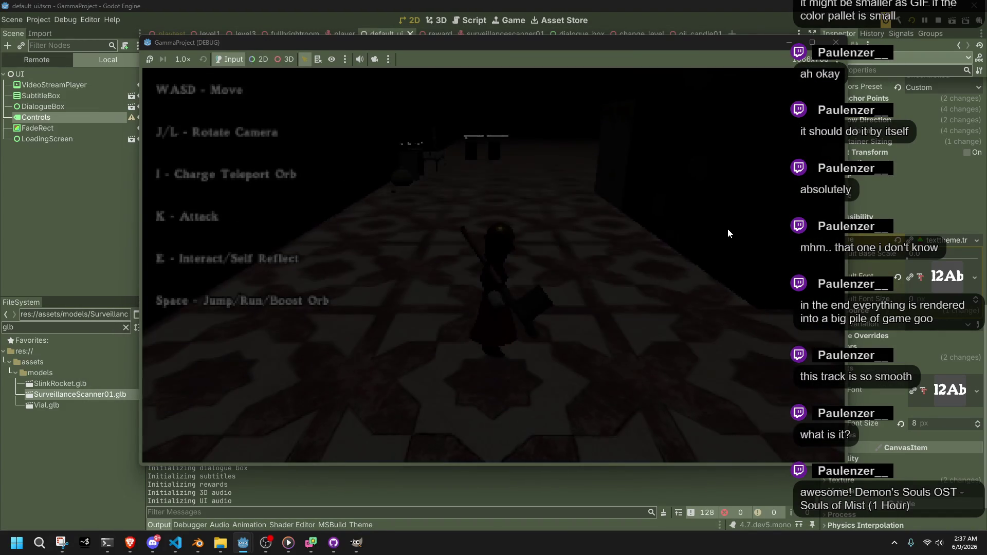
- Playtest by running and jumping the character toward the rock pillar, then stop the game
key(w)
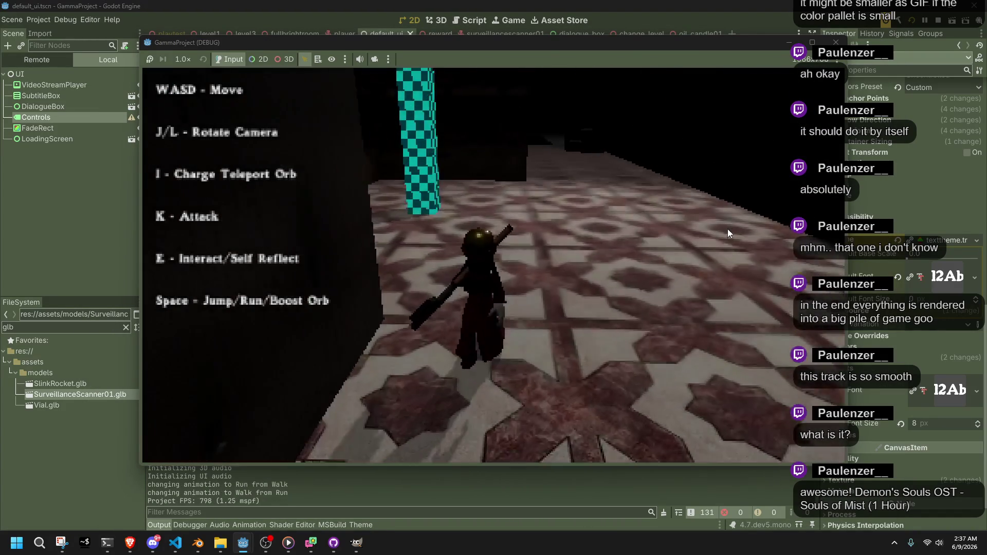
key(space)
key(w)
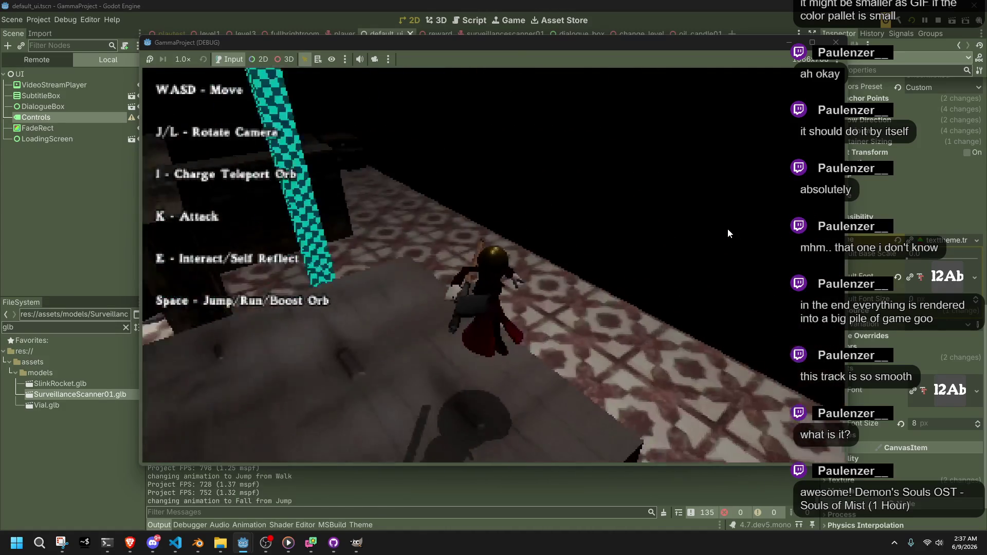
key(w)
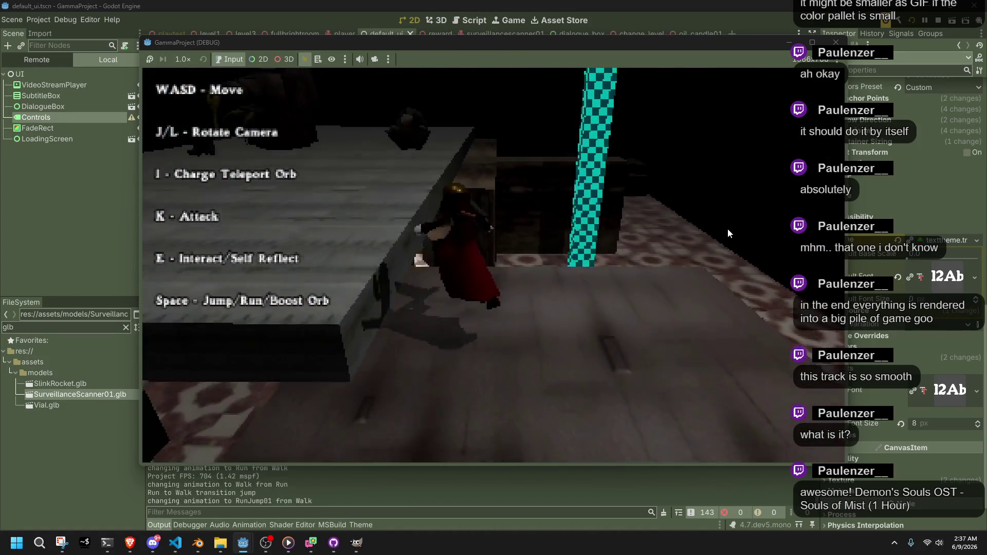
key(space)
key(w)
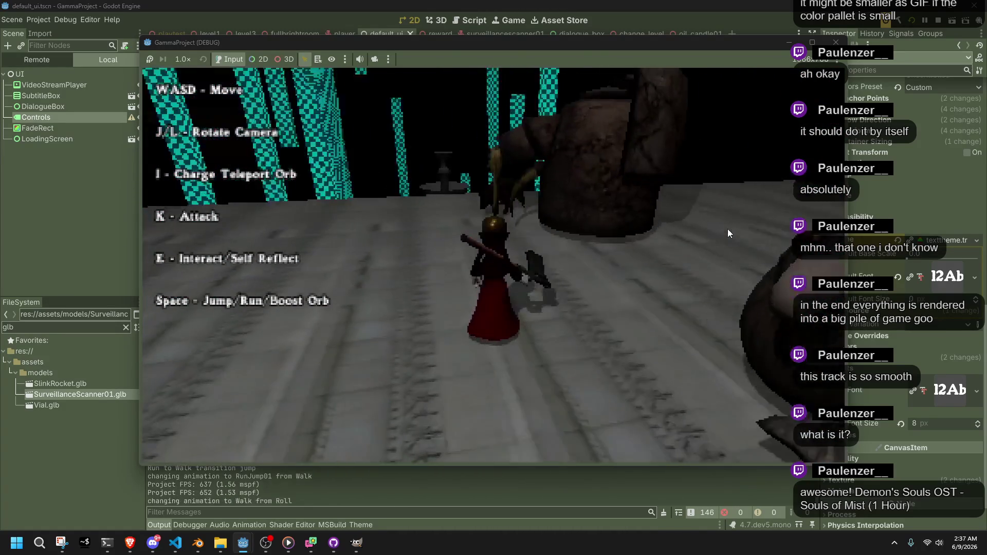
key(w)
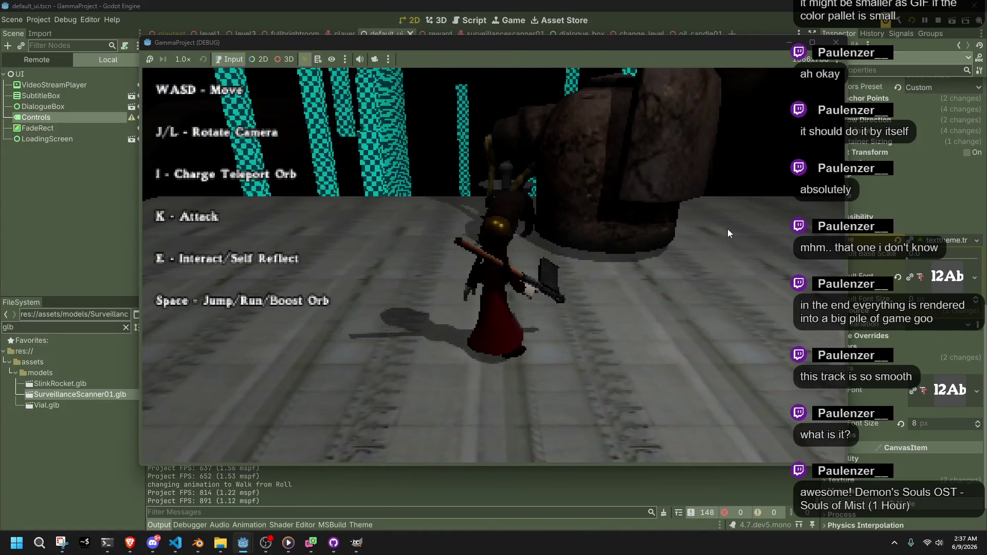
key(w)
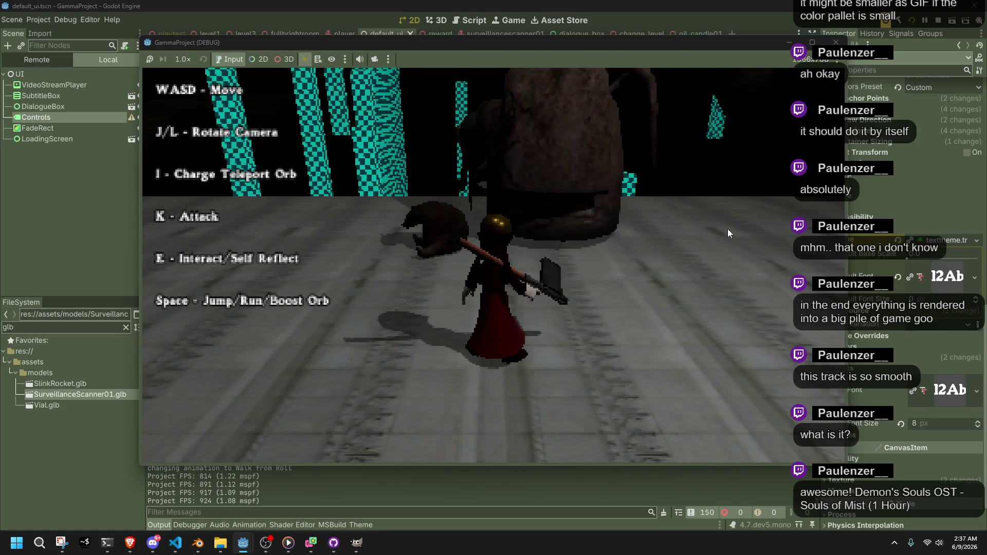
key(F8)
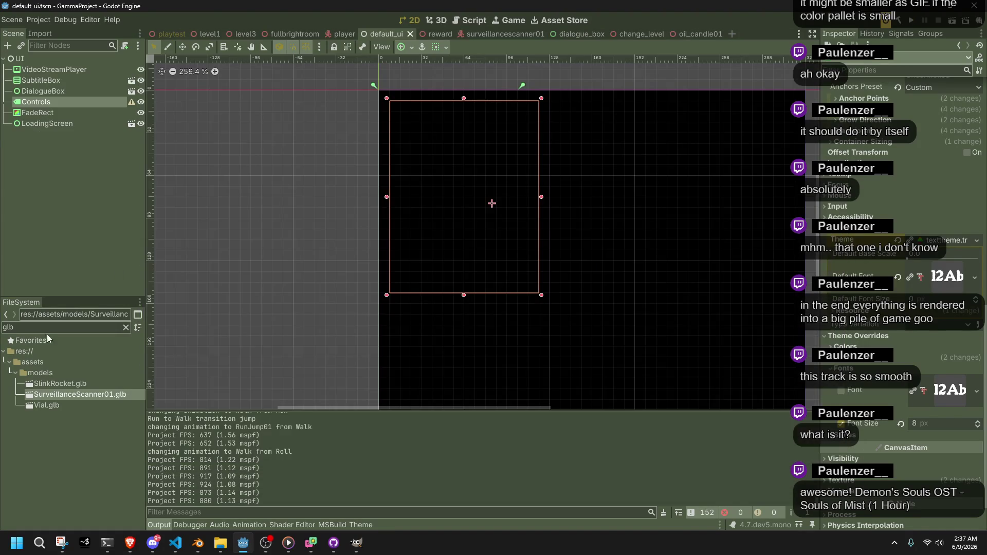
- Reimport Crab01.gltf with its Idle and Move animations set to Pingpong loop mode
key(BackSpace)
key(BackSpace)
key(BackSpace)
text(crav)
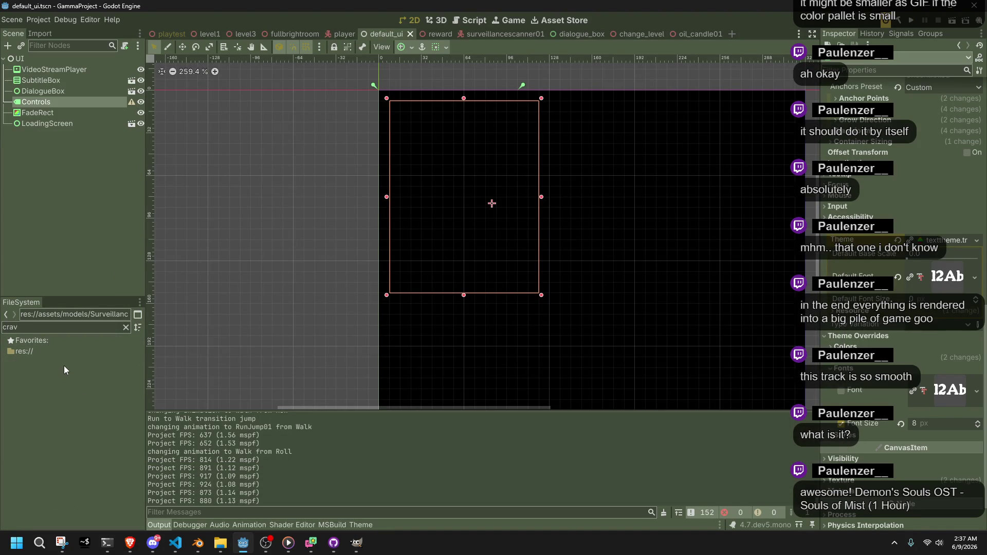
key(BackSpace)
text(b)
double_click(45, 383)
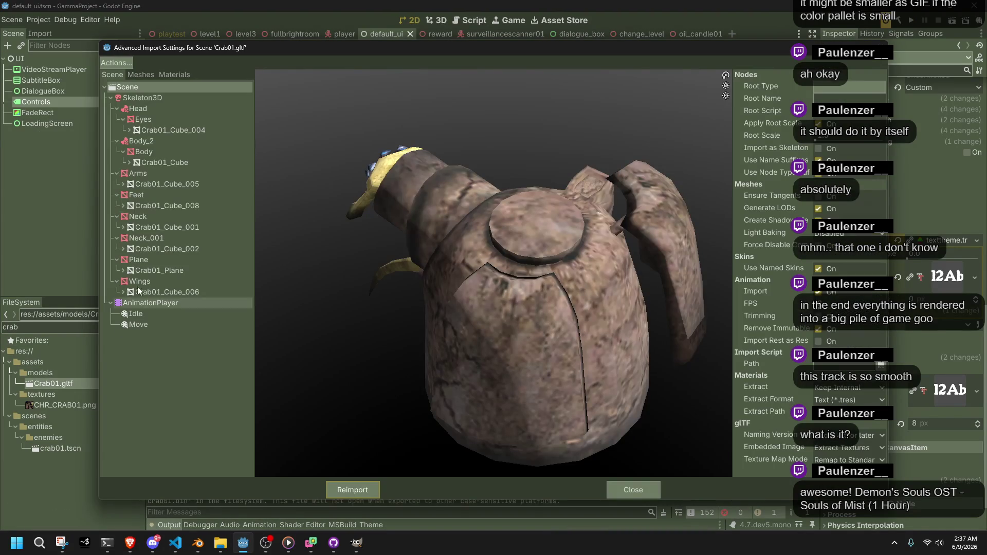
click(164, 325)
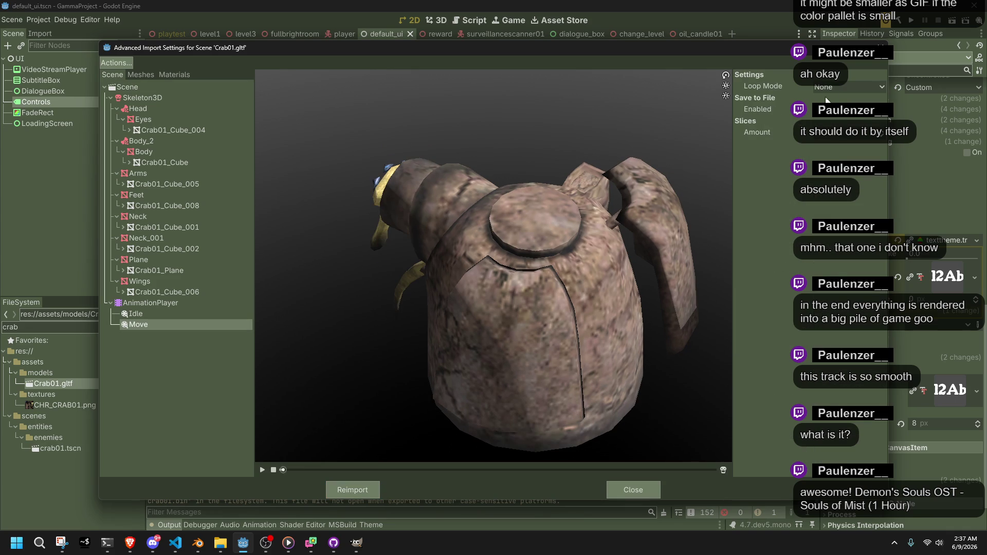
click(147, 315)
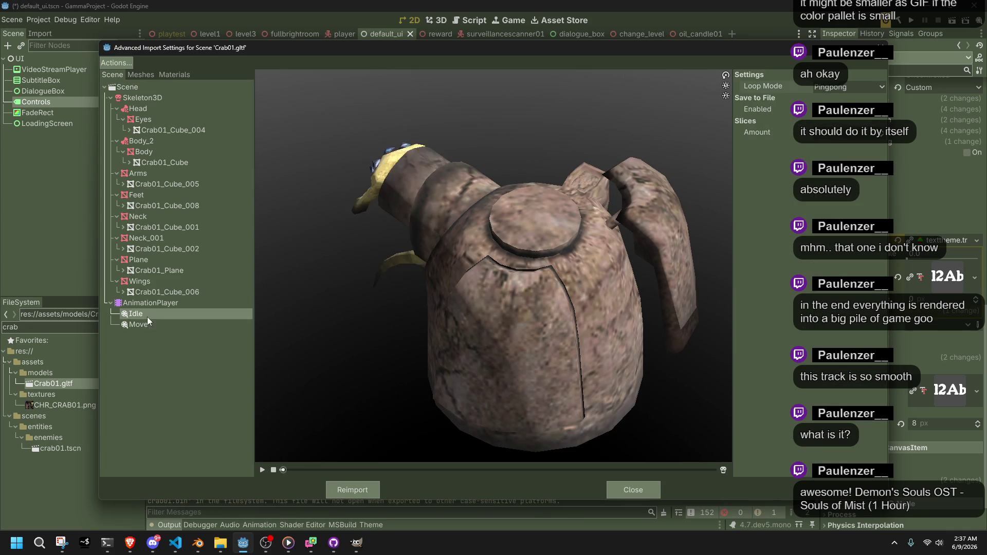
click(367, 484)
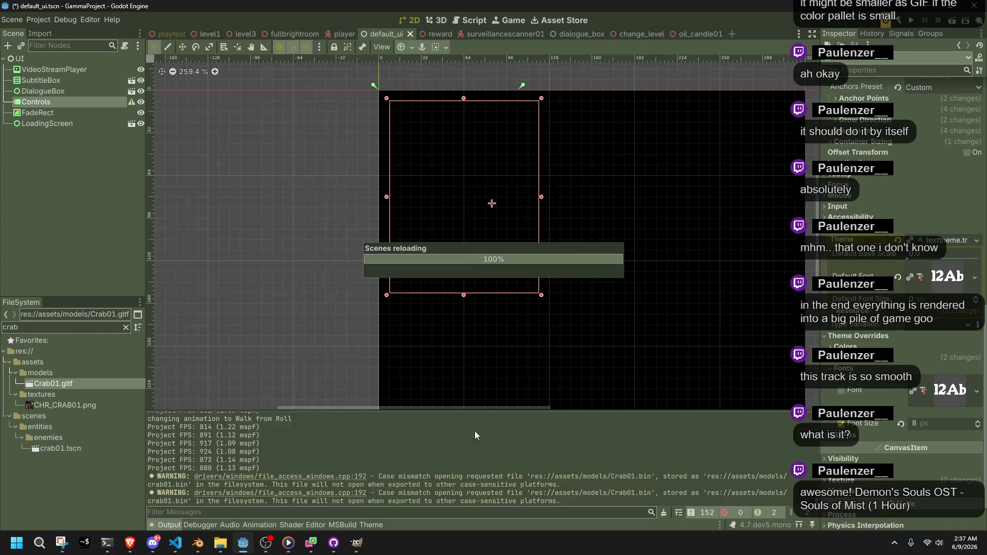
- Run the project, walk the character down the corridor, turn toward the crates and swing the axe
click(914, 24)
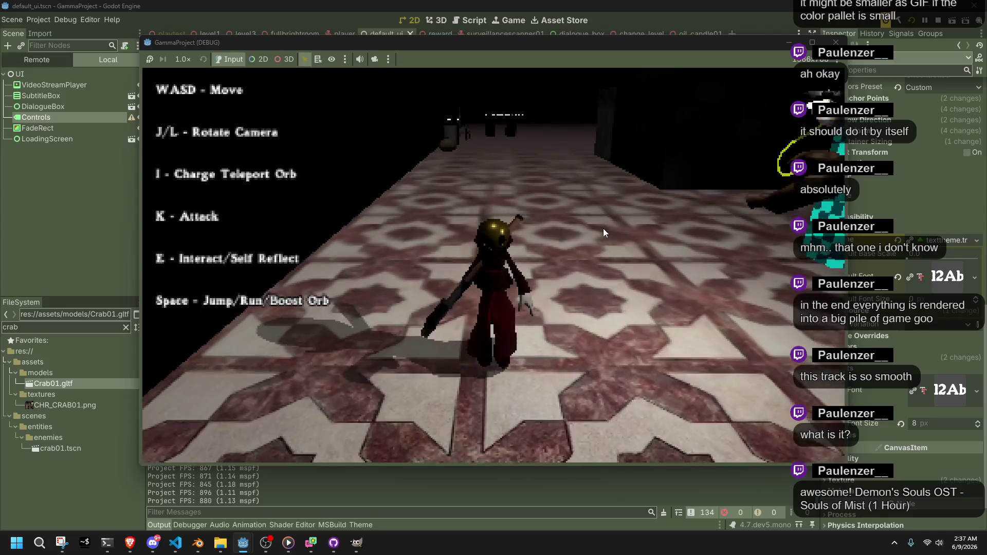
key(w)
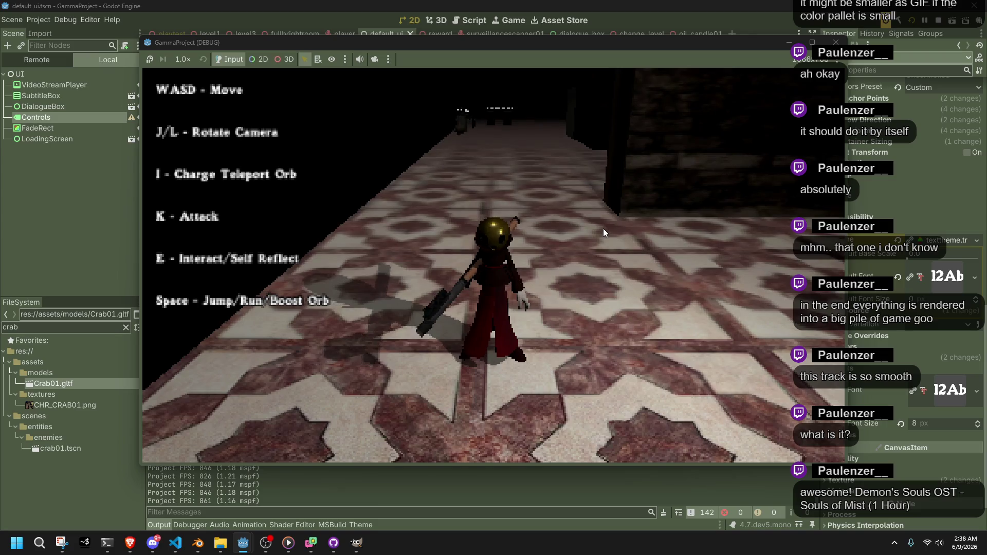
key(l)
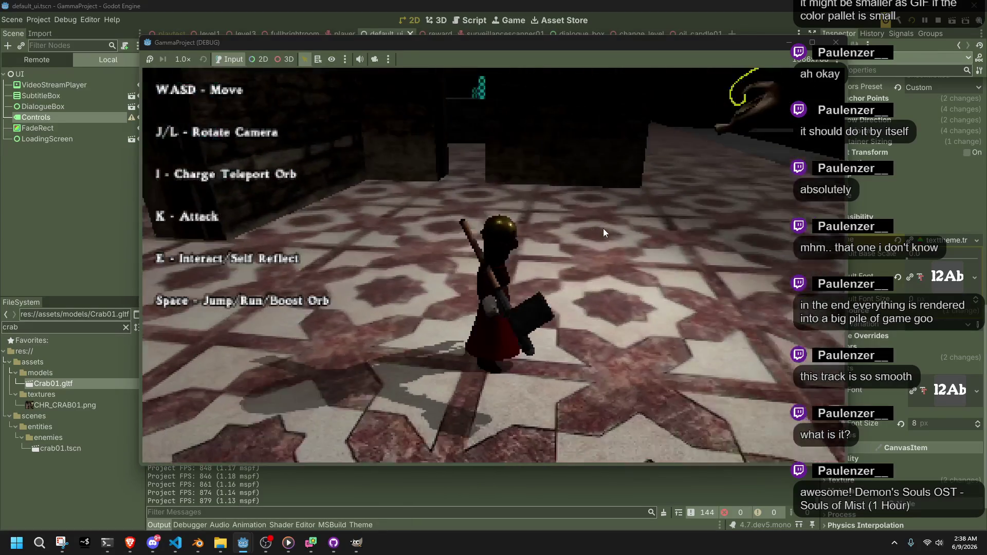
key(l)
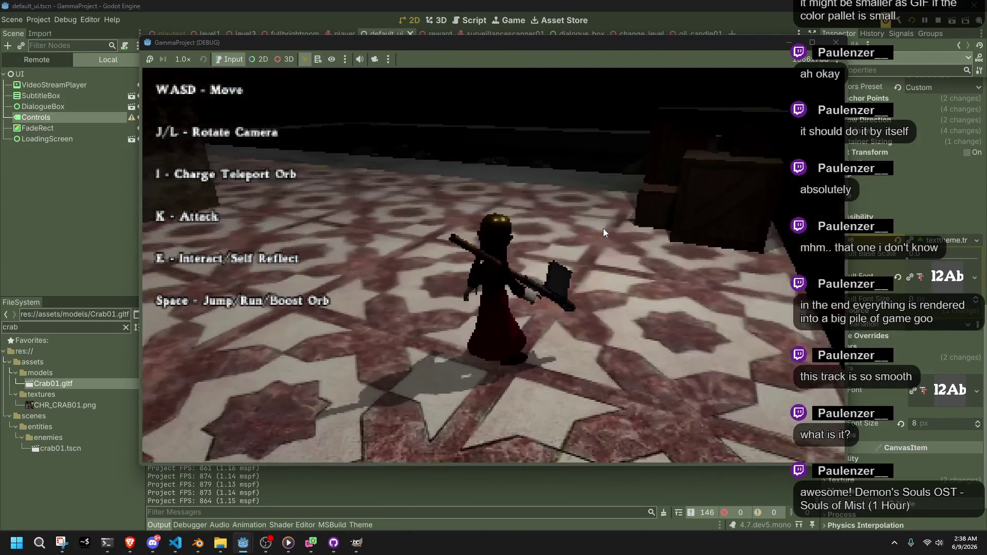
key(k)
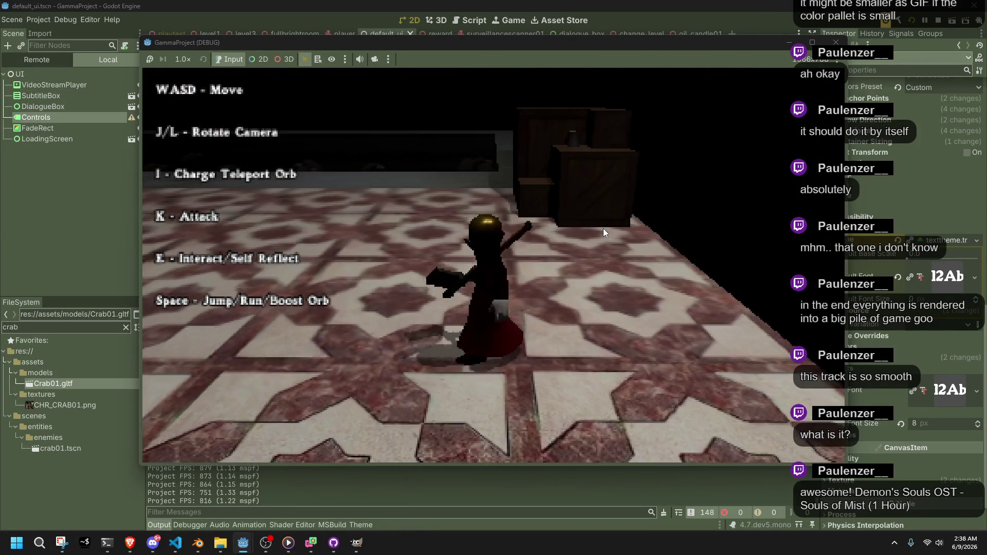
key(s)
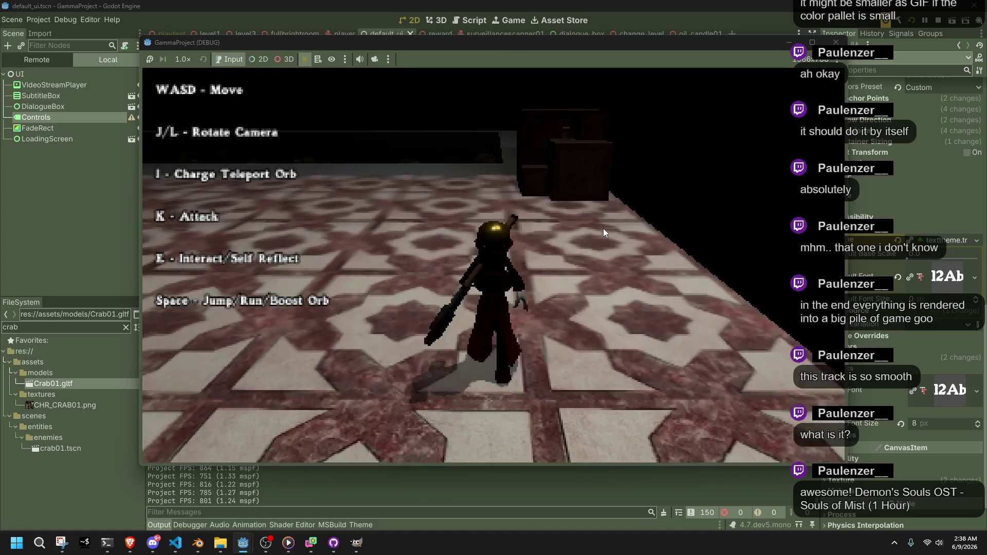
key(s)
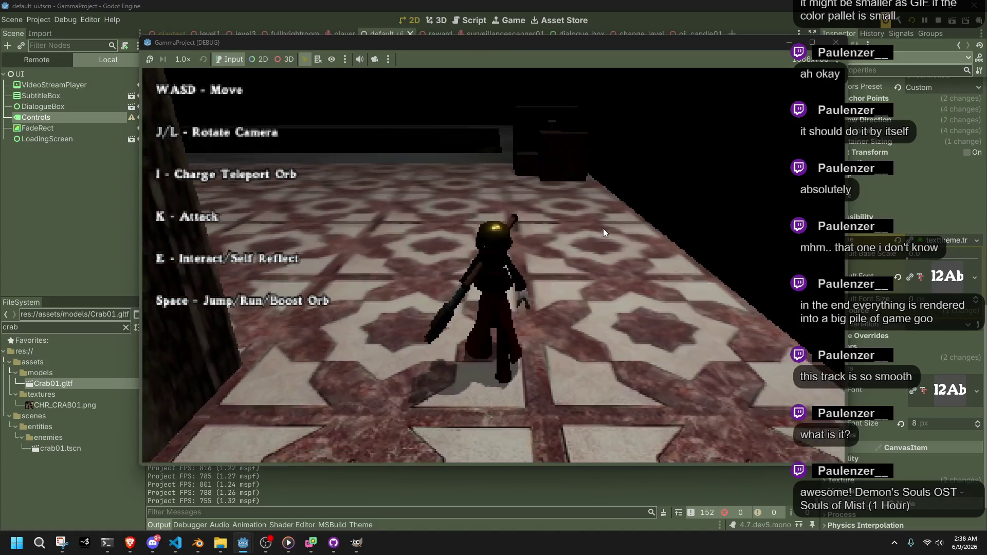
- Keep moving the character through the star-tiled corridor, then stop the game
key(d)
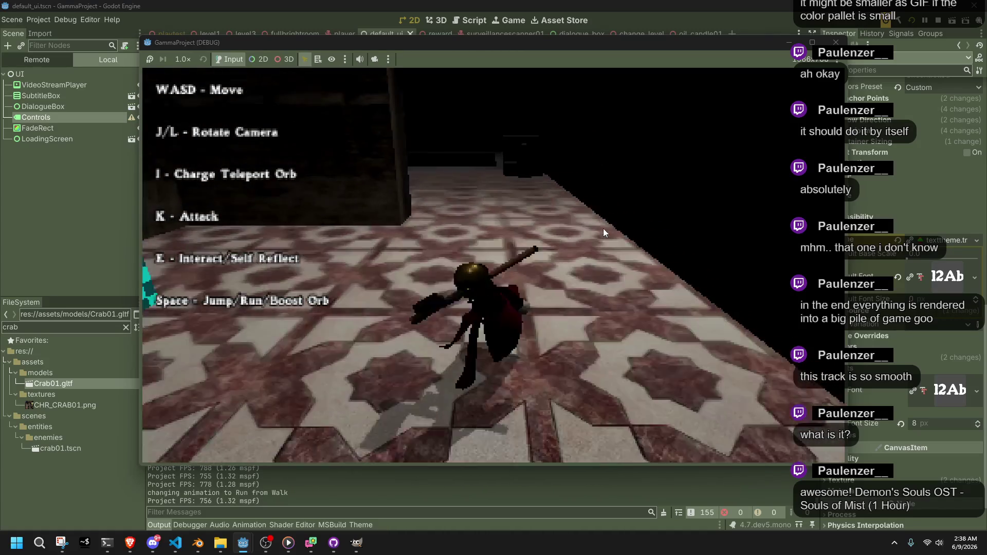
key(d)
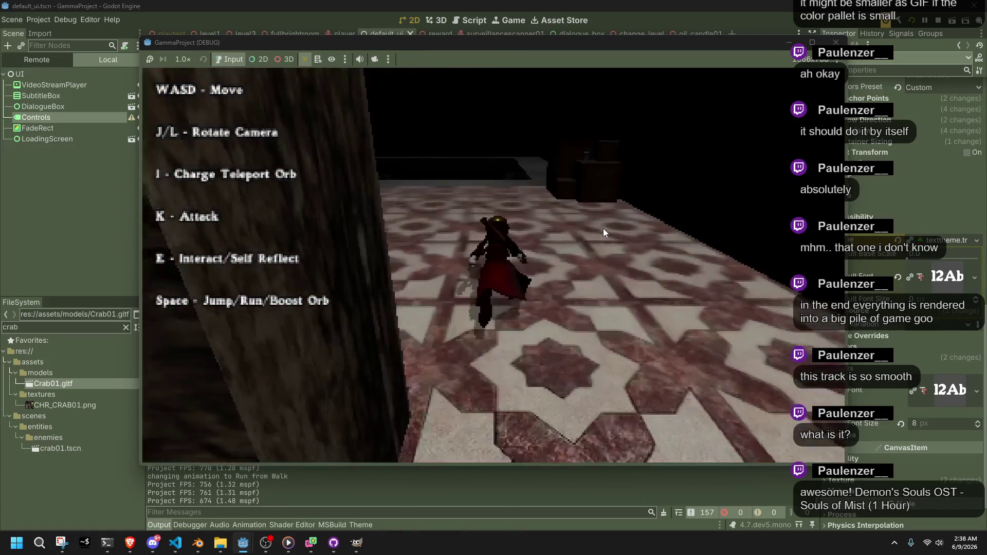
key(s)
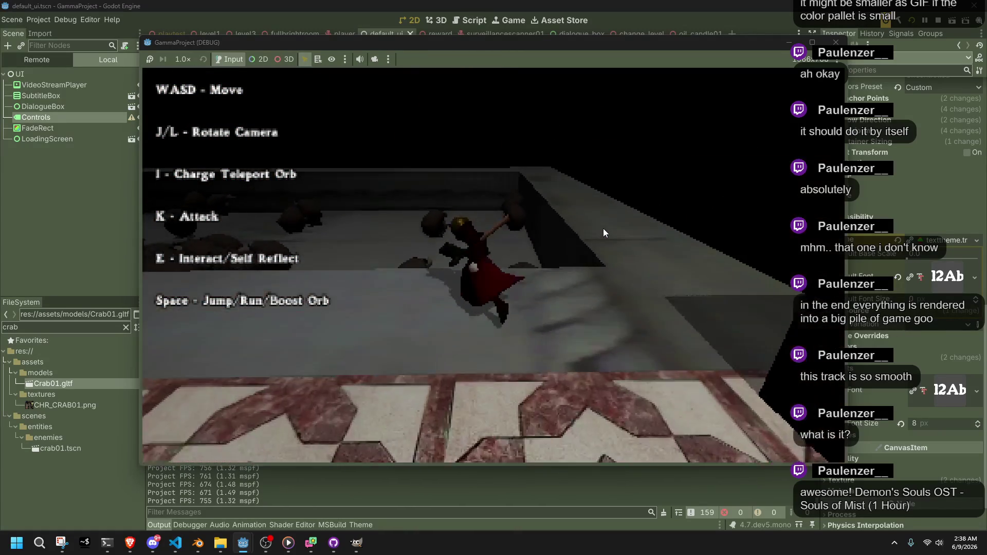
key(w)
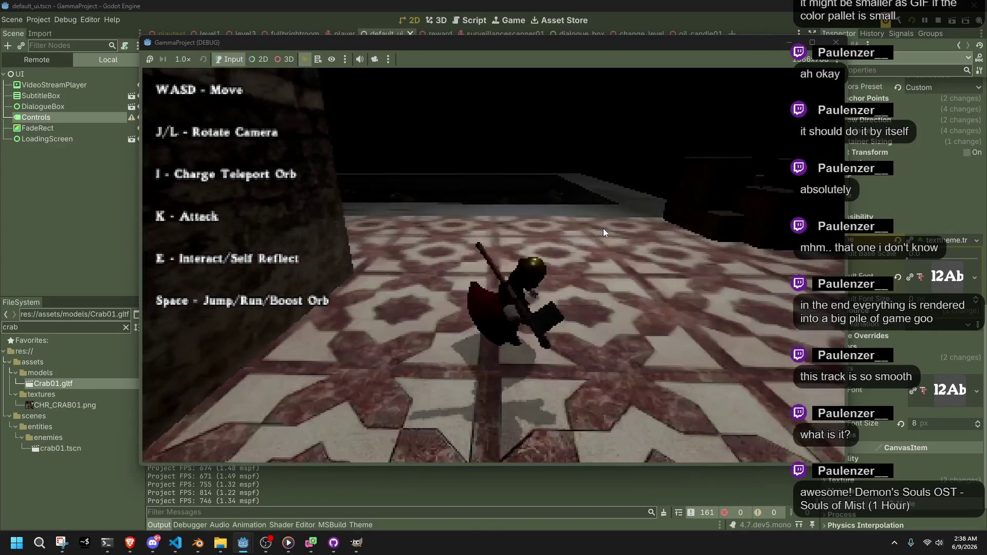
key(w)
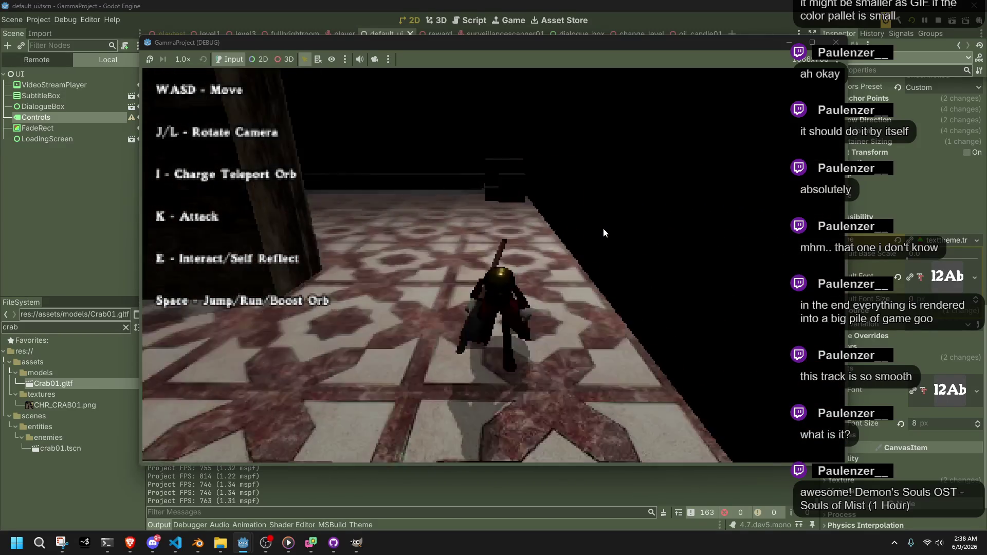
key(d)
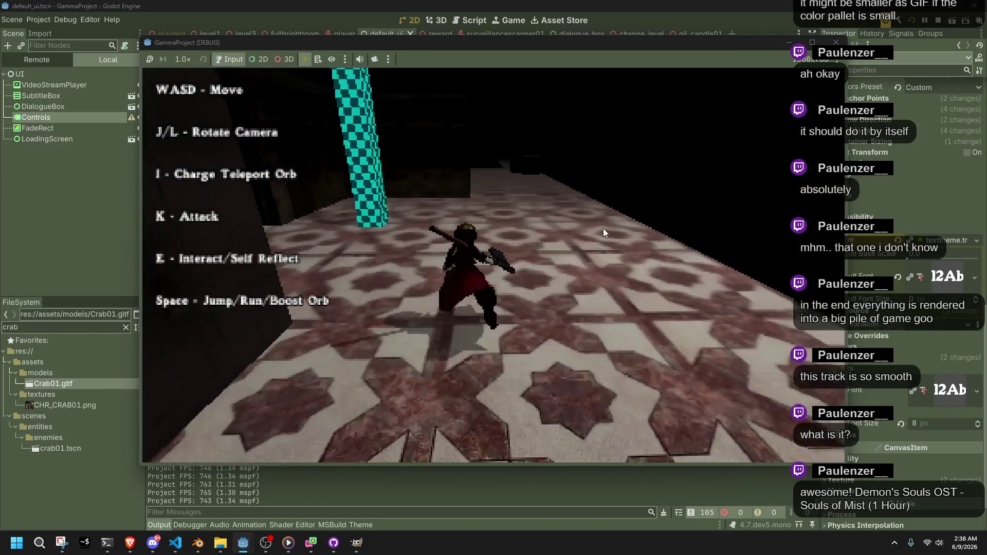
key(w)
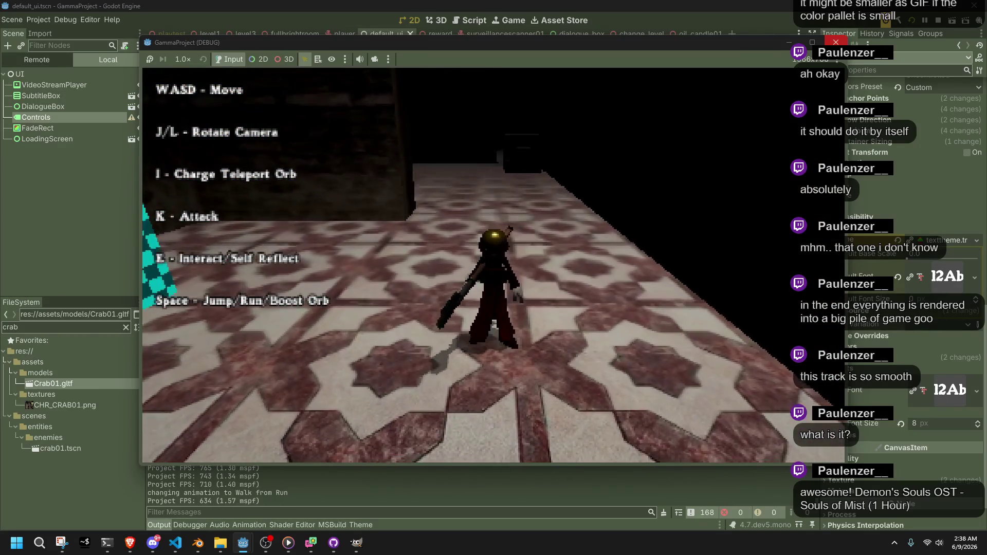
click(836, 42)
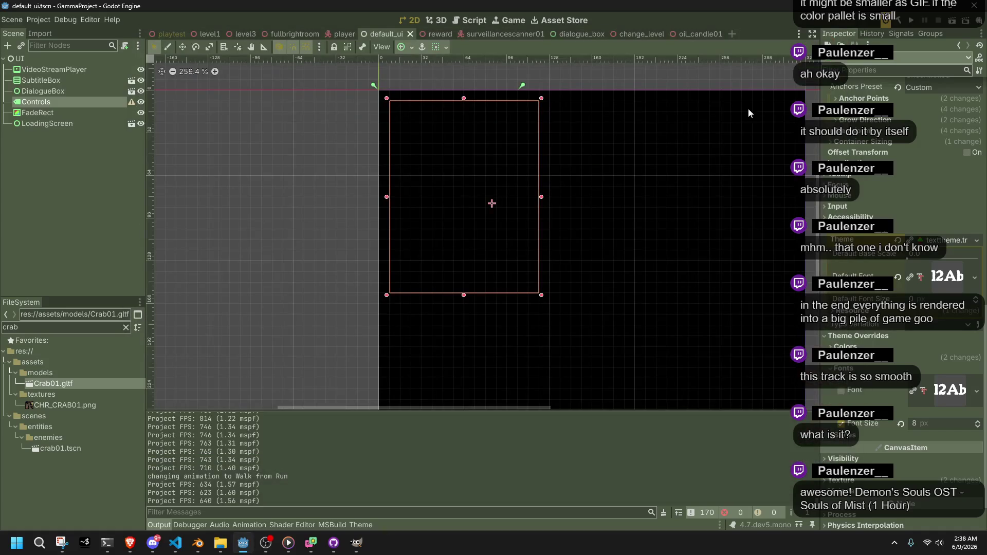
- Open the playtest level, collapse Geometry and Entities, and select the Environment node
click(157, 31)
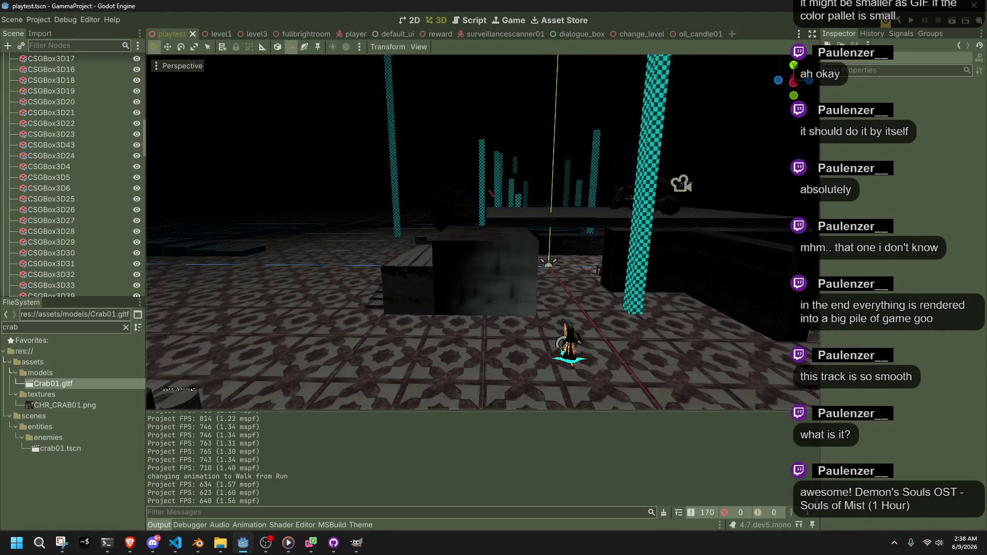
key(w)
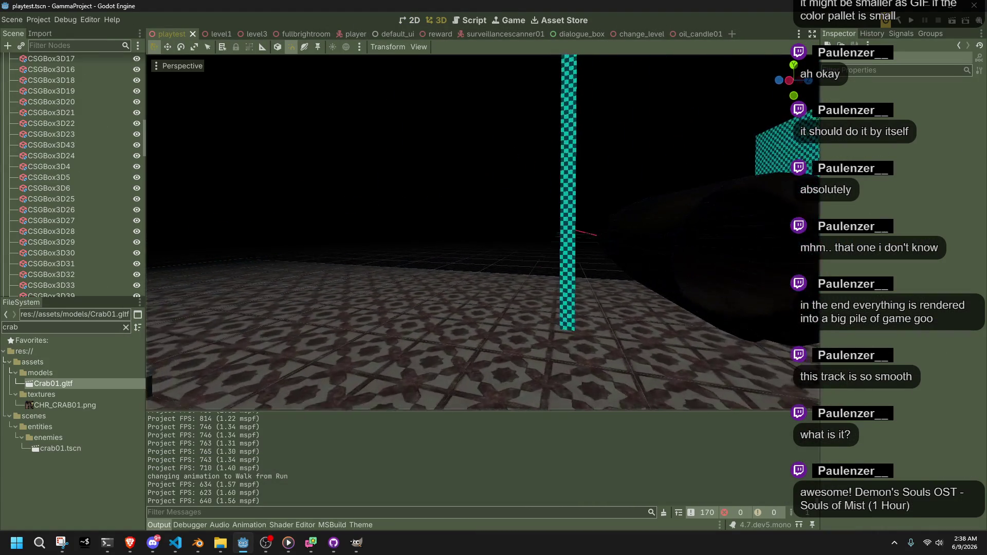
key(w)
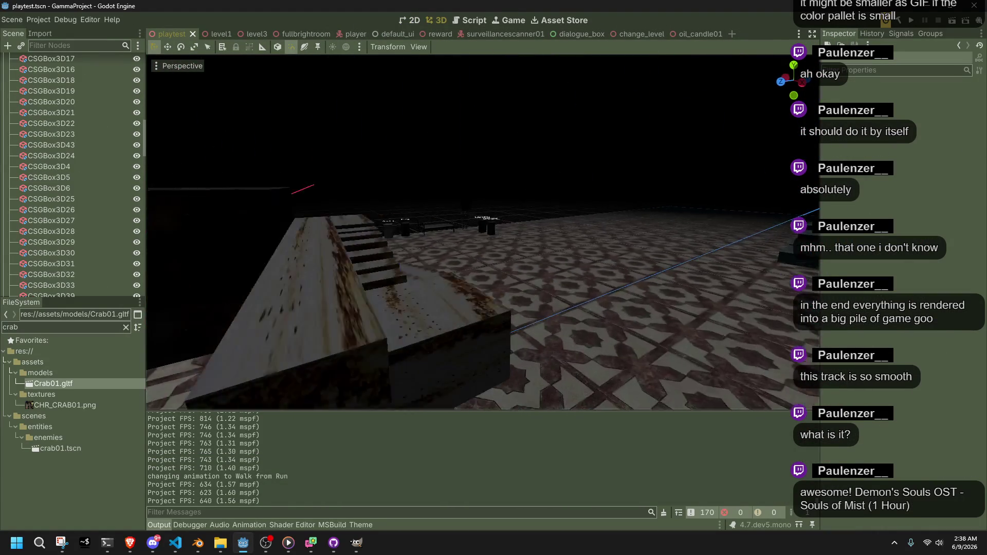
click(78, 46)
scroll(68, 156, up, 10)
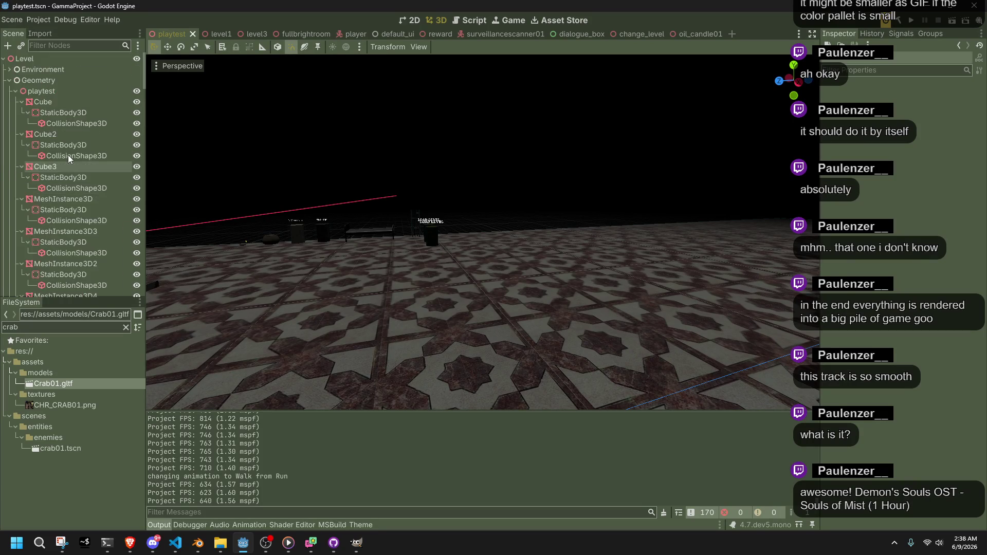
click(9, 81)
click(10, 91)
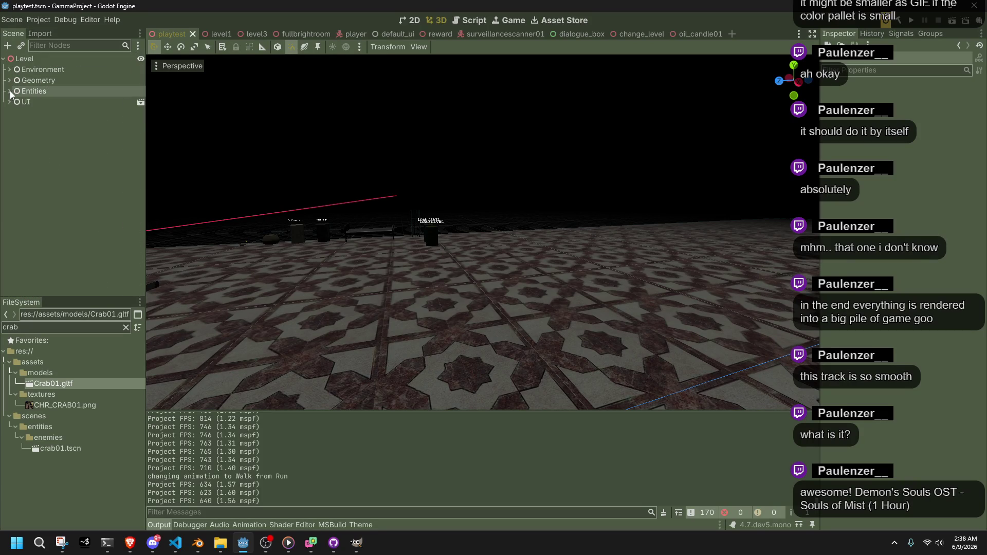
click(28, 102)
click(13, 68)
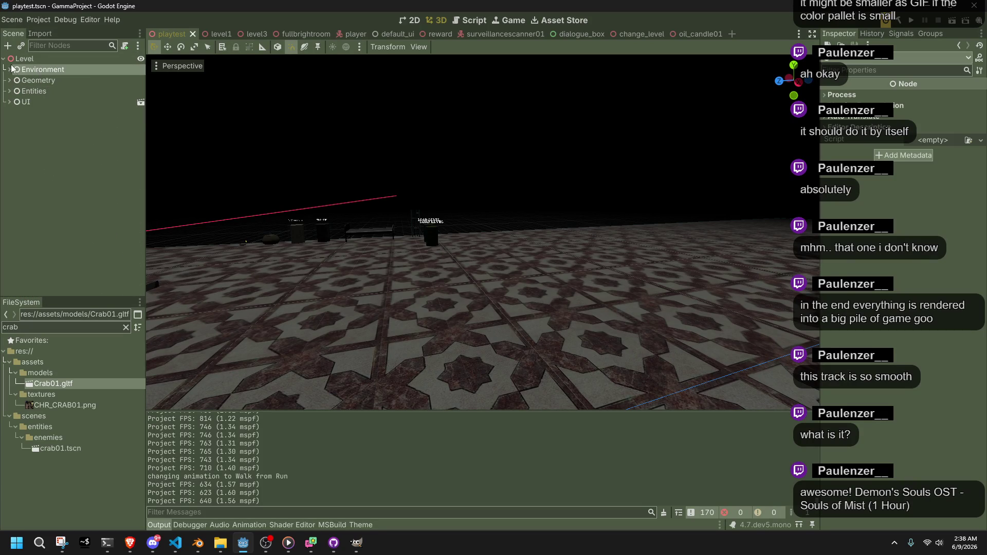
- Add a SpotLight3D as a child of the Environment node
right_click(45, 70)
click(48, 62)
right_click(36, 67)
click(53, 73)
text(spotl)
key(Return)
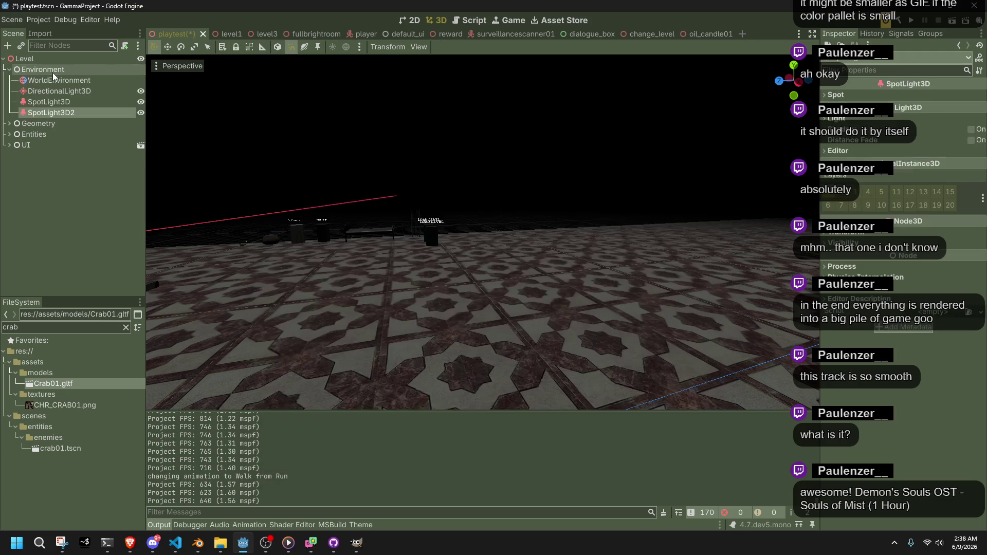
- Move the new spotlight across the floor, rotate it 75 degrees and raise it 2 units
key(f)
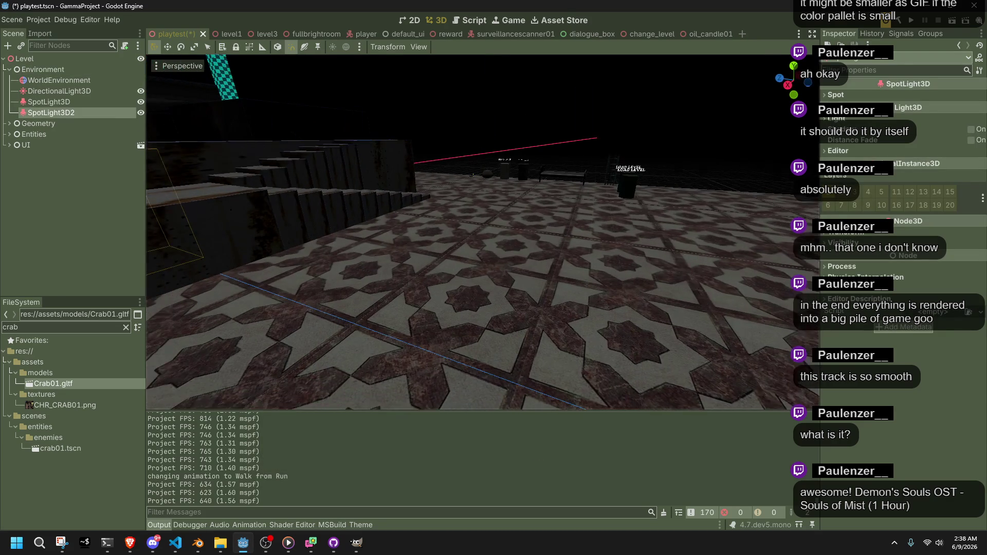
drag(575, 275, 674, 430)
key(f)
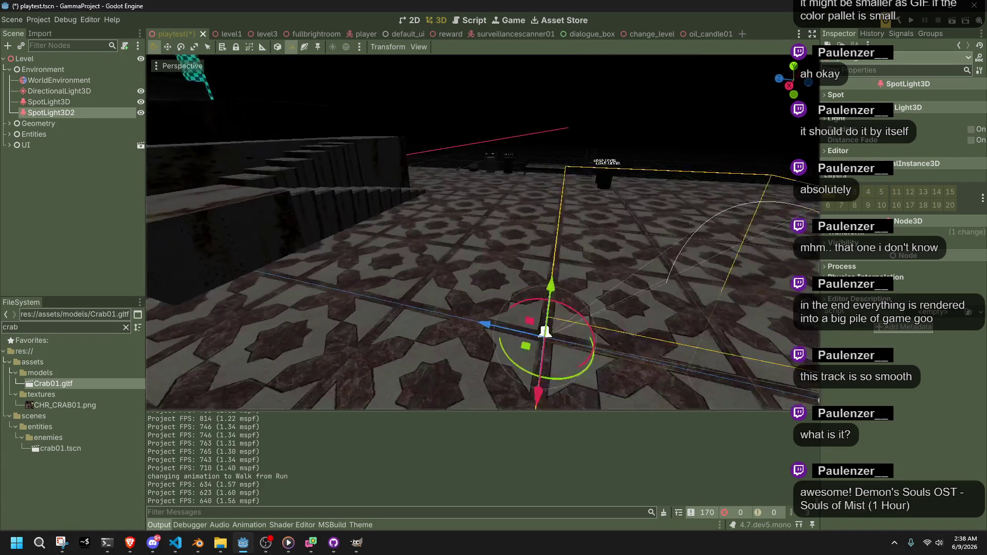
mouse_move(544, 267)
mouse_down()
mouse_move(487, 249)
mouse_move(492, 232)
mouse_move(514, 248)
mouse_move(496, 235)
mouse_up()
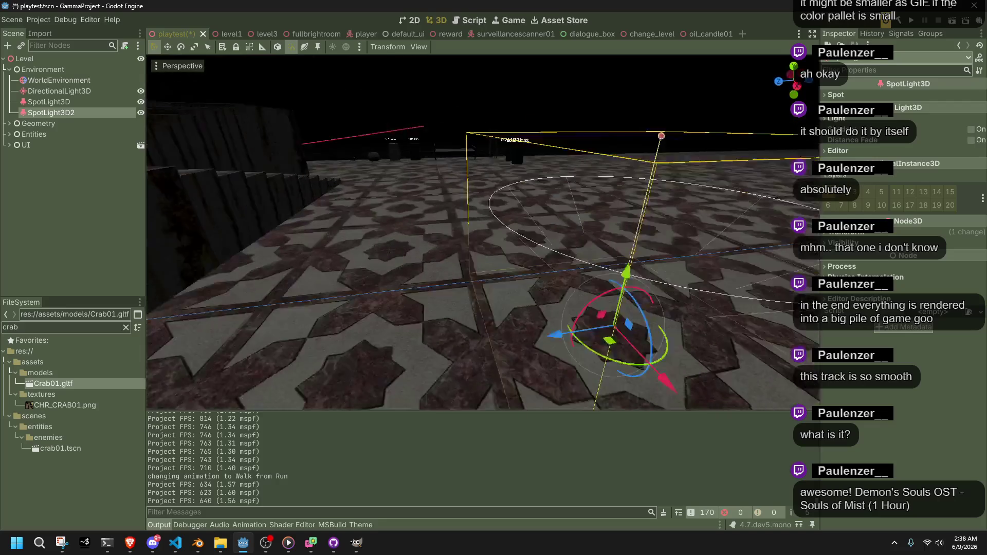
mouse_move(525, 355)
mouse_down()
mouse_move(516, 224)
mouse_move(523, 294)
mouse_up()
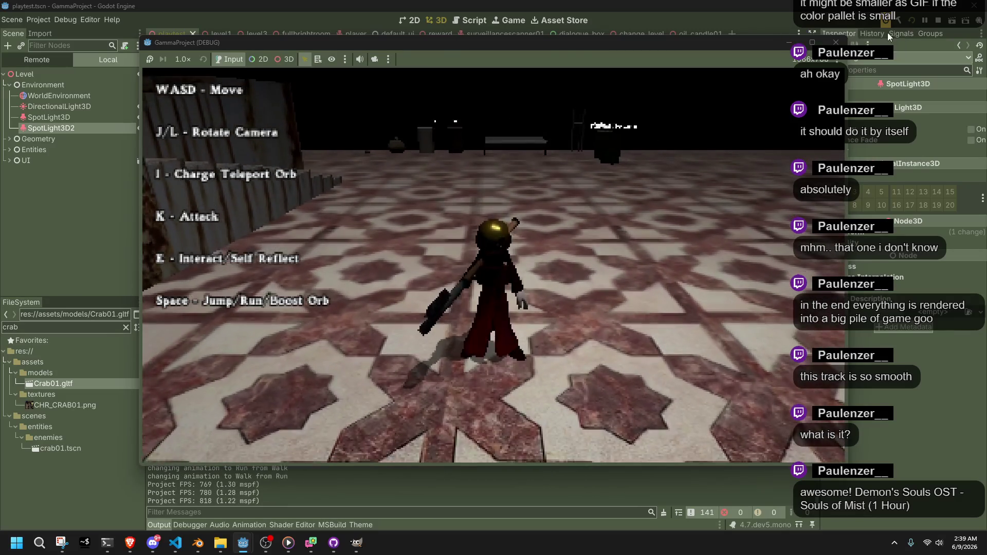
- Stop the test run and expand Entities down to SurveillanceScanner01's child nodes
click(938, 20)
click(9, 134)
scroll(58, 214, down, 5)
scroll(57, 214, down, 5)
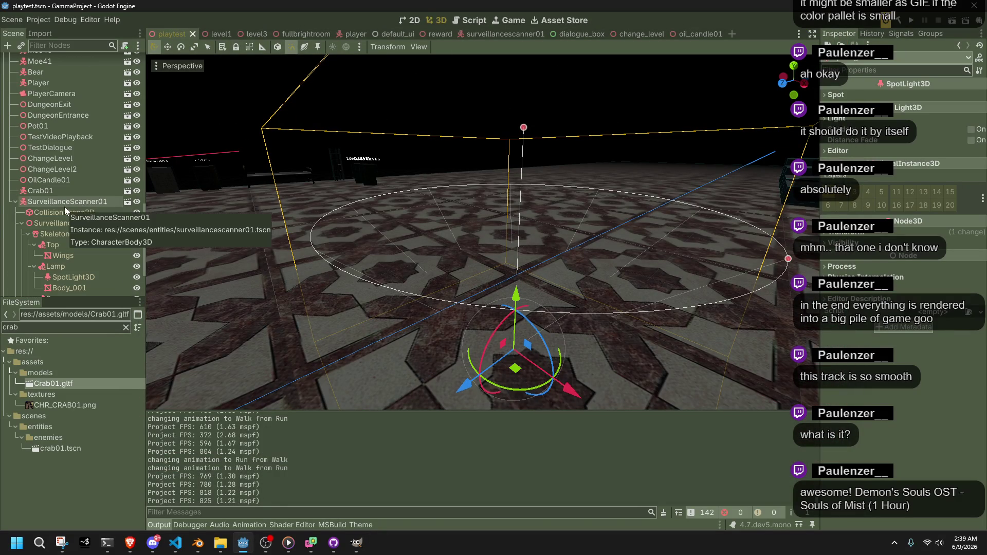
- Collapse SurveillanceScanner01, save, then move SpotLight3D2 across the floor and raise it higher
click(15, 202)
scroll(88, 273, up, 15)
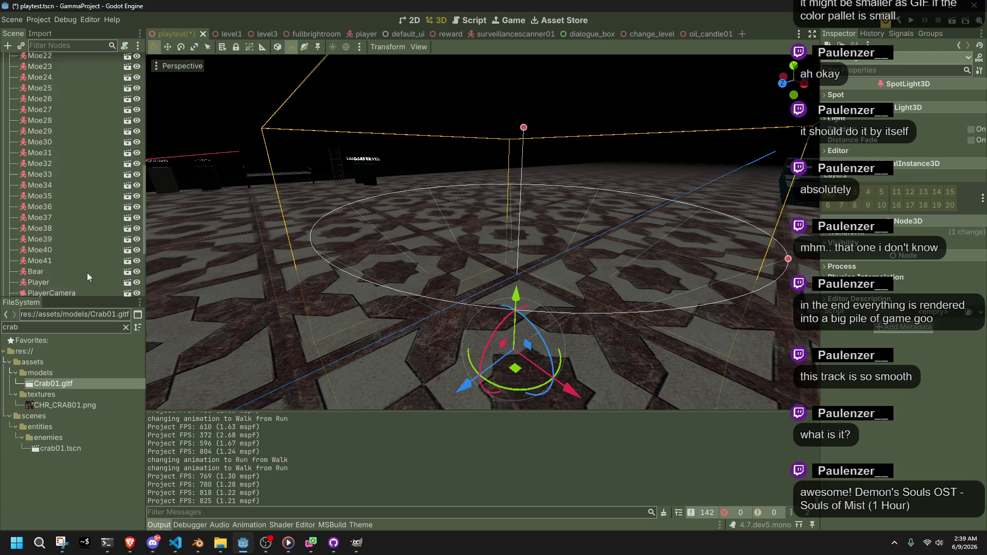
key(ctrl+s)
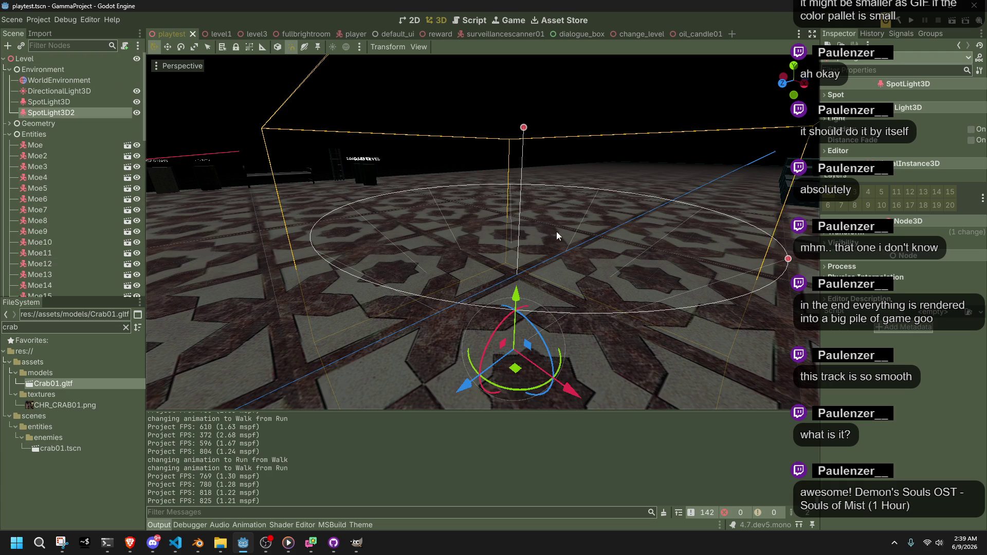
drag(529, 304, 634, 267)
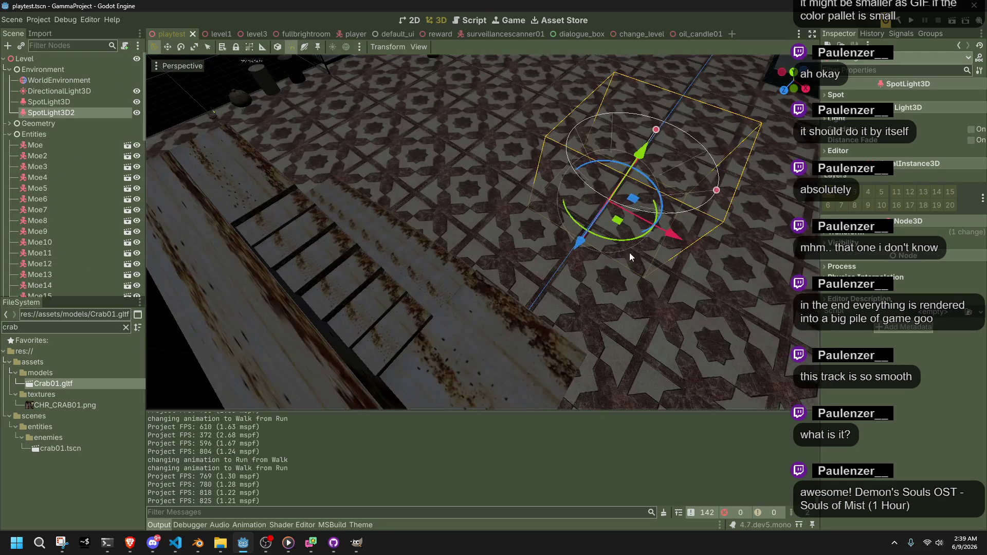
mouse_move(622, 229)
mouse_down()
mouse_move(474, 218)
mouse_move(416, 179)
mouse_move(532, 159)
mouse_up()
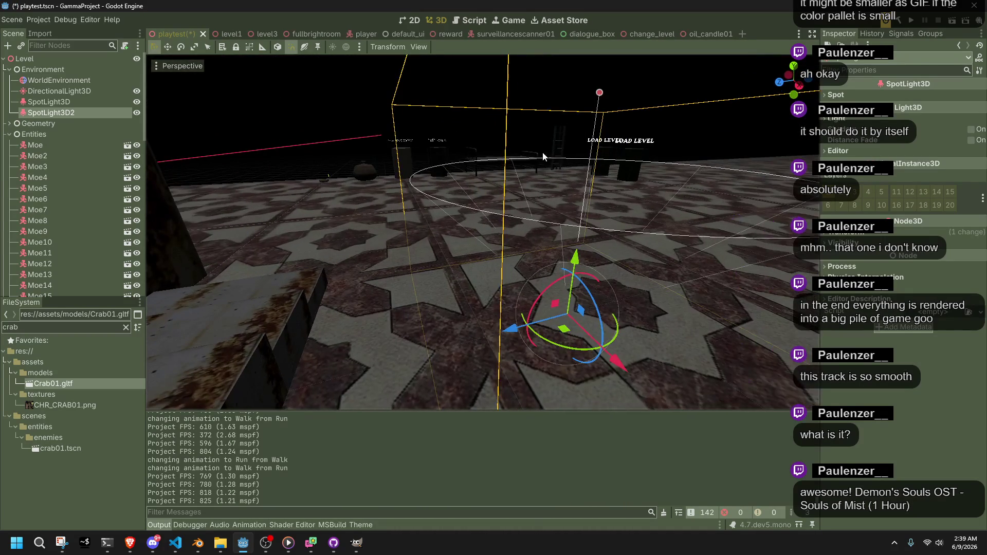
click(875, 122)
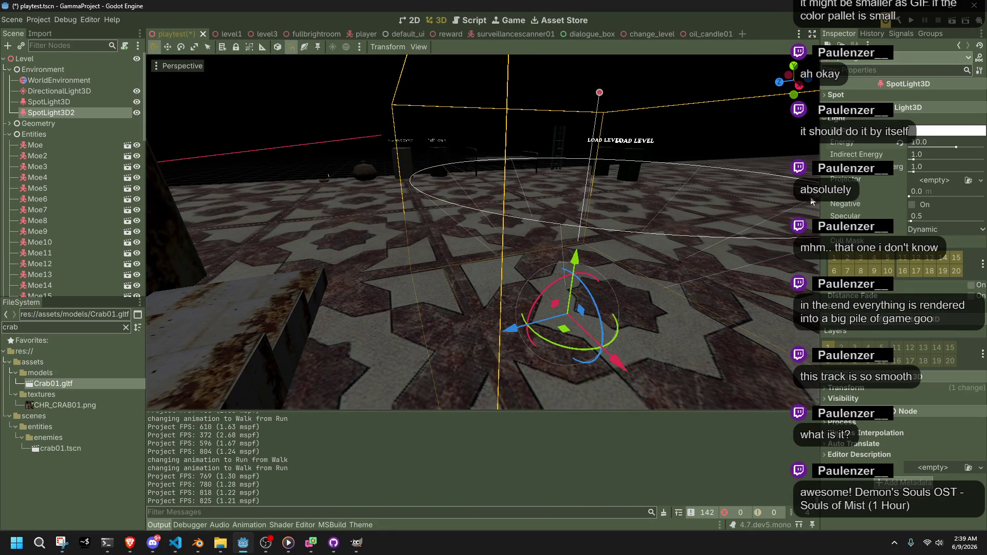
key(f)
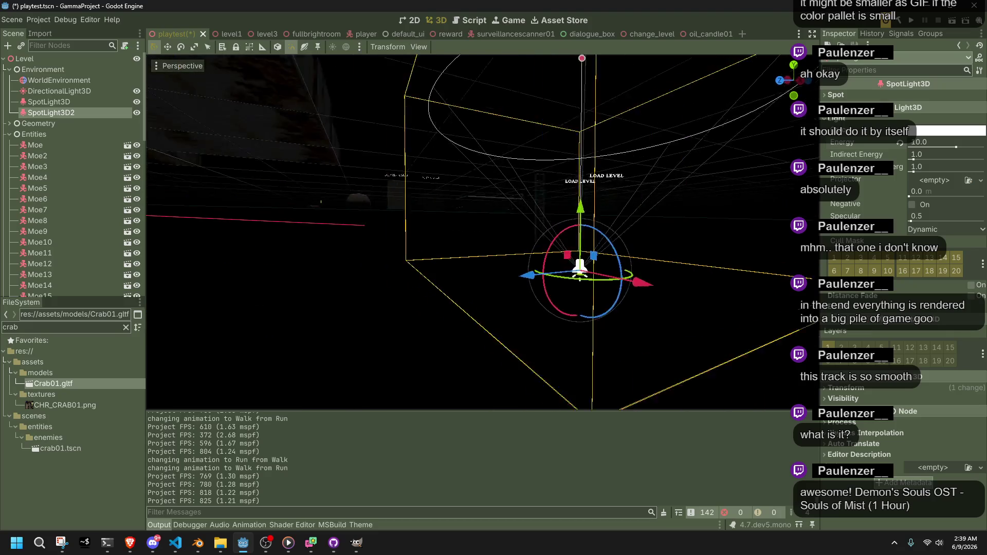
drag(541, 200, 539, 195)
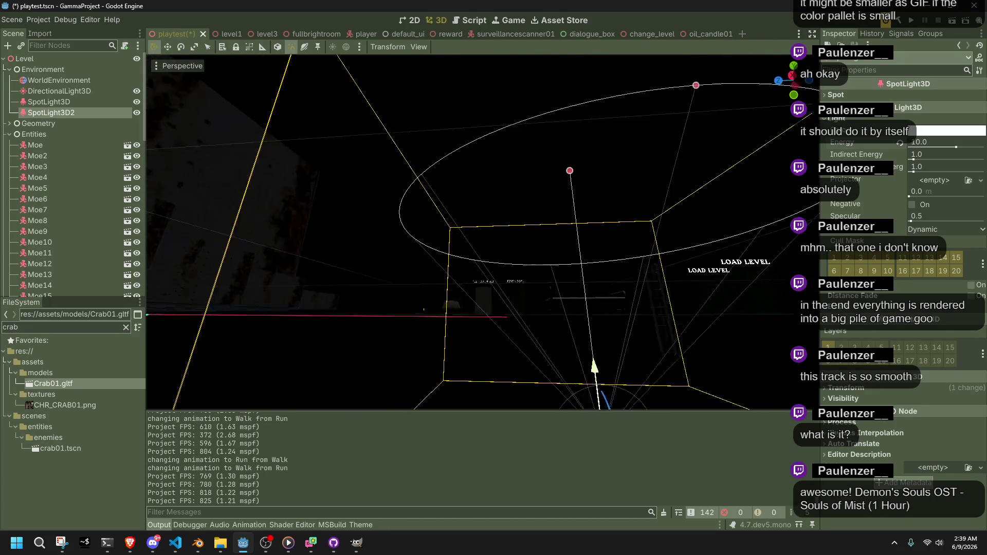
key(f)
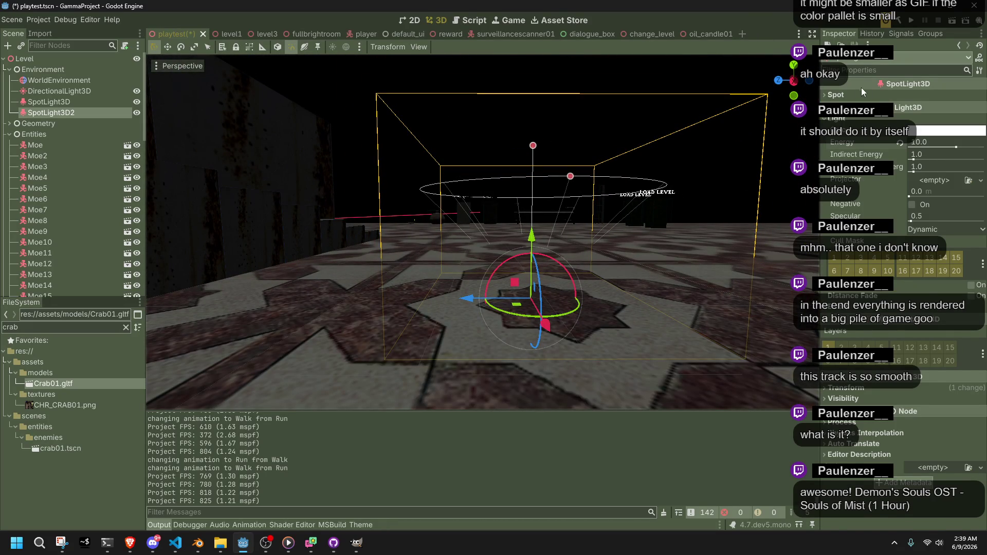
- Set SpotLight3D2's range to 20 m, re-aim it, enable Shadow and save
click(846, 95)
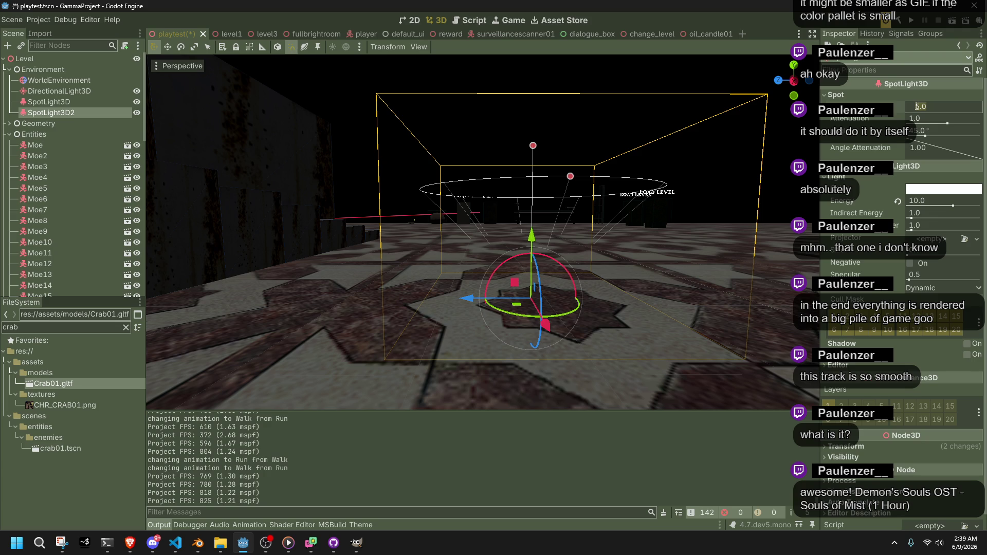
key(Return)
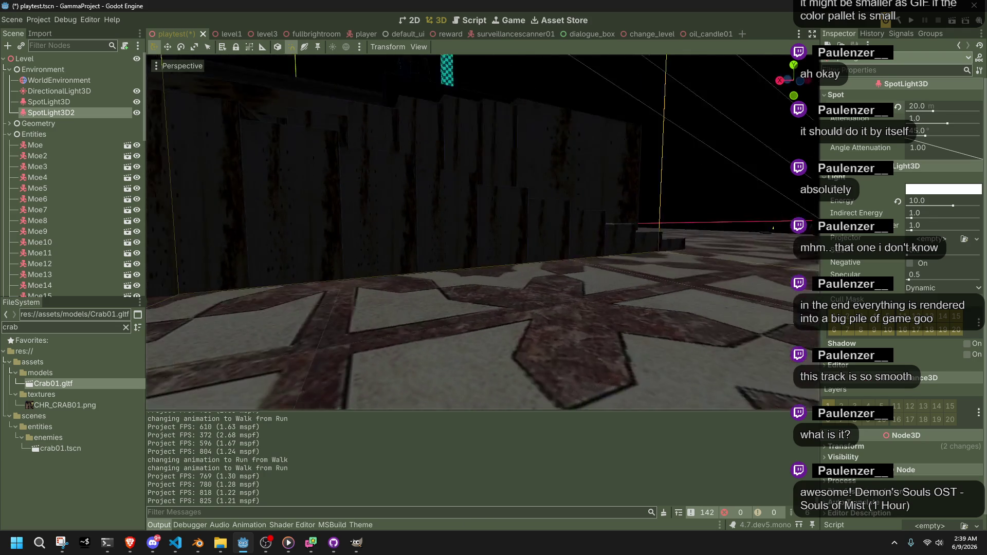
mouse_move(704, 250)
mouse_down()
mouse_move(664, 262)
mouse_move(690, 255)
mouse_move(705, 280)
mouse_move(694, 276)
mouse_up()
key(ctrl+s)
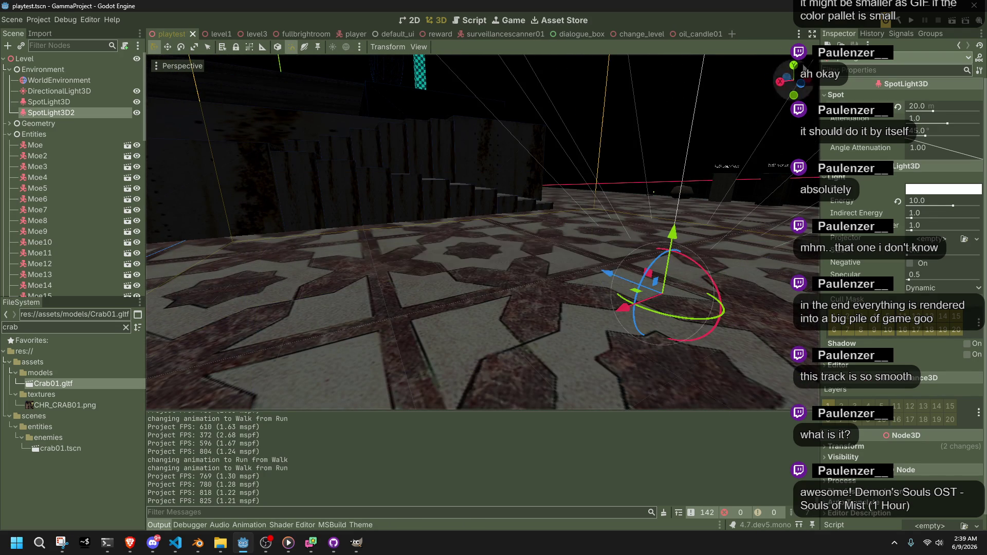
click(967, 344)
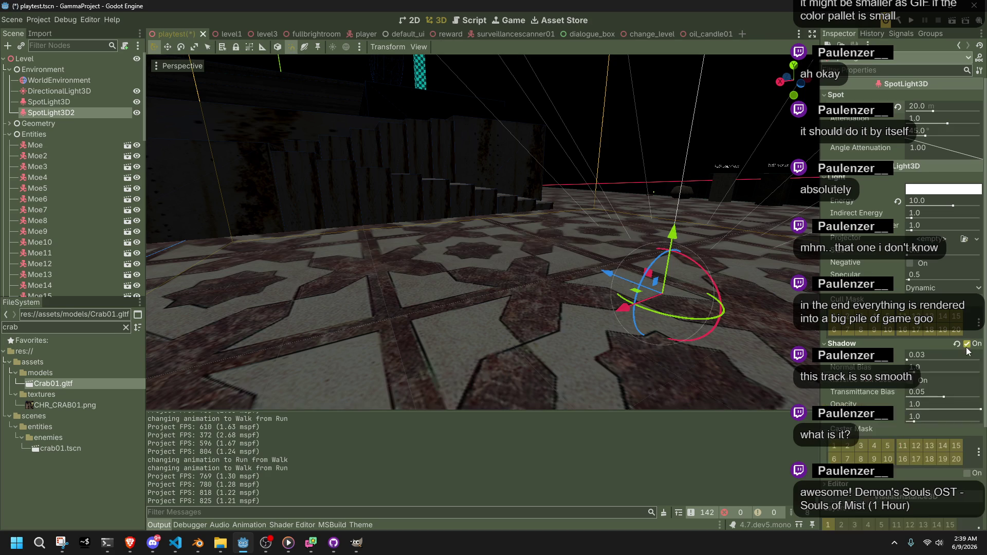
key(F5)
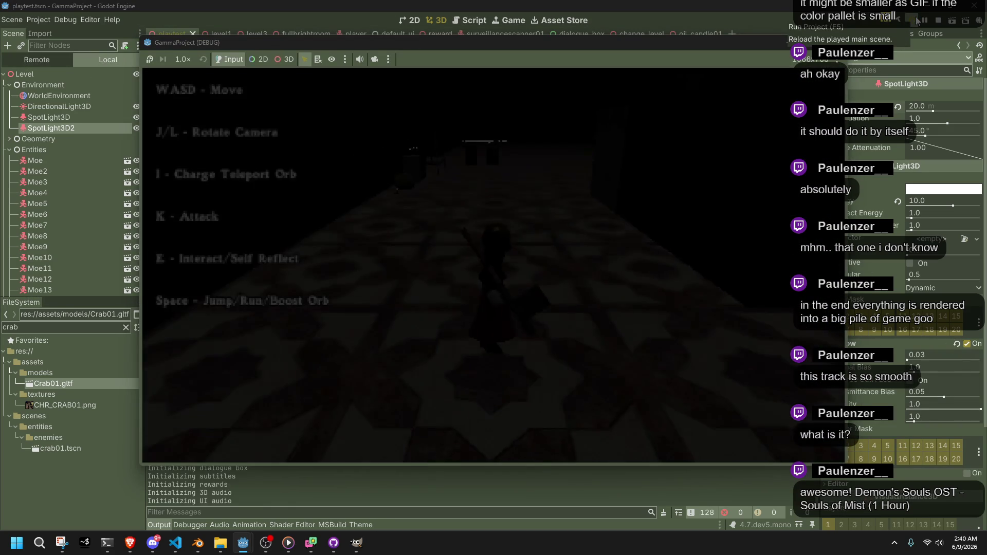
- Walk the character toward the stairs while rotating the game camera around it
key(w)
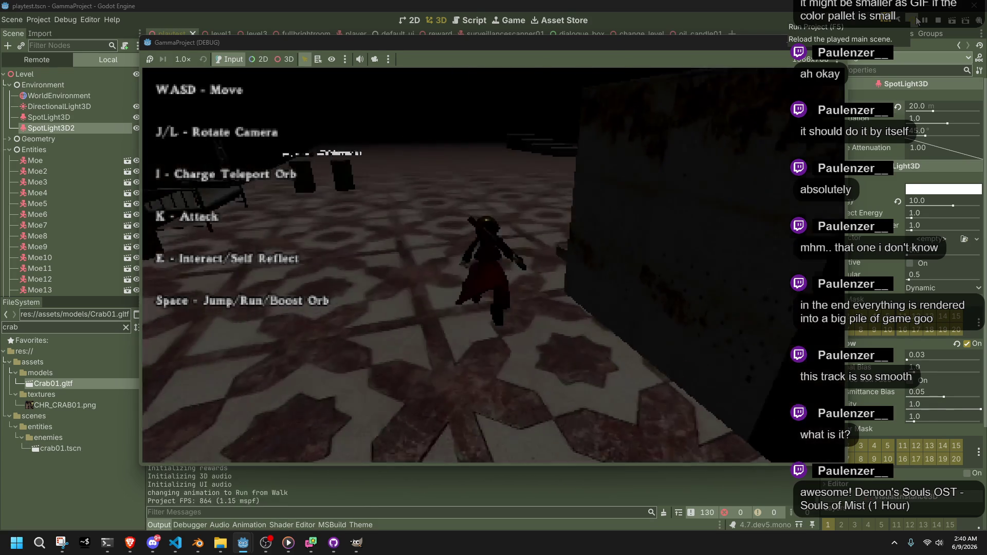
key(d)
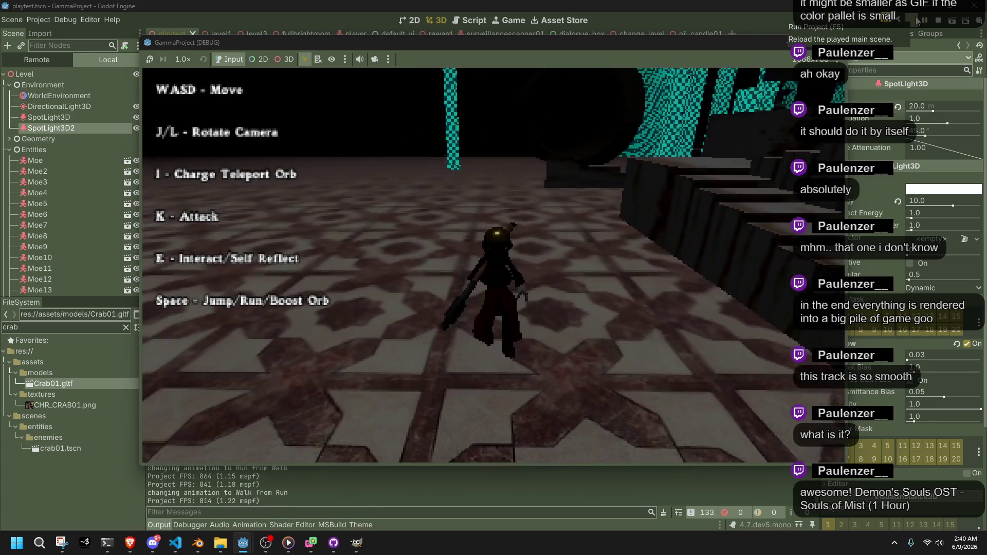
key(l)
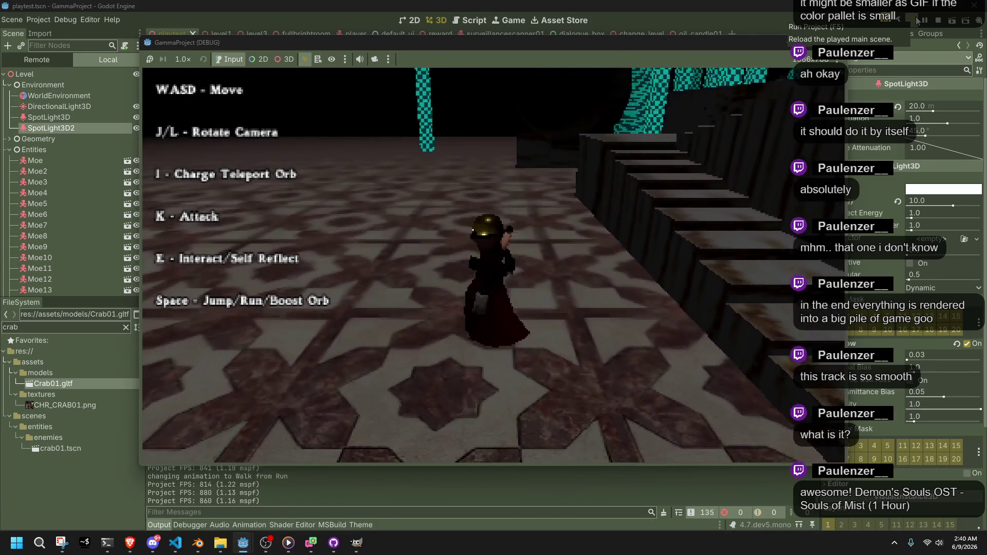
key(l)
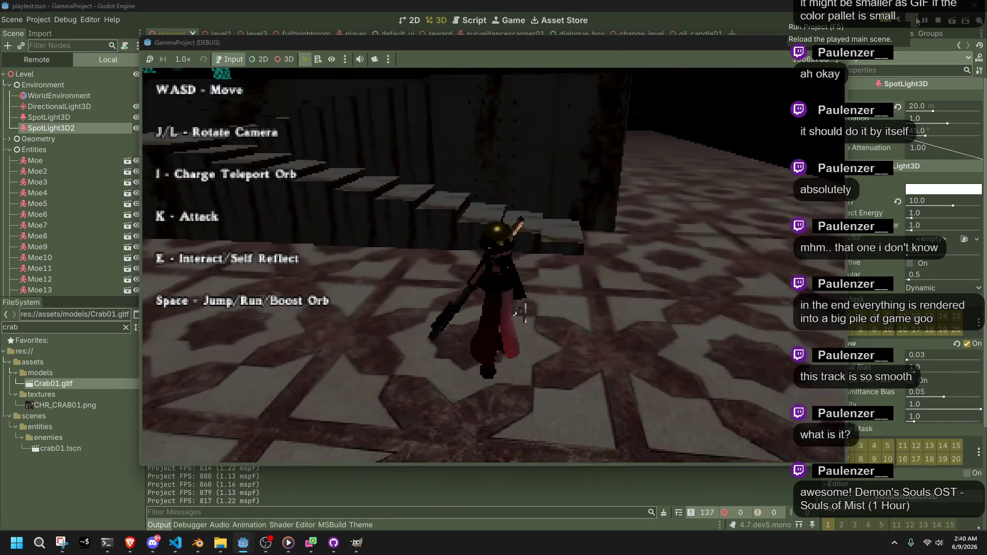
key(l)
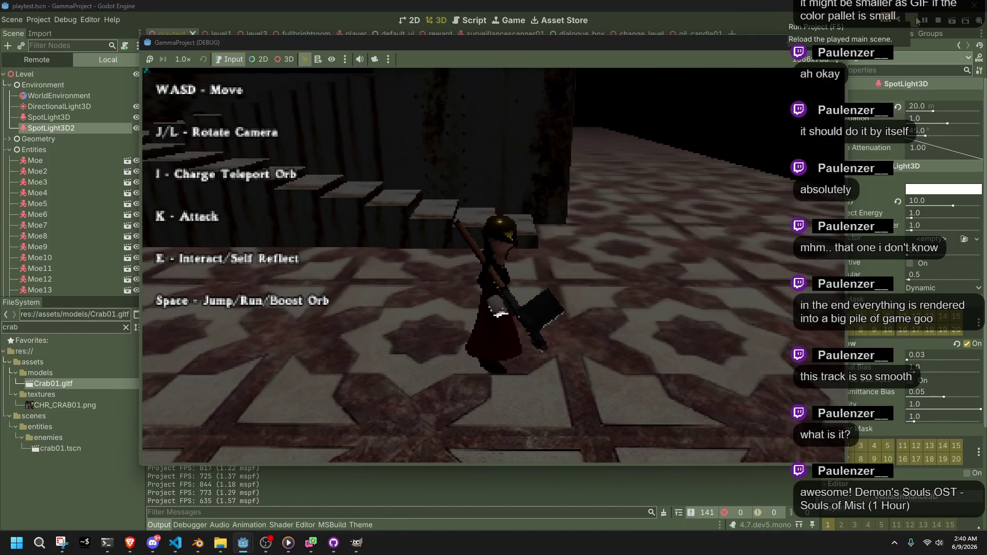
key(l)
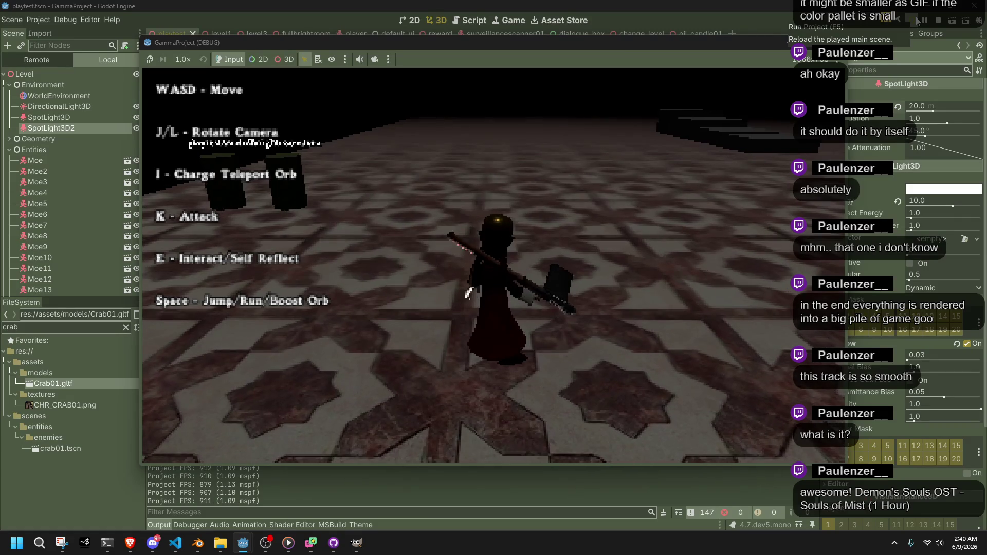
key(l)
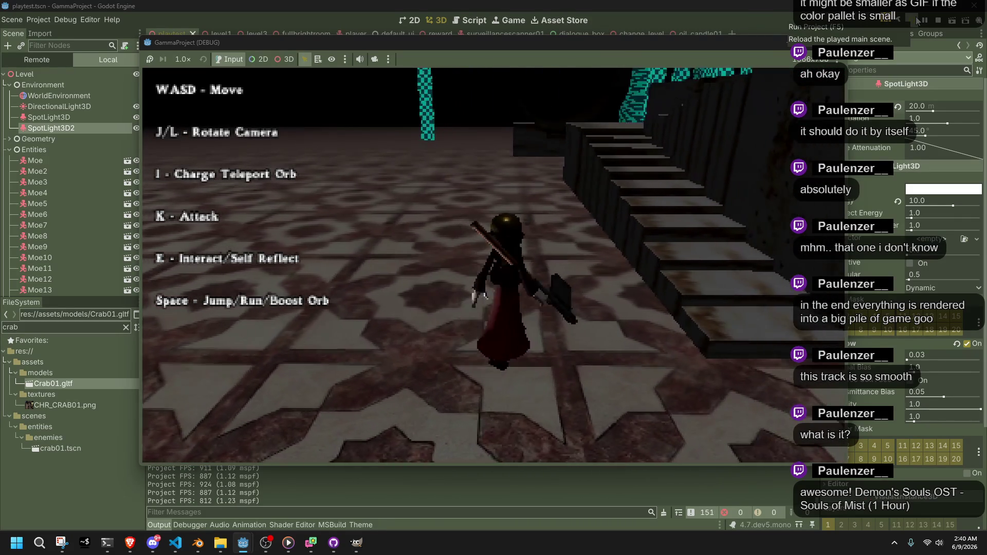
key(l)
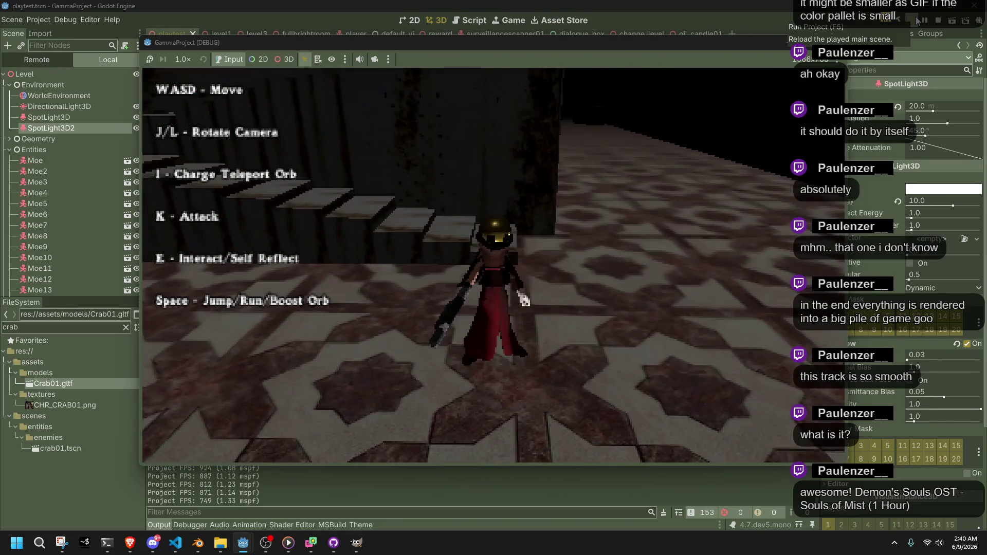
- Fire the teleport orb and teleport to it twice, then shoot another orb
key(i)
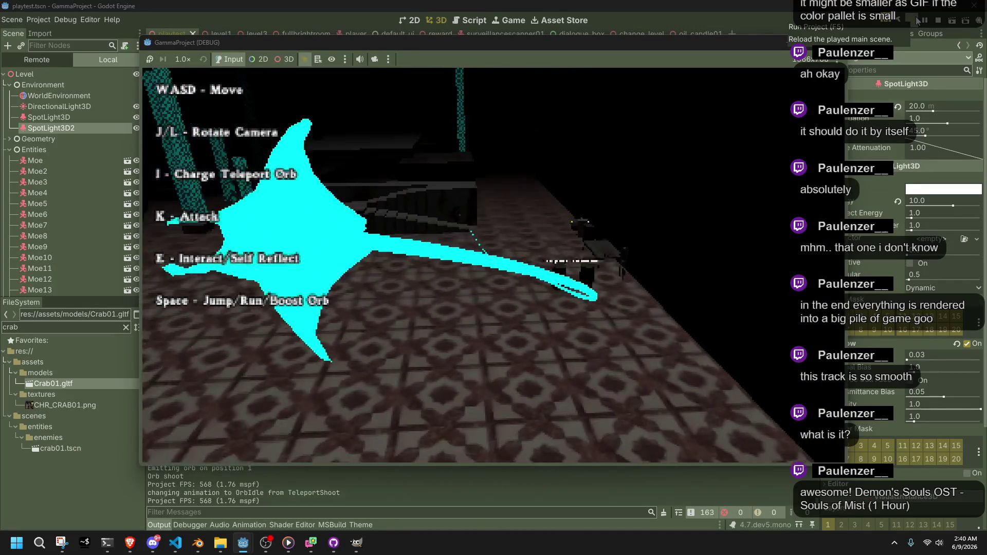
key(w)
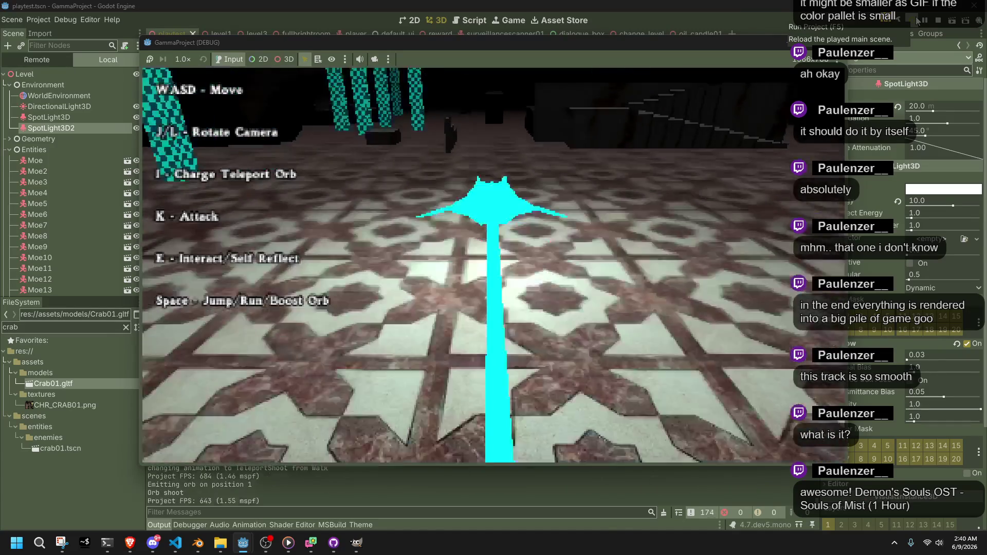
key(w)
key(i)
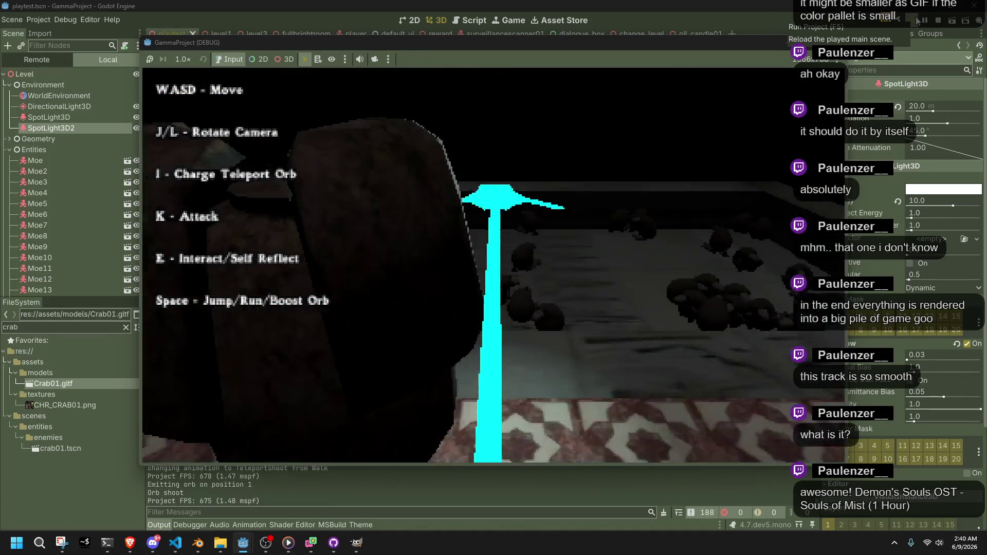
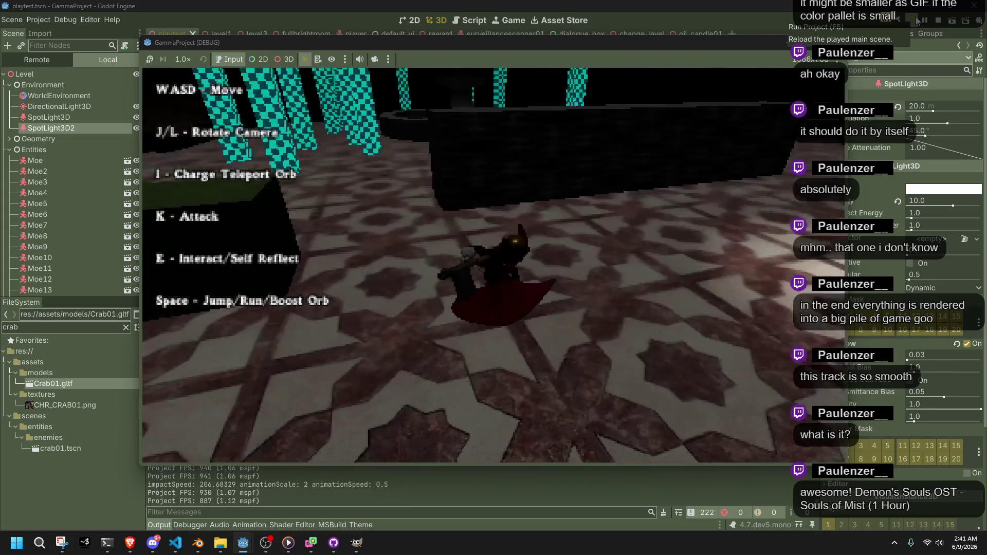
- Run the character across the floor, slashing, firing a teleport orb and jumping toward the crabs
key(w)
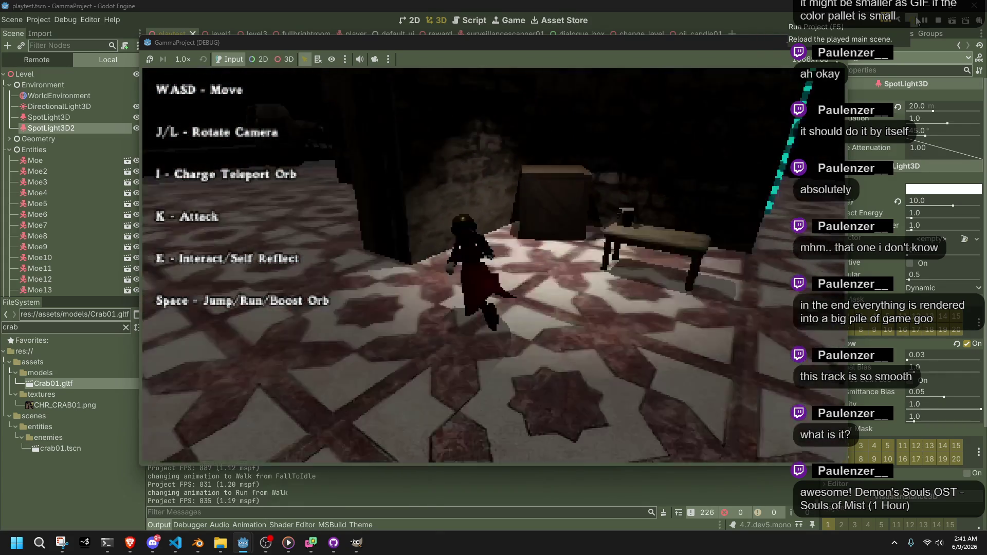
key(k)
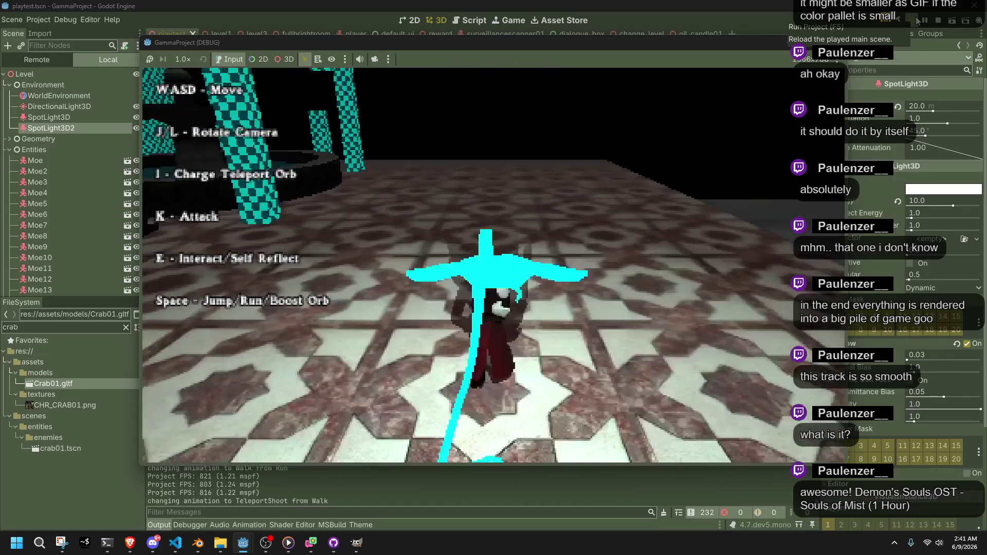
key(i)
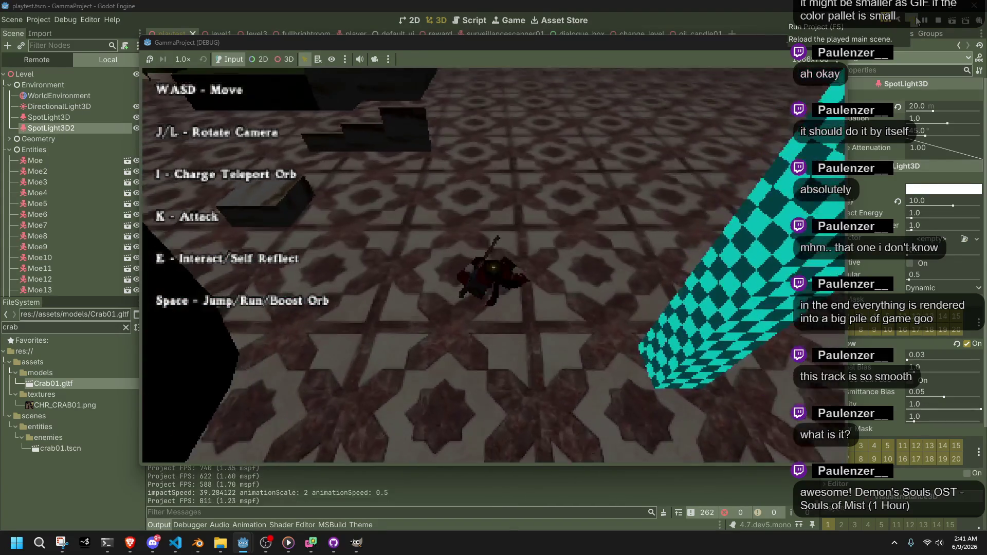
key(w)
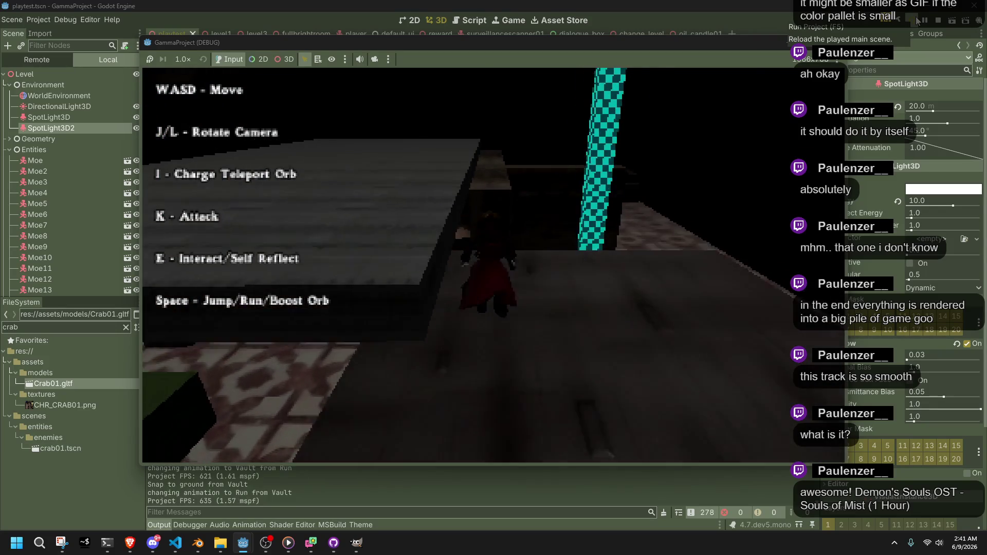
key(space)
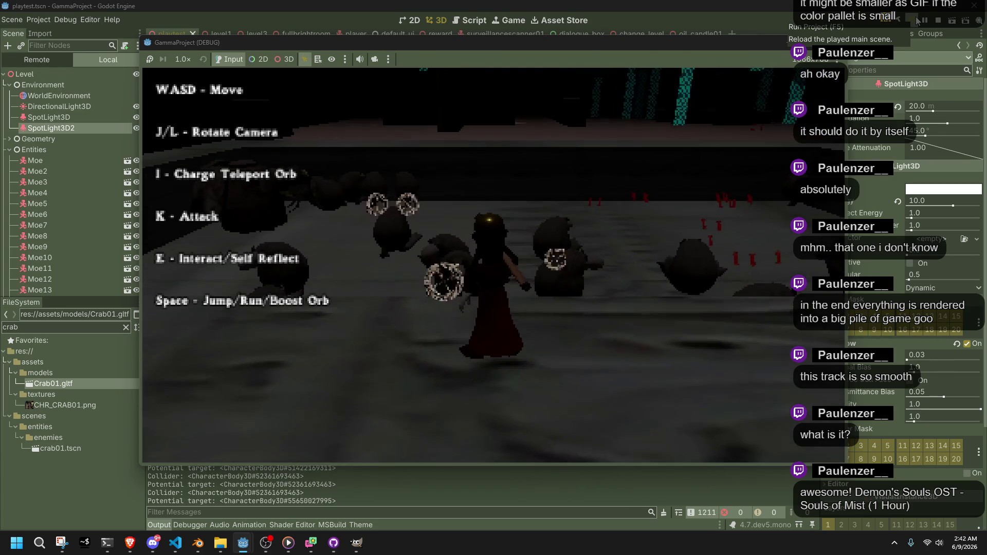
- Fire orbs and swing slash attacks at the crabs, turning the camera between attacks
key(k)
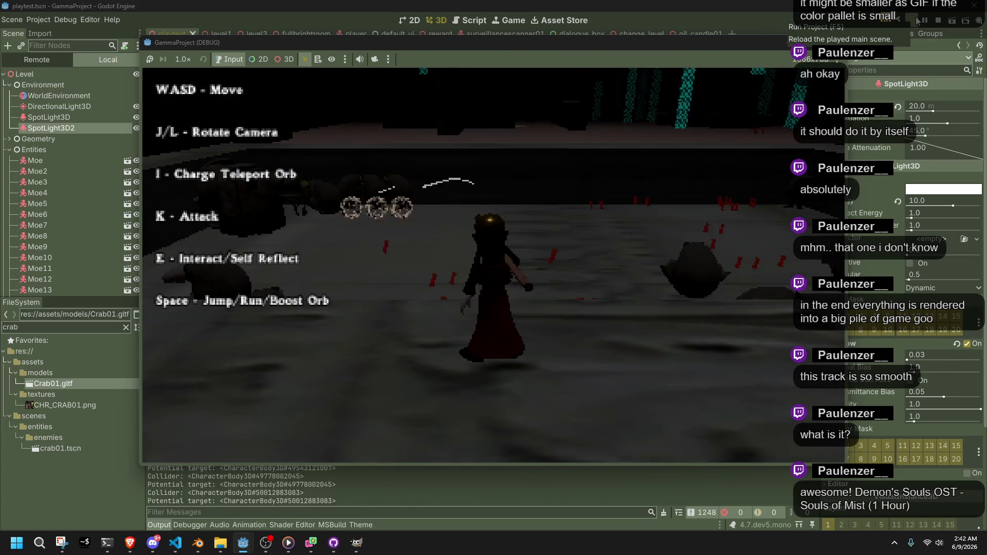
key(k)
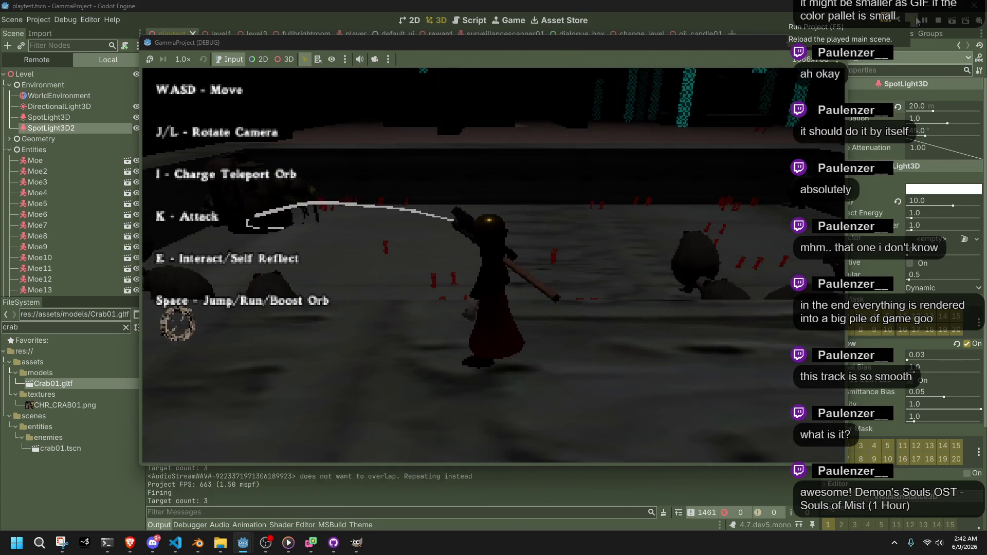
key(k)
key(l)
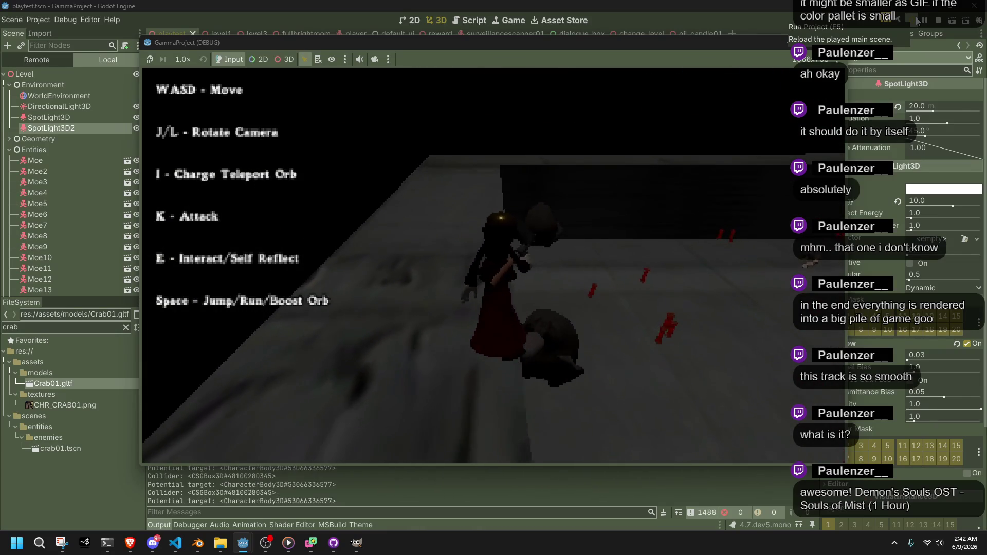
key(k)
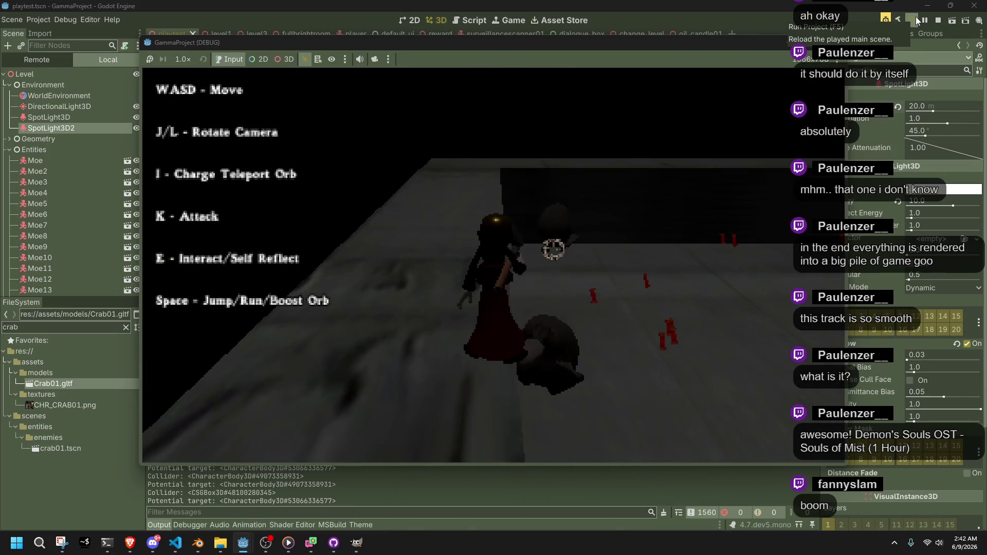
key(k)
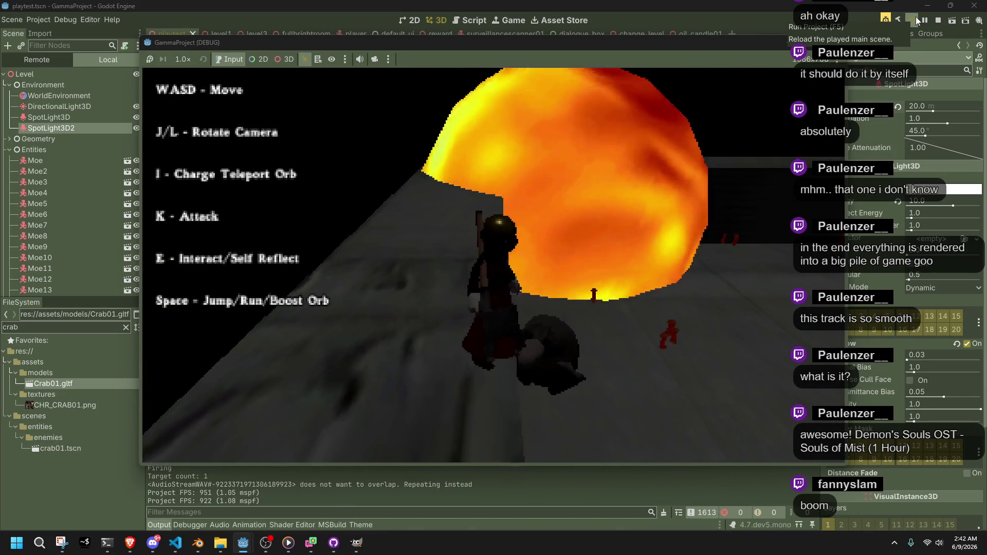
key(w)
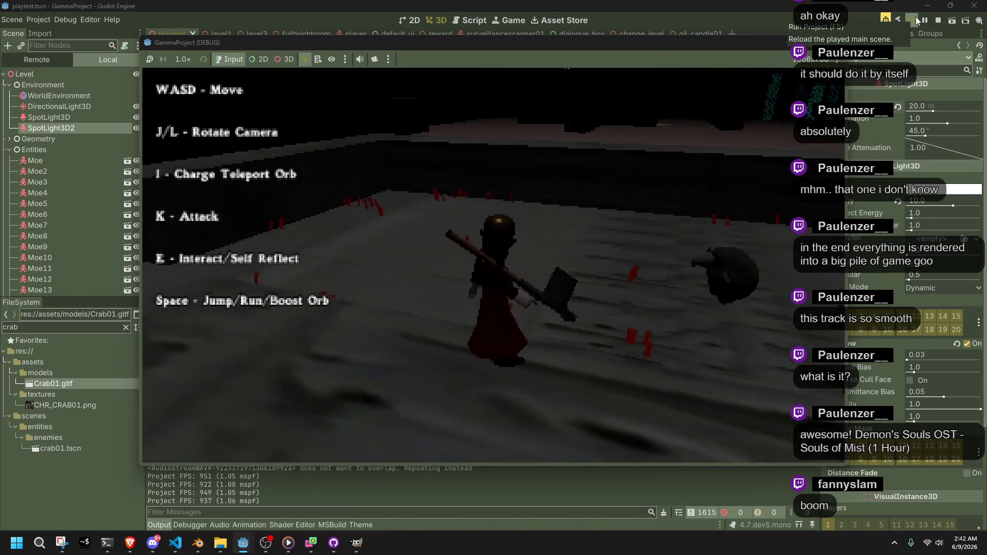
key(k)
- Run and jump across the floor to the rocks, vault onto them and grab the wall
key(w)
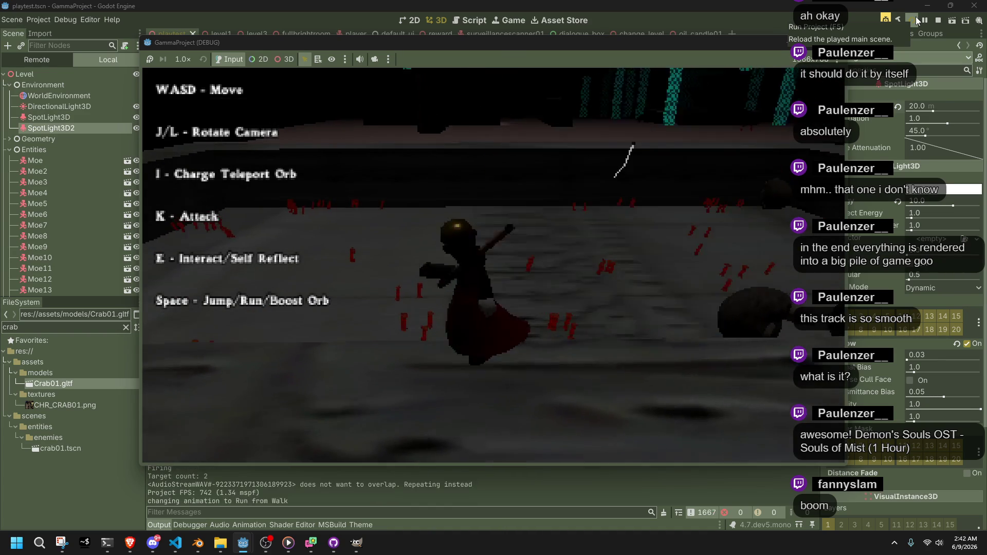
key(space)
key(w)
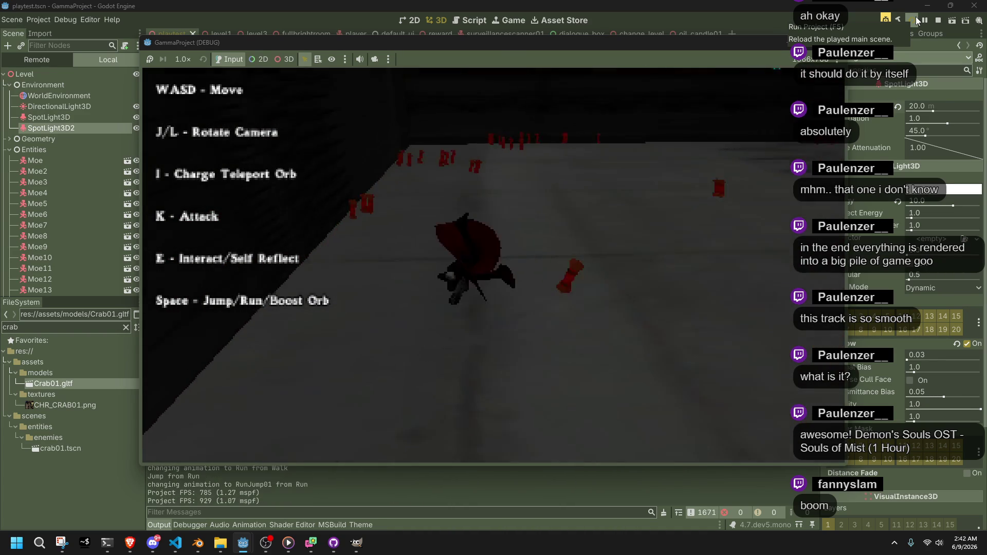
key(w)
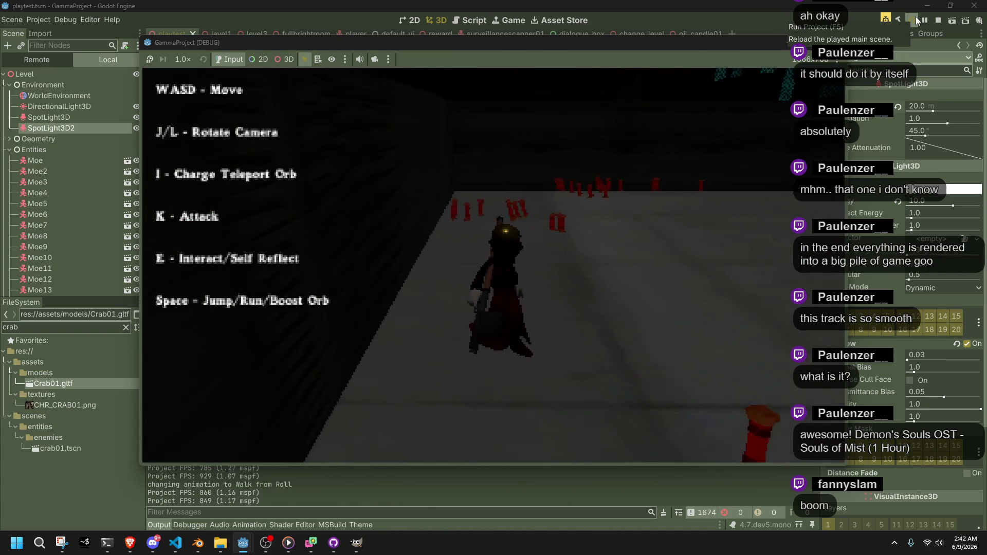
key(w)
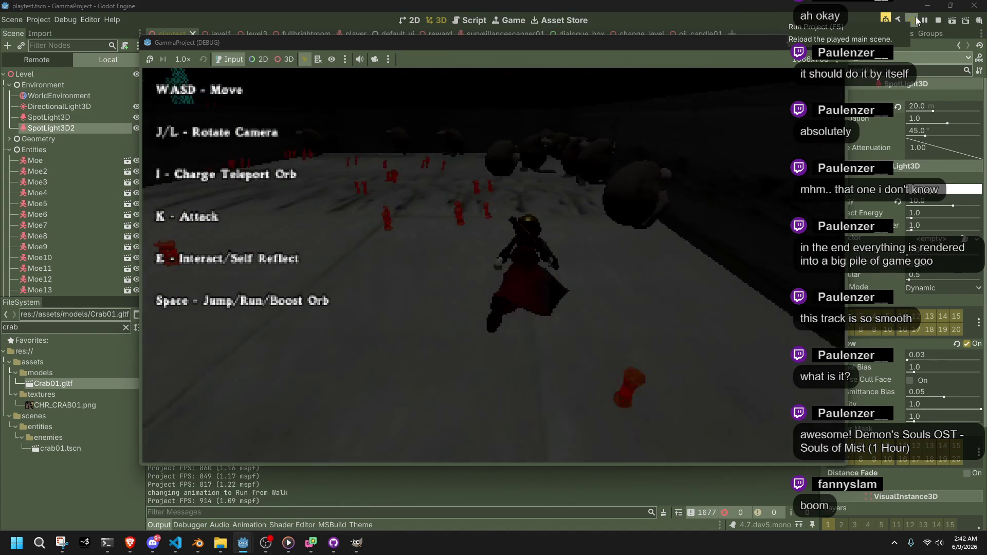
key(w)
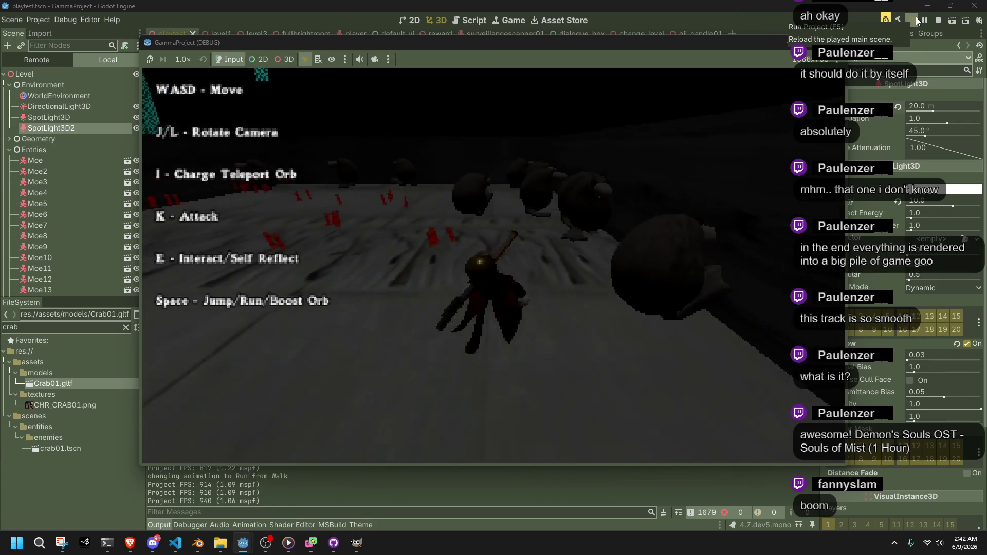
key(w)
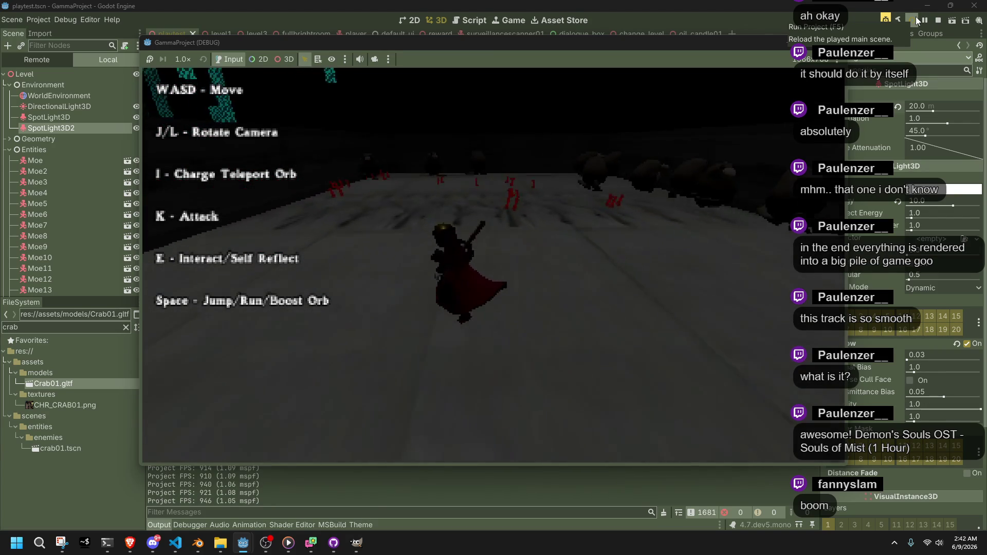
key(w)
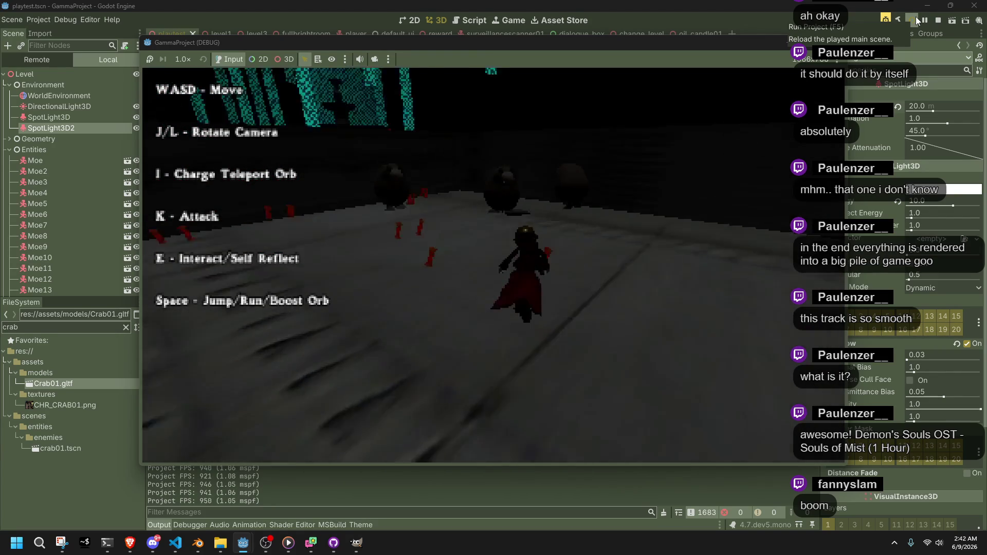
key(w)
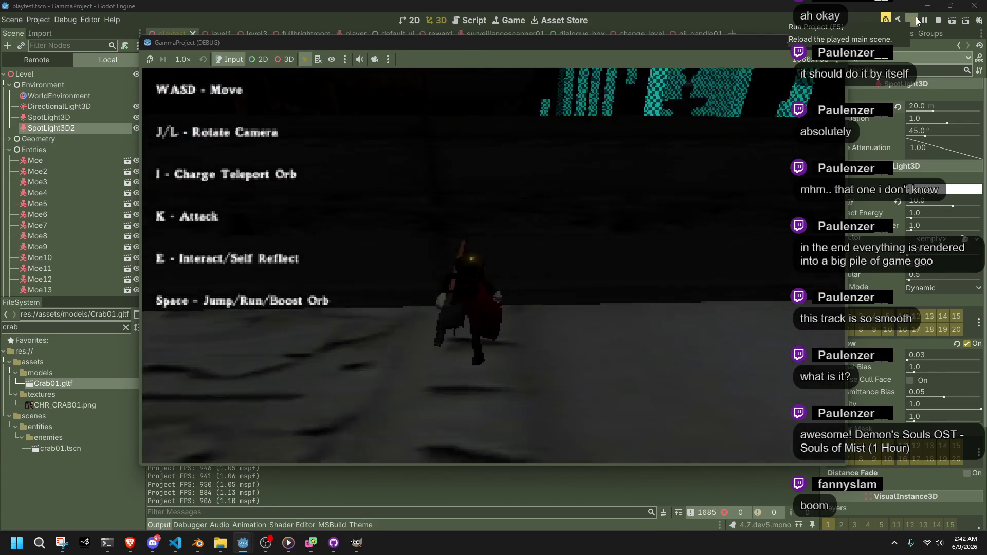
key(space)
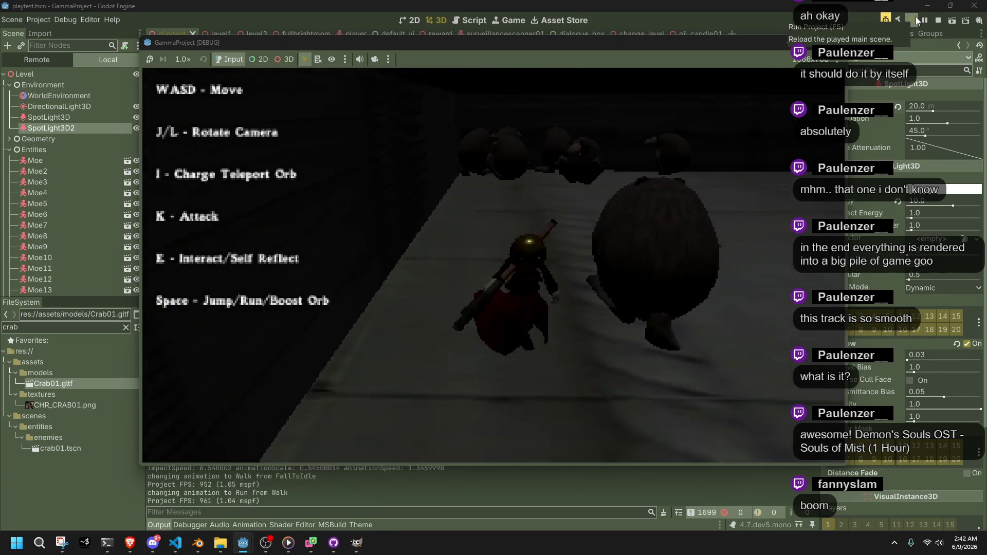
- Jump, roll and run up the walkway, jump off it, then stop the game
key(space)
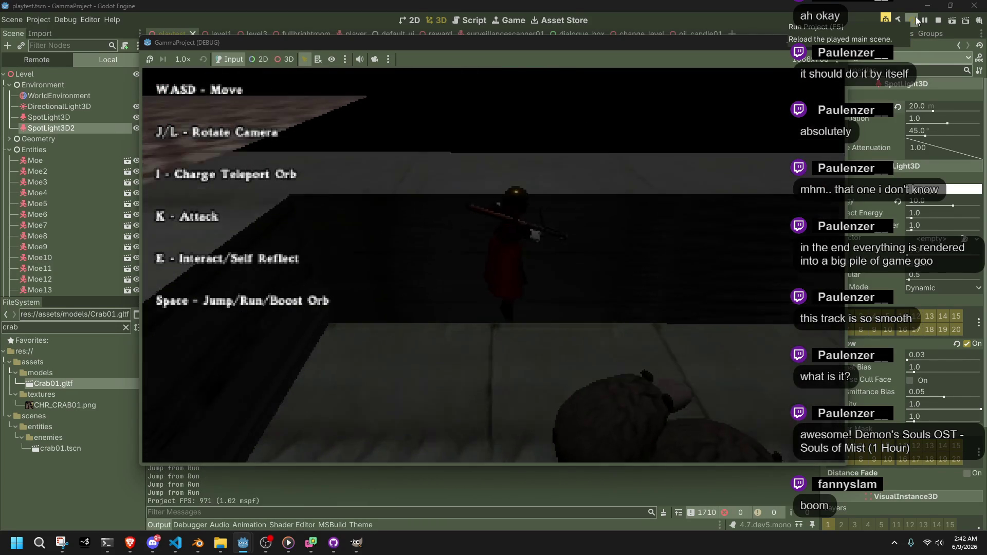
key(w)
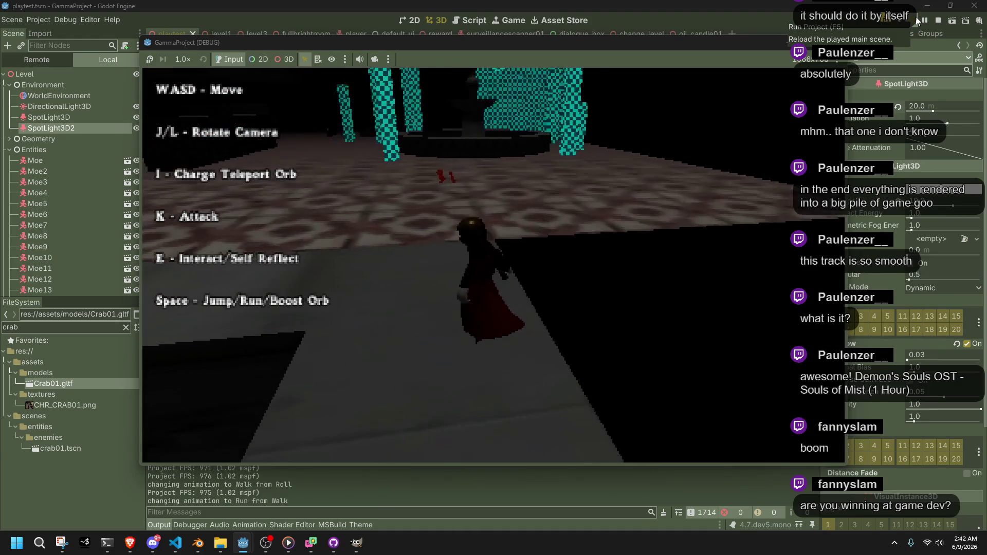
key(a)
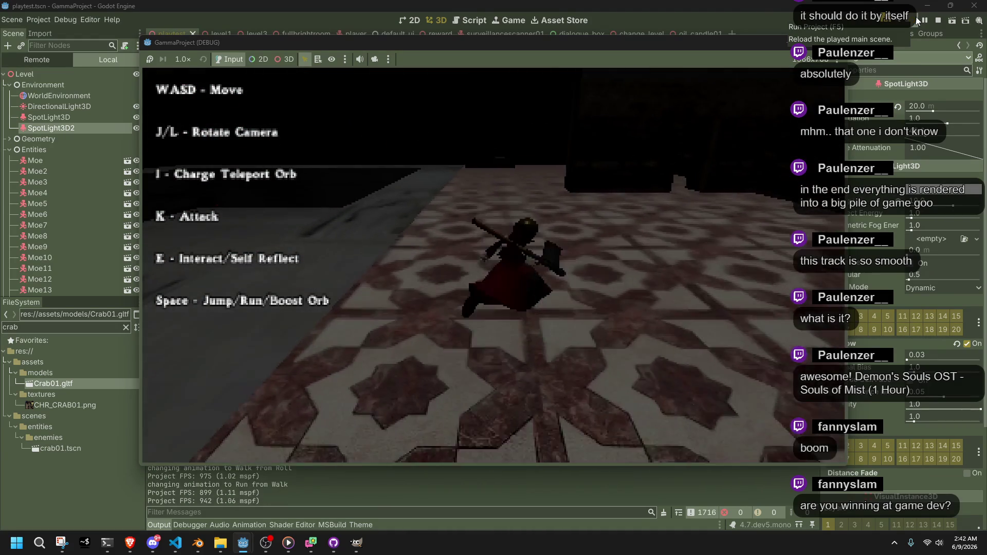
key(w)
key(w)
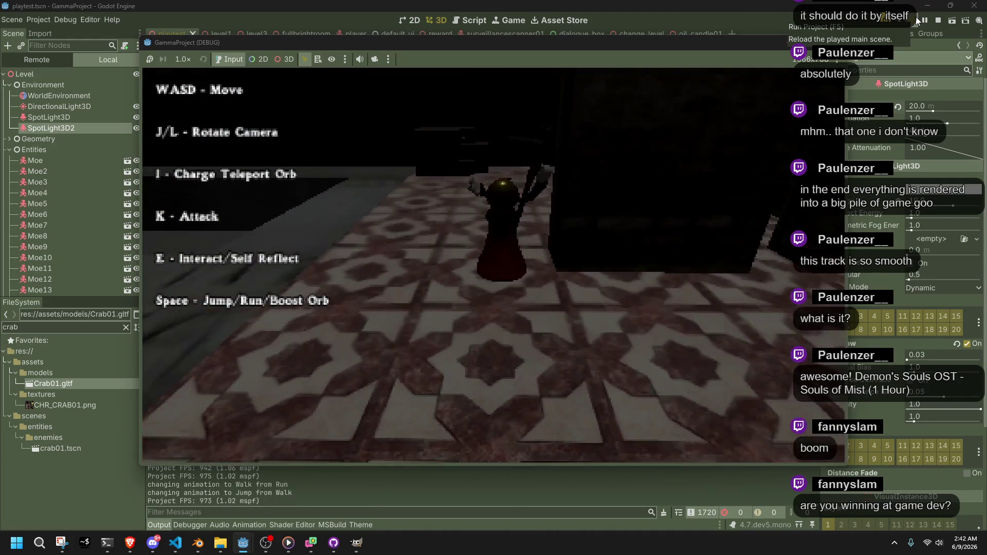
key(w)
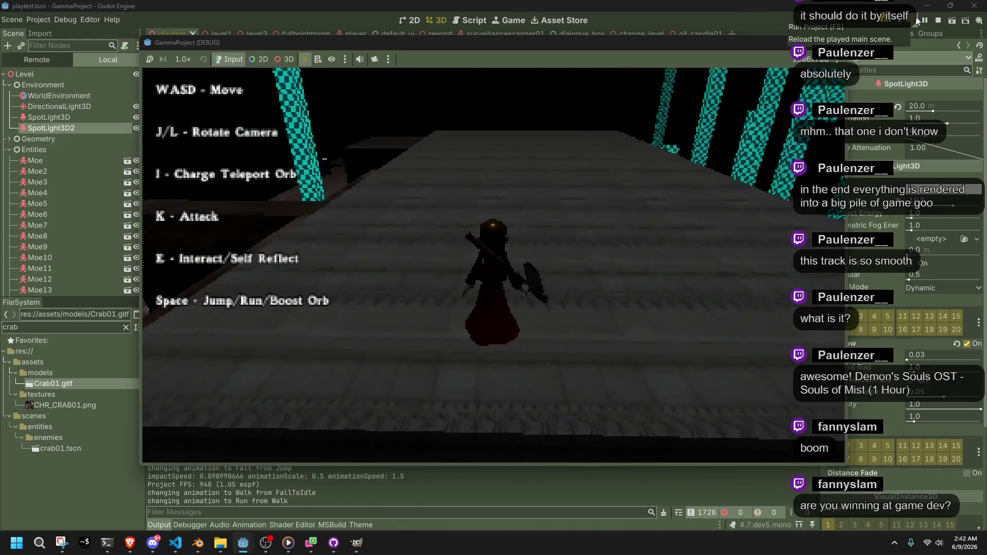
key(w)
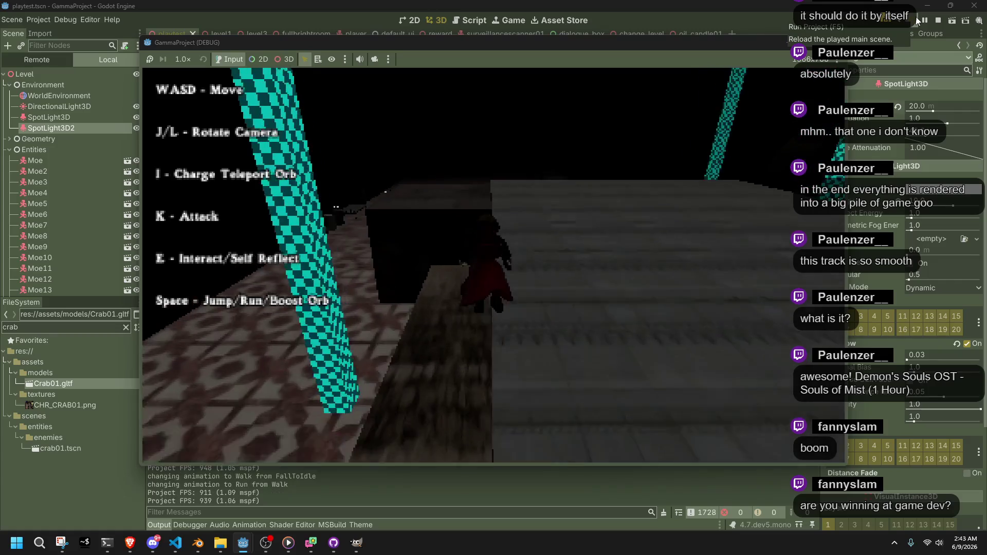
key(space)
key(w)
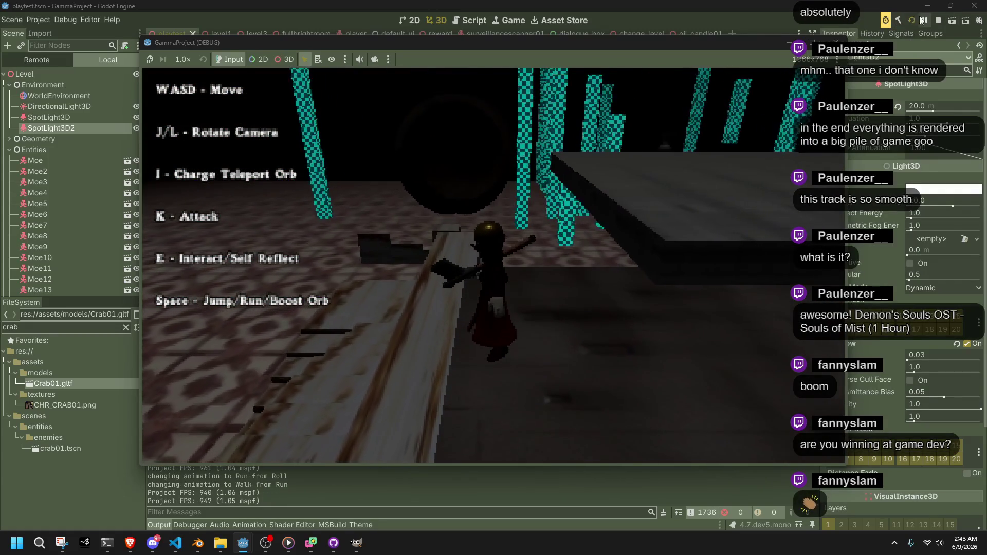
click(939, 20)
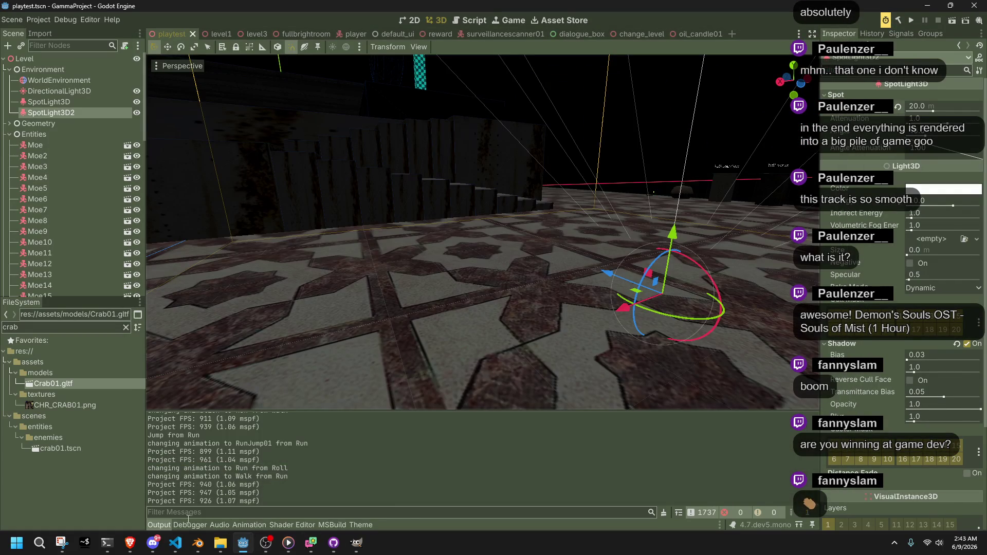
- Switch from Godot to Visual Studio Code and open the Main.cs script
click(189, 524)
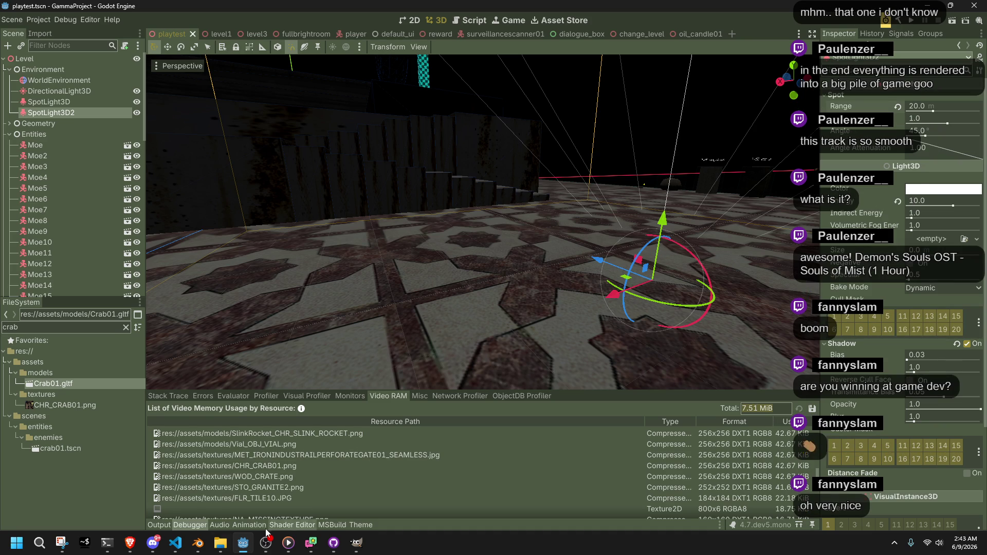
click(176, 542)
click(69, 39)
- Scroll through Main.cs constants, select DEFAULT_LOAD_DELAY, then return to Godot
scroll(972, 289, up, 5)
drag(982, 294, 945, 102)
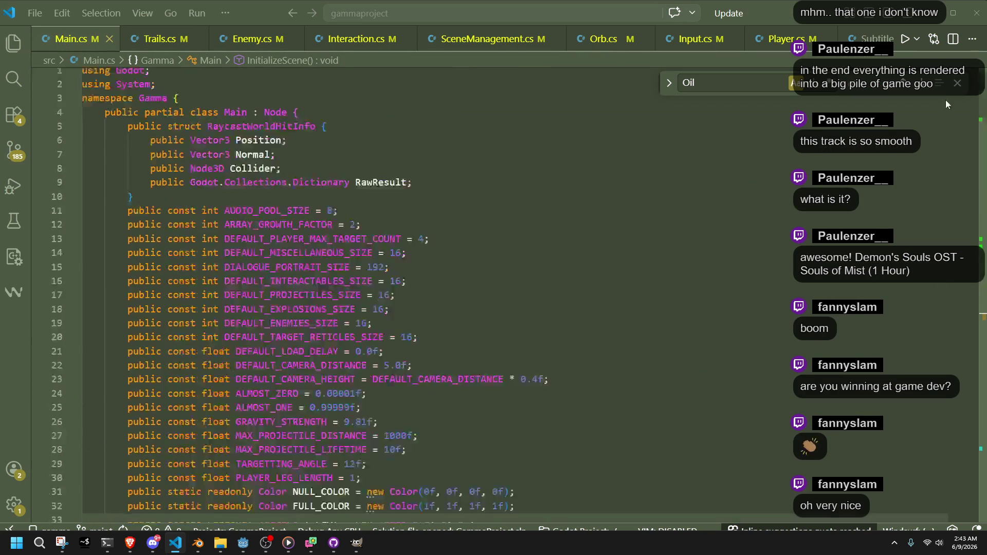
scroll(443, 289, down, 3)
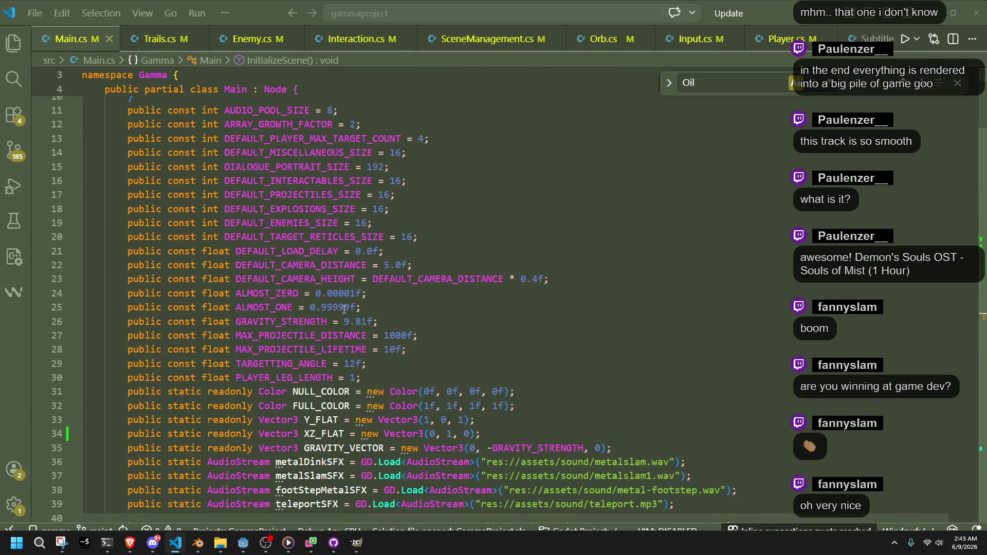
scroll(356, 341, up, 3)
click(426, 310)
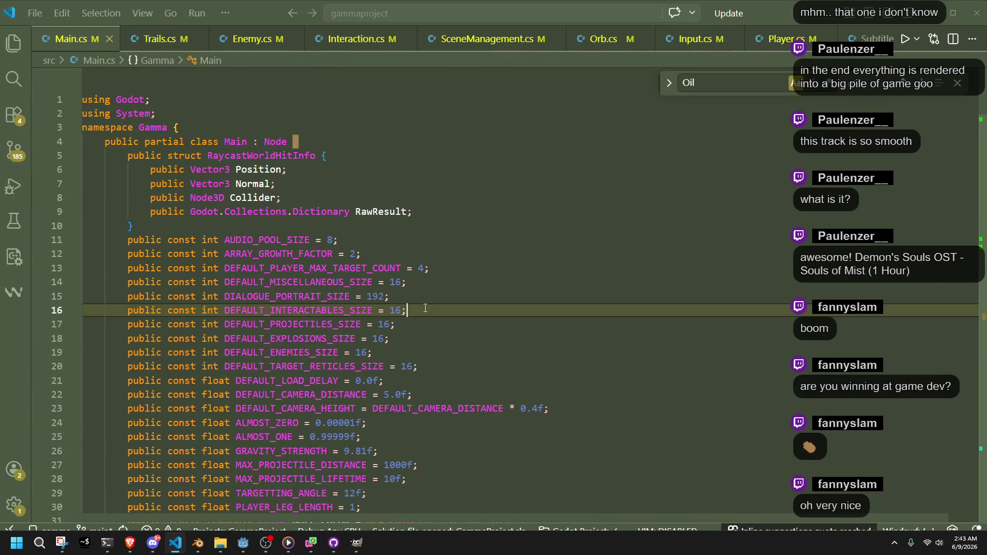
scroll(425, 308, down, 3)
scroll(426, 307, down, 1)
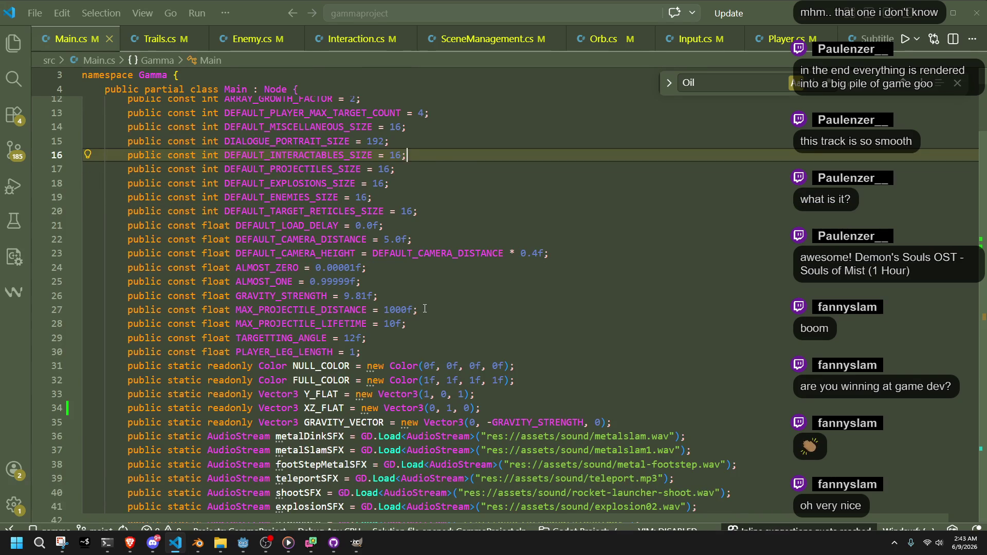
scroll(415, 298, up, 3)
click(329, 214)
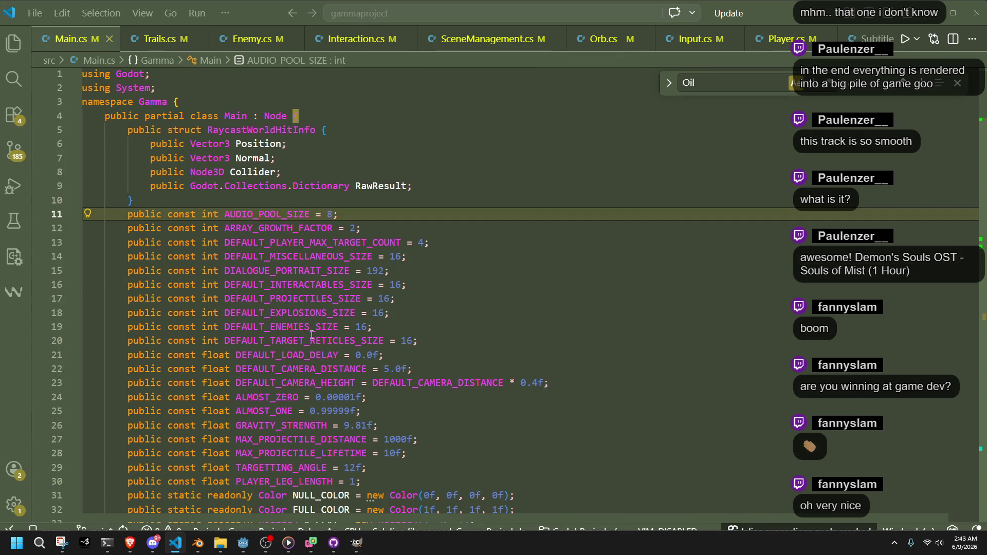
double_click(310, 355)
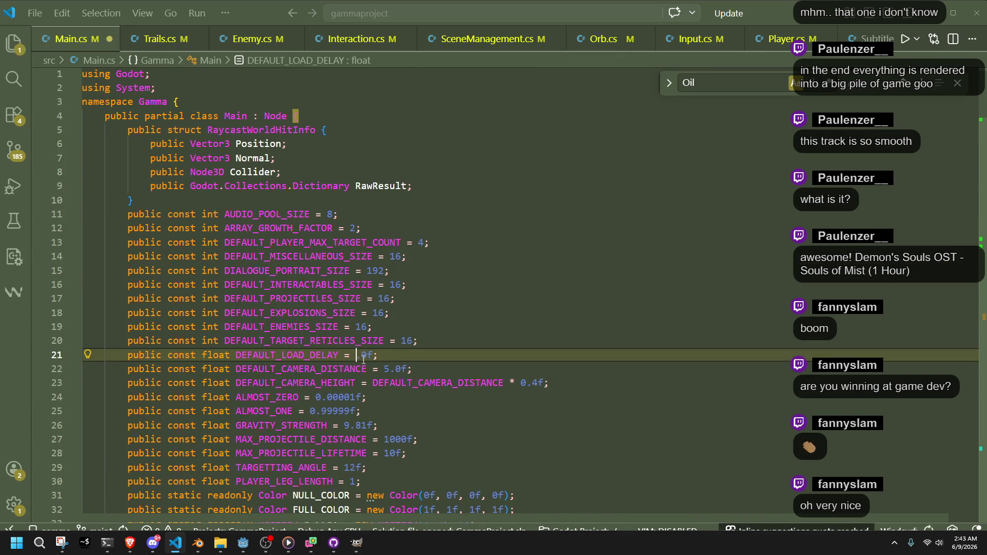
key(alt+Tab)
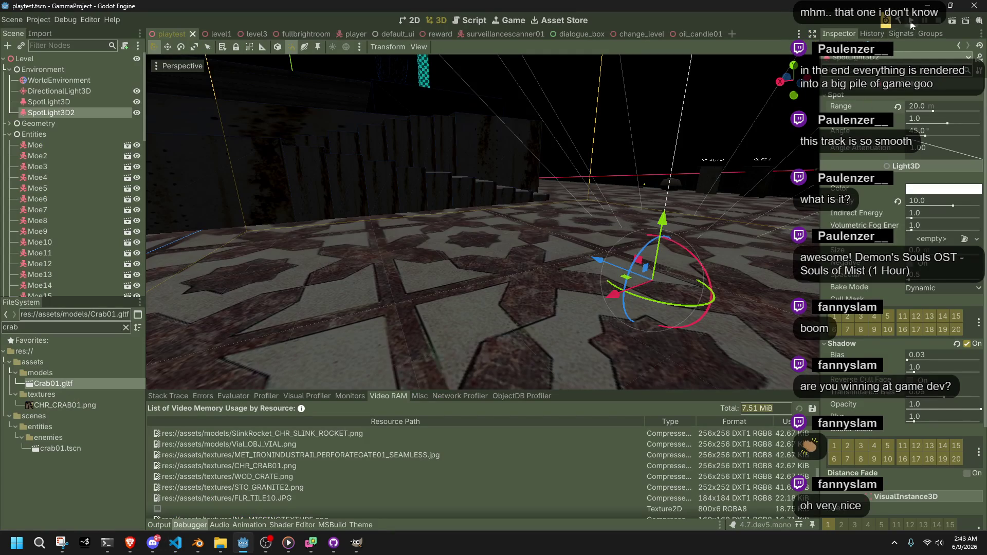
- Launch the game with Run Project, then stop the debug run
click(911, 23)
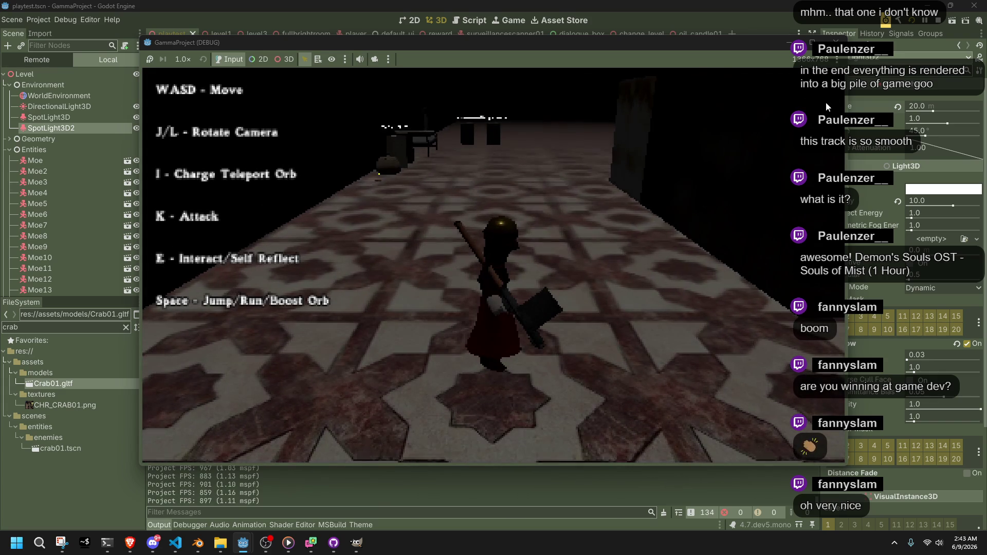
click(835, 42)
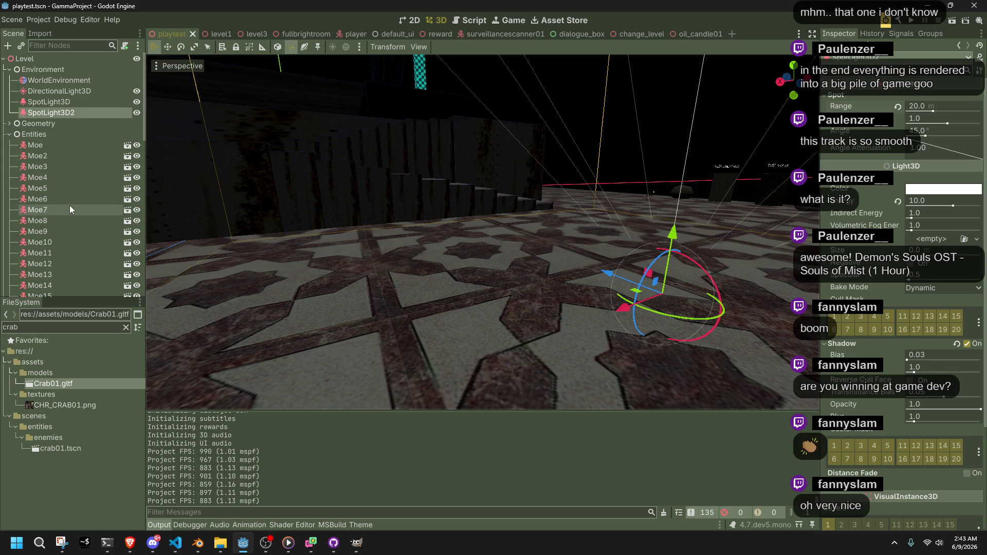
scroll(69, 209, down, 15)
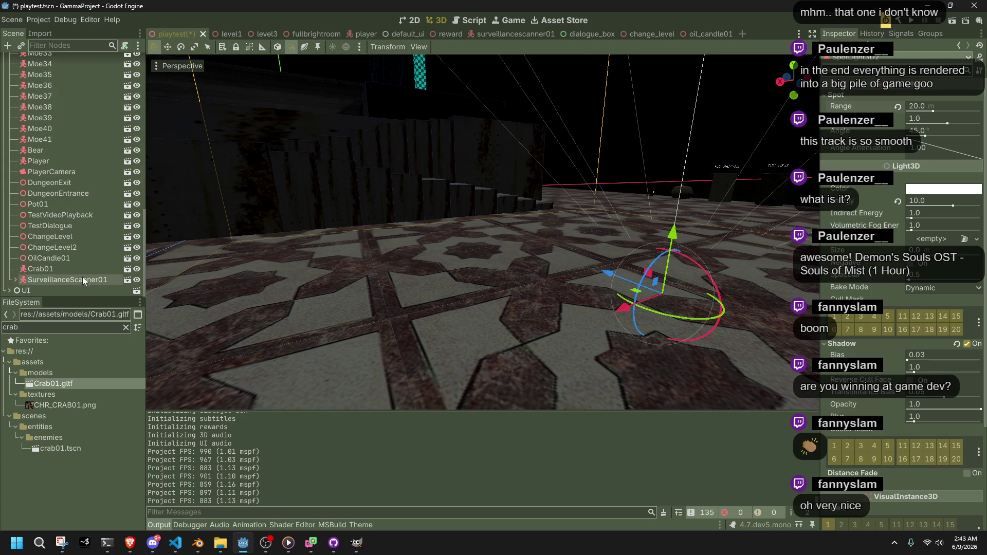
right_click(78, 276)
click(128, 431)
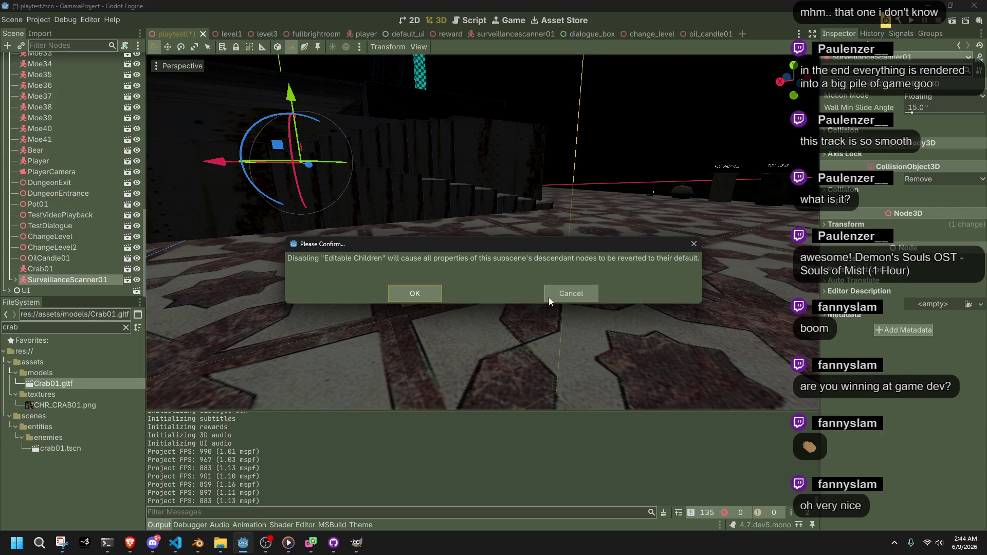
click(561, 296)
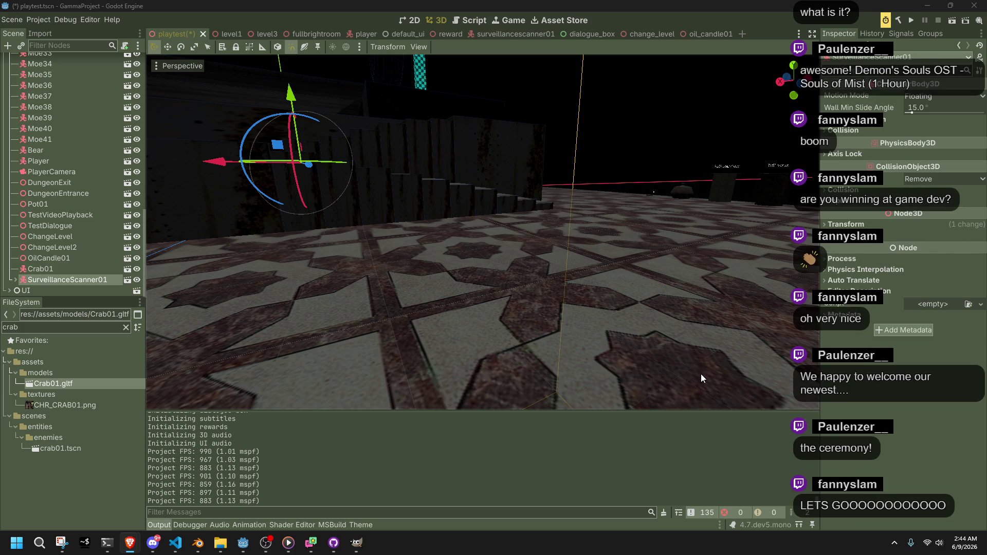
- Turn the 3D view past the scanner toward the teal checkered walls
drag(601, 147, 520, 151)
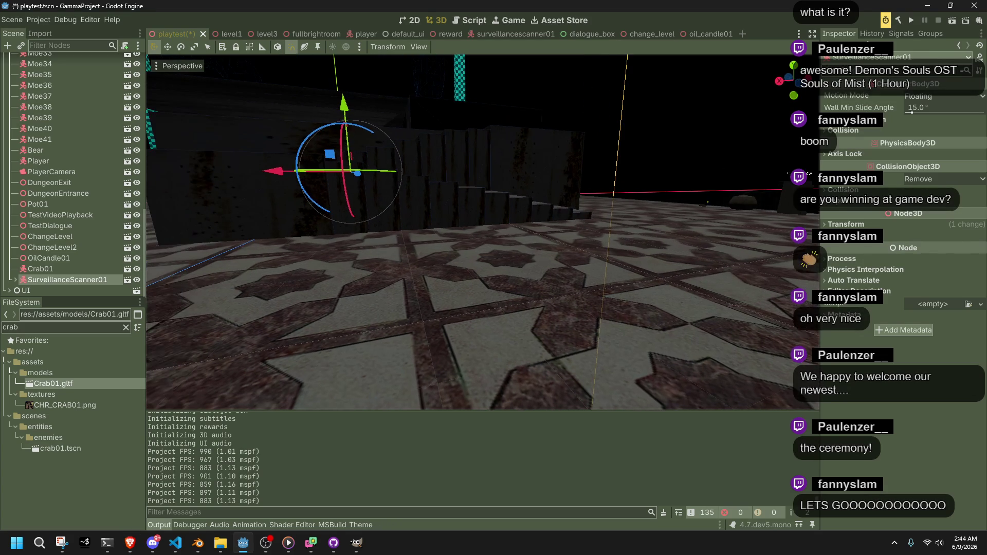
drag(708, 202, 687, 76)
- Launch the game and run the character forward, jumping onto the large box and off
click(912, 21)
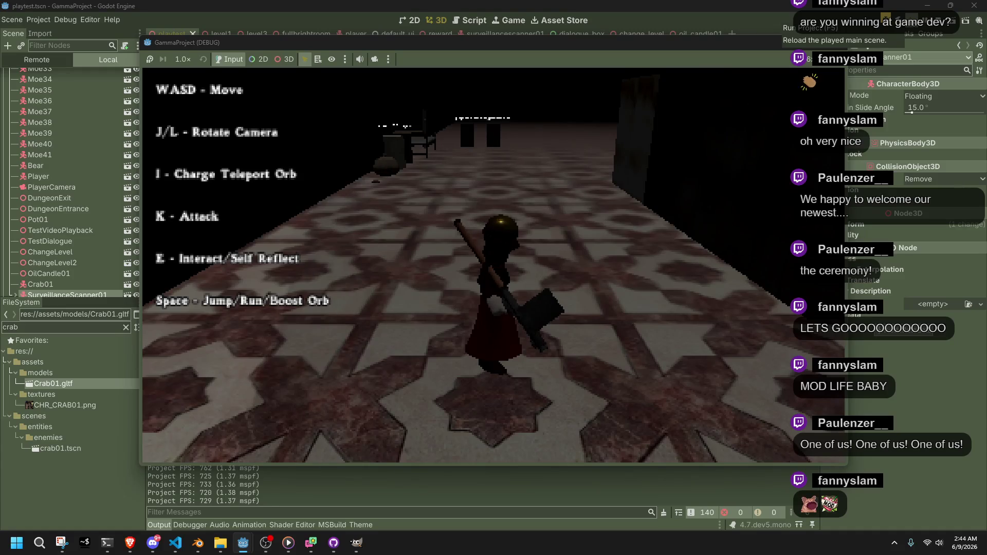
key(l)
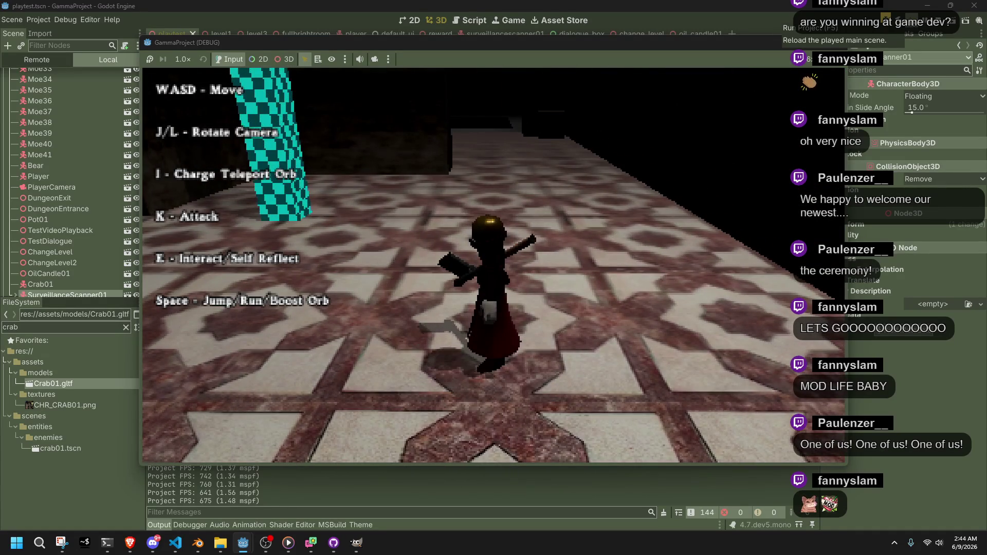
key(w)
key(space)
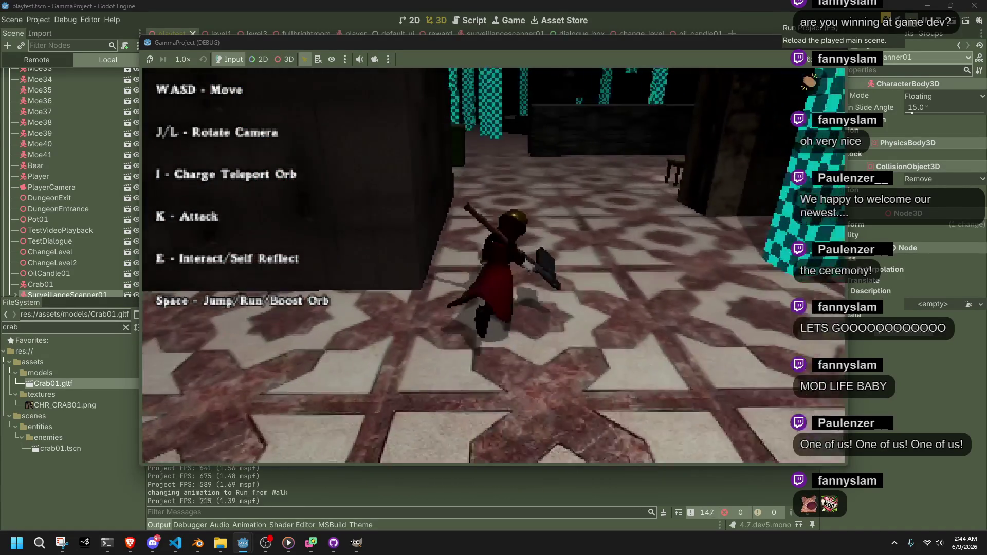
key(w)
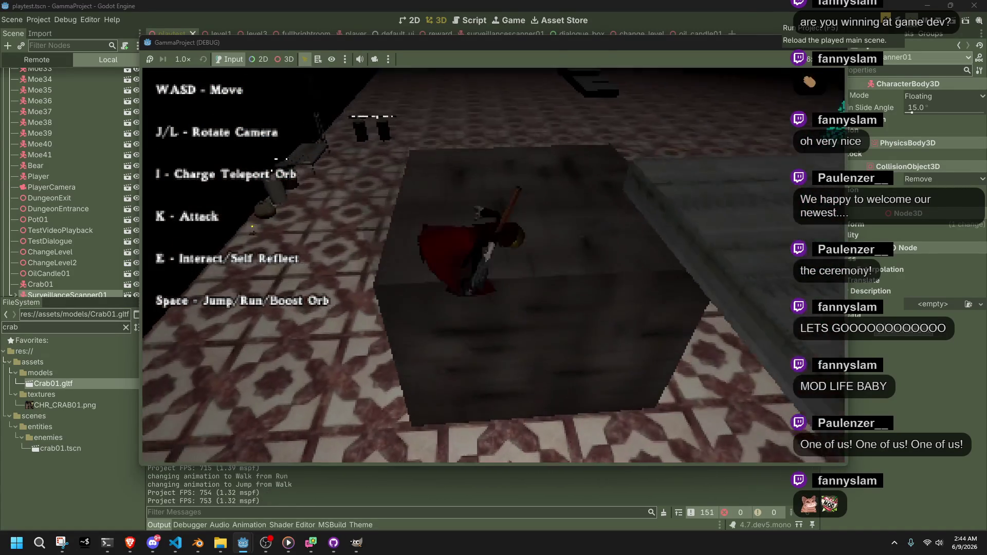
key(w)
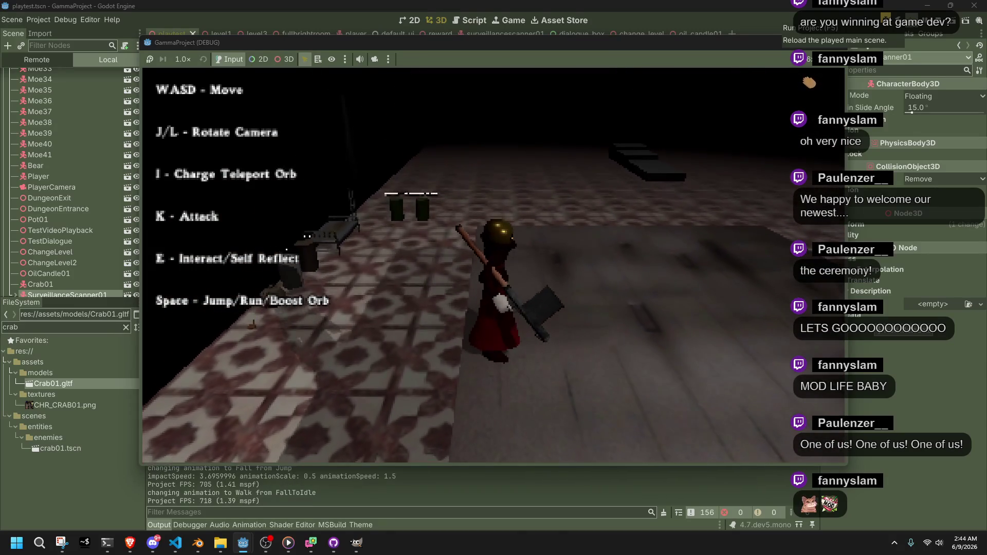
key(w)
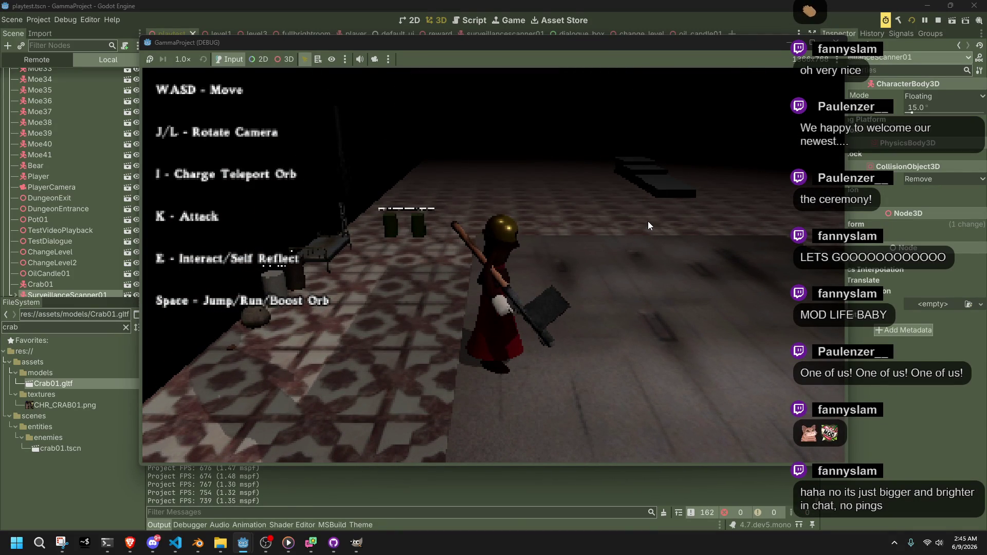
- Jump and vault onto the green pillar, then use the ChangeLevel2 trigger
key(w)
key(space)
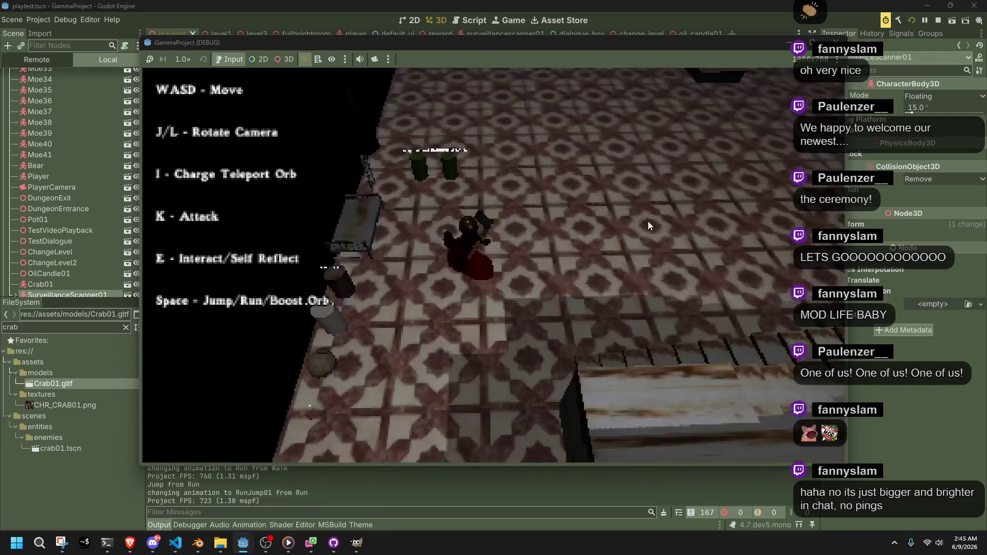
key(w)
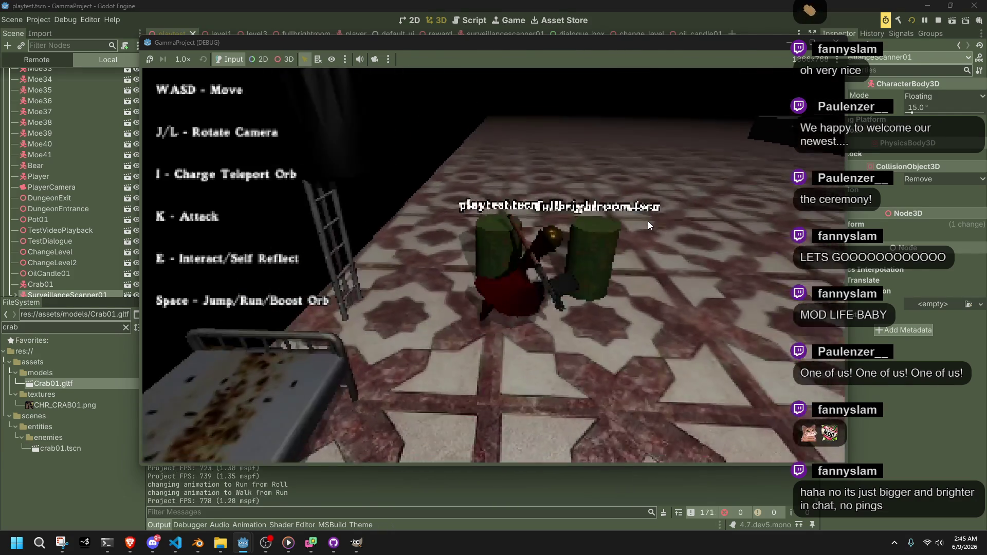
key(e)
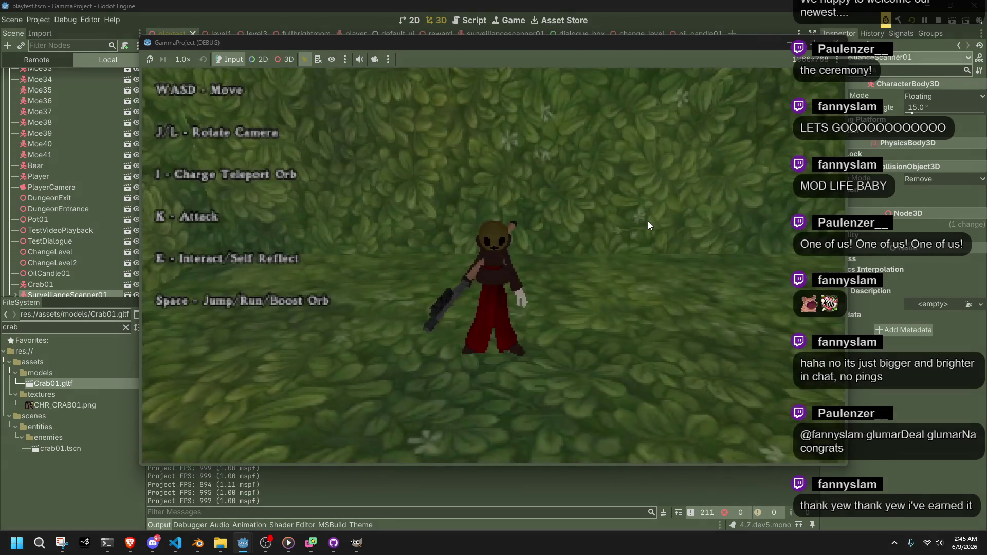
- Attack the two crabs and move the character and camera across the grass
key(a)
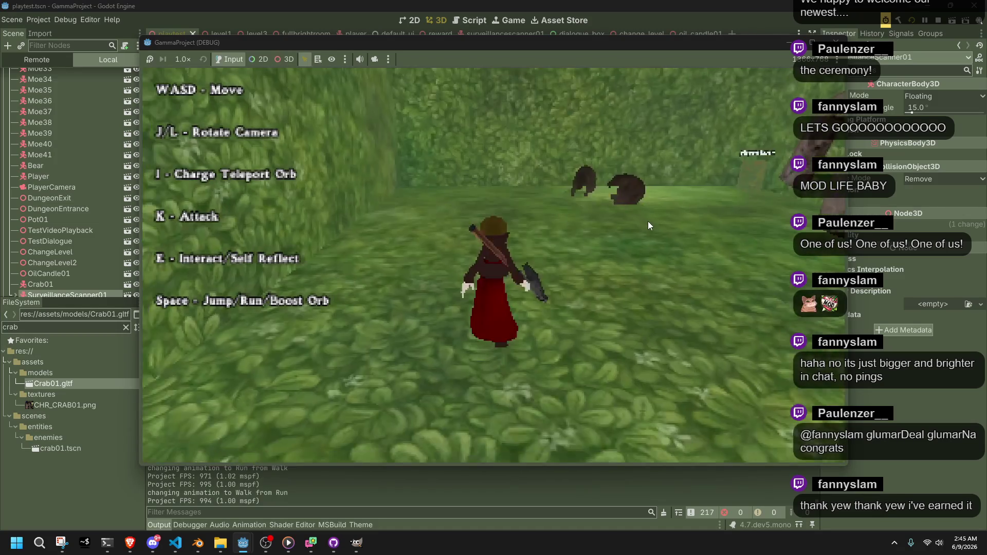
key(k)
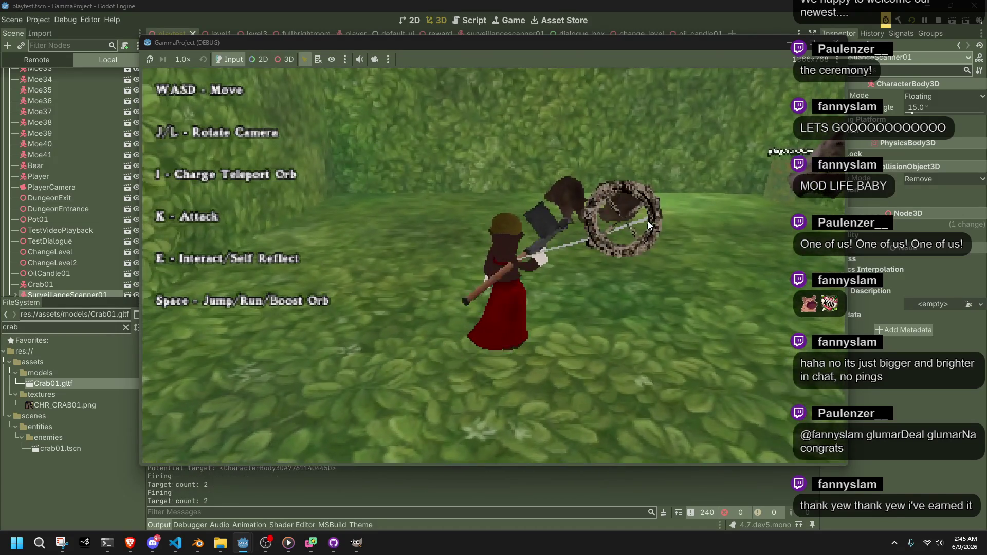
key(w)
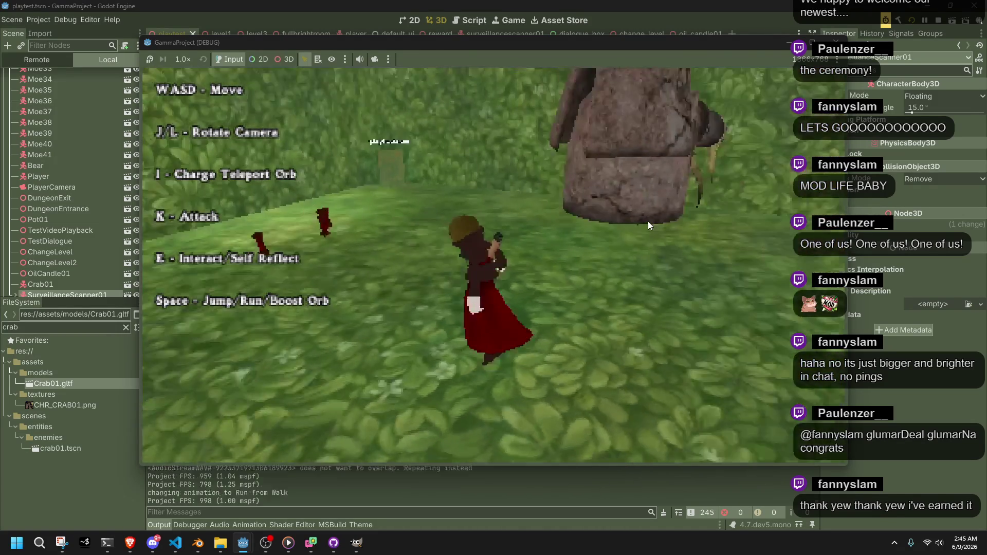
key(s)
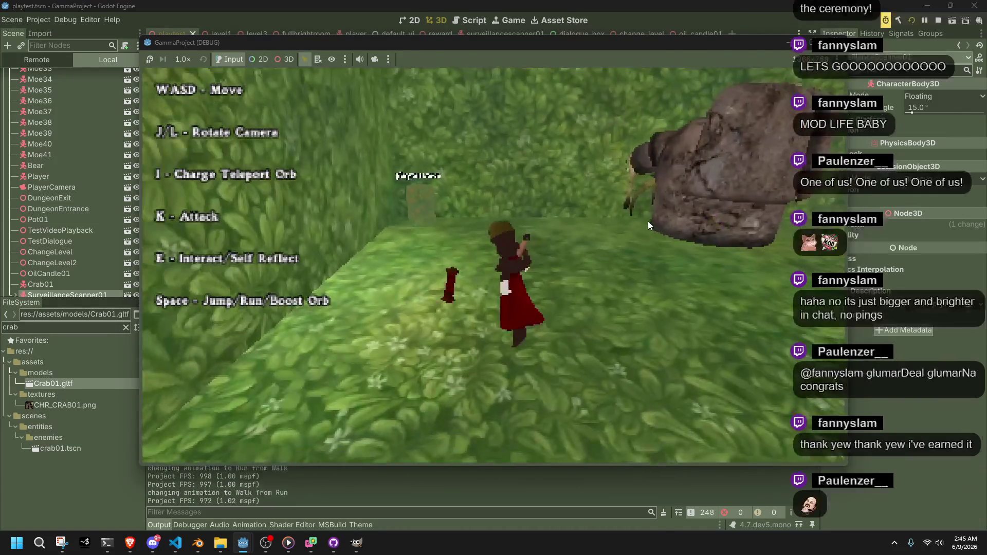
key(s)
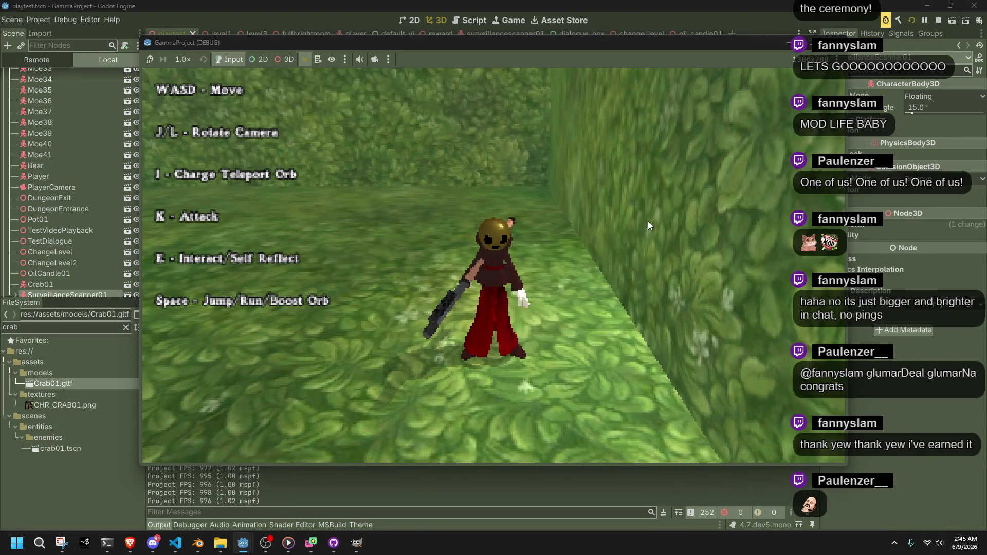
key(l)
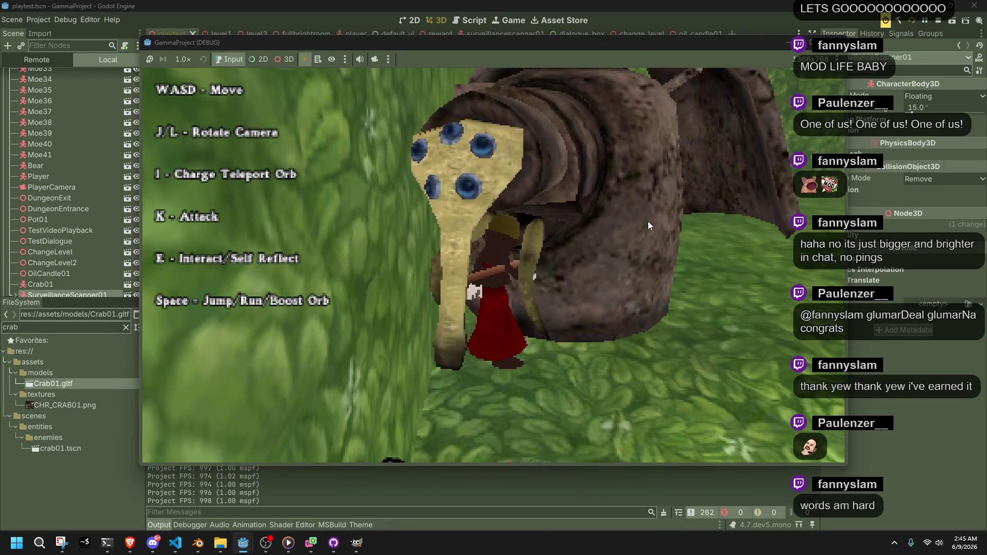
- Vault onto the crab, run to the playtest.tscn sign and start its dialogue
key(w)
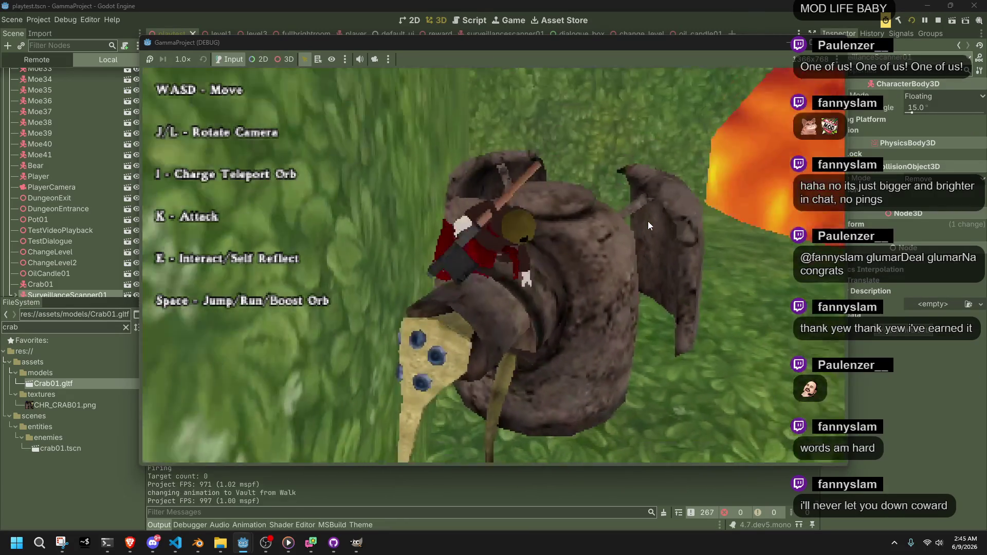
key(s)
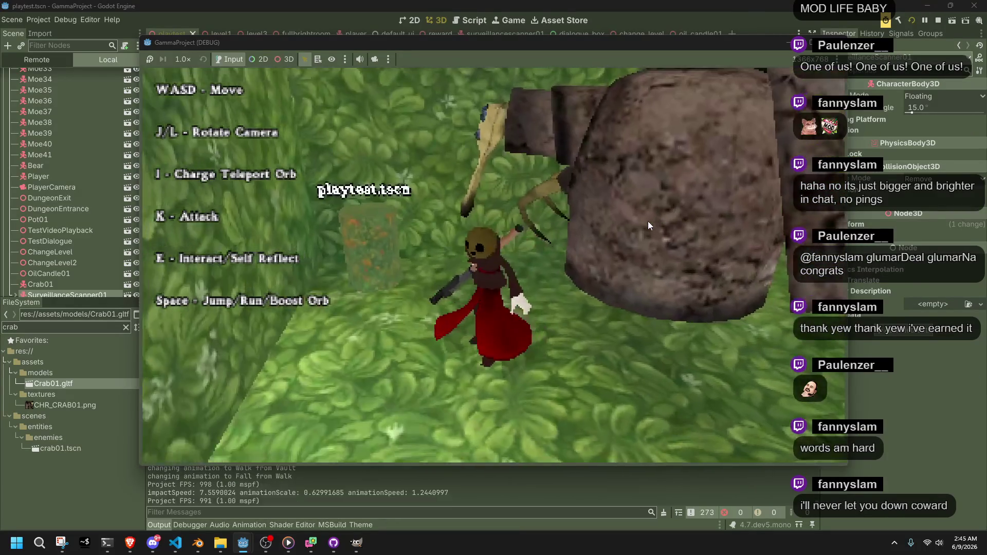
key(w)
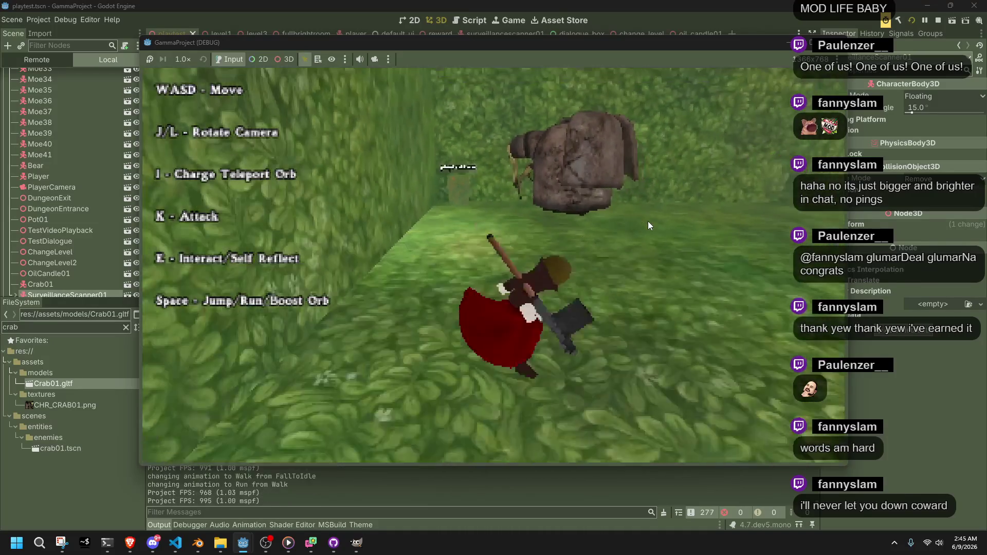
key(w)
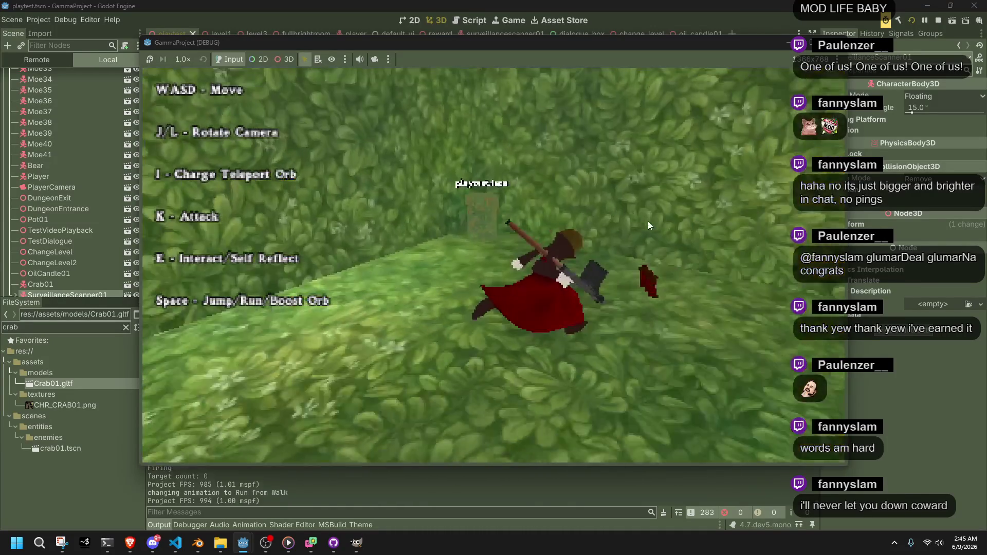
key(e)
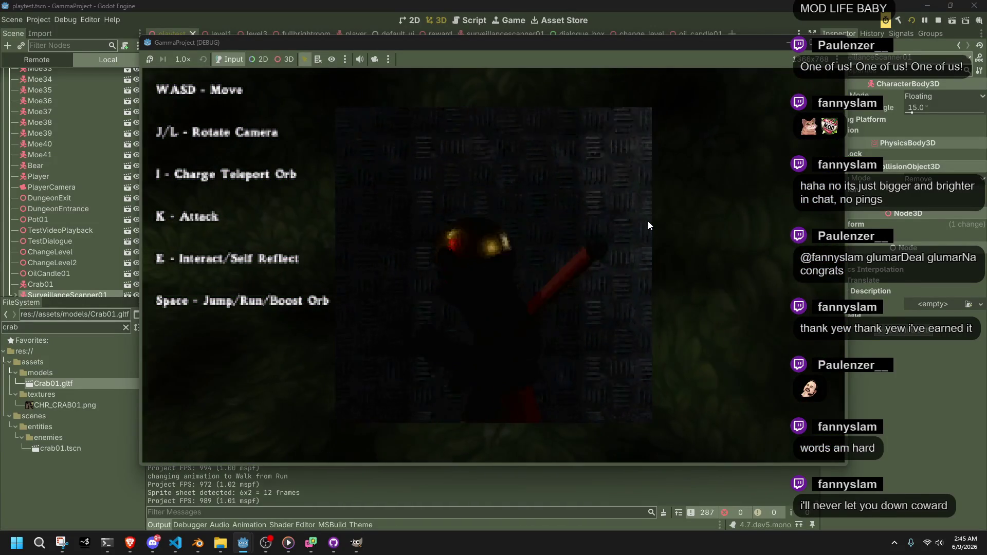
- Advance the intro dialogue, blow out the oil candle and open the pot to find meat
key(e)
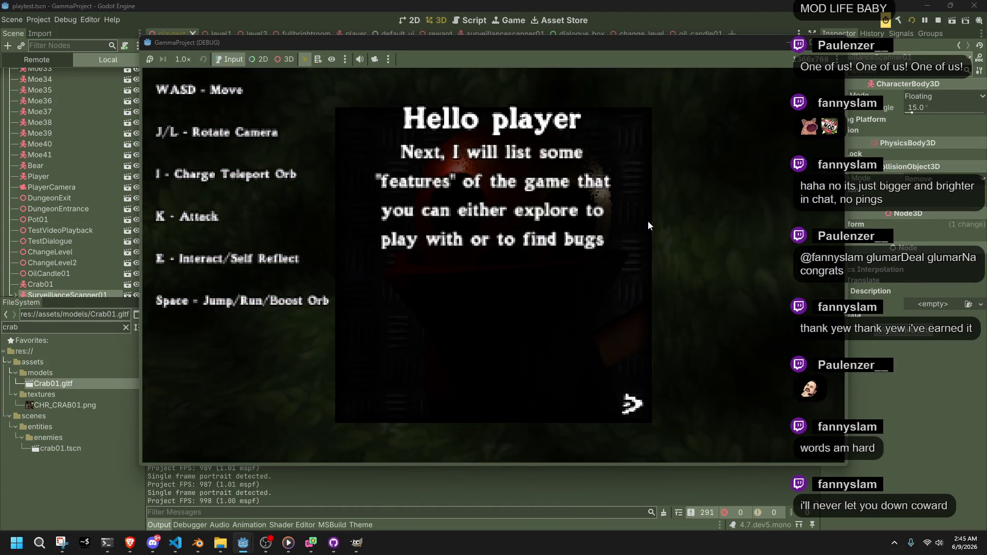
key(e)
key(e)
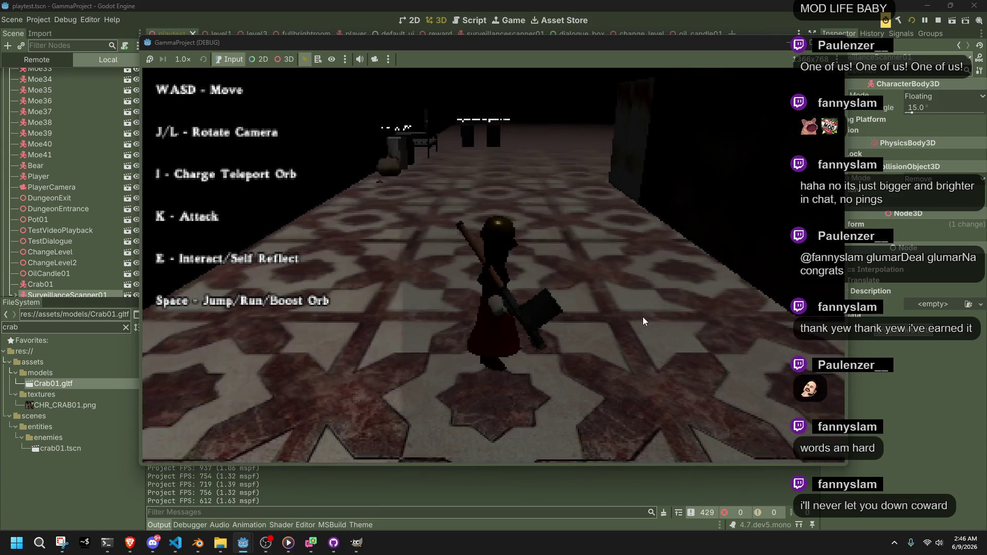
key(w)
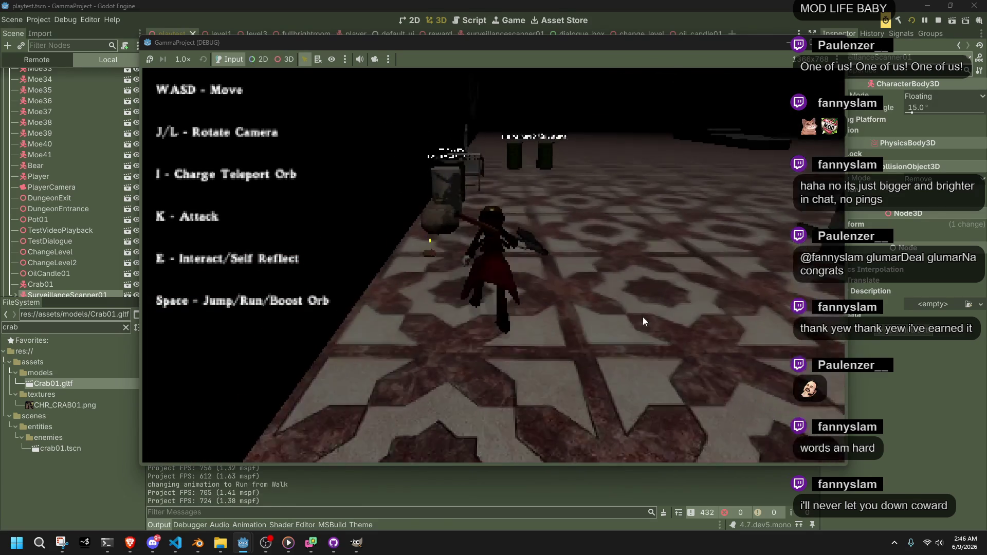
key(e)
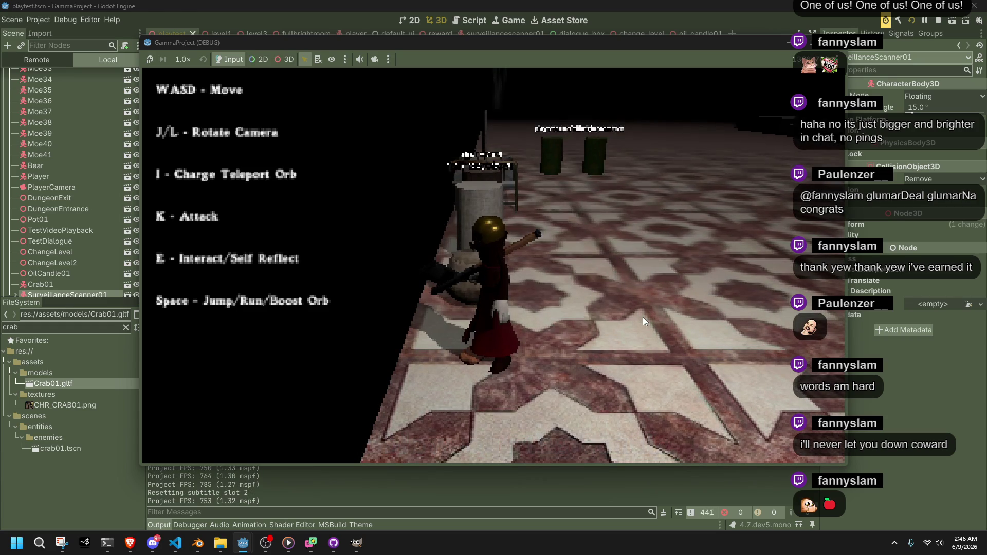
key(k)
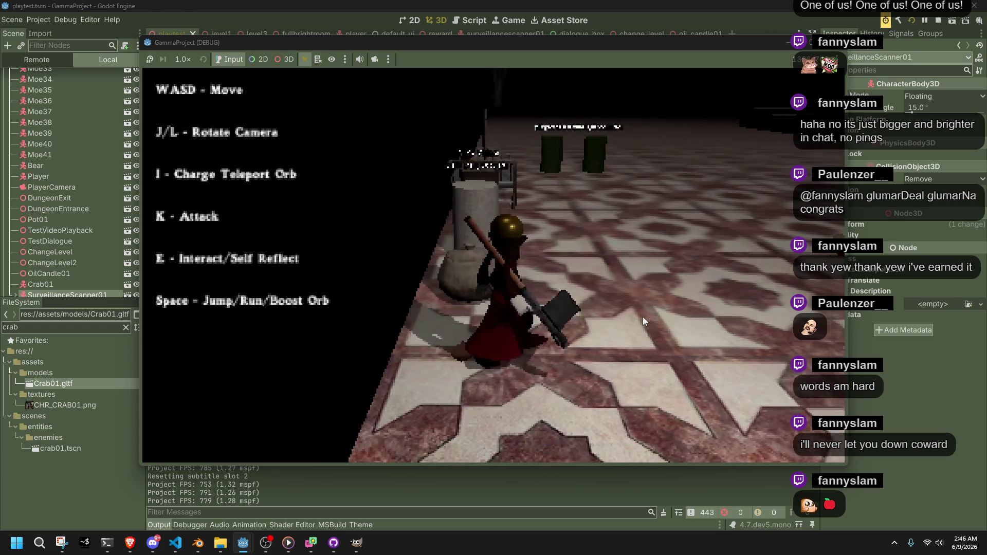
key(e)
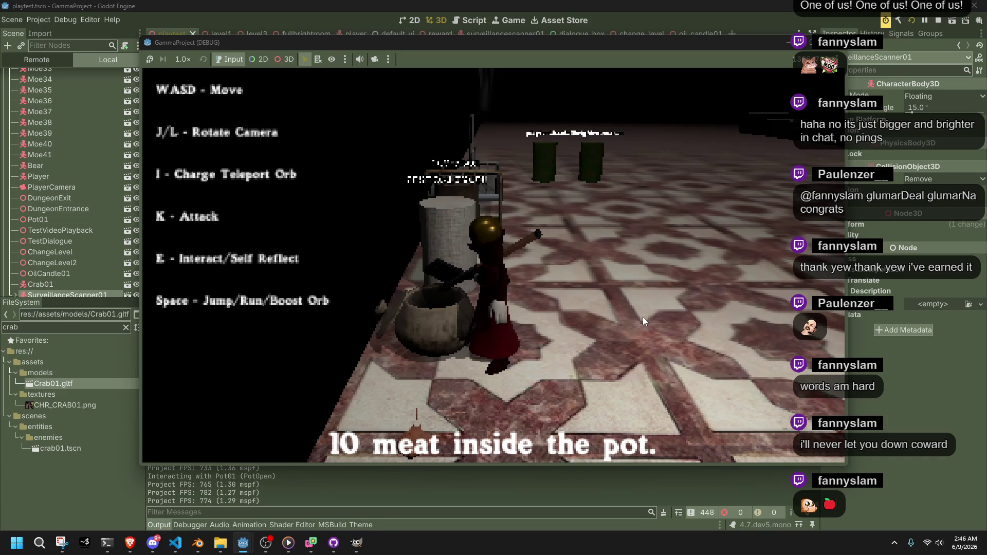
- Vault the pot, complete the TestDialogue, then stop the game with F8
key(a)
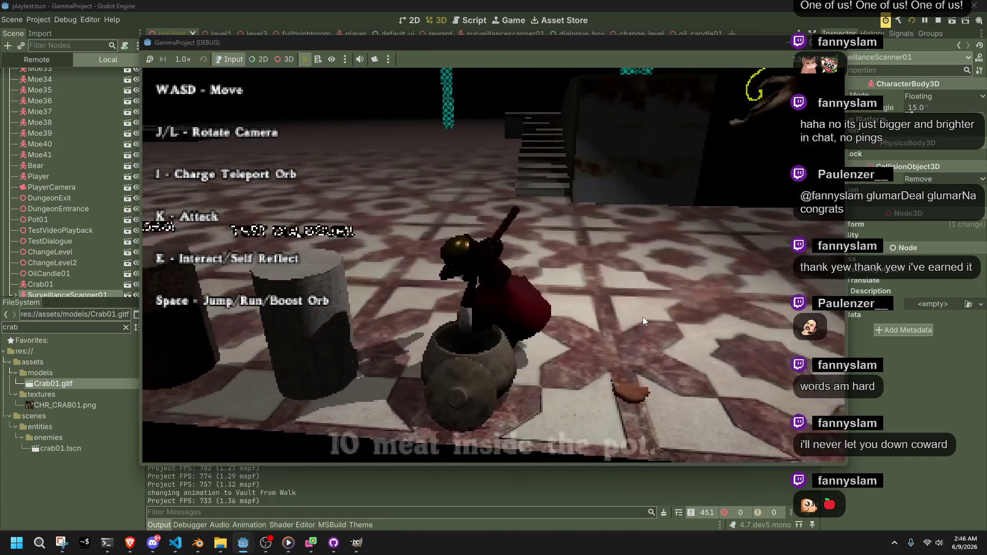
key(a)
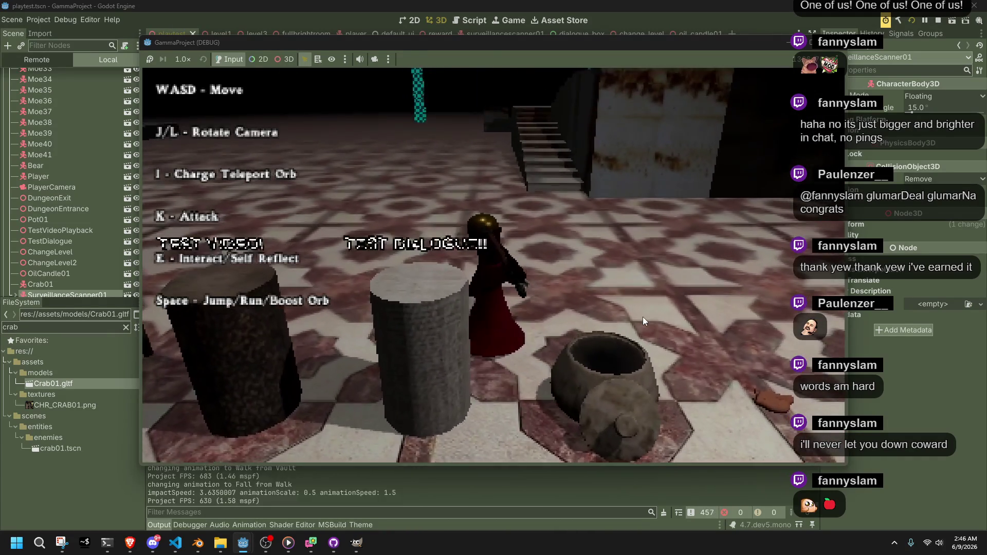
key(e)
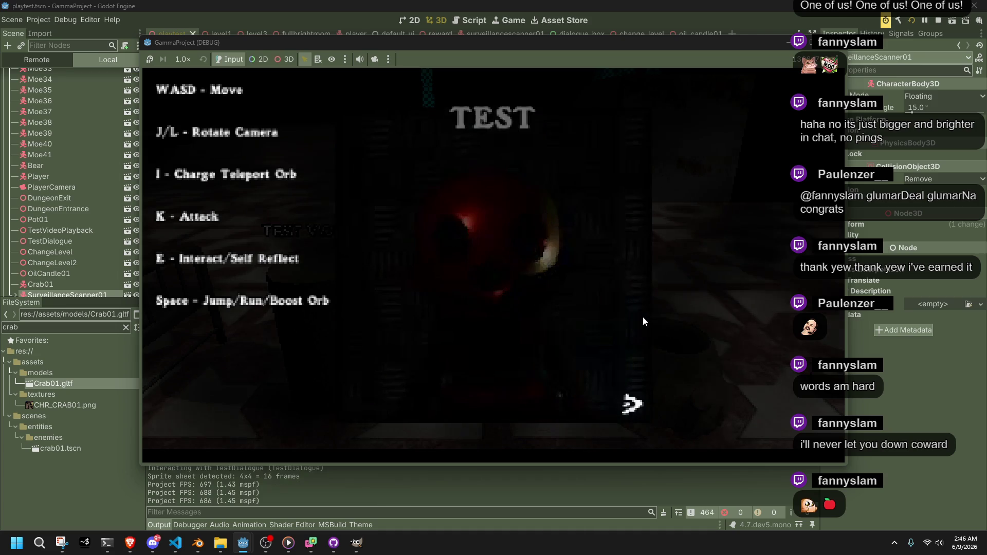
key(e)
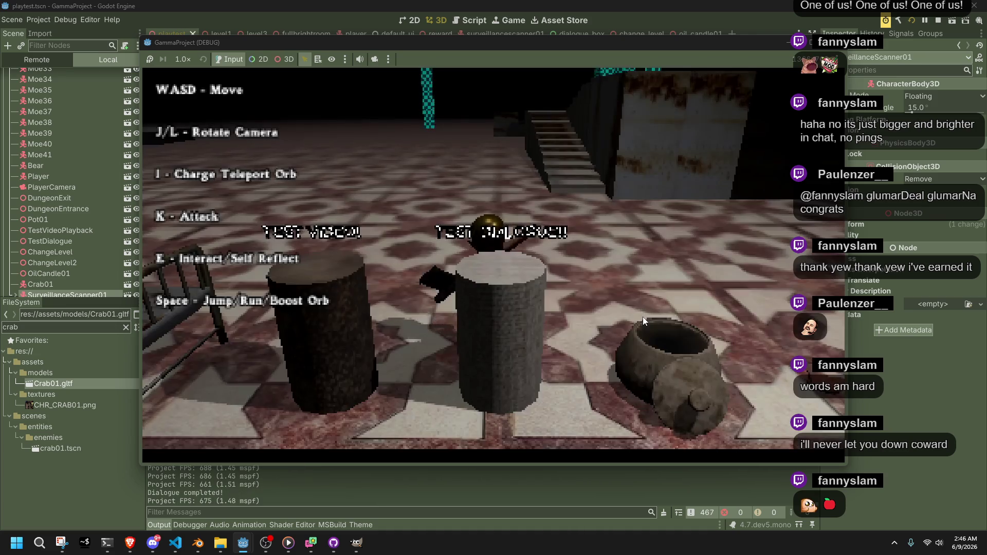
key(a)
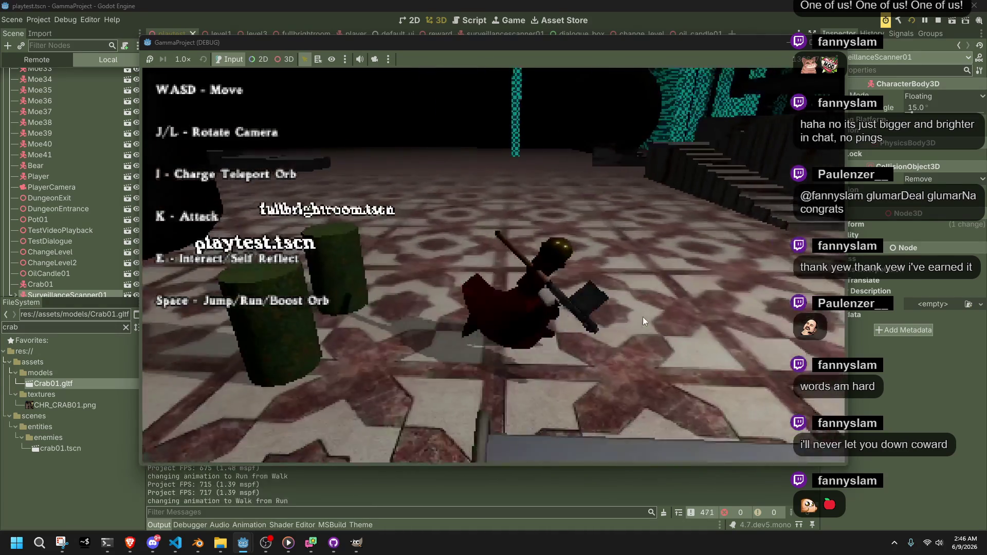
key(F8)
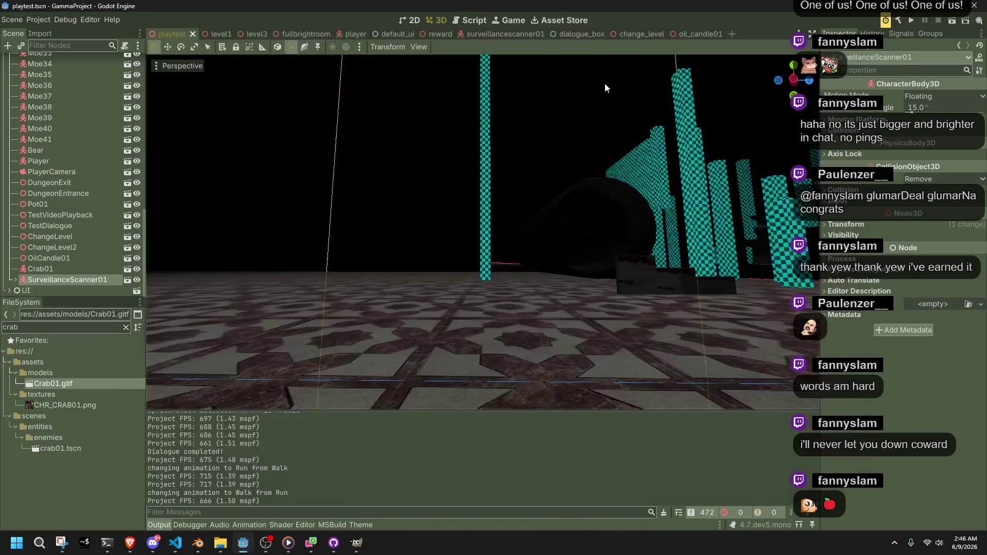
click(38, 21)
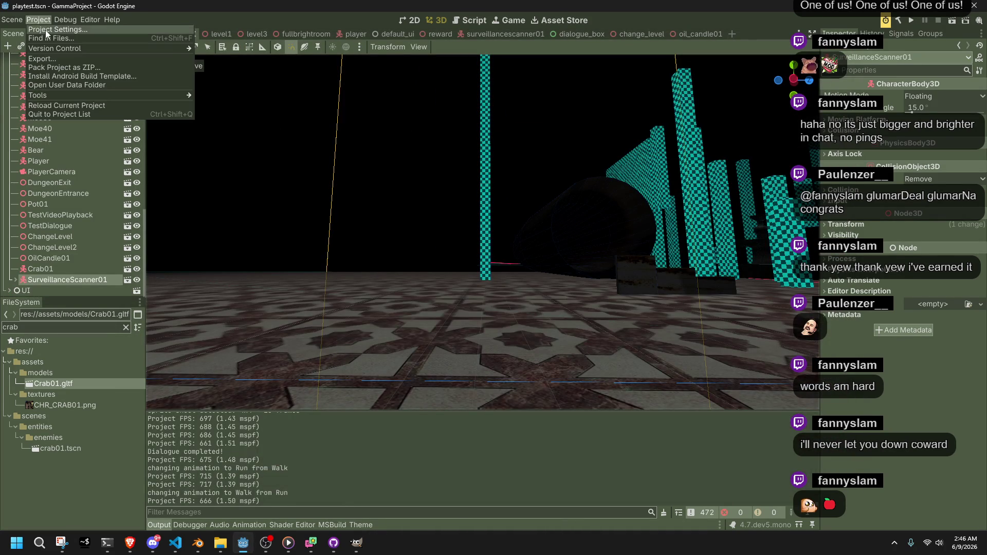
click(46, 29)
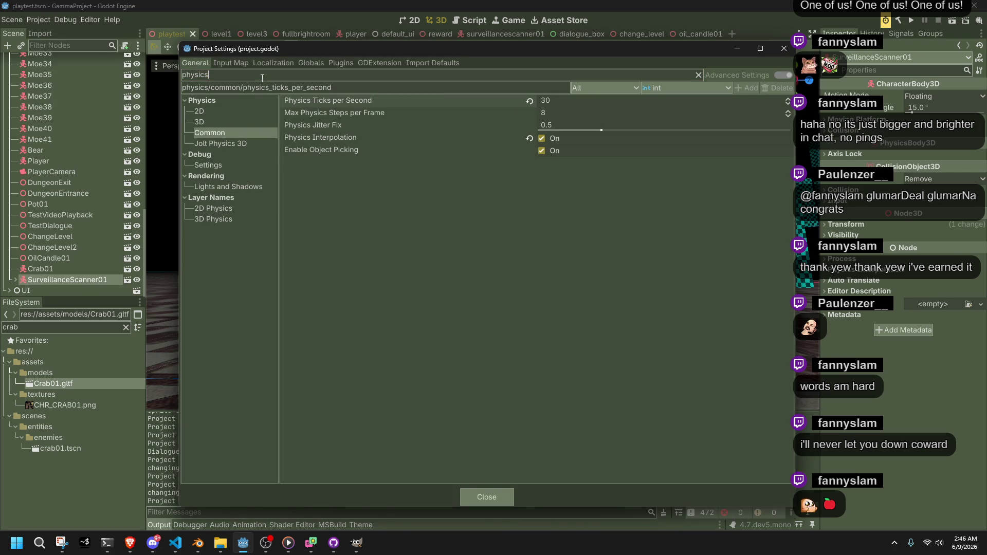
key(BackSpace)
key(BackSpace)
key(BackSpace)
text(f)
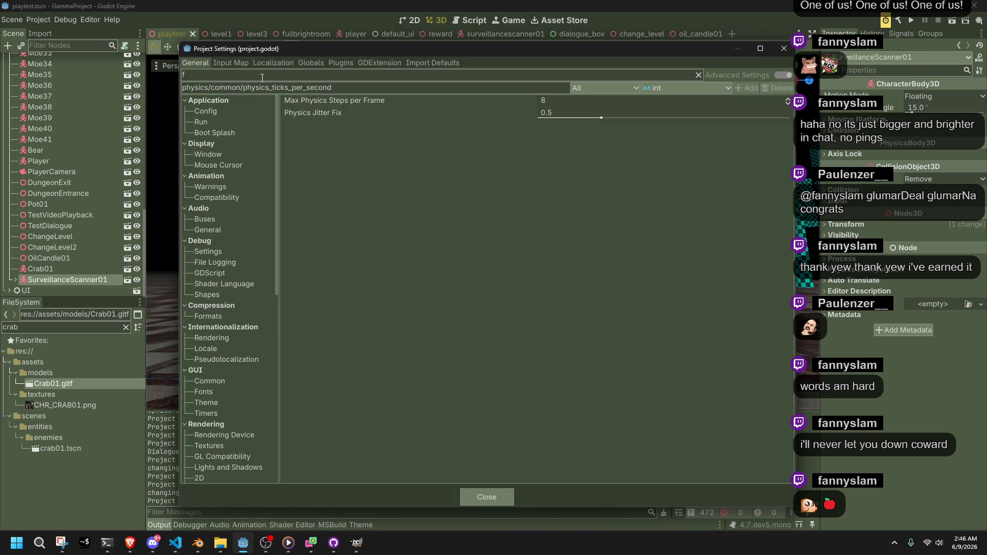
text(rames)
click(227, 110)
click(229, 122)
click(233, 143)
click(239, 154)
click(240, 158)
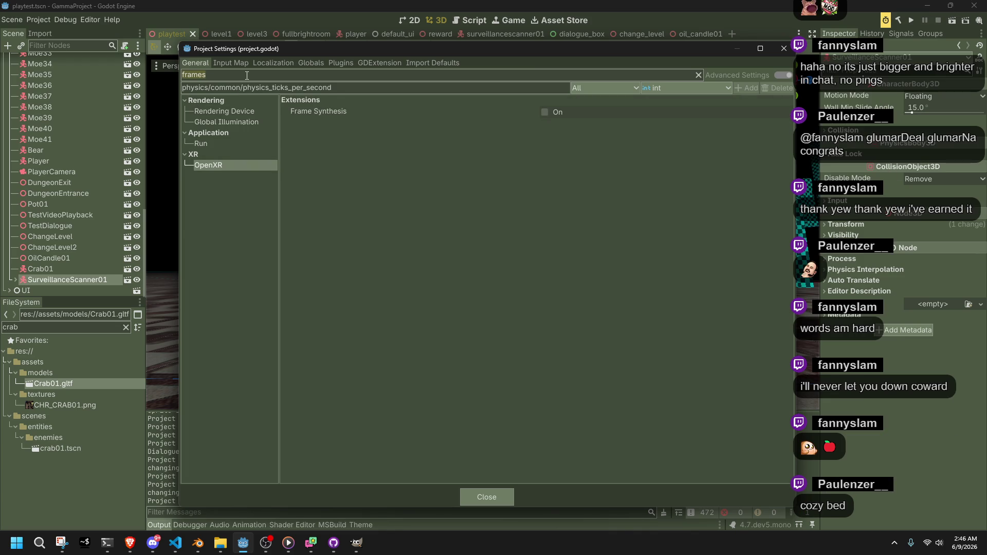
key(ctrl+a)
key(BackSpace)
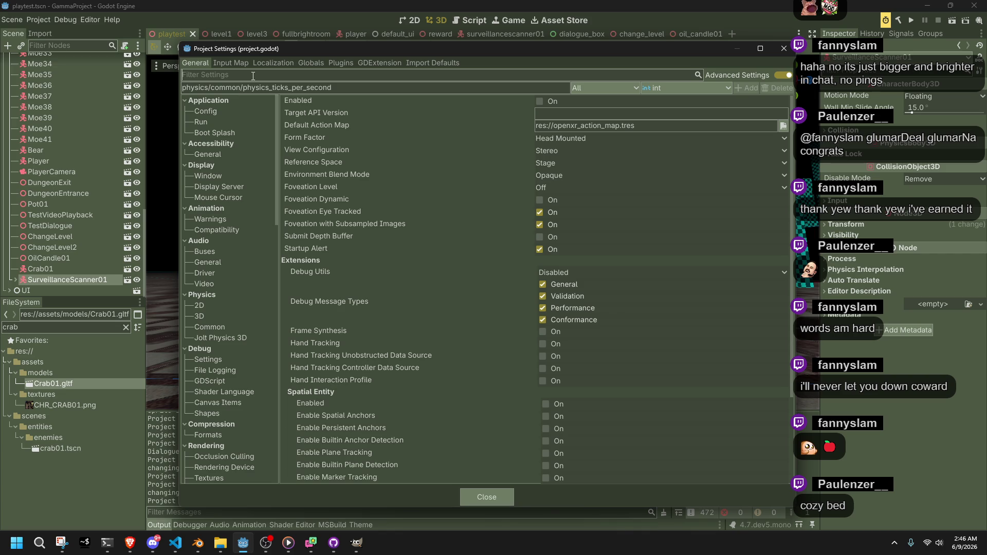
click(206, 100)
click(206, 111)
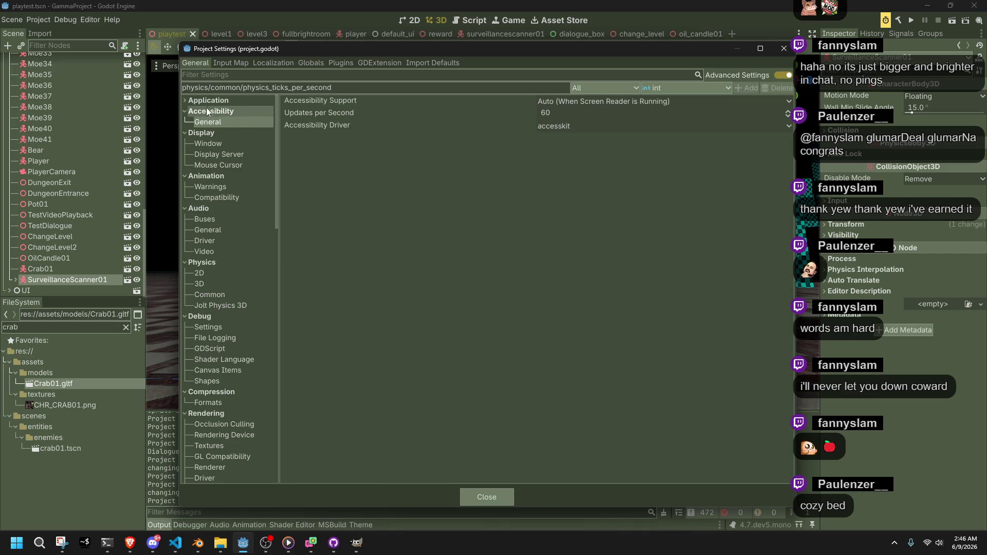
click(212, 103)
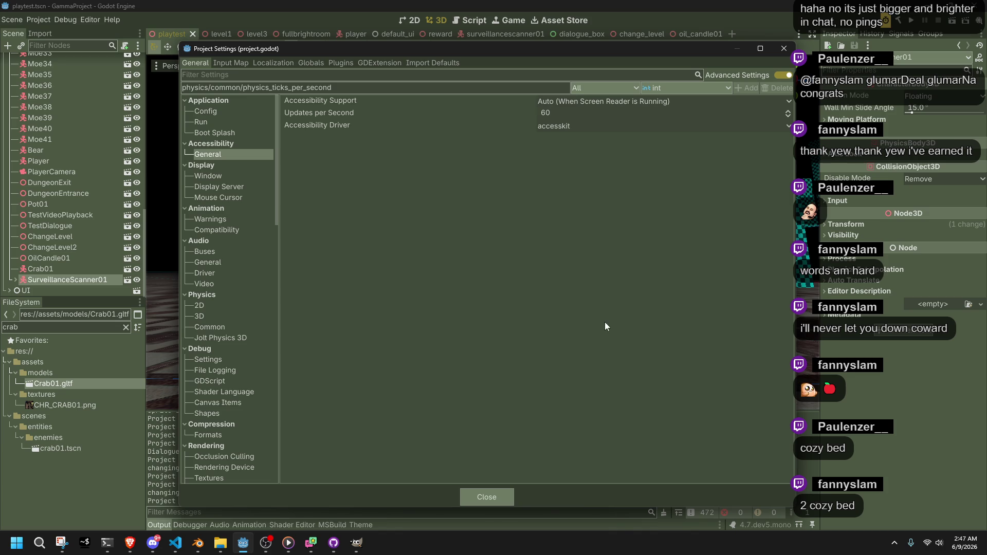
click(483, 497)
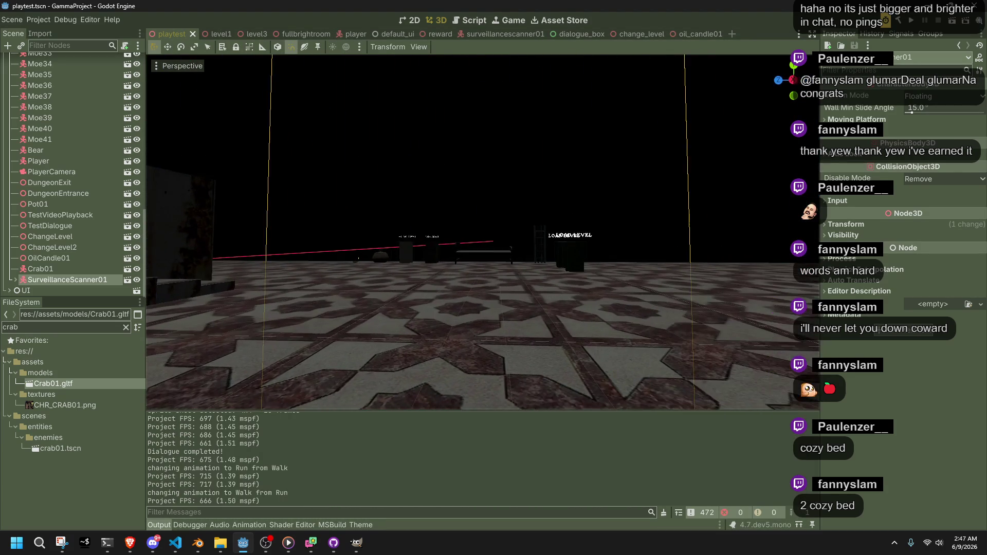
key(w)
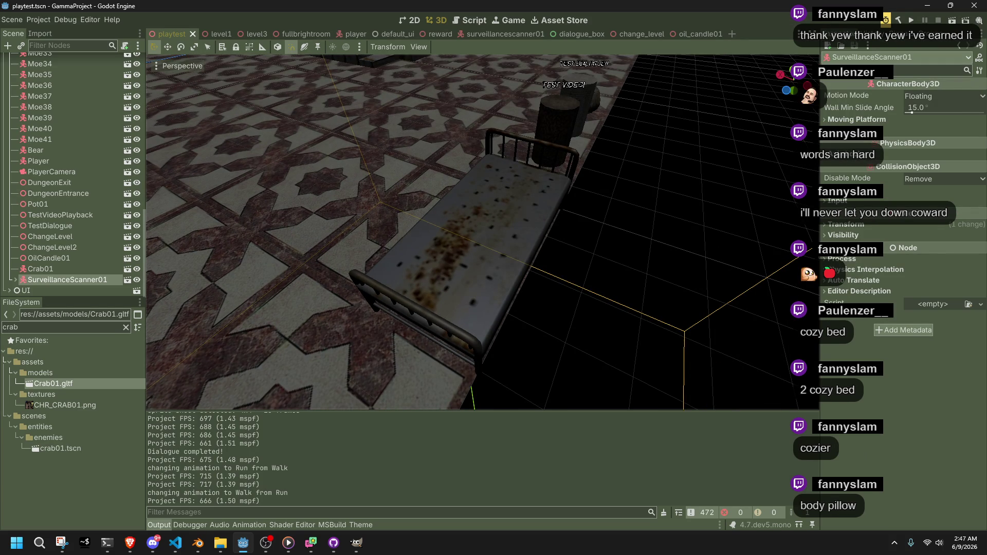
key(f)
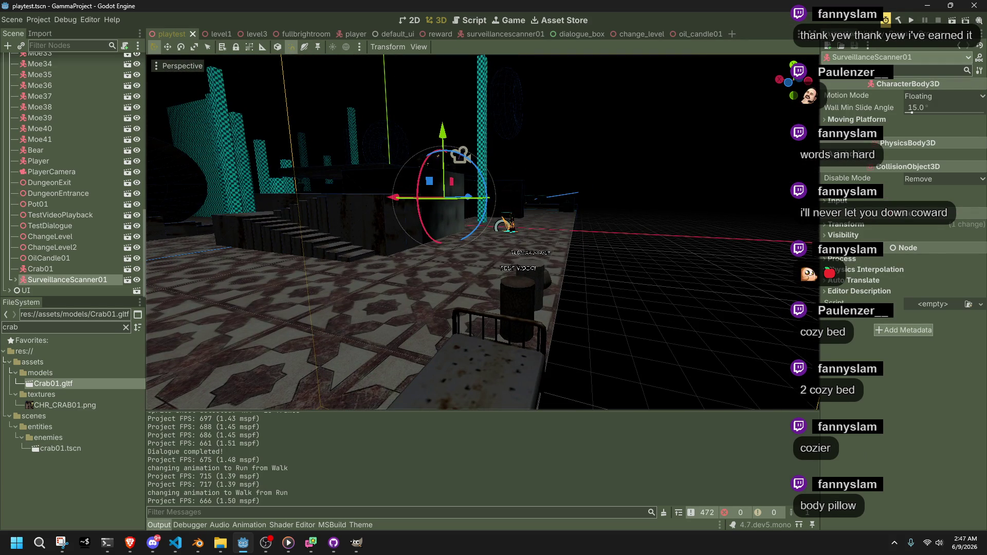
key(w)
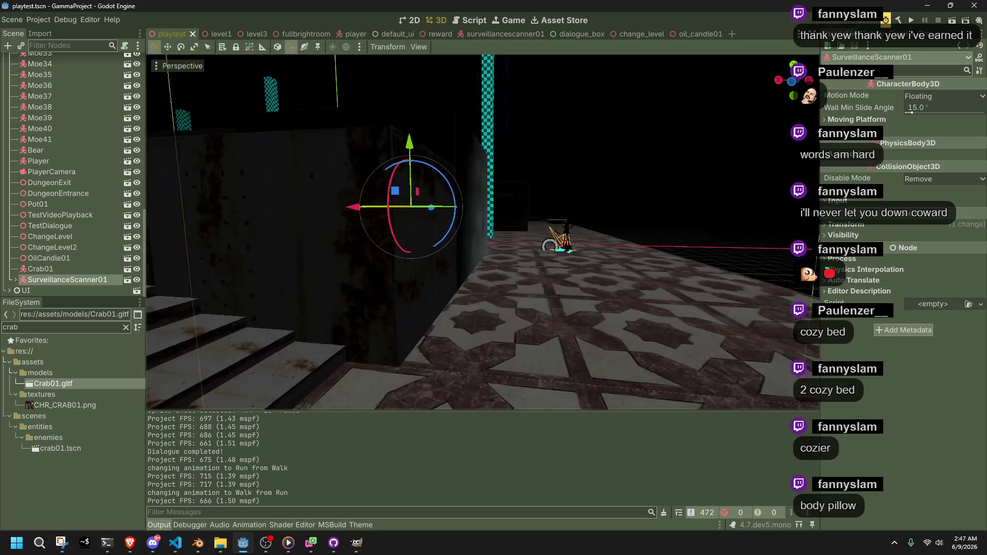
key(w)
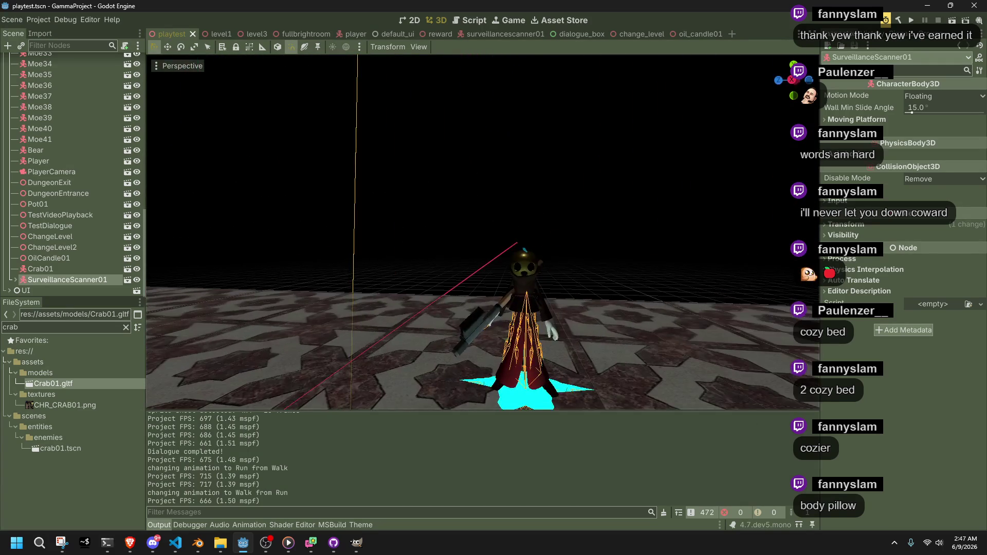
key(w)
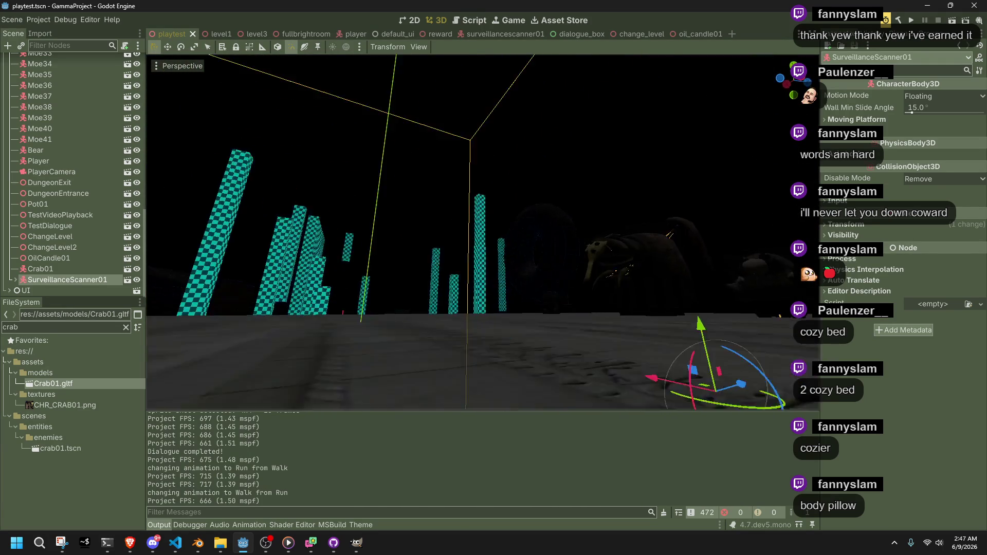
key(w)
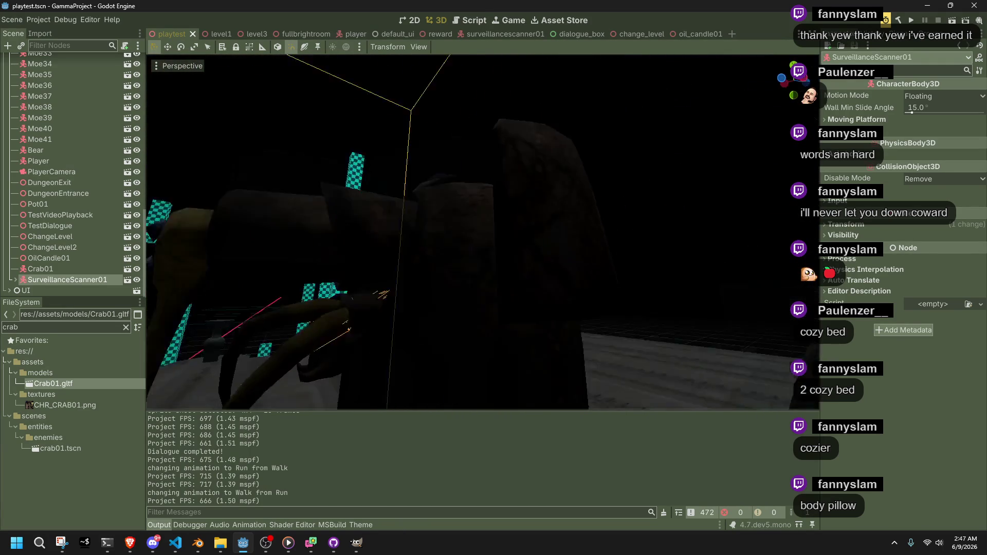
key(s)
key(w)
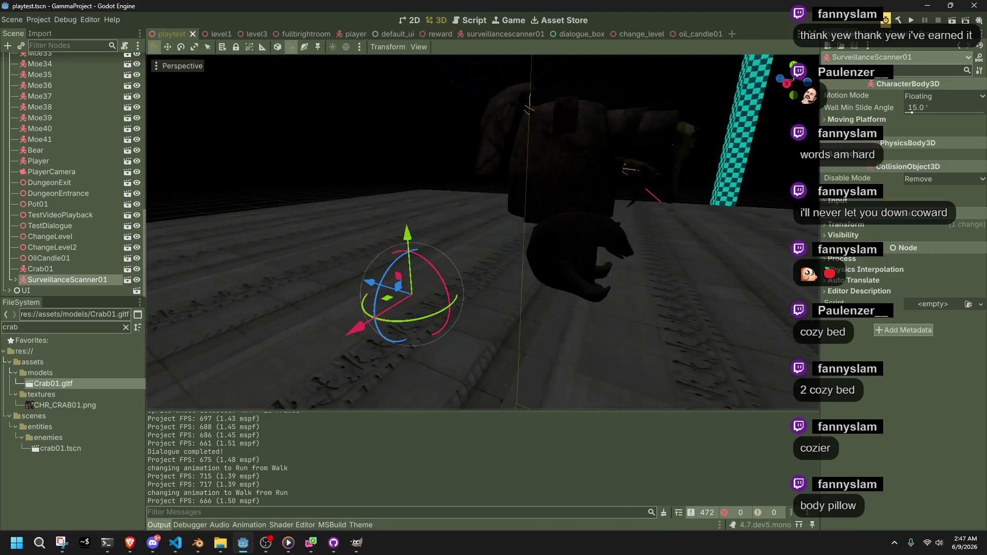
key(a)
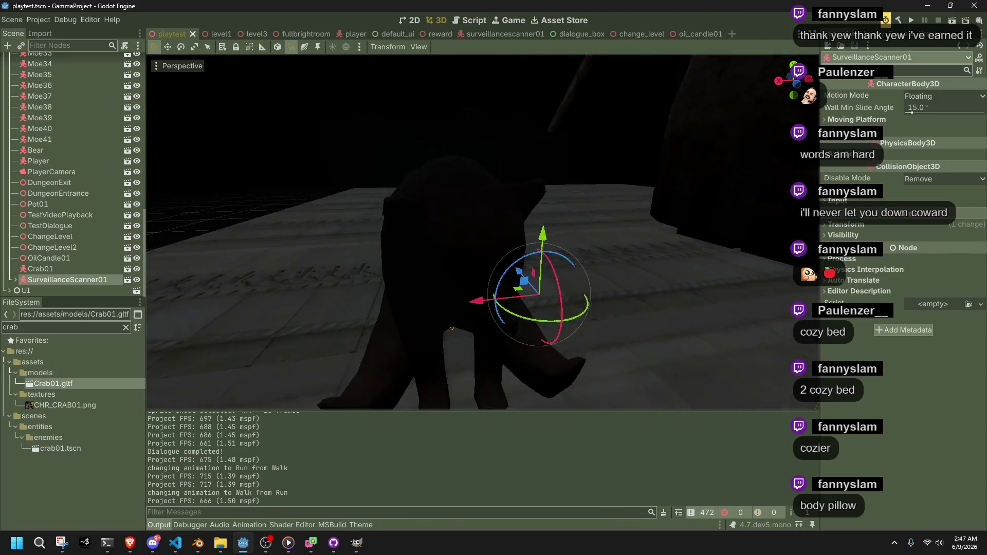
key(a)
key(s)
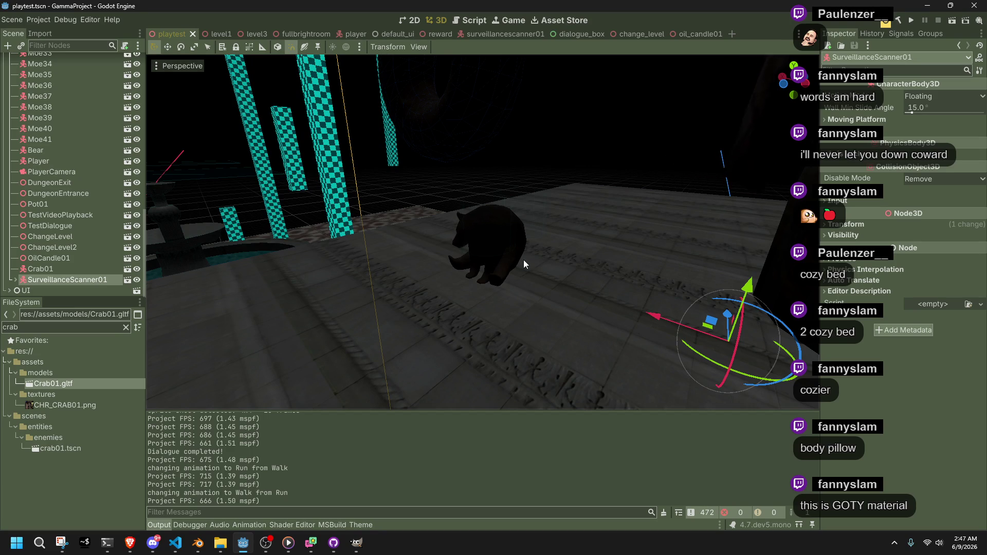
click(206, 538)
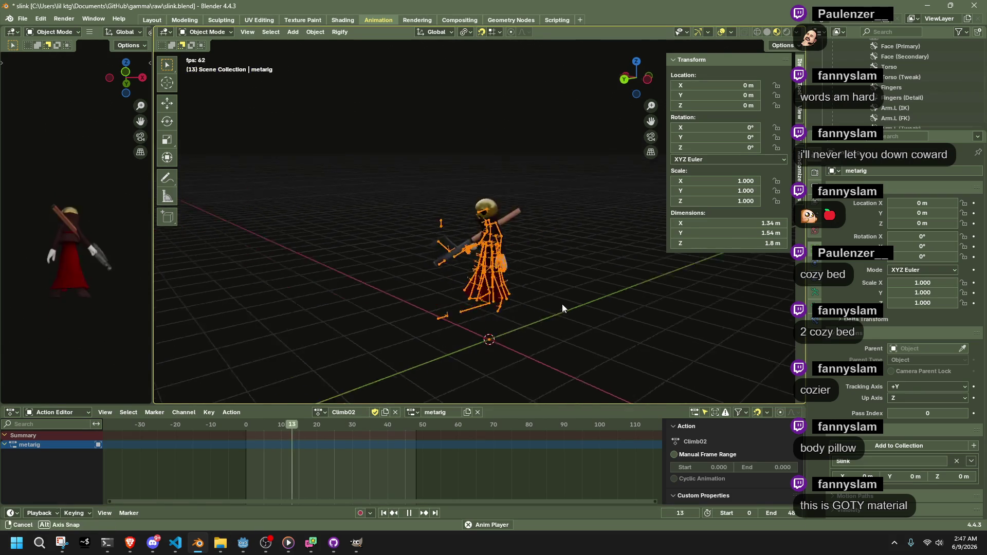
- Stop the animation playback, save slink.blend and deselect the armature
drag(570, 309, 486, 294)
key(space)
key(ctrl+s)
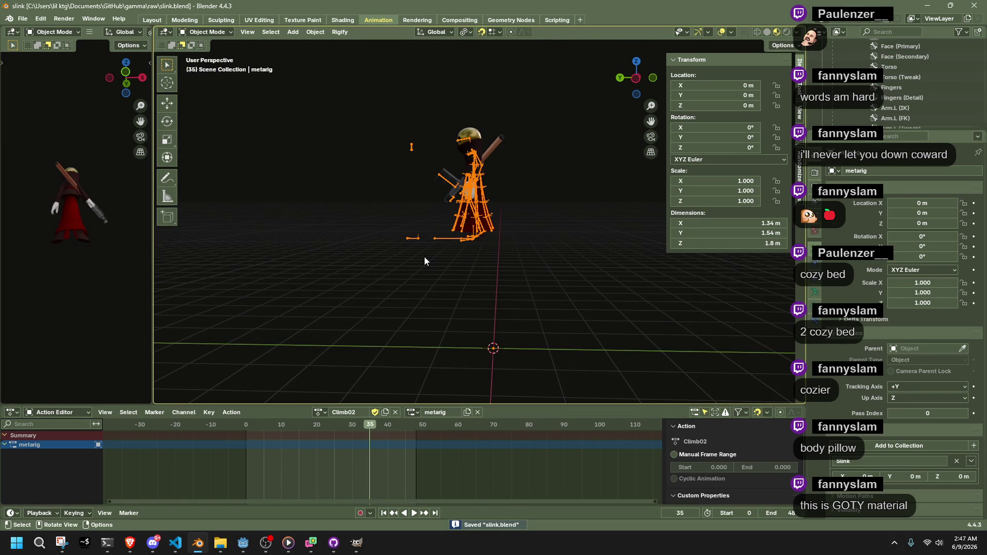
click(424, 256)
- Start a new General file without saving, then orbit around the default cube
click(23, 18)
mouse_move(34, 30)
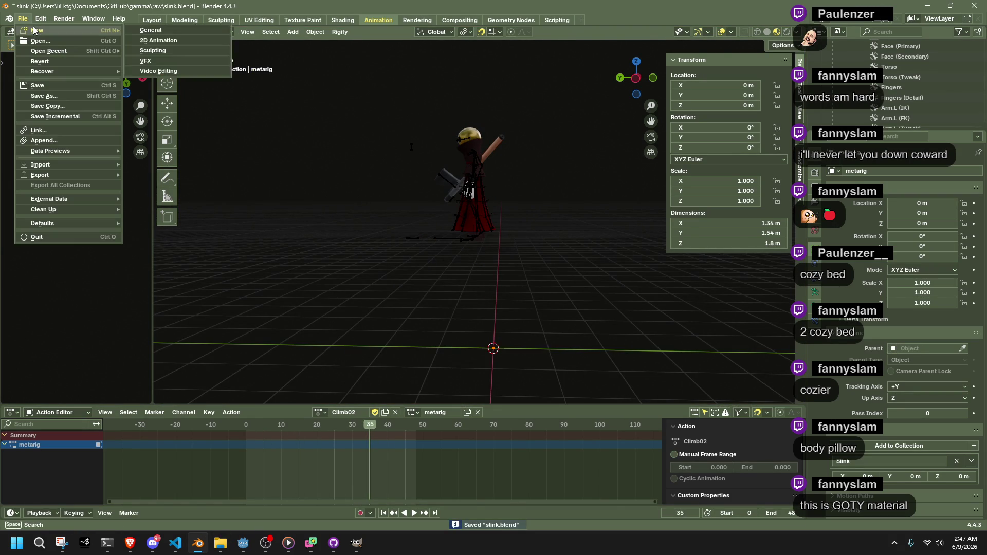
click(167, 34)
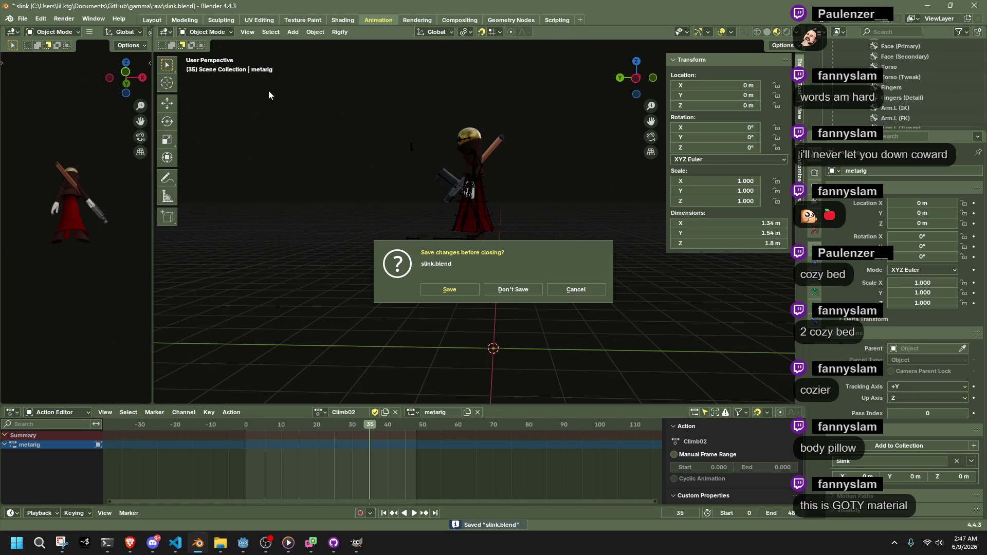
click(498, 291)
scroll(463, 270, down, 3)
mouse_move(478, 319)
mouse_down()
mouse_move(334, 283)
mouse_move(283, 249)
mouse_move(341, 223)
mouse_move(392, 256)
mouse_move(617, 166)
mouse_up()
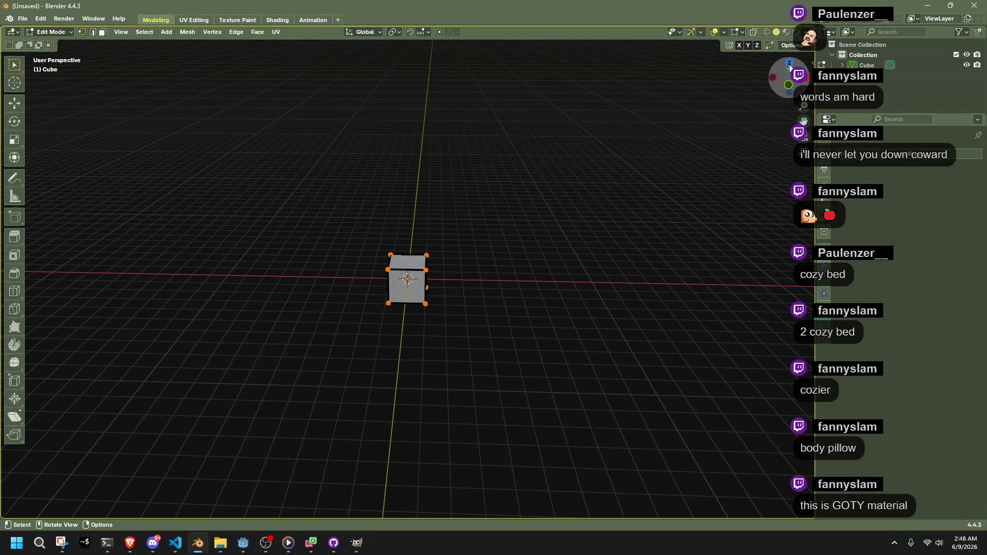
scroll(513, 231, up, 3)
mouse_move(514, 232)
mouse_down()
mouse_move(542, 276)
mouse_move(550, 266)
mouse_up()
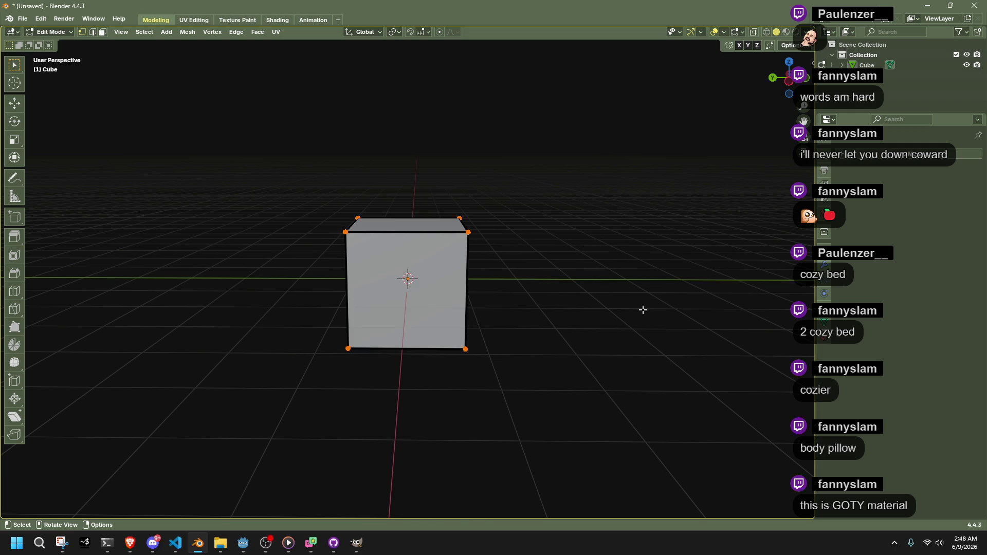
- Raise the whole cube along Z so its base rests on the ground plane
key(a)
key(g)
key(z)
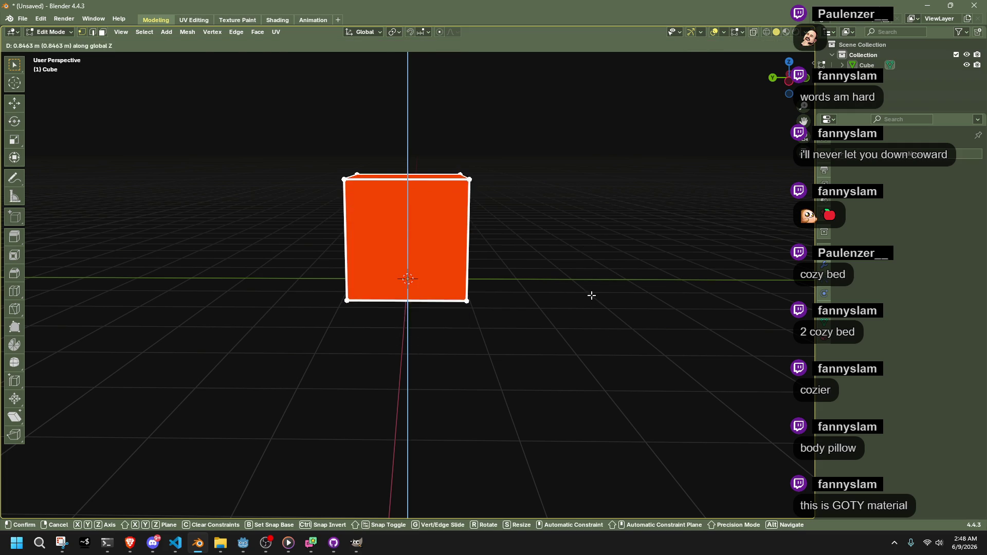
key(Escape)
key(ctrl+KP_3)
key(g)
key(z)
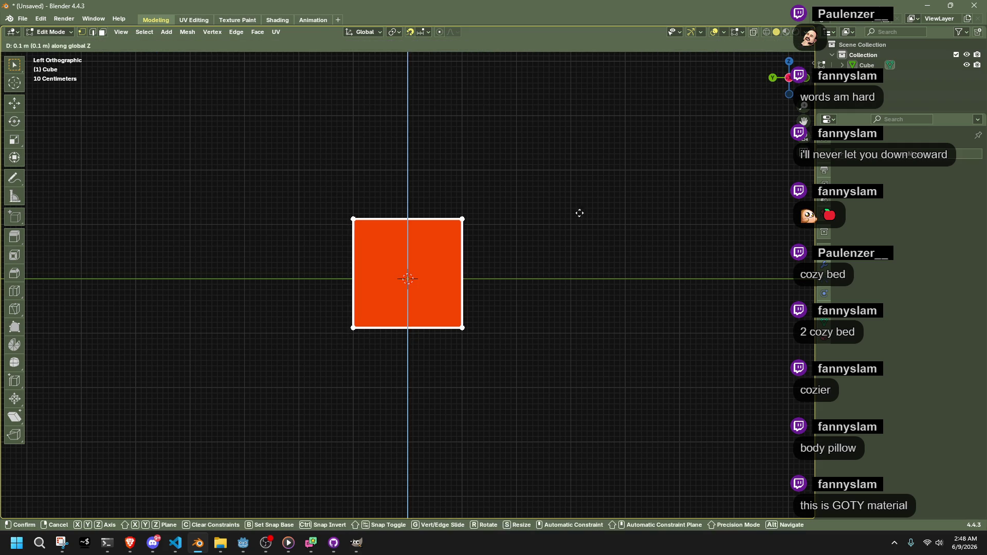
click(579, 163)
- Lower the cube's top edge along Z to flatten it into a low block
drag(313, 144, 542, 199)
key(g)
key(z)
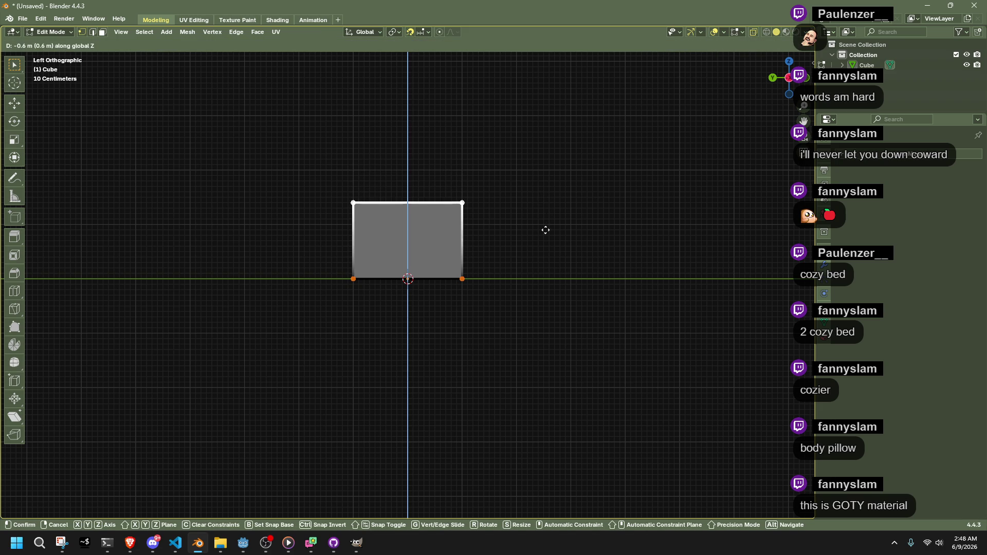
click(546, 280)
mouse_move(544, 278)
mouse_down()
mouse_move(425, 342)
mouse_move(422, 398)
mouse_up()
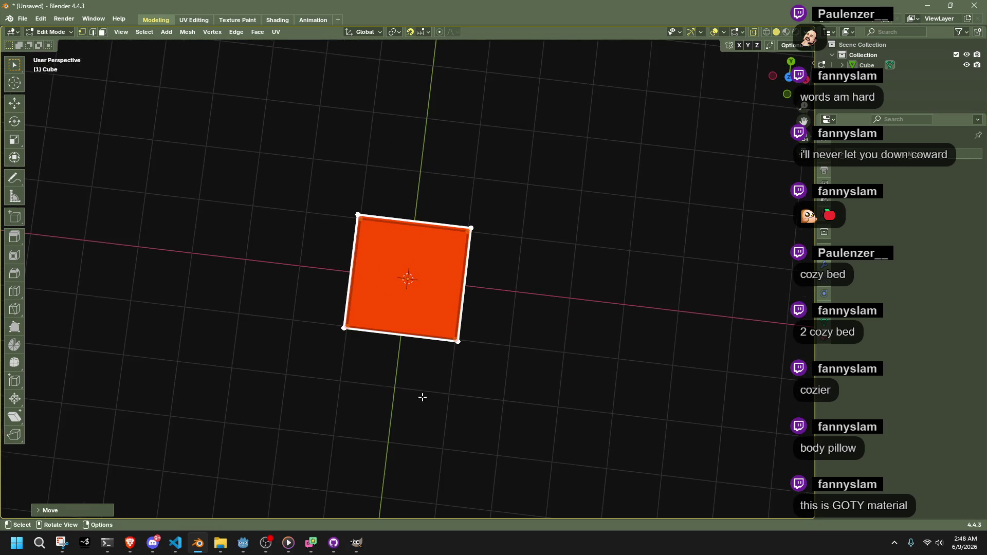
- In top view with X-ray on, box-select the block's right-side vertices
click(788, 78)
key(alt+z)
drag(565, 392, 434, 188)
scroll(498, 263, up, 5)
scroll(630, 281, down, 3)
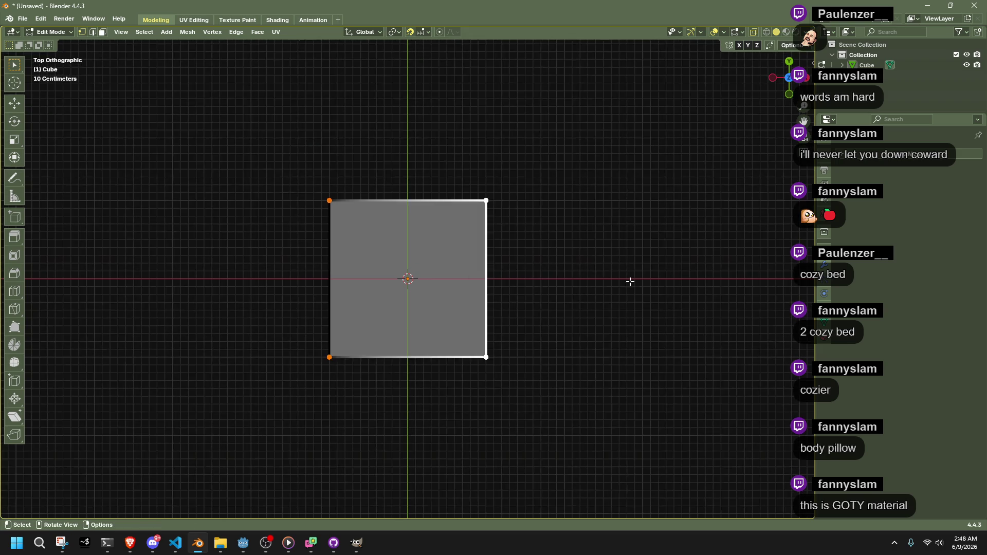
mouse_move(598, 323)
mouse_down()
mouse_move(648, 280)
mouse_move(677, 214)
mouse_move(690, 222)
mouse_up()
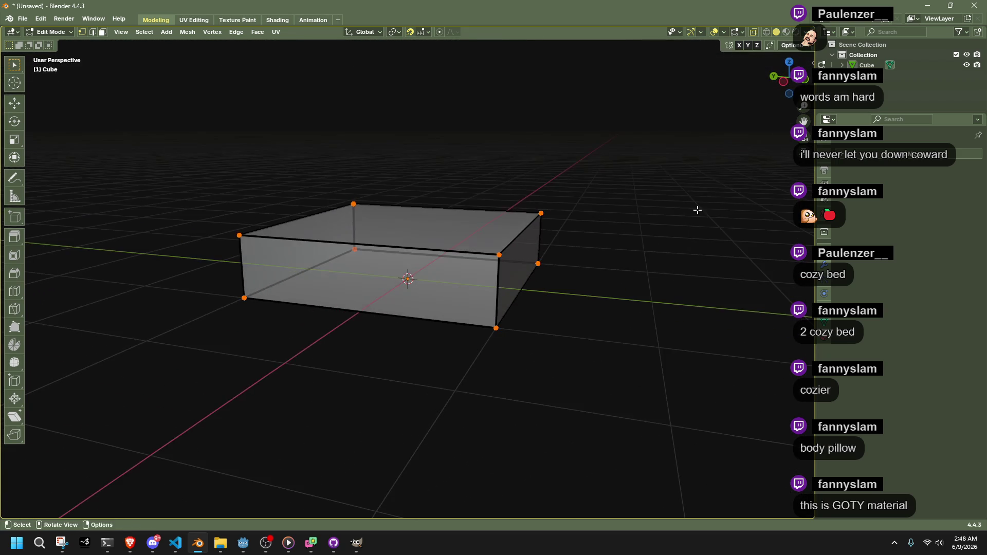
click(786, 83)
- Lower the block's top edge along Z again in side view to set the slab's final height
drag(257, 192, 624, 252)
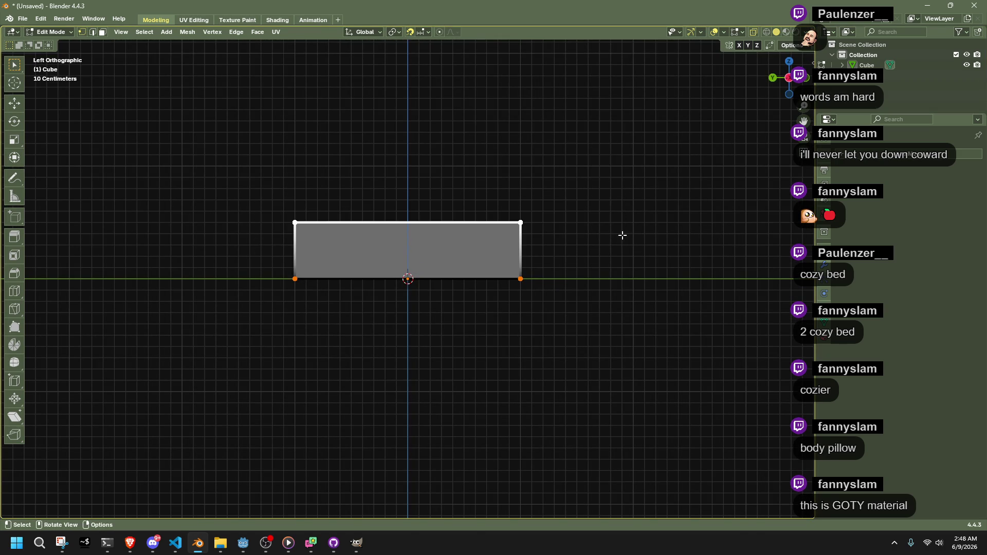
key(g)
key(z)
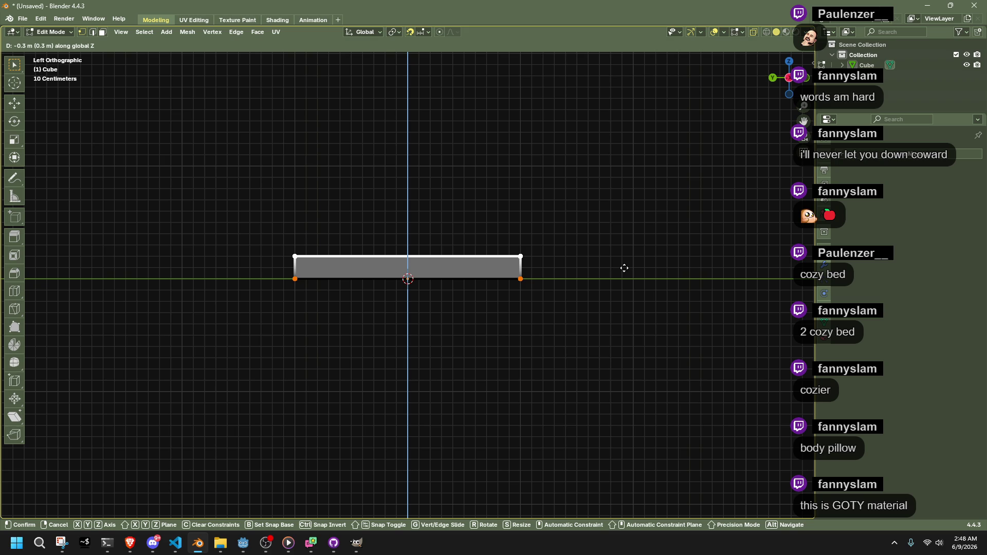
click(620, 238)
scroll(620, 238, down, 6)
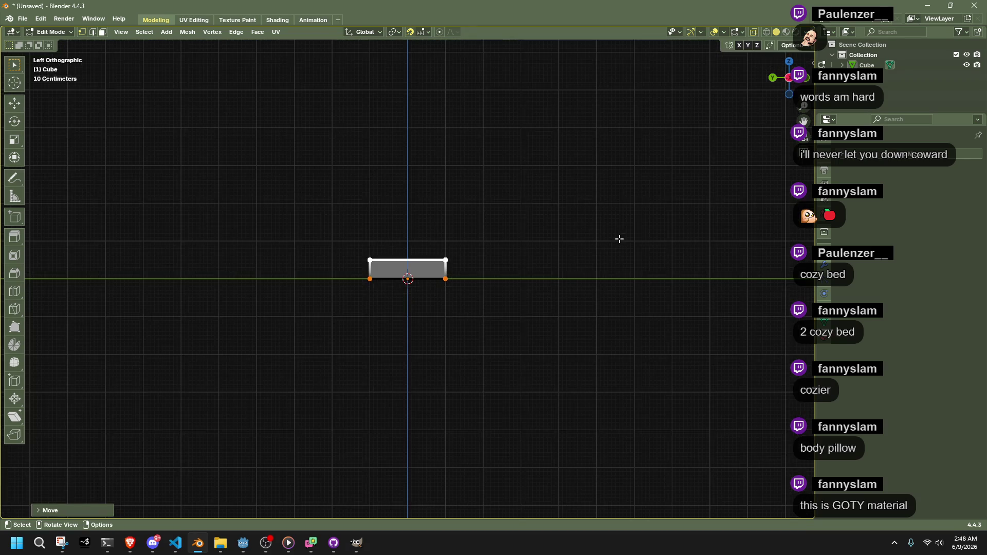
scroll(453, 235, up, 10)
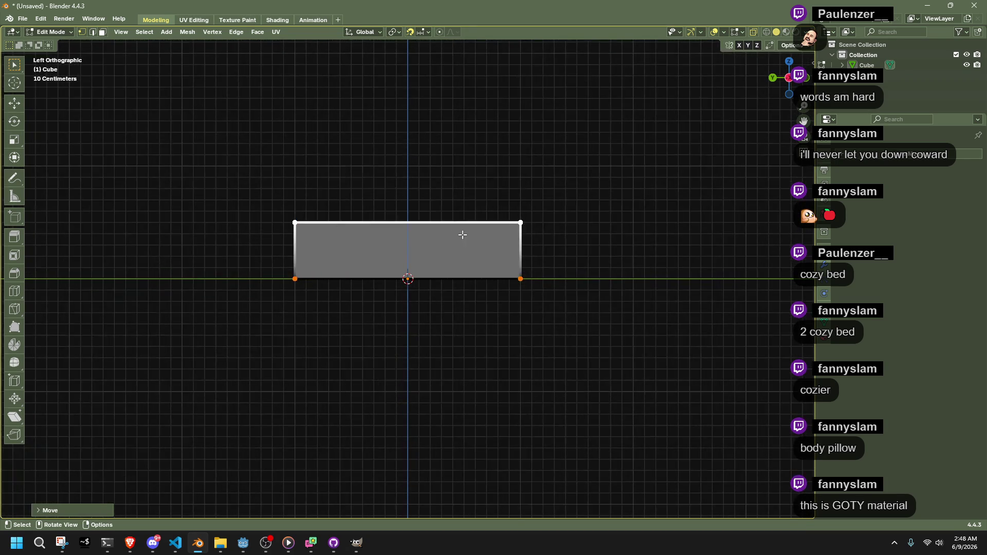
scroll(668, 218, down, 1)
key(g)
key(z)
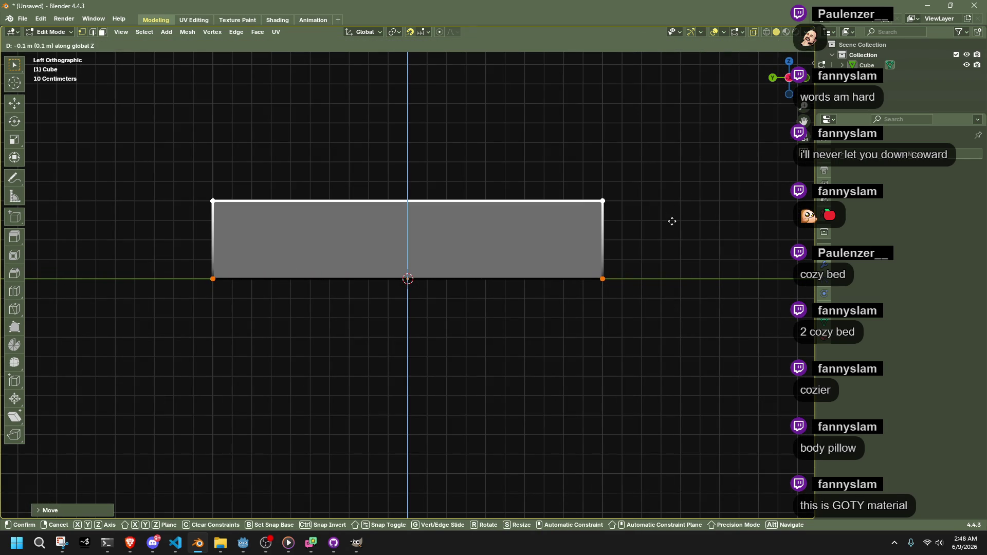
click(672, 222)
mouse_move(673, 220)
mouse_down()
mouse_move(529, 331)
mouse_move(620, 230)
mouse_move(619, 260)
mouse_move(591, 245)
mouse_up()
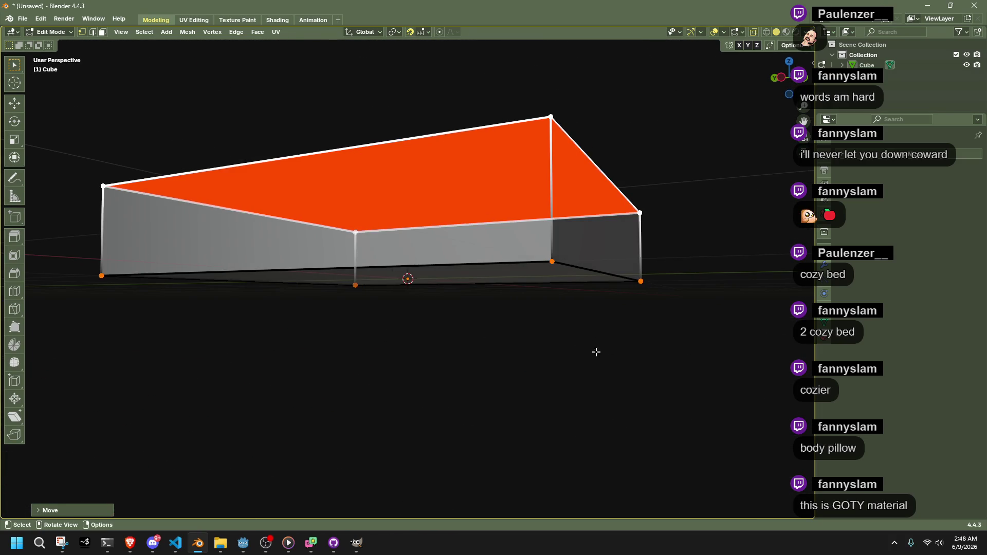
- Average the normals of all the slab's faces with Alt+N > Average
key(Tab)
click(509, 254)
right_click(509, 254)
click(509, 254)
mouse_move(510, 254)
mouse_down()
mouse_move(612, 325)
mouse_move(604, 326)
mouse_up()
key(Tab)
key(a)
key(alt+n)
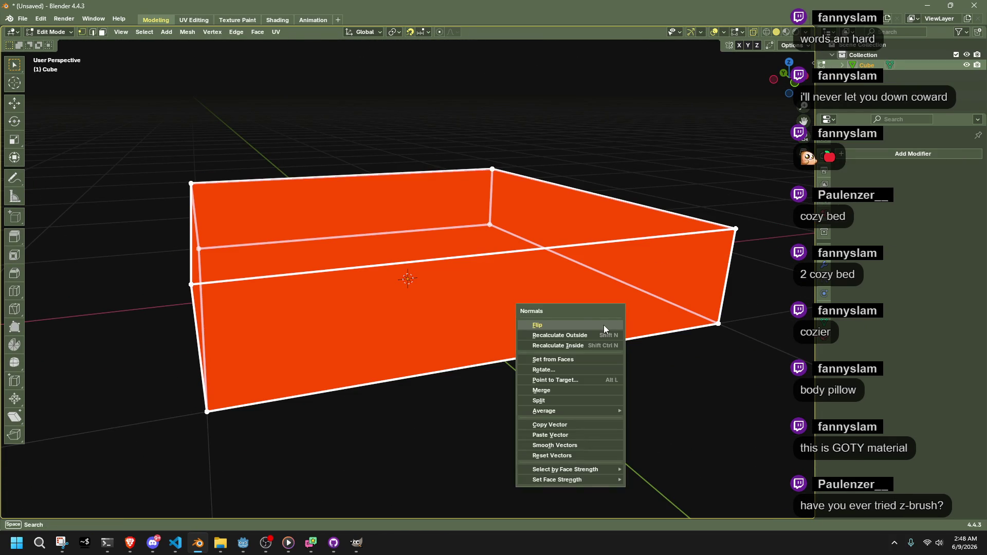
click(635, 412)
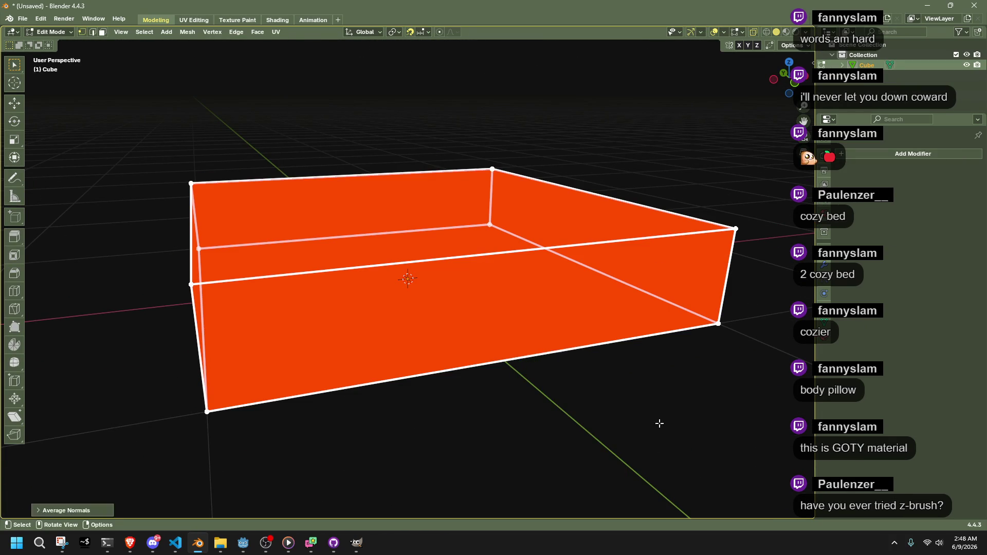
key(Tab)
mouse_move(482, 393)
mouse_down()
mouse_move(620, 347)
mouse_move(449, 343)
mouse_up()
- Apply Shade Smooth to the slab from its right-click menu
key(a)
key(shift+alt+z)
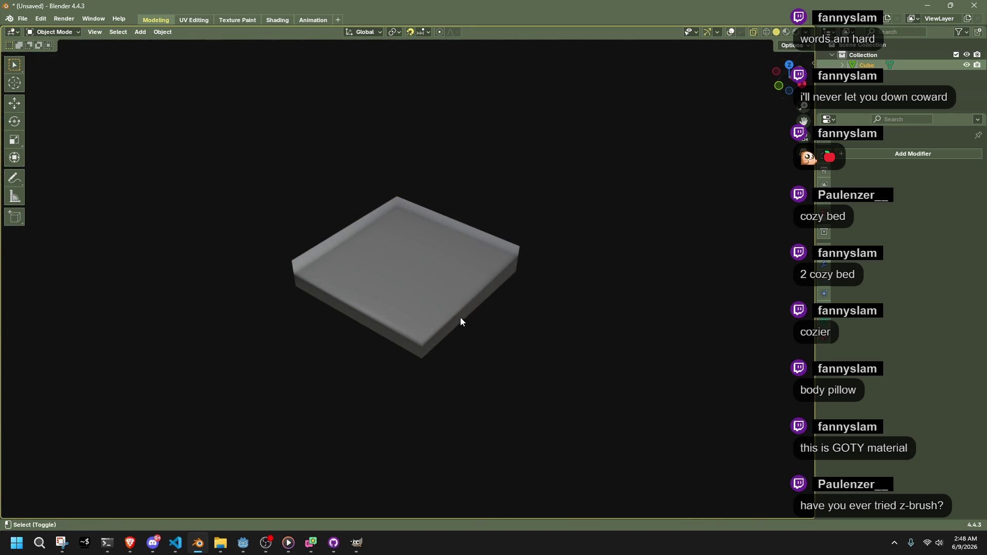
key(shift+alt+z)
scroll(422, 322, up, 2)
drag(475, 281, 567, 277)
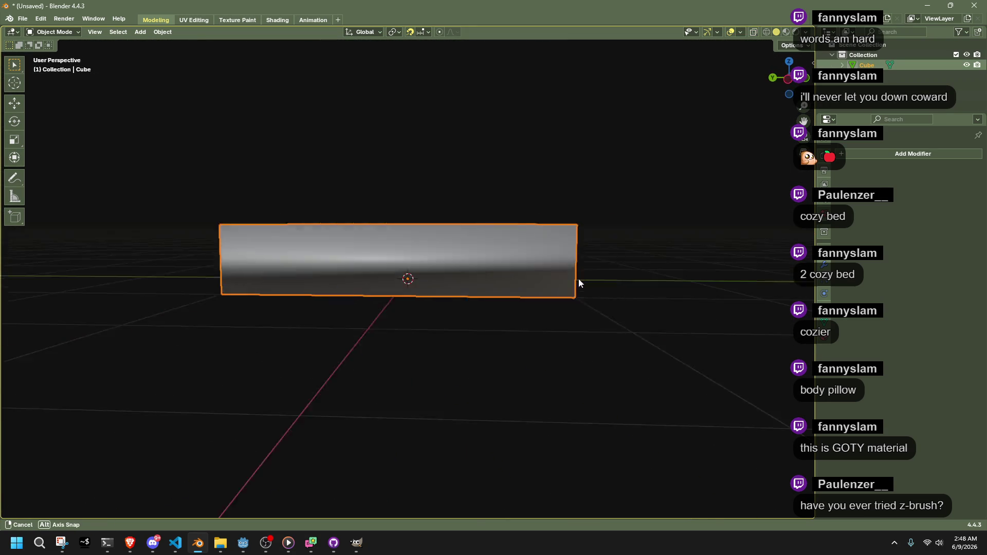
right_click(563, 278)
click(540, 278)
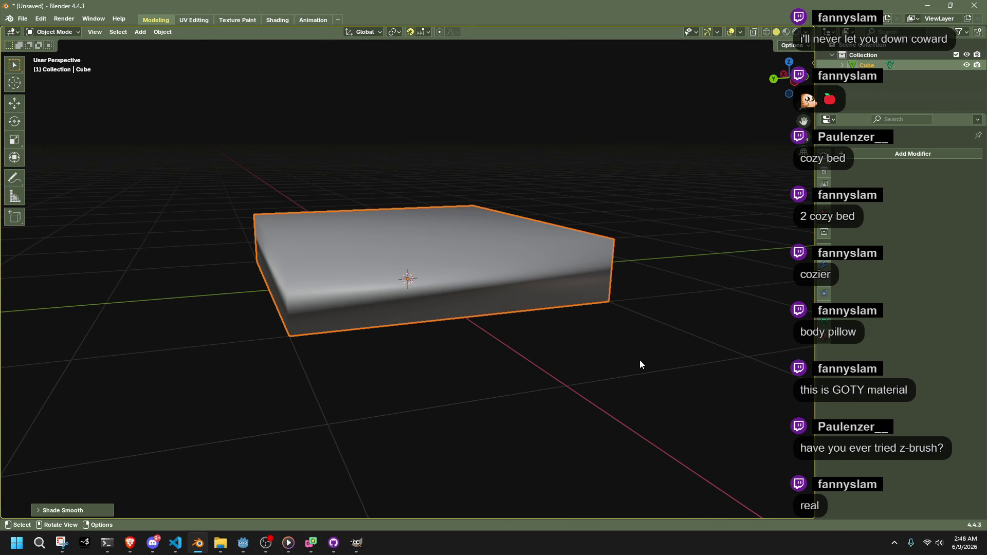
- Reselect the slab, toggle Edit Mode, then deselect and look over the smoothed result
click(640, 360)
click(534, 289)
key(Tab)
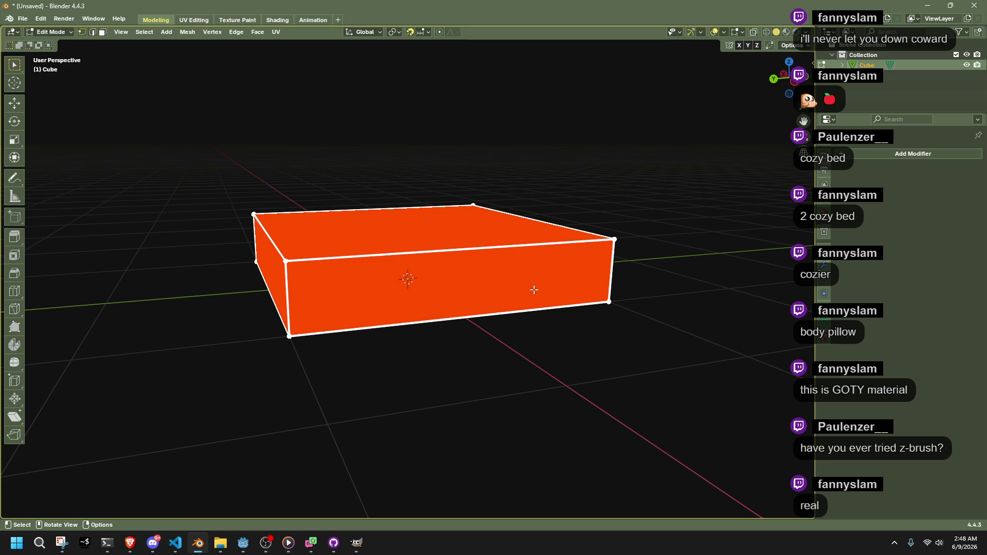
key(Tab)
click(598, 380)
mouse_move(598, 381)
mouse_down()
mouse_move(465, 416)
mouse_move(376, 421)
mouse_move(56, 365)
mouse_move(69, 425)
mouse_up()
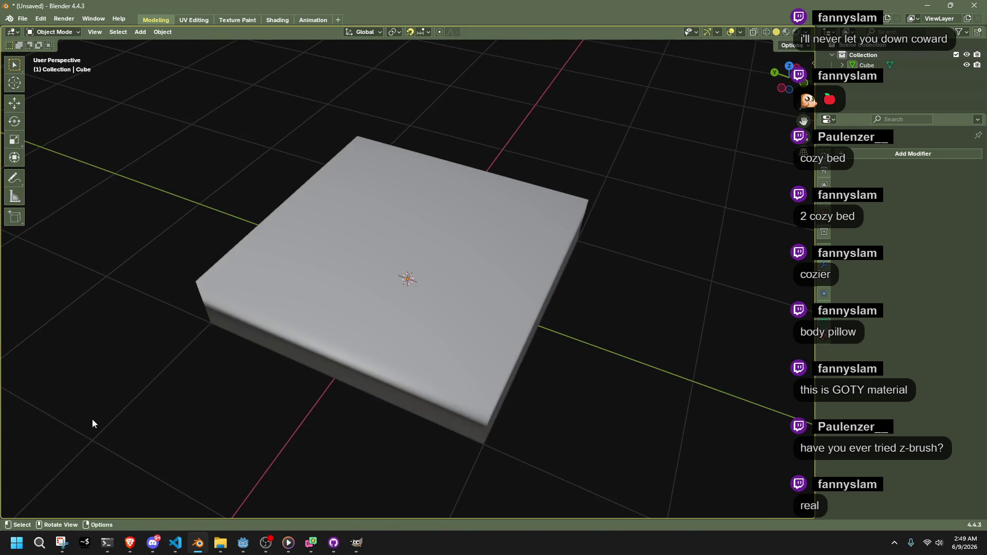
- Add a Subdivision Surface modifier to the flat cube
click(283, 318)
right_click(282, 318)
click(267, 328)
click(847, 154)
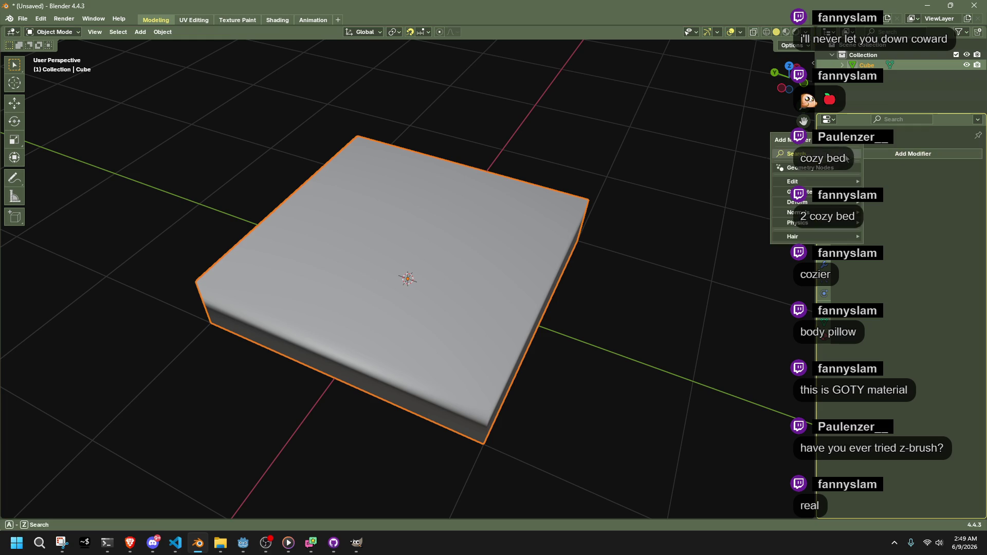
mouse_move(795, 191)
click(771, 267)
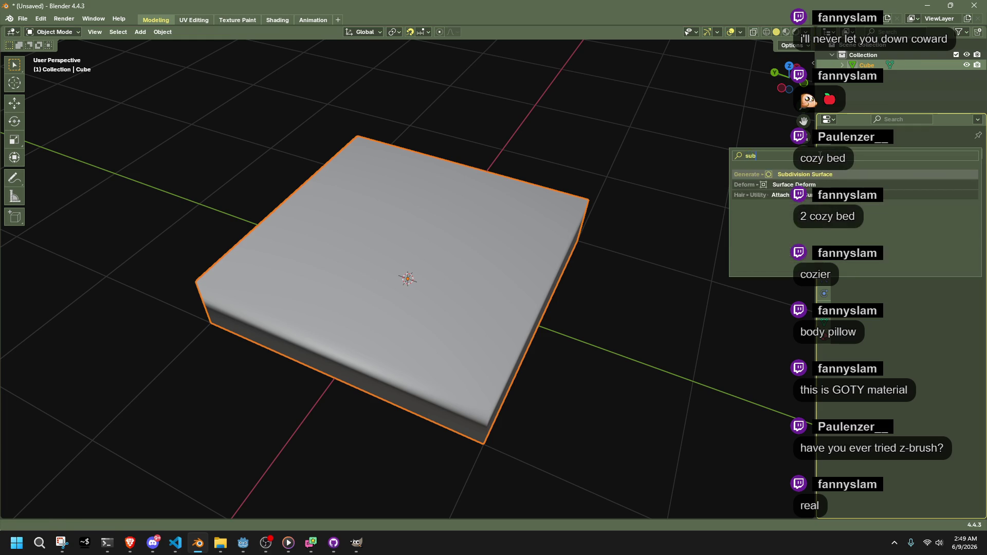
drag(781, 178, 540, 251)
- In Edit Mode, crease a single vertical corner edge of the cage
key(Tab)
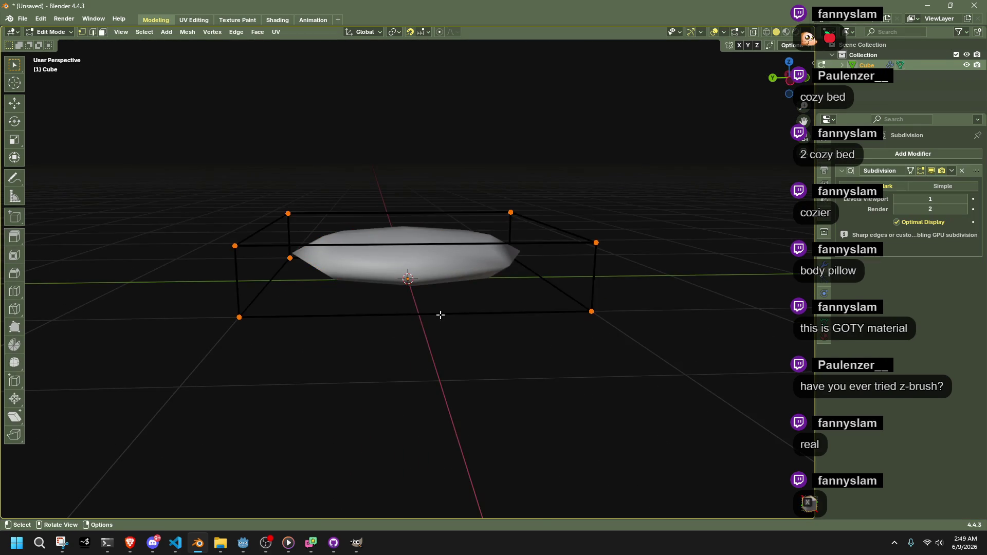
drag(404, 336, 432, 352)
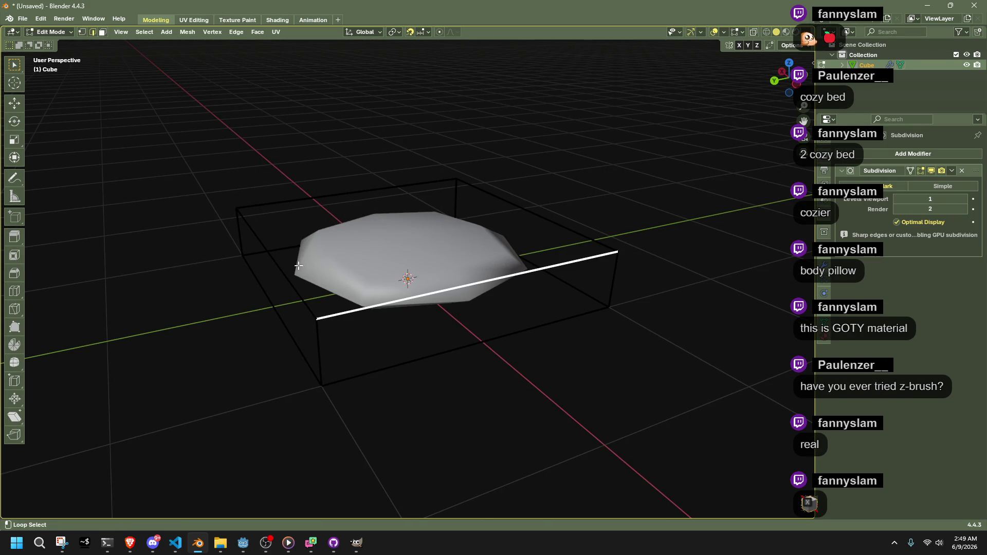
click(319, 333)
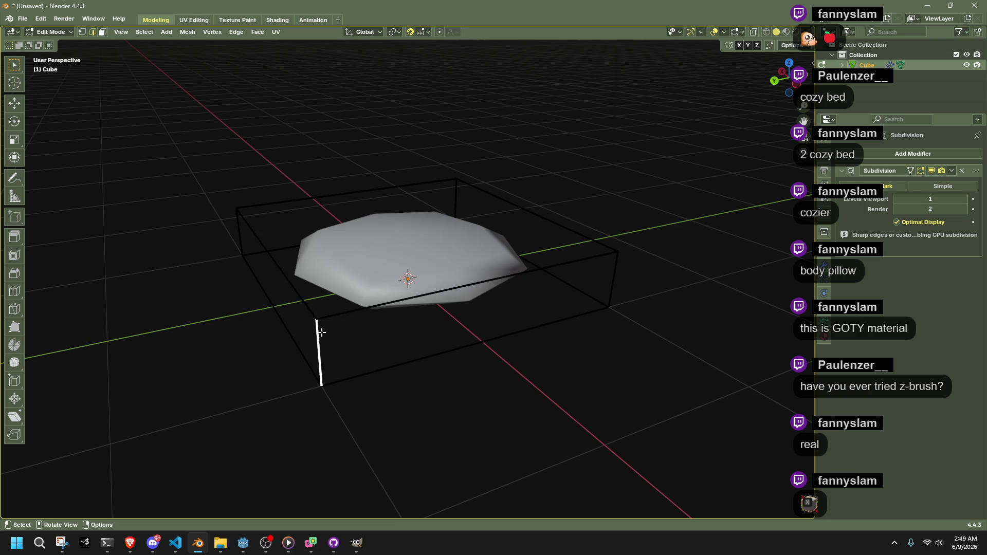
key(ctrl+b)
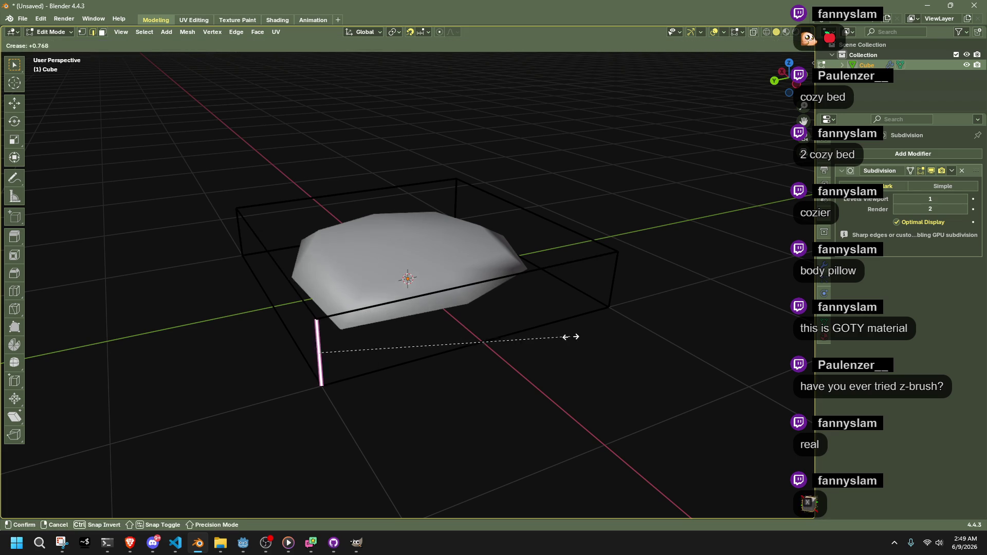
click(710, 311)
mouse_move(710, 311)
mouse_down()
mouse_move(556, 274)
mouse_move(386, 269)
mouse_up()
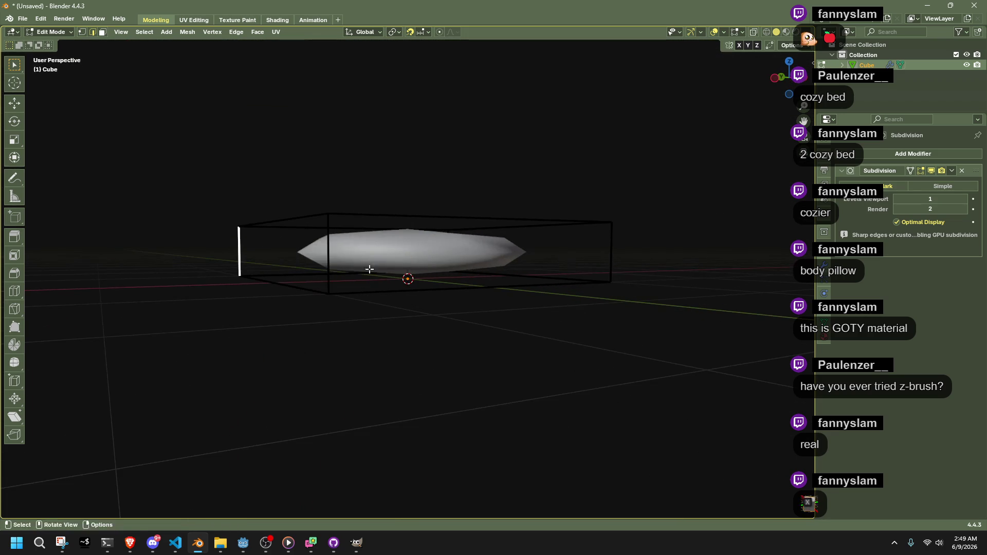
- Crease all four vertical corner edges at -0.542 and return to Object Mode
mouse_move(206, 238)
mouse_down()
mouse_move(677, 241)
mouse_move(673, 252)
mouse_up()
key(shift+e)
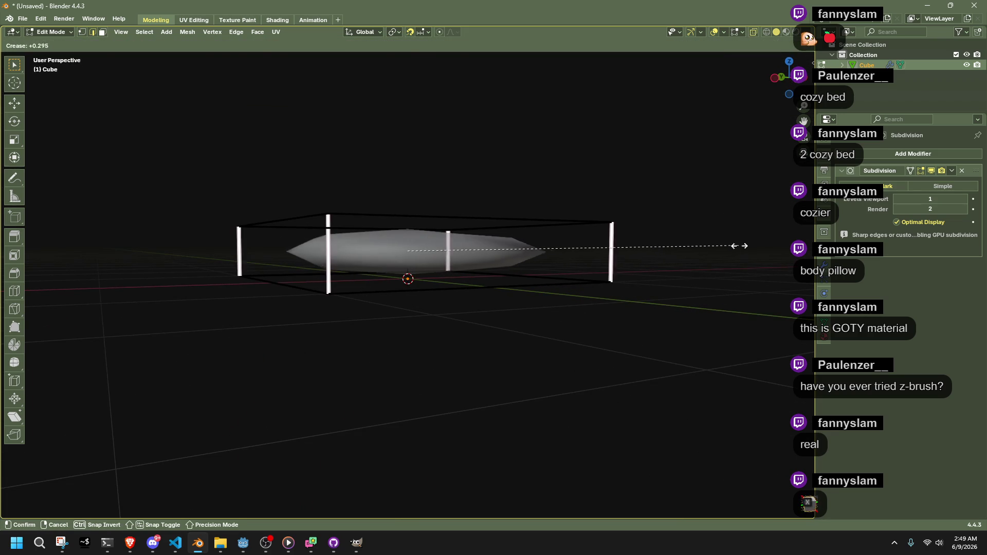
click(315, 248)
mouse_move(315, 249)
mouse_down()
mouse_move(435, 337)
mouse_move(441, 397)
mouse_move(359, 341)
mouse_up()
key(Tab)
drag(275, 419, 405, 393)
key(Tab)
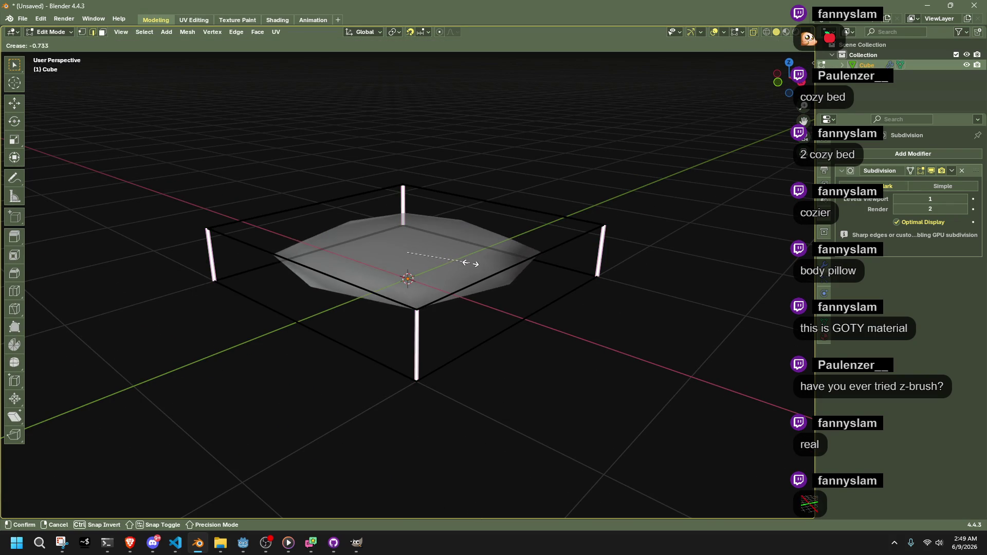
click(514, 277)
mouse_move(613, 342)
mouse_down()
mouse_move(493, 381)
mouse_move(378, 361)
mouse_move(368, 324)
mouse_move(447, 308)
mouse_move(600, 347)
mouse_up()
key(Tab)
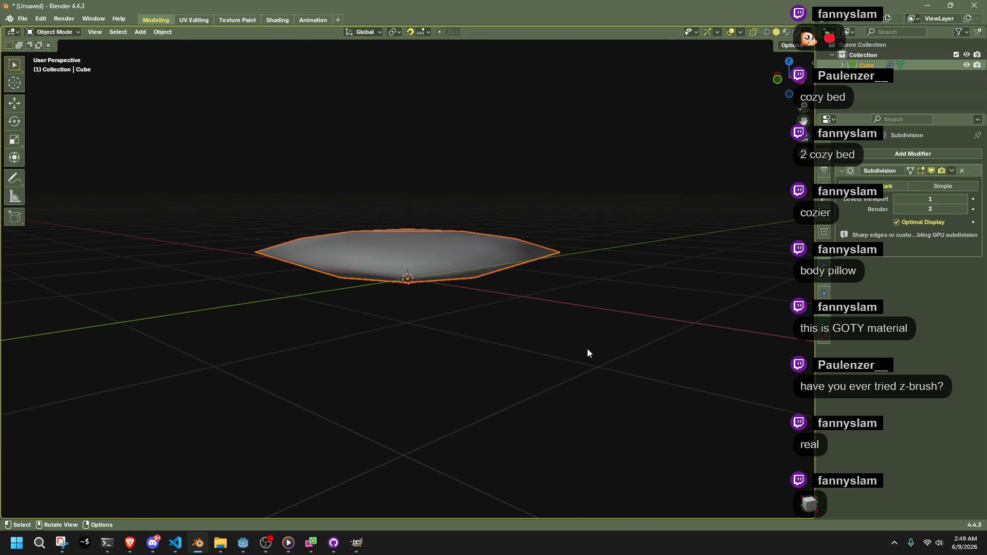
- Scale the cushion uniformly, adjusting its size twice
key(s)
click(612, 322)
mouse_move(612, 322)
mouse_down()
mouse_move(578, 306)
mouse_move(549, 313)
mouse_up()
key(s)
click(555, 313)
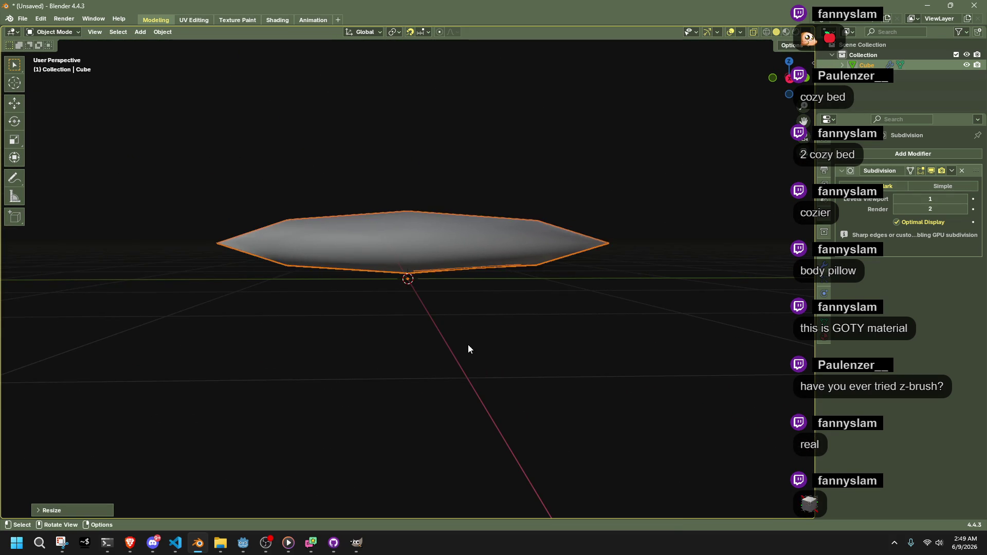
click(489, 339)
- Rescale the cushion to roughly 0.6 of its size, then view it from the left
scroll(406, 342, up, 5)
drag(406, 343, 496, 385)
scroll(509, 326, down, 4)
scroll(527, 323, up, 1)
click(528, 324)
mouse_move(607, 322)
mouse_down()
mouse_move(612, 336)
mouse_move(616, 320)
mouse_move(694, 353)
mouse_up()
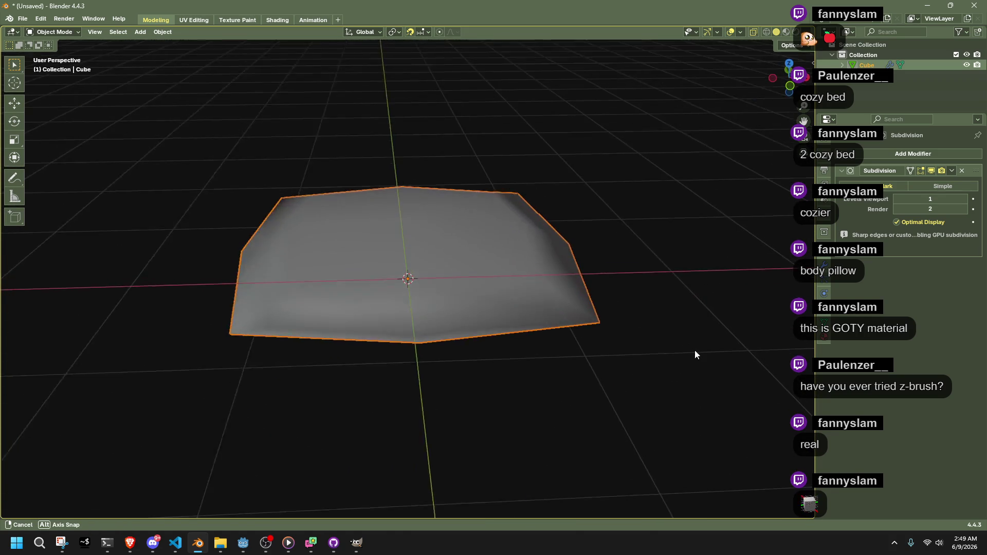
key(s)
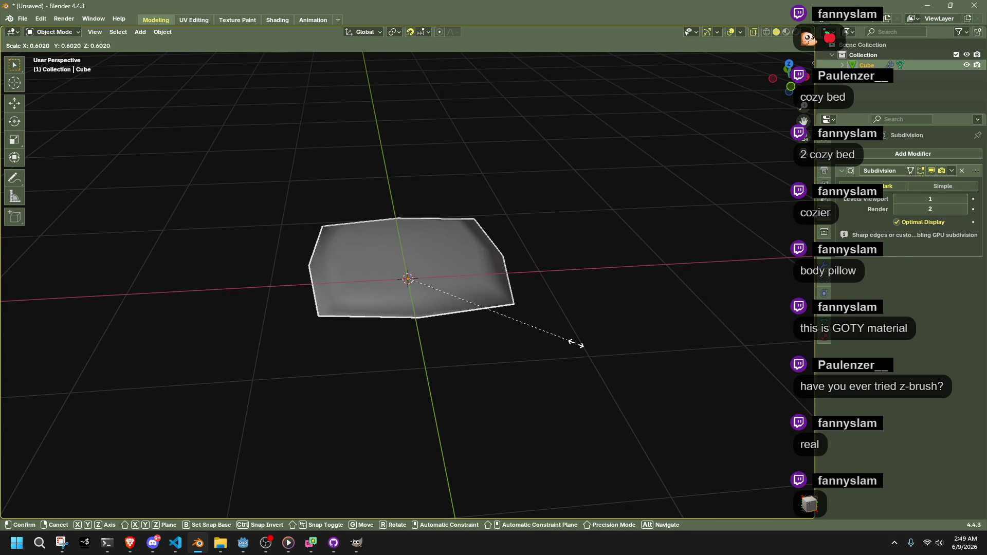
click(576, 344)
mouse_move(576, 344)
mouse_down()
mouse_move(460, 351)
mouse_move(549, 328)
mouse_move(542, 313)
mouse_move(529, 315)
mouse_move(537, 319)
mouse_up()
click(781, 80)
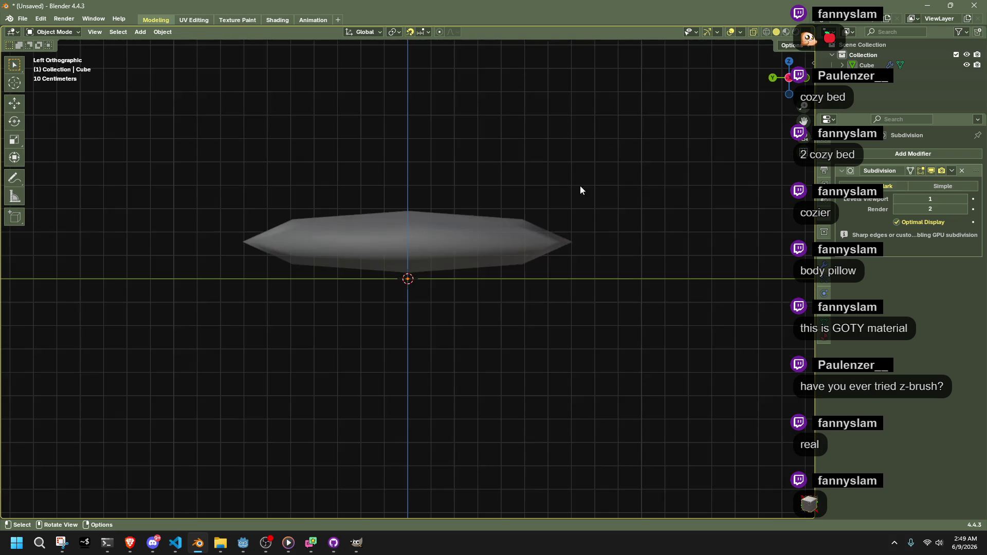
- Apply the cushion's Subdivision modifier from its dropdown menu
key(Tab)
click(400, 276)
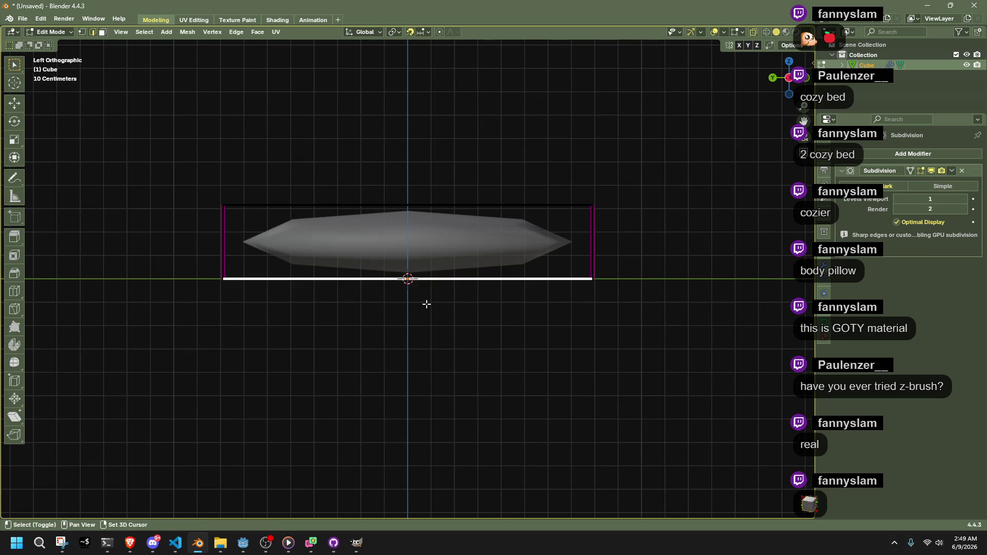
key(Tab)
click(461, 313)
scroll(461, 313, up, 4)
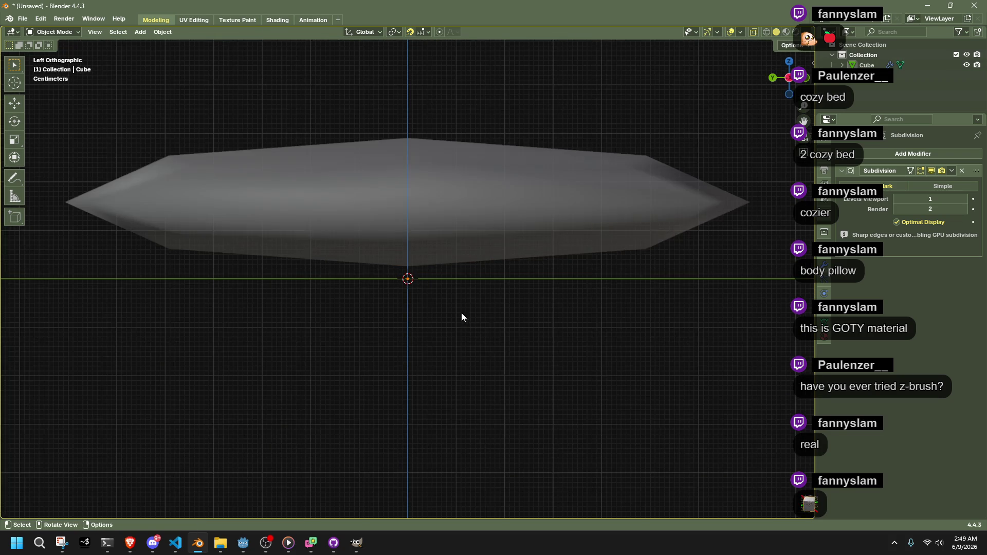
click(951, 172)
click(928, 184)
click(575, 217)
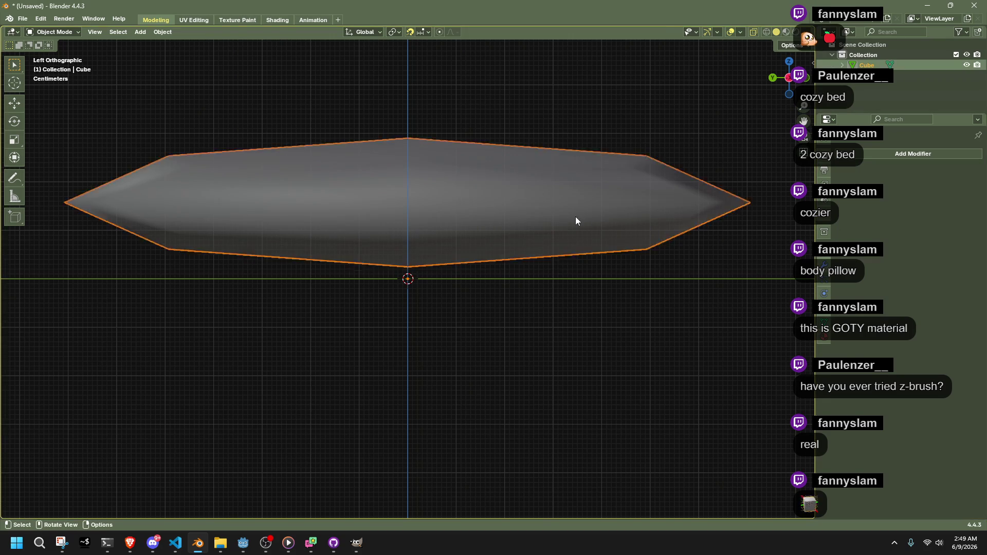
- Select every vertex of the subdivided mesh in vertex mode, then leave Edit Mode
key(Tab)
scroll(600, 257, down, 3)
drag(567, 286, 538, 346)
key(1)
key(a)
mouse_move(672, 396)
mouse_down()
mouse_move(341, 385)
mouse_move(507, 434)
mouse_move(606, 412)
mouse_up()
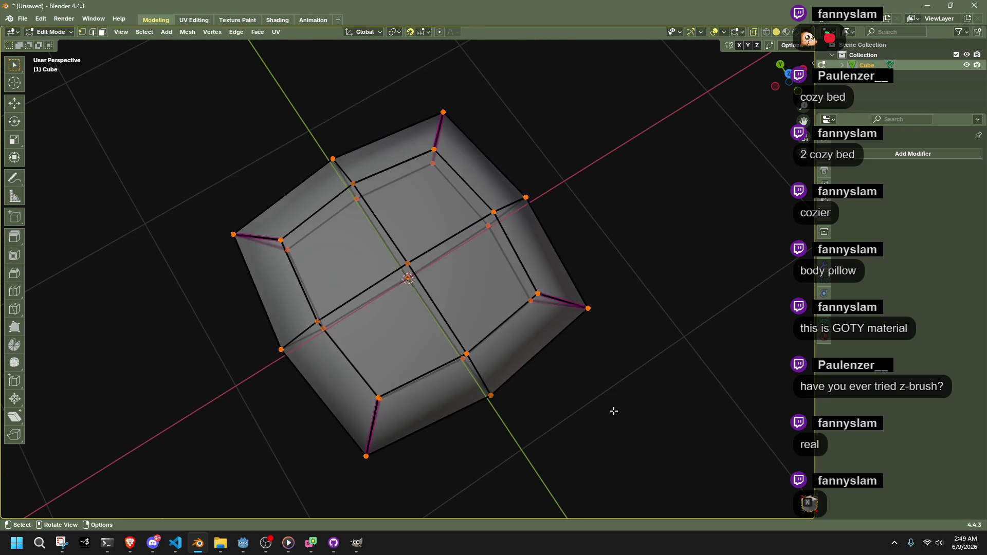
key(Tab)
scroll(591, 402, down, 1)
- With X-ray on, crease all mesh edges and adjust the crease factor in the operator panel
key(alt+z)
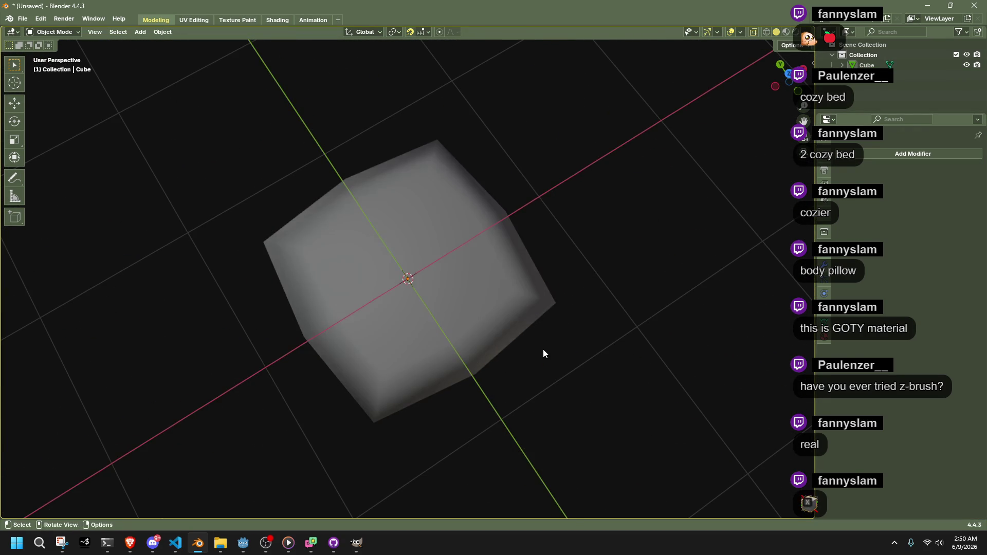
key(q)
click(424, 259)
key(Tab)
key(q)
key(a)
key(shift+e)
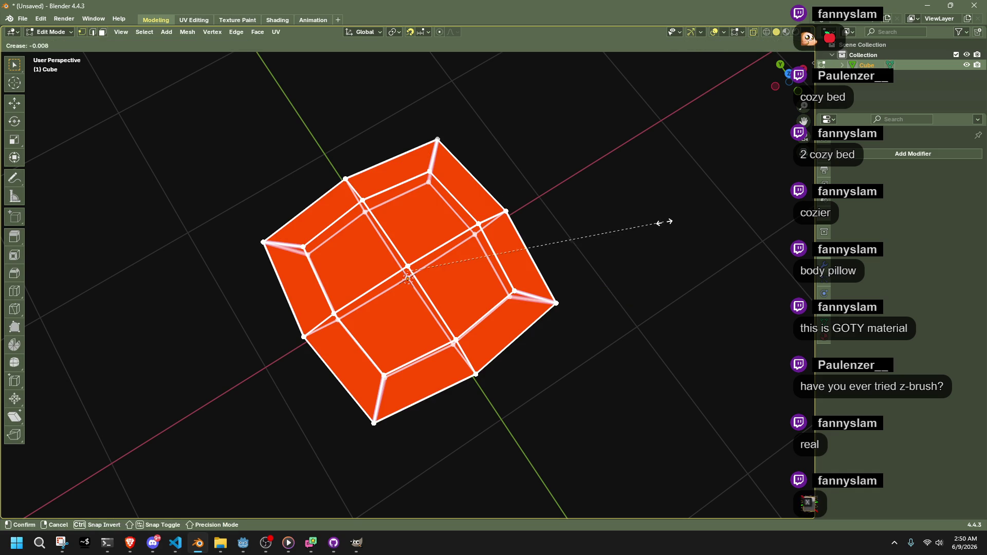
click(422, 266)
click(53, 510)
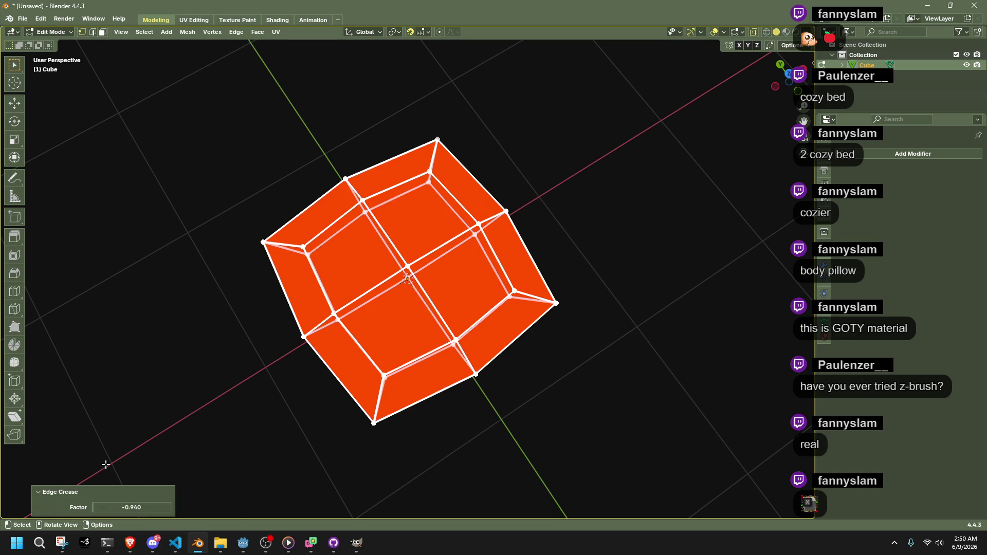
text(116)
key(Return)
click(236, 408)
key(Tab)
- Re-crease all edges of the cushion at -0.812 and orbit to inspect the puffier shape
click(470, 292)
key(Tab)
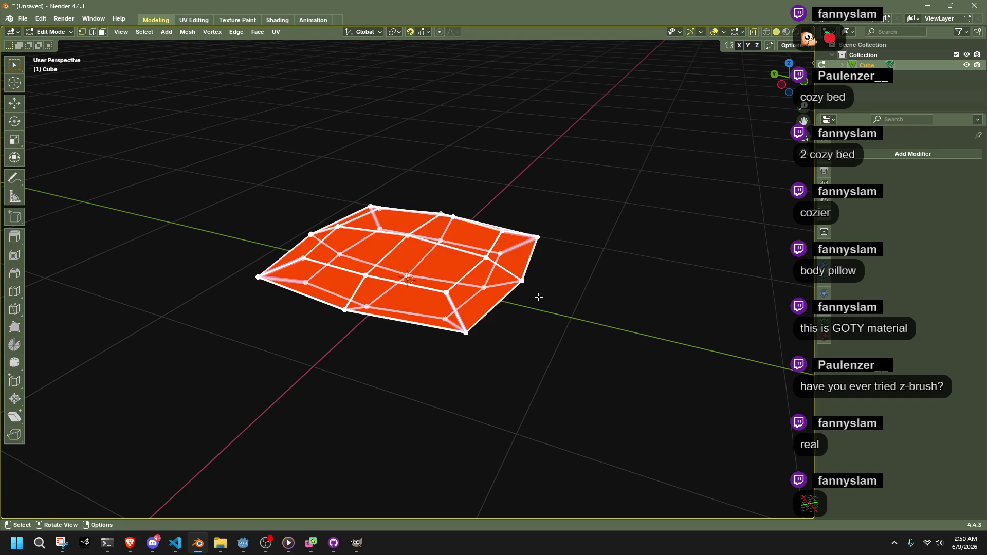
key(shift+e)
click(433, 257)
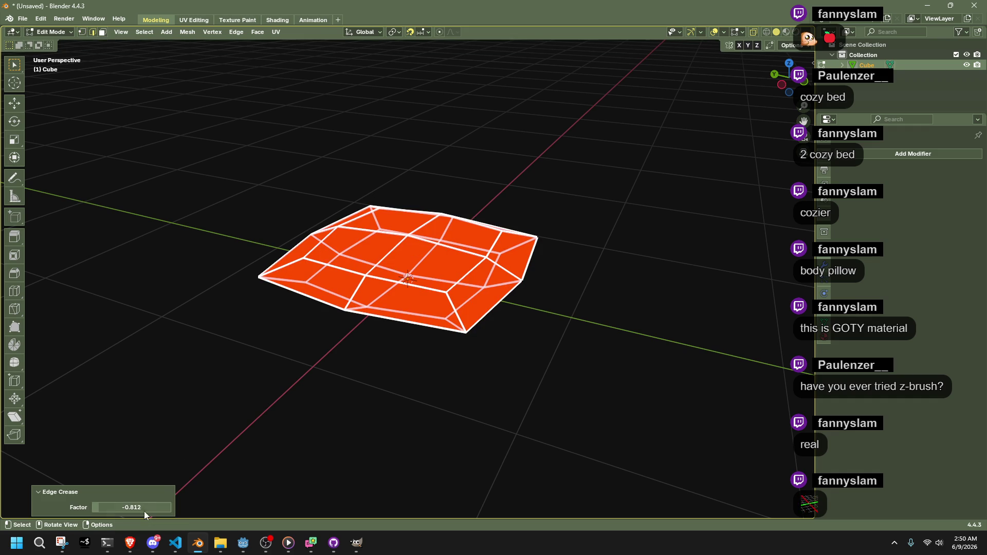
click(502, 372)
key(Tab)
mouse_move(533, 361)
mouse_down()
mouse_move(396, 393)
mouse_move(462, 402)
mouse_move(419, 328)
mouse_move(364, 292)
mouse_move(275, 305)
mouse_move(258, 338)
mouse_up()
click(374, 284)
scroll(330, 332, up, 4)
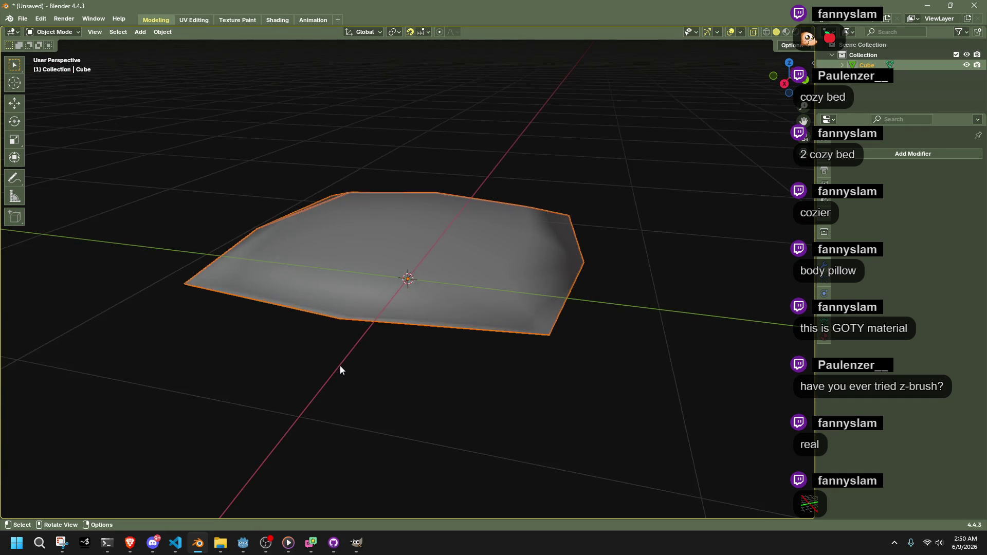
- Duplicate the cushion in place as Cube.001
mouse_move(391, 381)
mouse_down()
mouse_move(477, 386)
mouse_move(684, 283)
mouse_up()
key(shift+d)
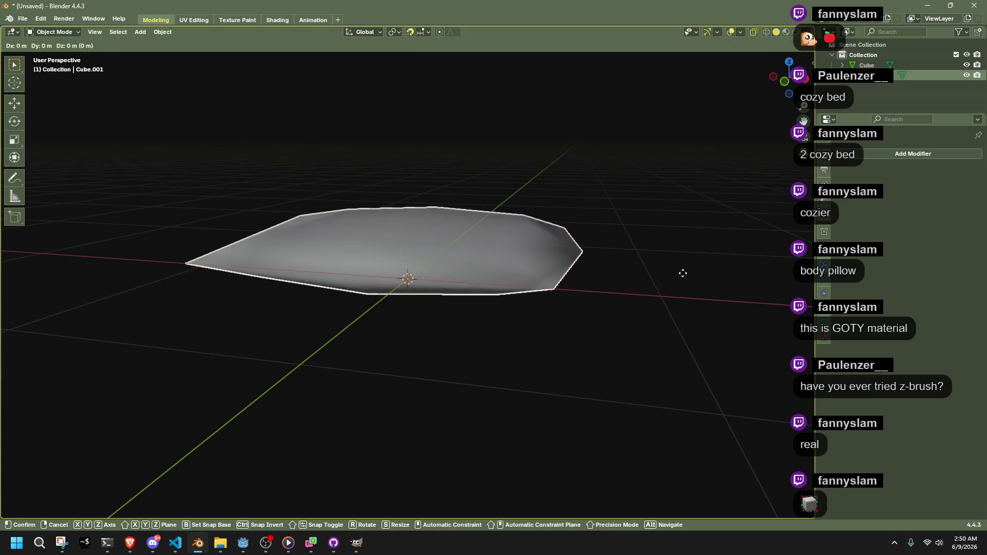
right_click(708, 258)
- Add a Subdivision Surface modifier to the copy and raise its viewport level to 4
click(874, 154)
text(sub)
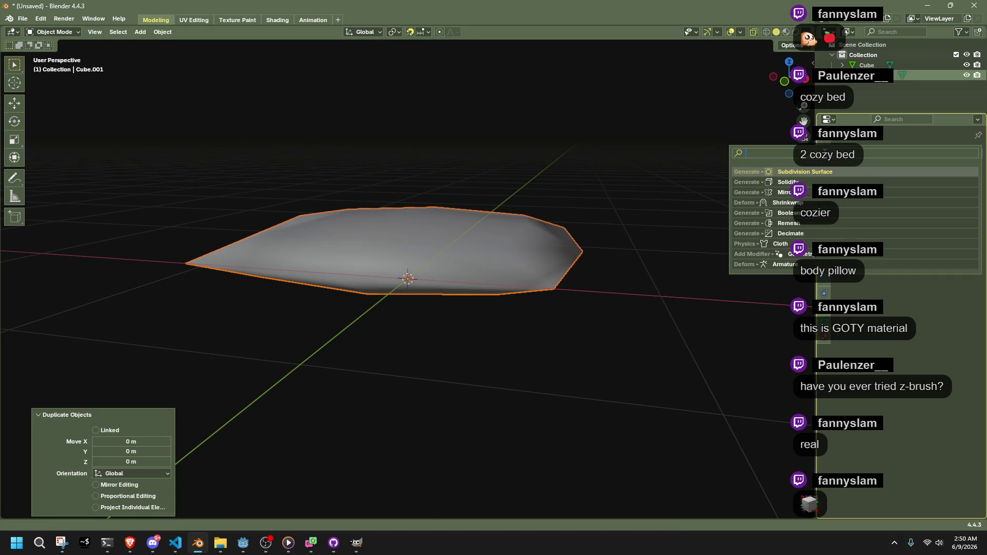
key(Return)
drag(576, 221, 600, 323)
click(964, 200)
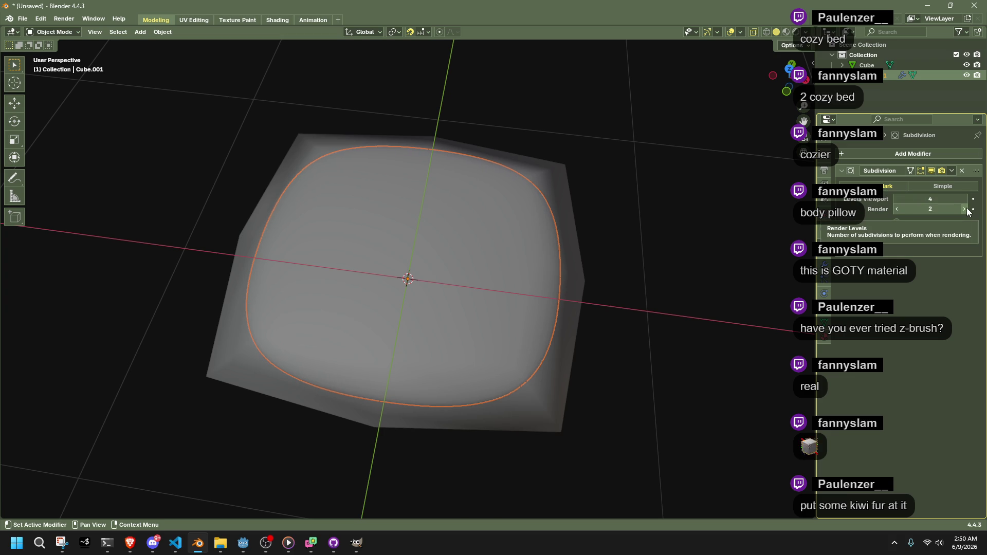
mouse_move(762, 349)
mouse_down()
mouse_move(656, 352)
mouse_move(596, 326)
mouse_move(595, 296)
mouse_move(632, 328)
mouse_move(511, 286)
mouse_move(525, 292)
mouse_up()
- Crease the selected corner edges of the copy in Edit Mode
key(Tab)
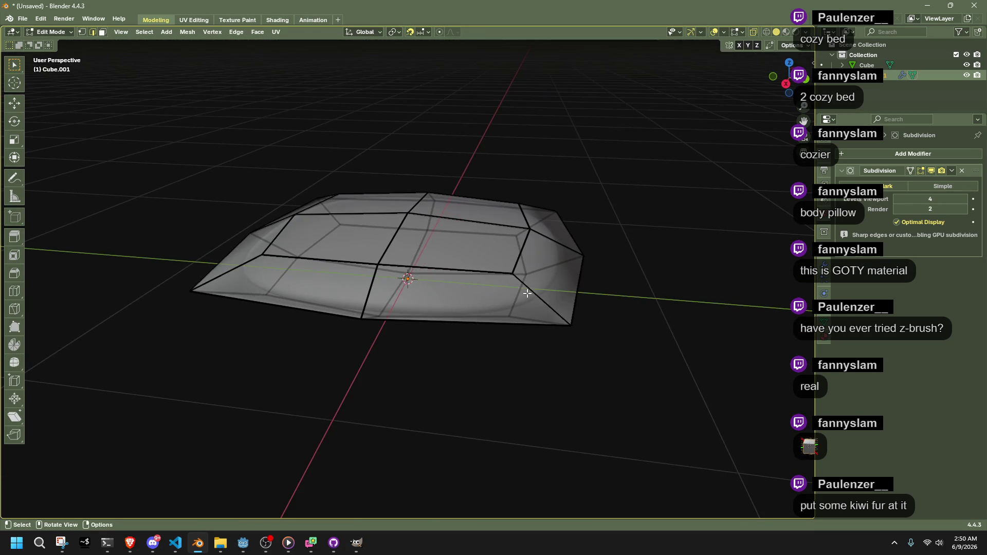
mouse_move(610, 324)
mouse_down()
mouse_move(582, 225)
mouse_move(589, 244)
mouse_move(244, 186)
mouse_up()
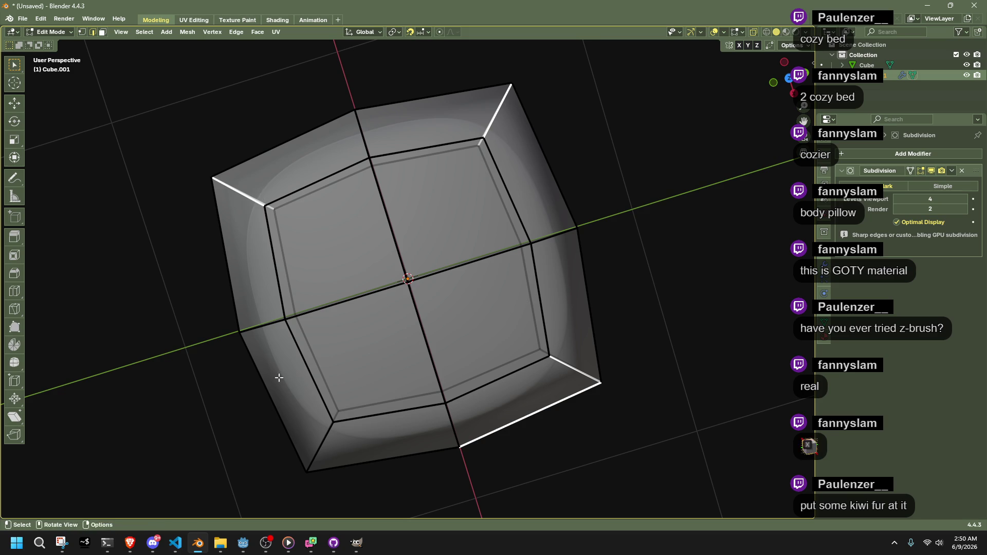
mouse_move(434, 425)
mouse_down()
mouse_move(571, 324)
mouse_move(571, 263)
mouse_move(580, 298)
mouse_move(635, 375)
mouse_move(625, 360)
mouse_up()
key(shift+e)
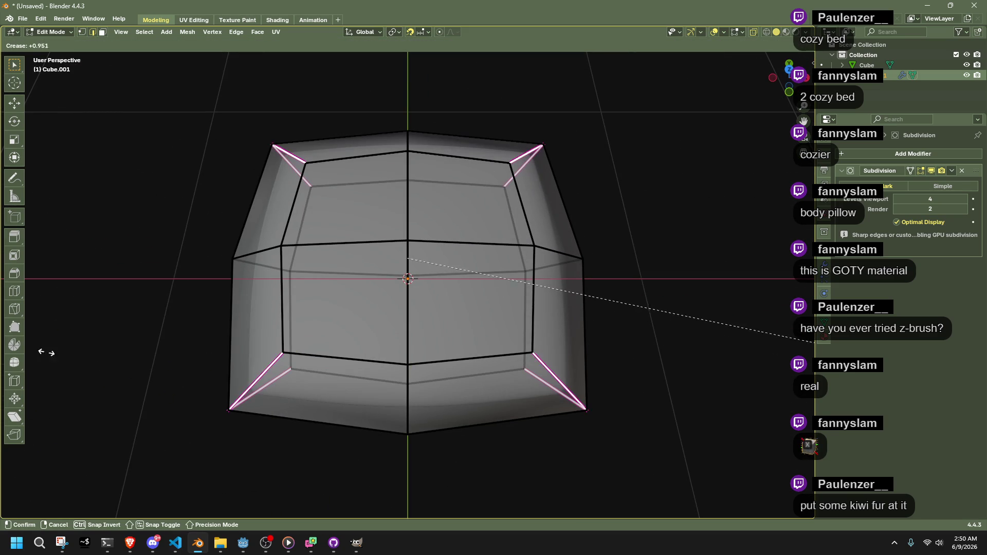
click(734, 341)
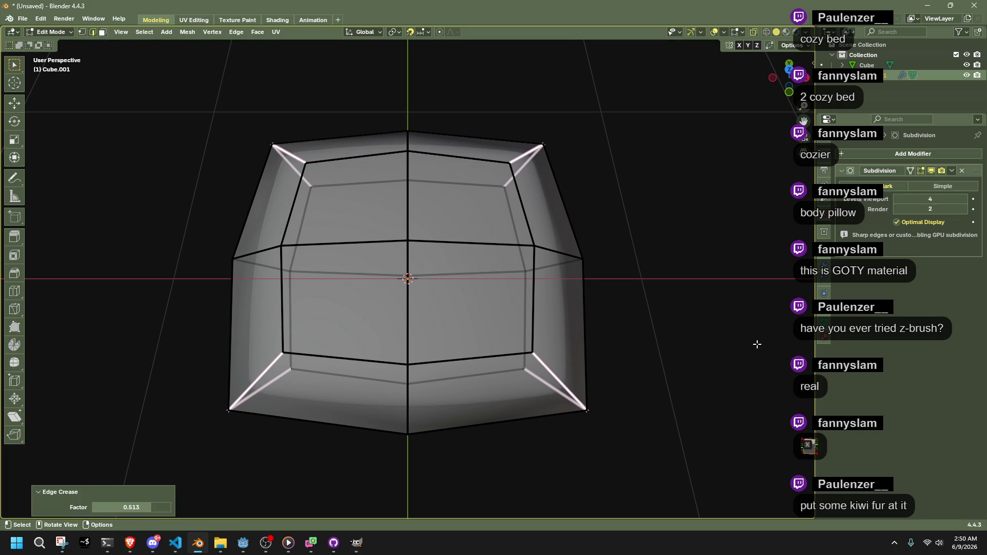
- Return to Object Mode and hide the original Cube
key(Tab)
click(650, 355)
click(584, 292)
key(h)
mouse_move(580, 312)
mouse_down()
mouse_move(452, 240)
mouse_move(432, 276)
mouse_move(488, 295)
mouse_move(415, 286)
mouse_move(383, 267)
mouse_move(499, 362)
mouse_move(654, 357)
mouse_move(619, 295)
mouse_up()
- Lower the pillow's Subdivision viewport level to 2 and apply the modifier
click(431, 273)
key(Tab)
key(Tab)
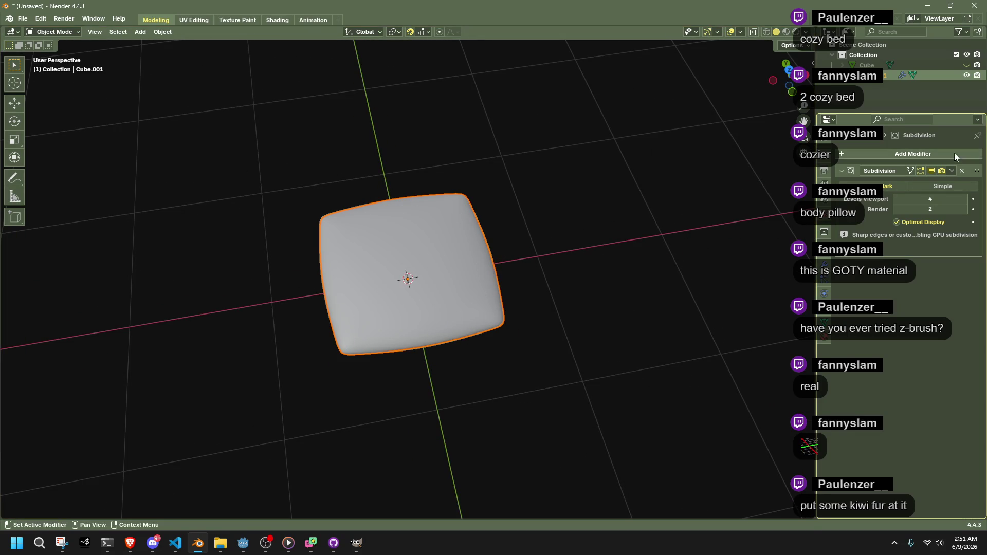
click(898, 199)
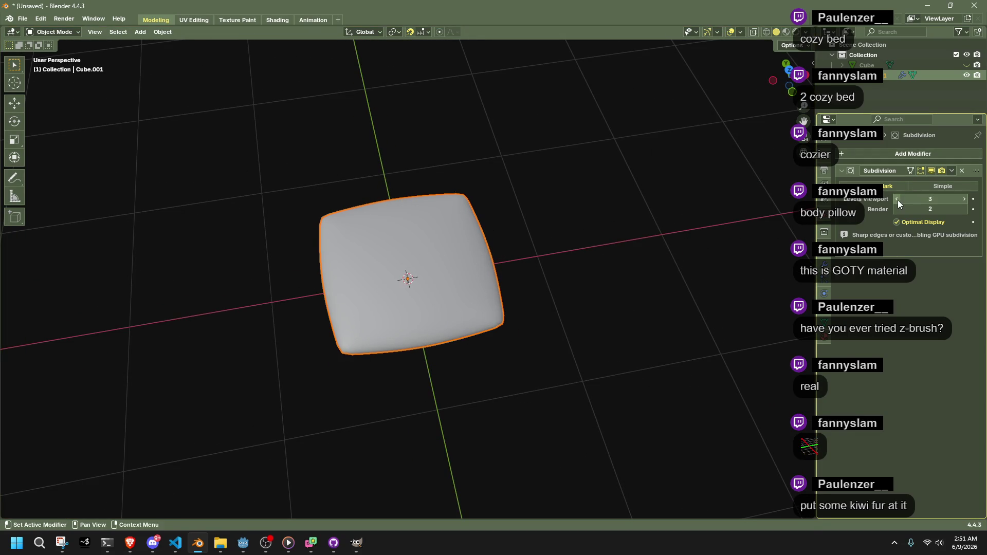
click(897, 199)
click(952, 171)
click(931, 180)
mouse_move(582, 279)
mouse_down()
mouse_move(495, 299)
mouse_move(498, 263)
mouse_up()
click(499, 263)
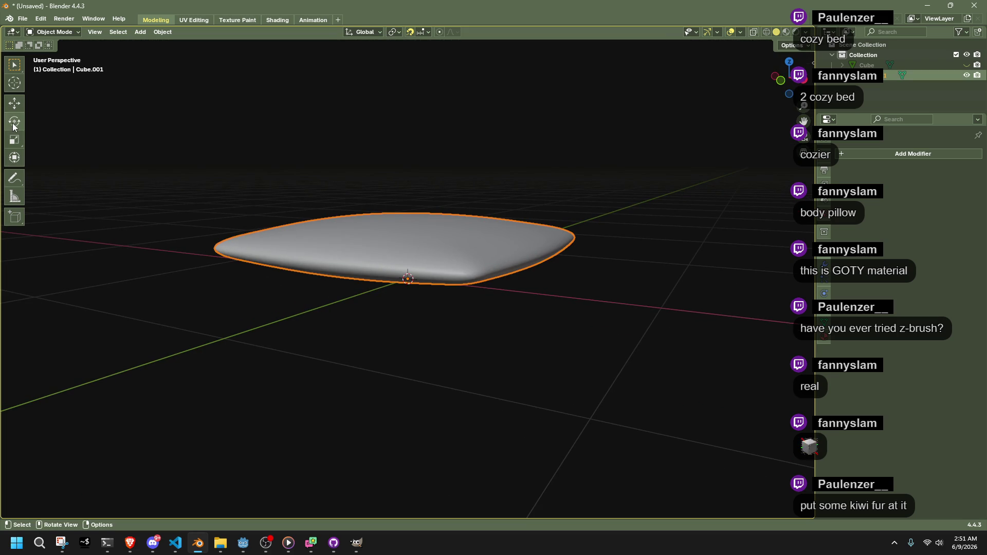
- Switch the pillow into Sculpt Mode
click(53, 32)
click(49, 67)
drag(404, 295, 461, 338)
- Pick the Twist Boundary Cloth brush from the brush shelf
scroll(293, 316, up, 3)
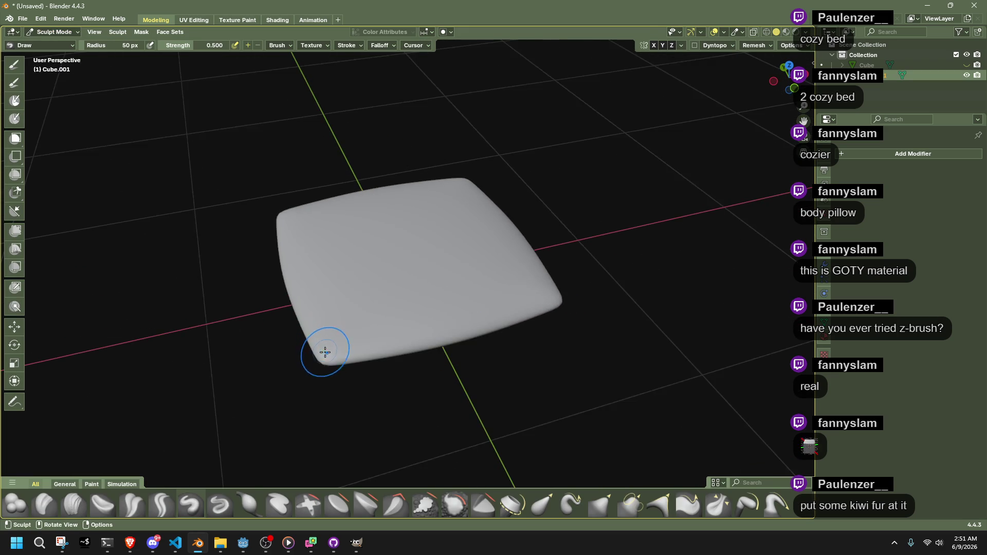
scroll(335, 346, up, 3)
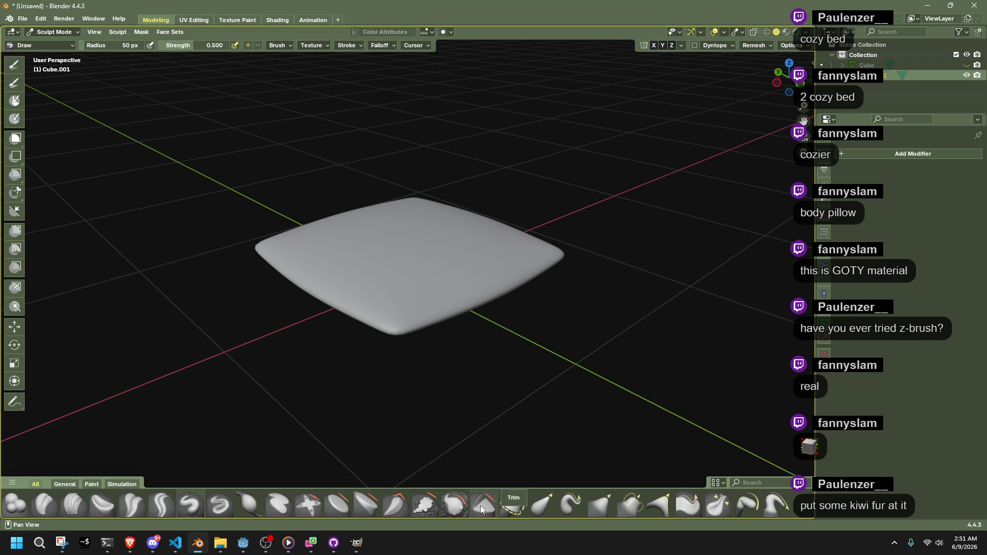
scroll(459, 507, down, 3)
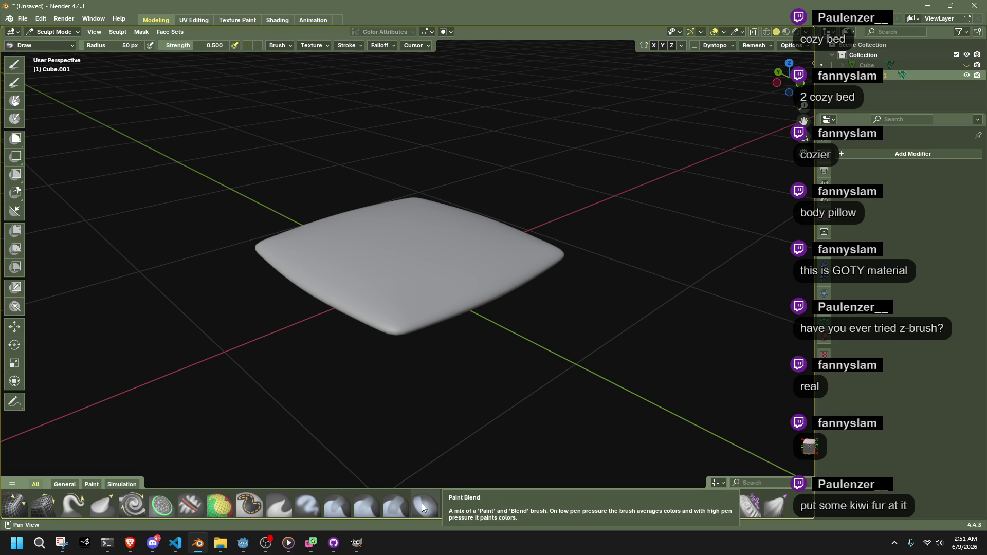
scroll(422, 504, up, 3)
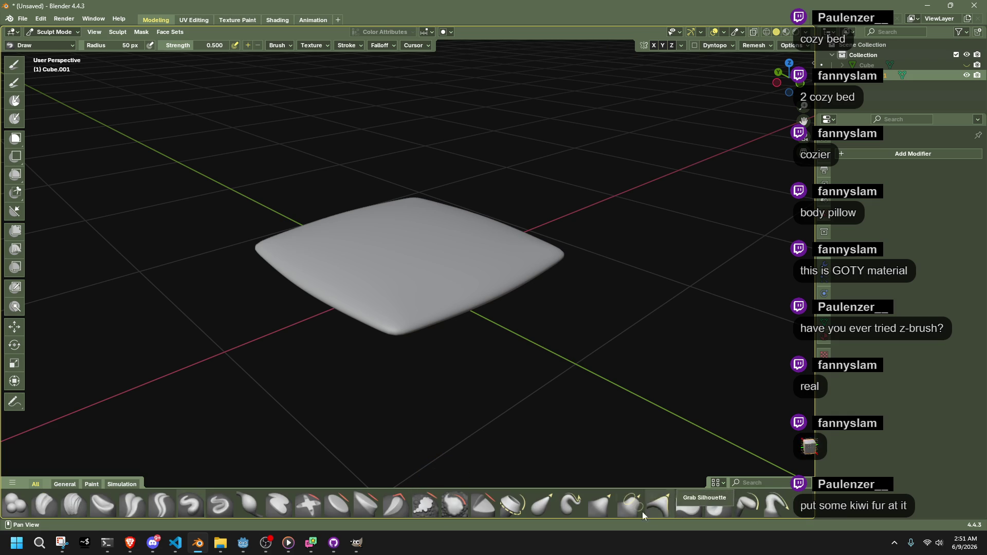
scroll(571, 512, down, 5)
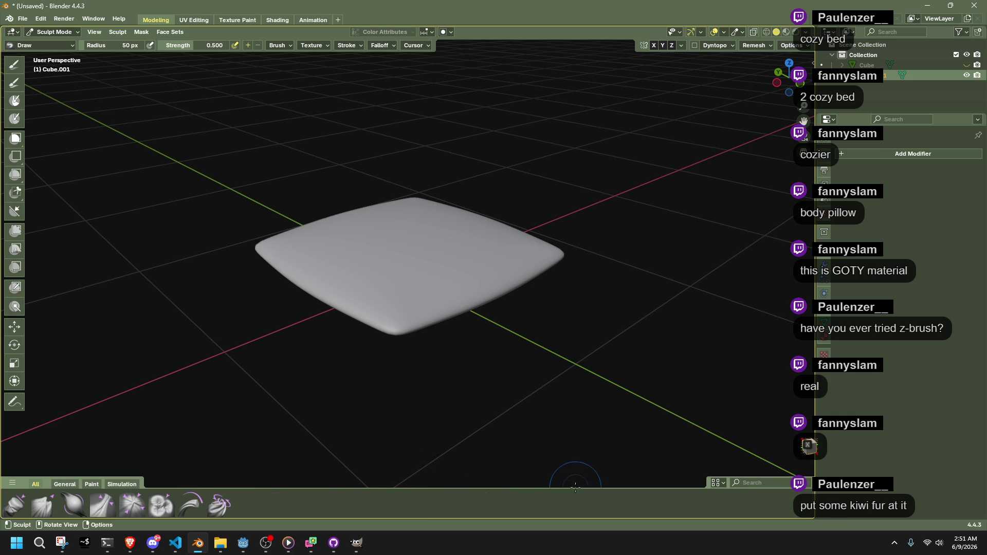
click(223, 506)
- Check the pillow's mesh density in wireframe, then go back to solid shading
mouse_move(378, 306)
mouse_down()
mouse_move(458, 331)
mouse_move(757, 70)
mouse_up()
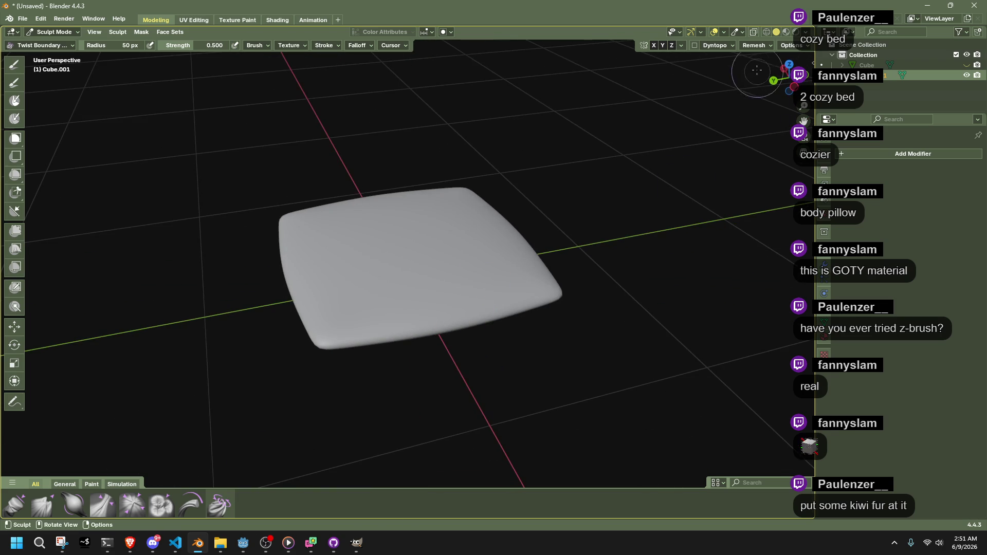
click(767, 32)
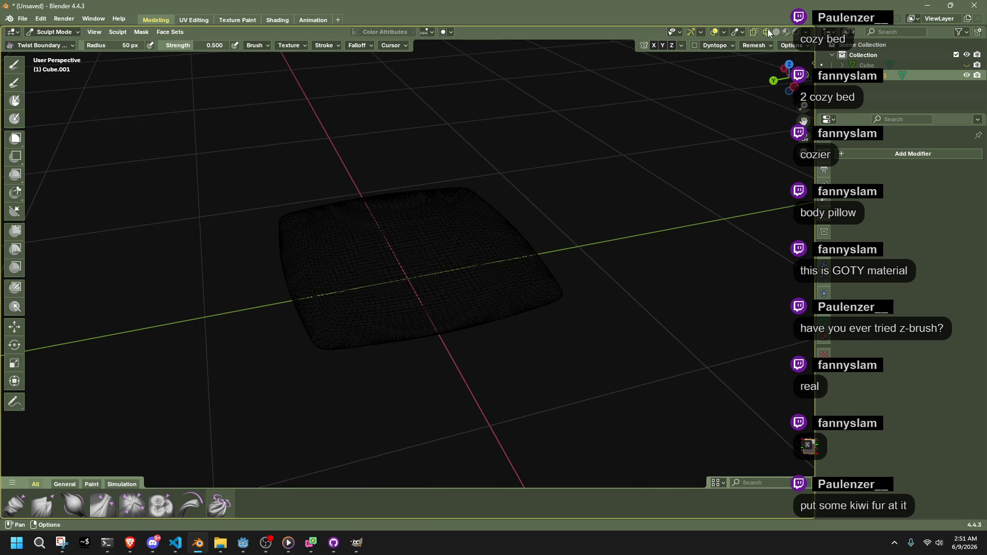
click(779, 32)
drag(408, 263, 546, 236)
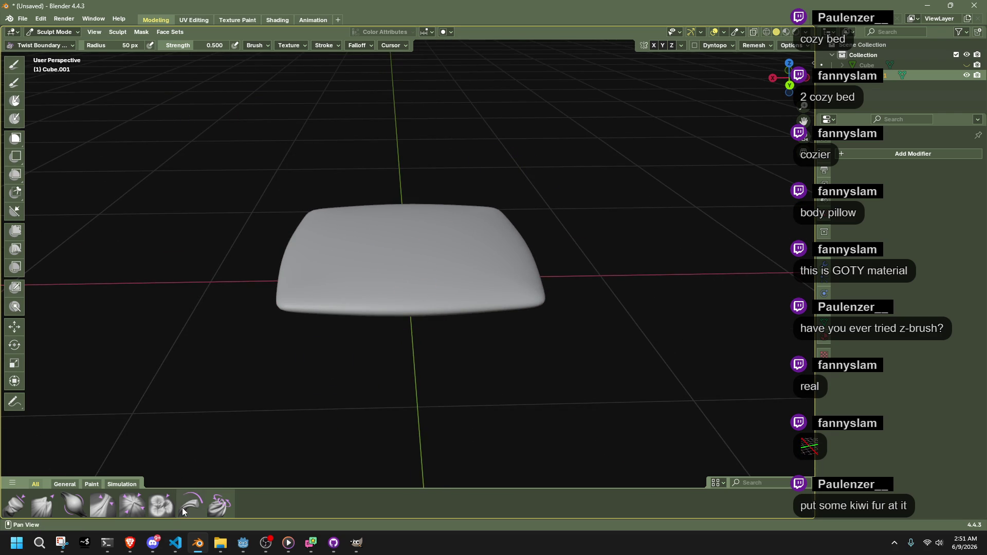
- Try Push Cloth (undone), then pinch wrinkles along the pillow's left edge with Pinch Point Cloth
click(161, 505)
mouse_move(400, 285)
mouse_down()
mouse_move(408, 257)
mouse_move(411, 285)
mouse_up()
key(ctrl+z)
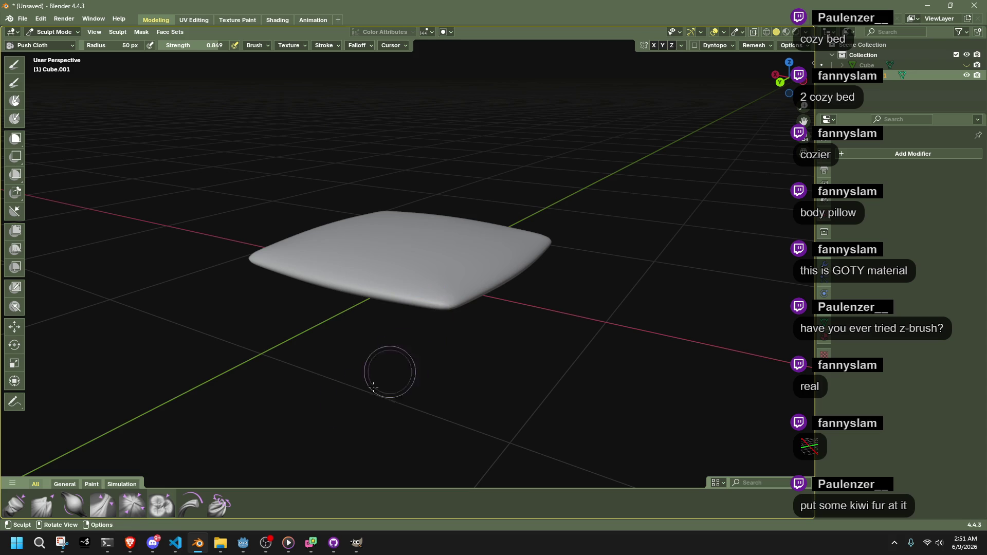
click(133, 510)
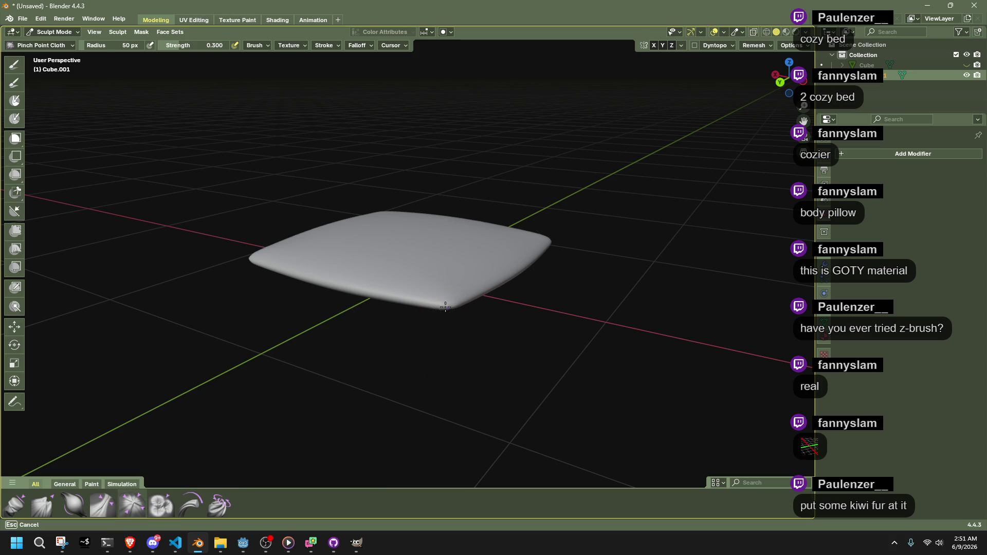
mouse_move(377, 319)
mouse_down()
mouse_move(412, 338)
mouse_move(276, 331)
mouse_up()
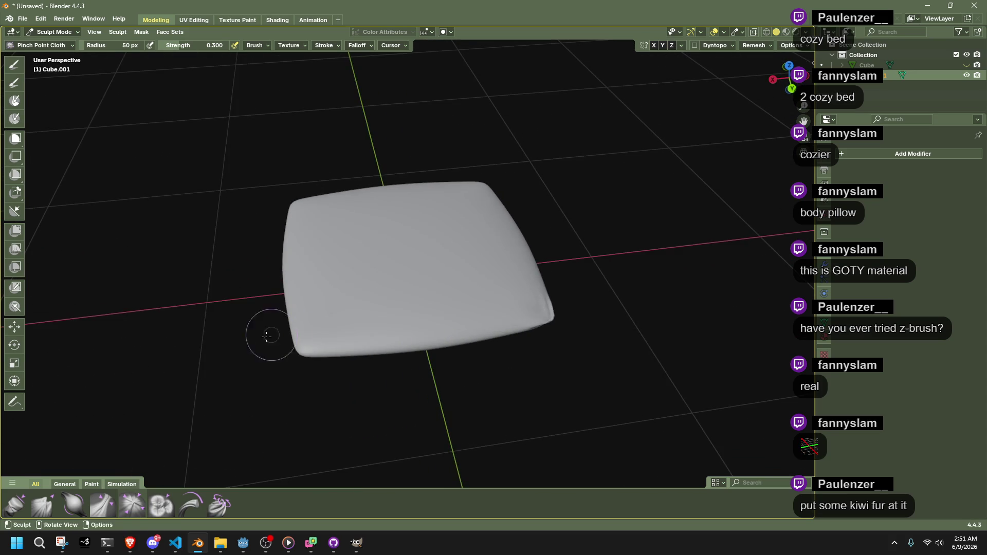
mouse_move(339, 363)
mouse_down()
mouse_move(277, 255)
mouse_move(331, 258)
mouse_up()
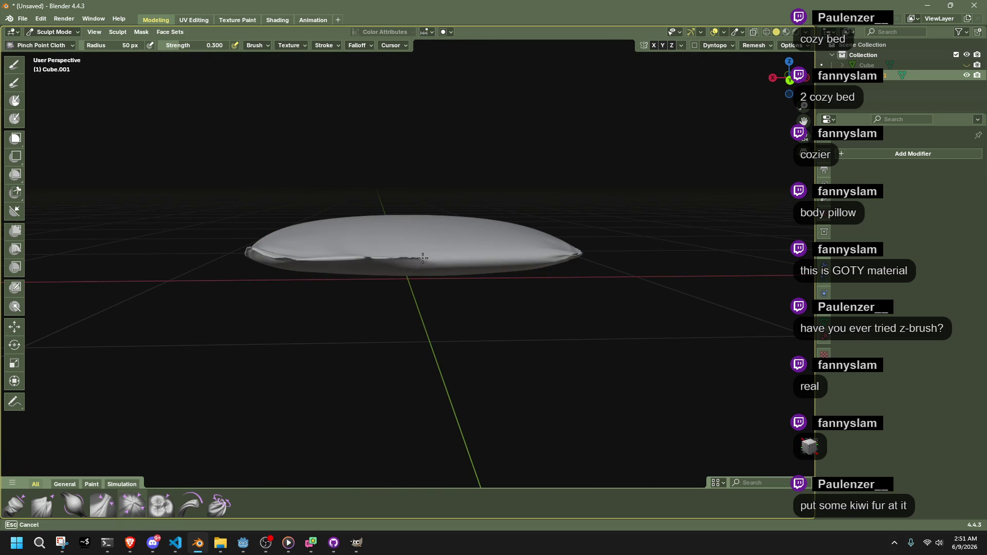
mouse_move(539, 257)
mouse_down()
mouse_move(545, 288)
mouse_move(571, 319)
mouse_move(617, 309)
mouse_move(656, 288)
mouse_move(650, 280)
mouse_up()
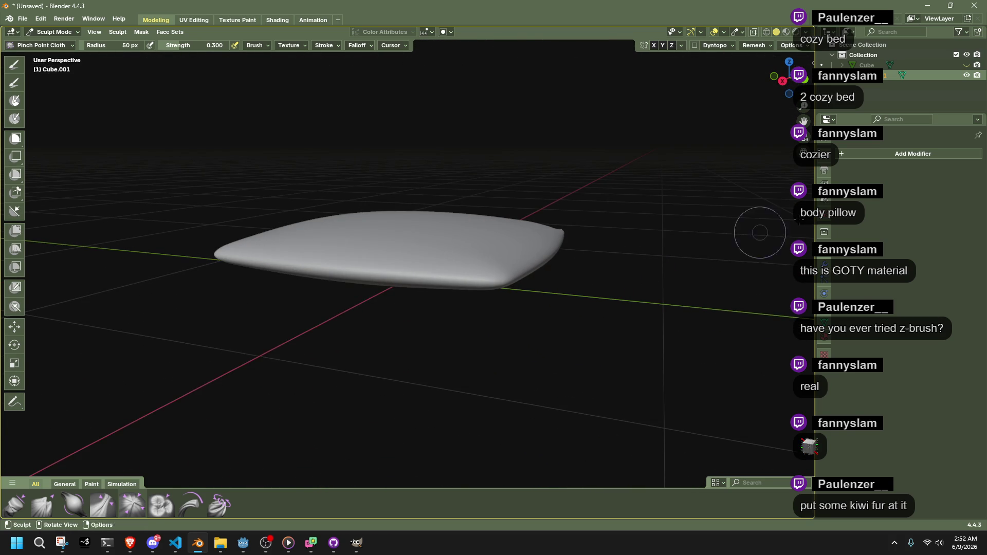
- Snap to top orthographic view, return to Object Mode and select the blocky cube
click(866, 153)
drag(784, 77, 787, 106)
click(789, 65)
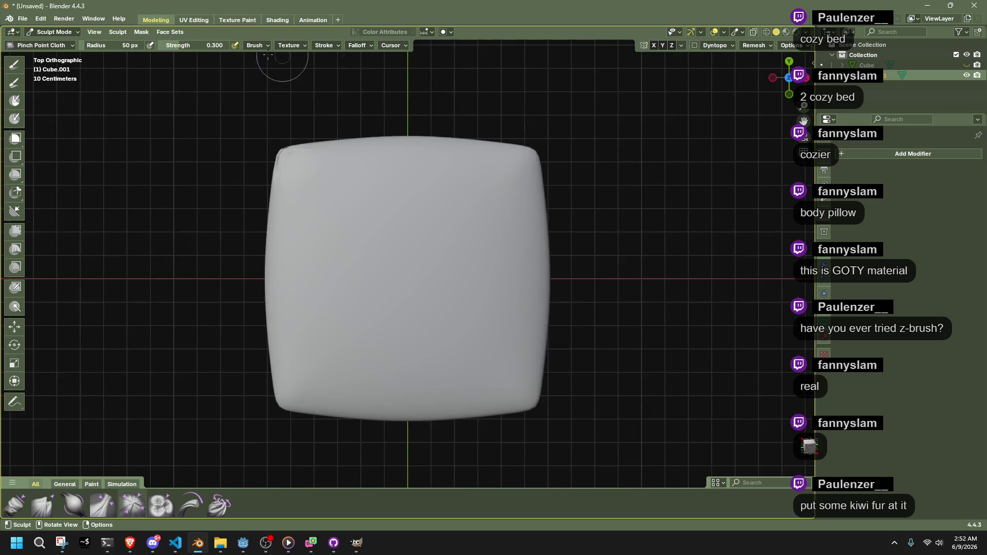
click(58, 32)
click(67, 41)
click(583, 222)
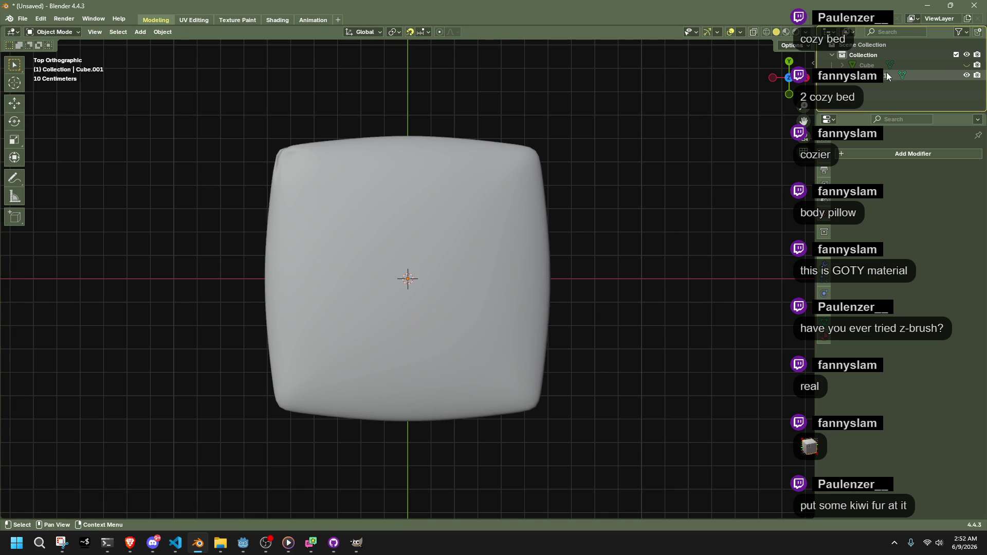
click(961, 64)
- Delete all but one quarter of the cube's vertices in Edit Mode
key(Tab)
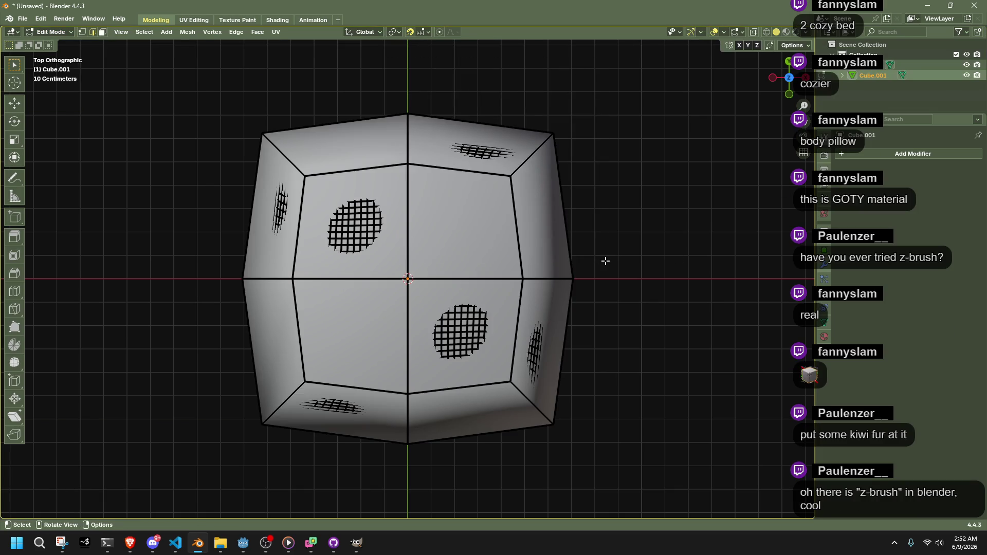
mouse_move(204, 125)
mouse_down()
mouse_move(558, 245)
mouse_move(586, 281)
mouse_up()
scroll(530, 285, up, 3)
scroll(530, 284, up, 4)
scroll(527, 286, down, 6)
mouse_move(406, 440)
ctrl+mouse_down()
mouse_move(331, 403)
mouse_move(242, 231)
ctrl+mouse_up()
scroll(367, 295, up, 5)
scroll(401, 314, down, 6)
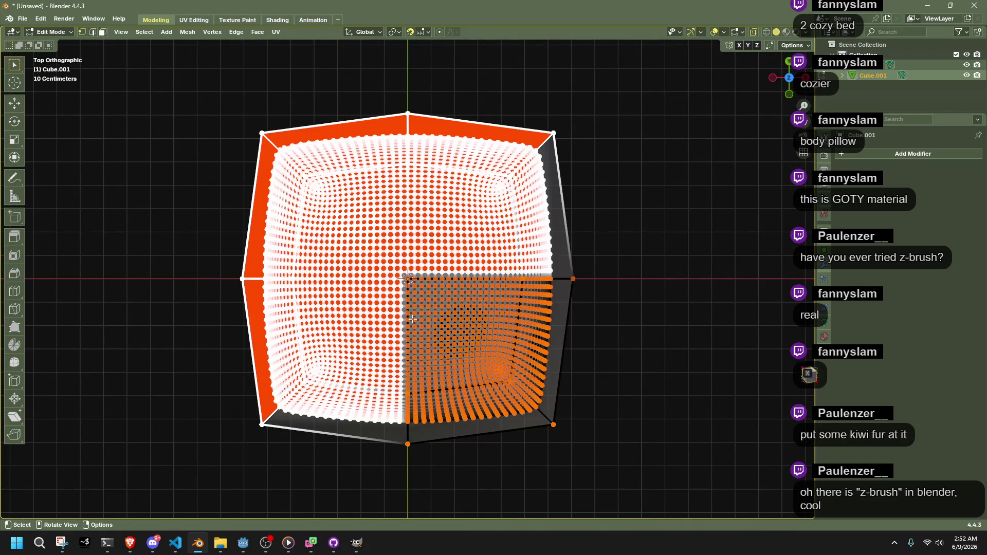
key(x)
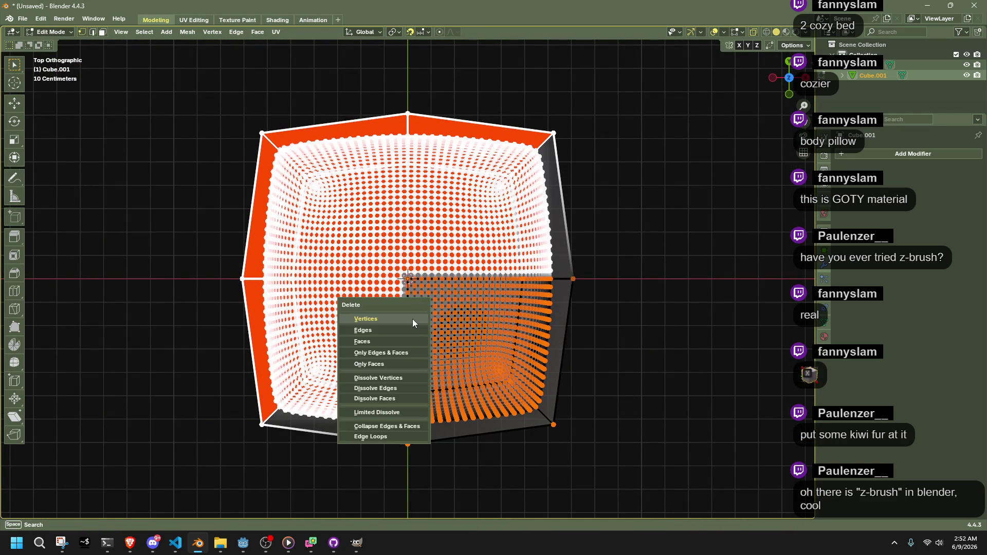
click(412, 322)
mouse_move(571, 354)
mouse_down()
mouse_move(662, 263)
mouse_move(741, 255)
mouse_move(634, 268)
mouse_up()
key(Tab)
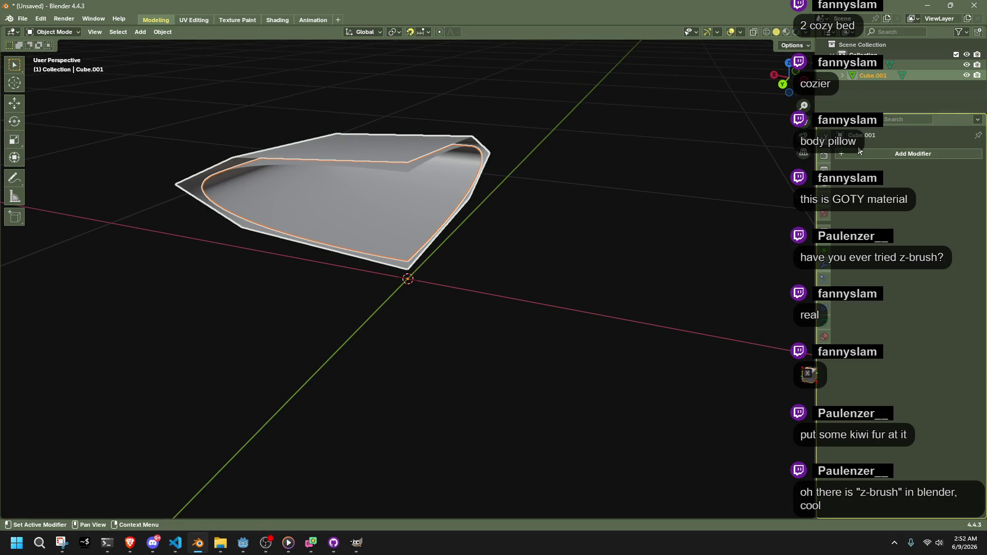
- Add Mirror modifiers with the Y axis enabled to the quarter mesh and the original Cube
click(836, 153)
text(mirror)
key(Return)
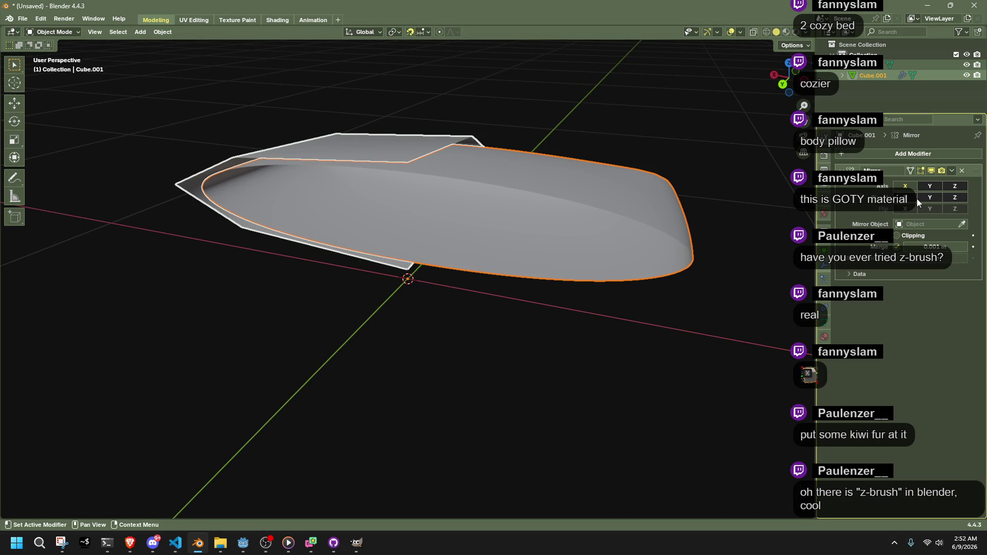
click(929, 186)
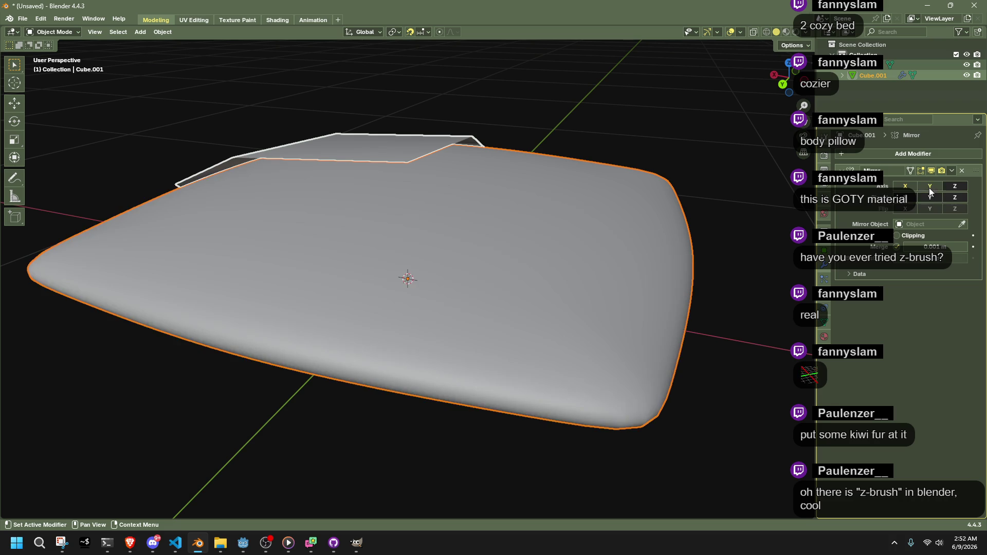
click(400, 146)
click(871, 154)
click(870, 151)
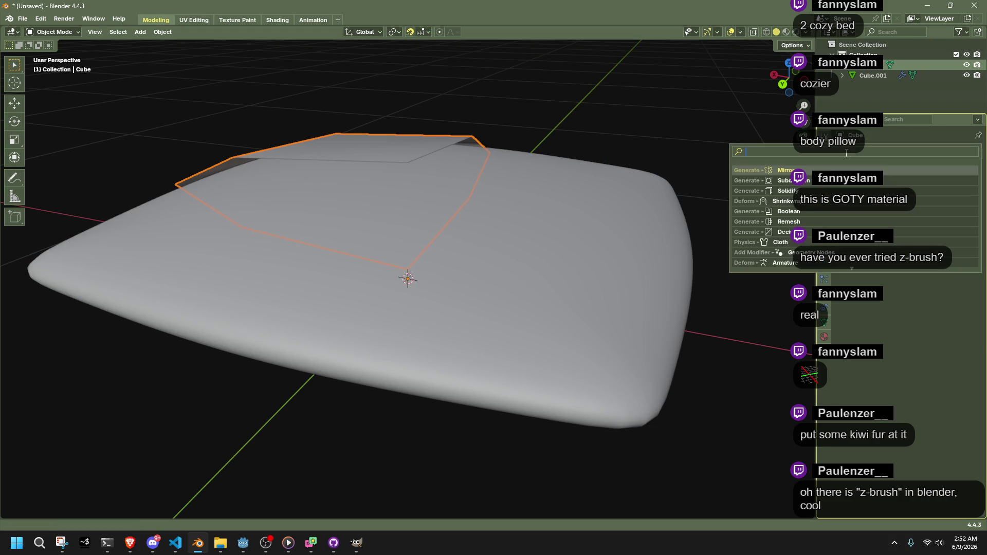
key(Return)
click(932, 185)
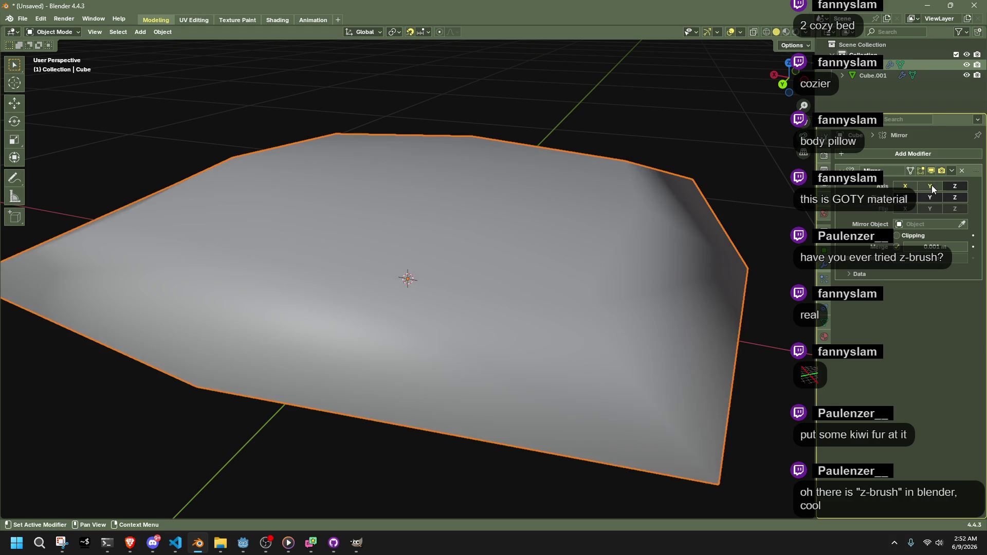
- Hide the original cube, select the cushion Cube.001 and bring up the interaction modes
click(598, 252)
key(shift+h)
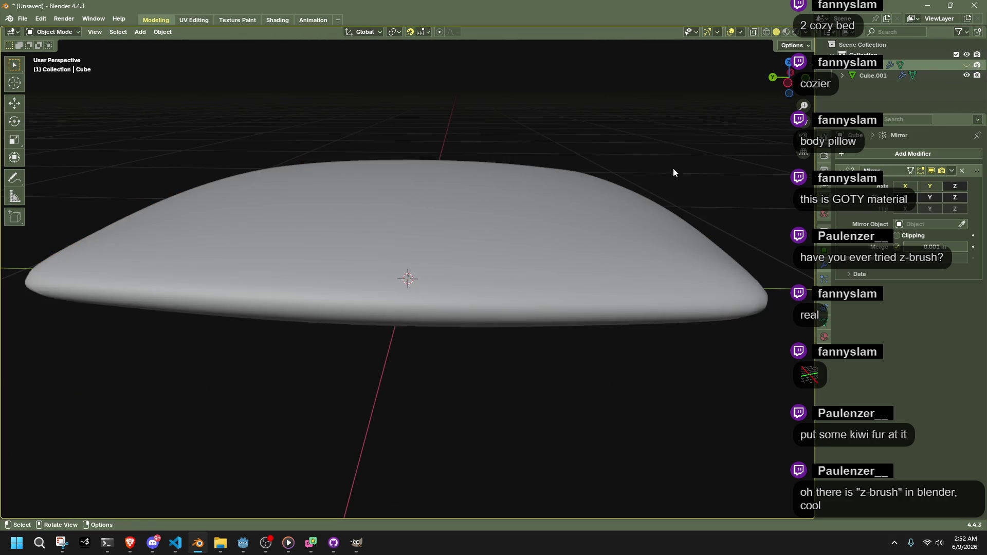
mouse_move(658, 238)
mouse_down()
mouse_move(565, 264)
mouse_move(666, 419)
mouse_move(644, 403)
mouse_move(643, 365)
mouse_move(657, 358)
mouse_move(620, 318)
mouse_move(566, 304)
mouse_move(570, 341)
mouse_move(553, 360)
mouse_move(483, 371)
mouse_move(505, 370)
mouse_move(551, 339)
mouse_move(476, 335)
mouse_up()
click(666, 415)
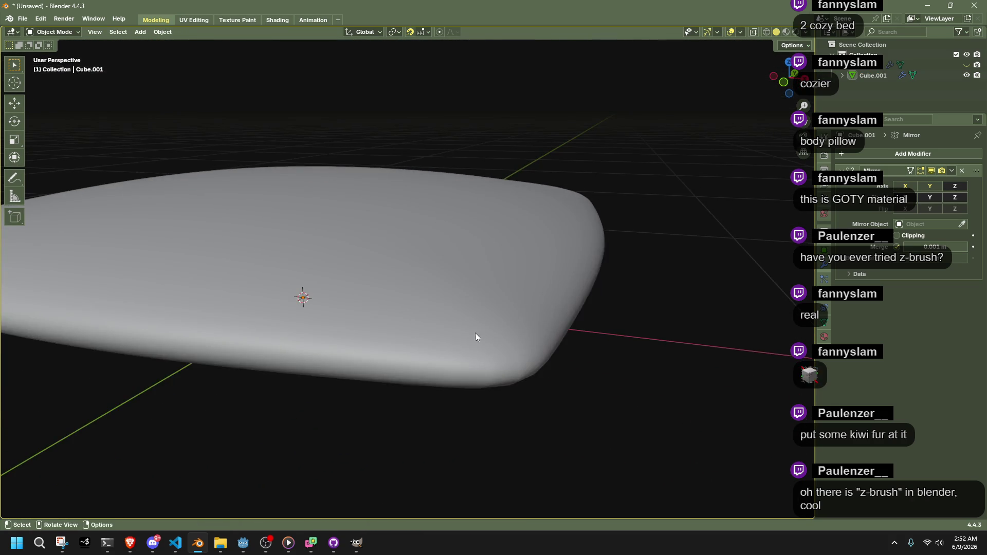
click(477, 335)
click(57, 32)
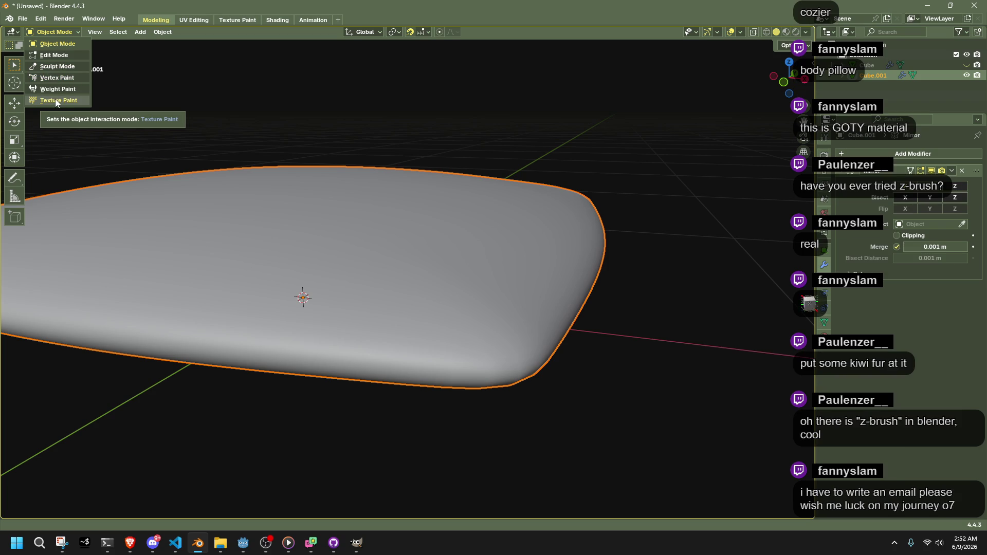
- Switch the cushion into Sculpt Mode
key(alt+Tab)
key(alt+Tab)
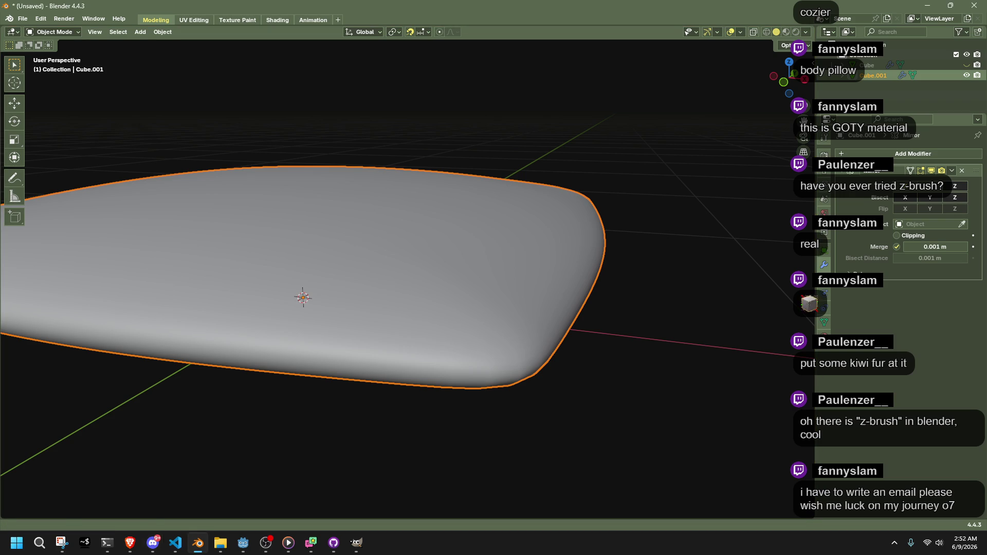
mouse_move(612, 325)
mouse_down()
mouse_move(575, 328)
mouse_move(538, 310)
mouse_move(591, 325)
mouse_move(554, 307)
mouse_up()
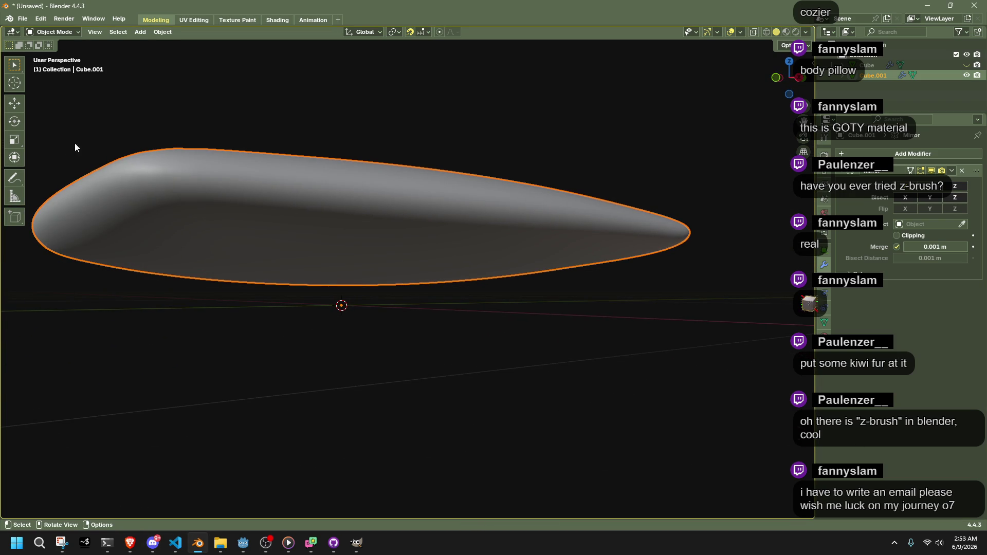
click(71, 32)
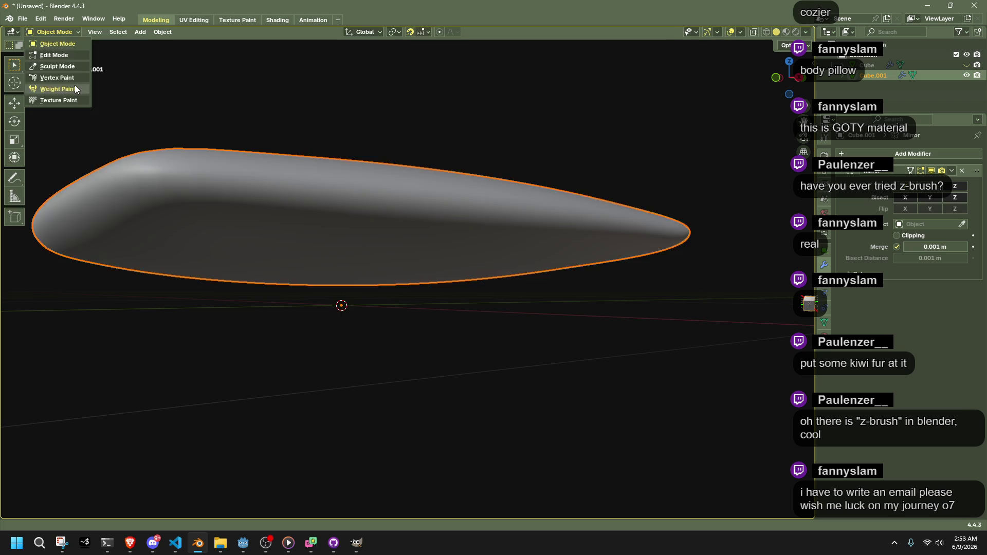
click(75, 88)
click(54, 32)
click(57, 66)
drag(104, 100, 441, 242)
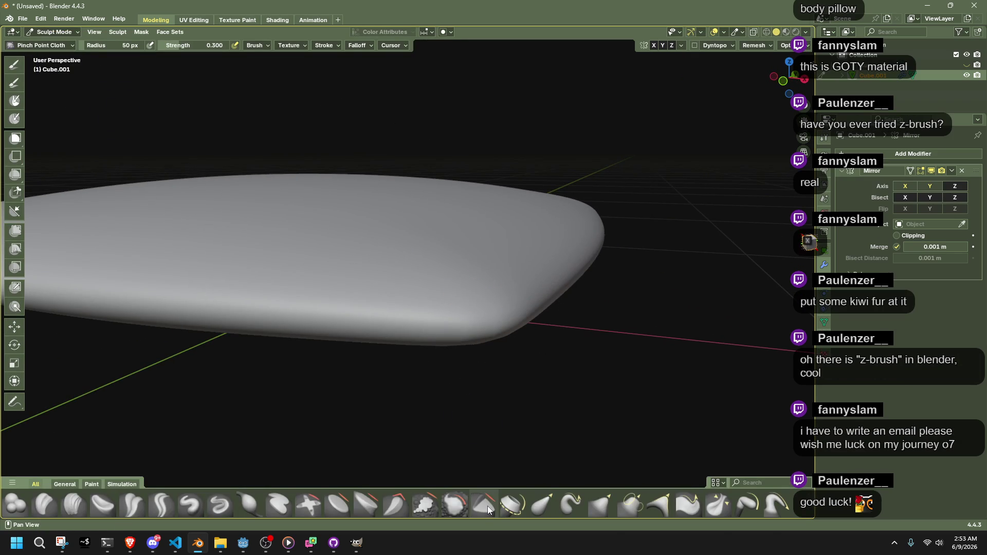
- Sculpt folds and wrinkles into the cushion with the Bend/Twist Cloth brush
mouse_move(484, 488)
mouse_down()
mouse_move(452, 415)
mouse_move(396, 402)
mouse_up()
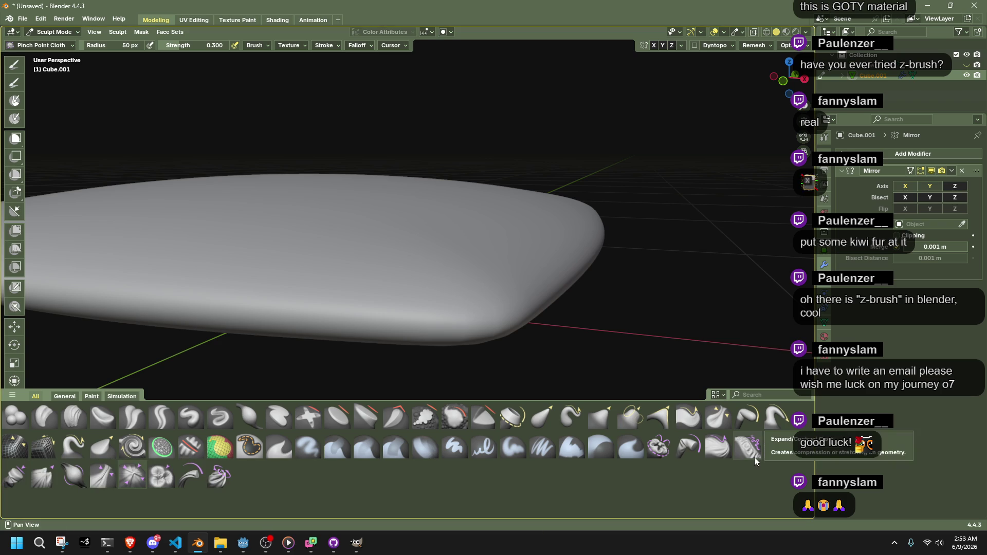
click(688, 449)
mouse_move(477, 333)
mouse_down()
mouse_move(474, 315)
mouse_move(485, 310)
mouse_move(453, 253)
mouse_up()
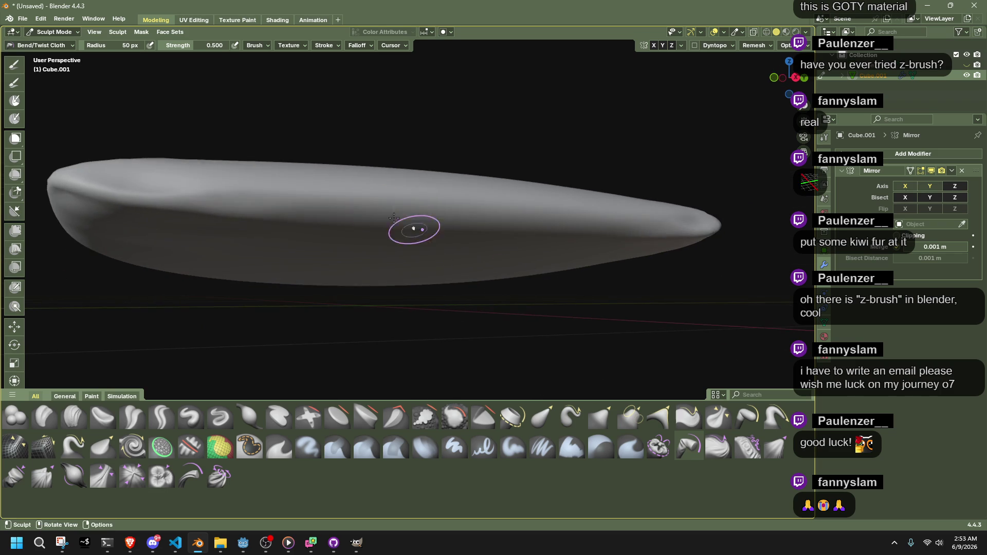
drag(375, 192, 524, 250)
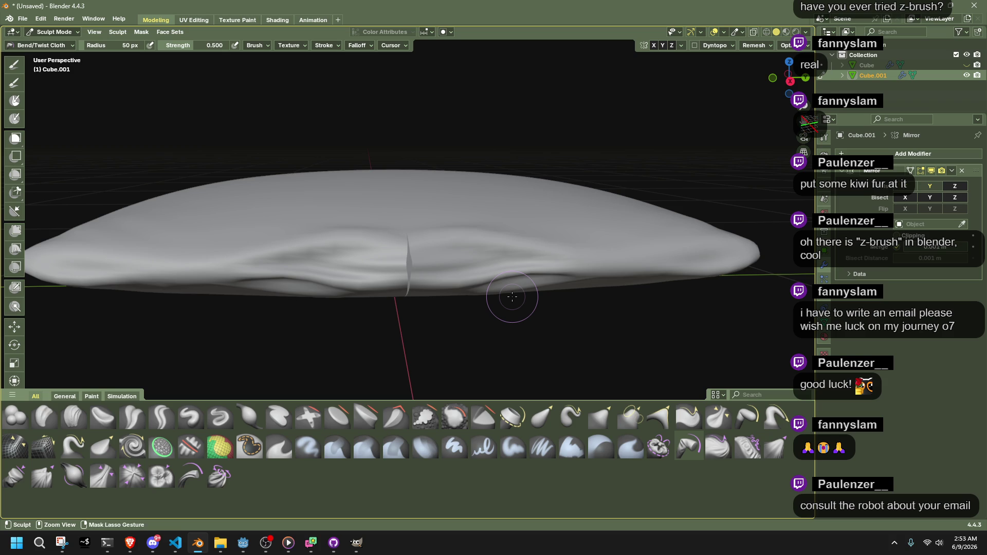
key(Tab)
key(Tab)
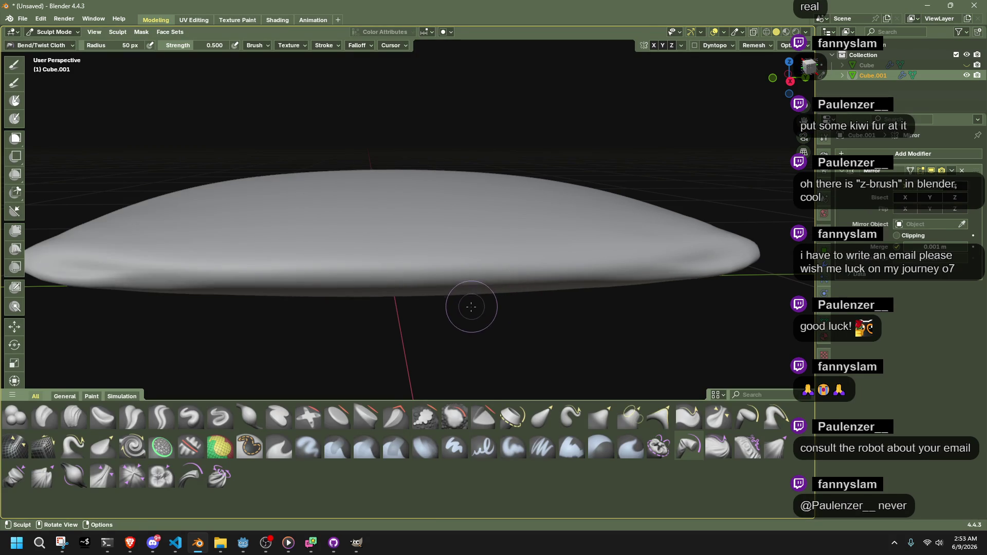
key(Tab)
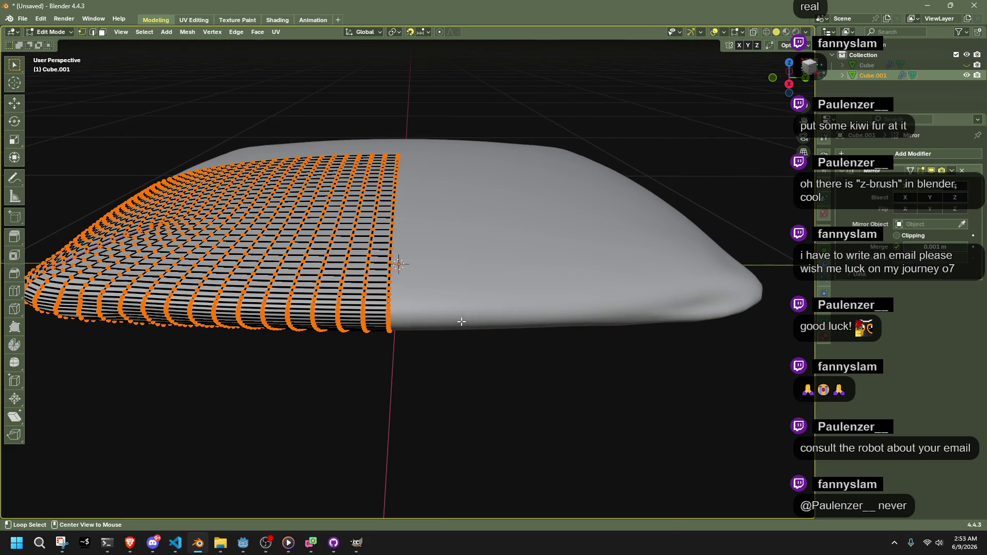
- Select the cushion's boundary edge loops along the mirror seams and hide those faces
key(alt+a)
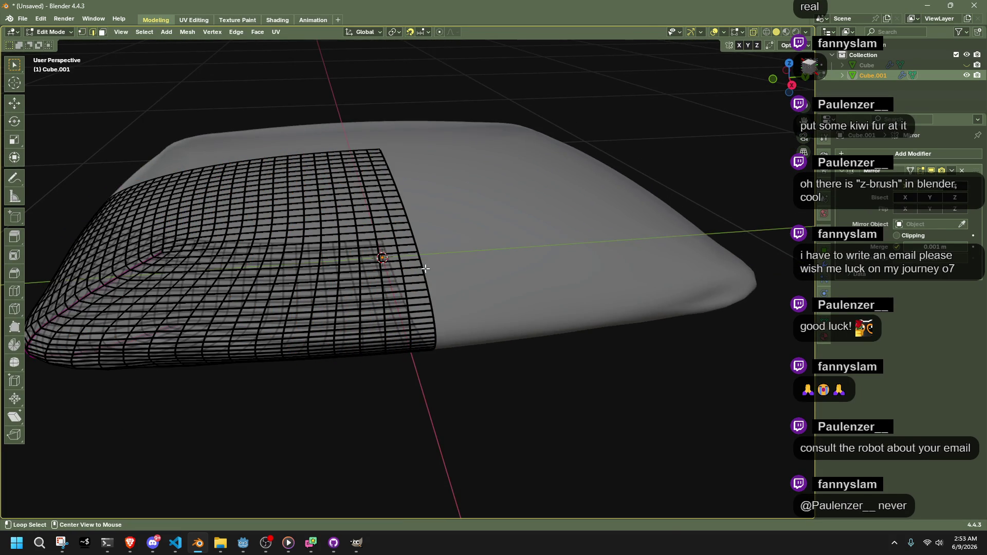
alt+click(435, 274)
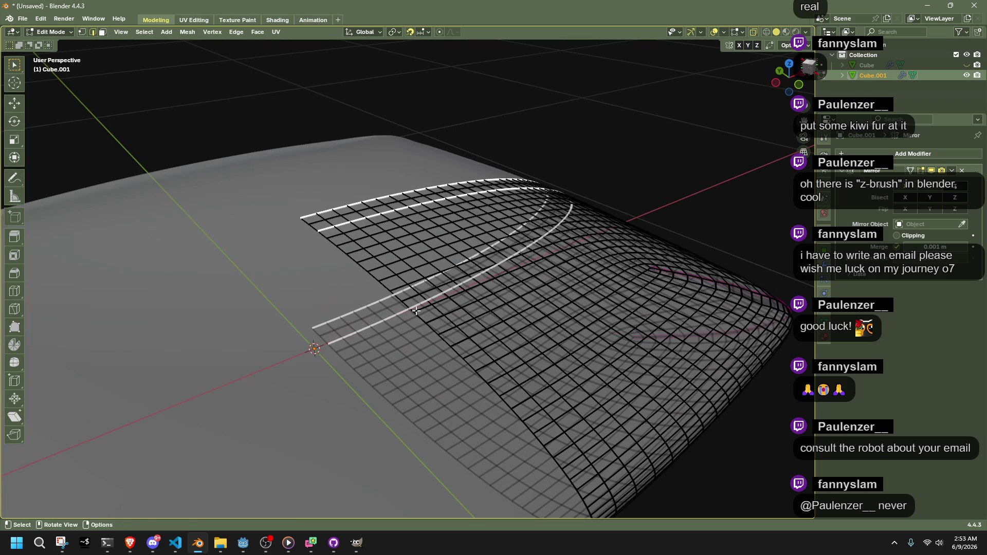
mouse_move(417, 310)
mouse_down()
mouse_move(509, 373)
mouse_move(548, 376)
mouse_move(650, 326)
mouse_move(683, 214)
mouse_move(650, 242)
mouse_move(595, 355)
mouse_move(397, 380)
mouse_up()
alt+shift+click(509, 373)
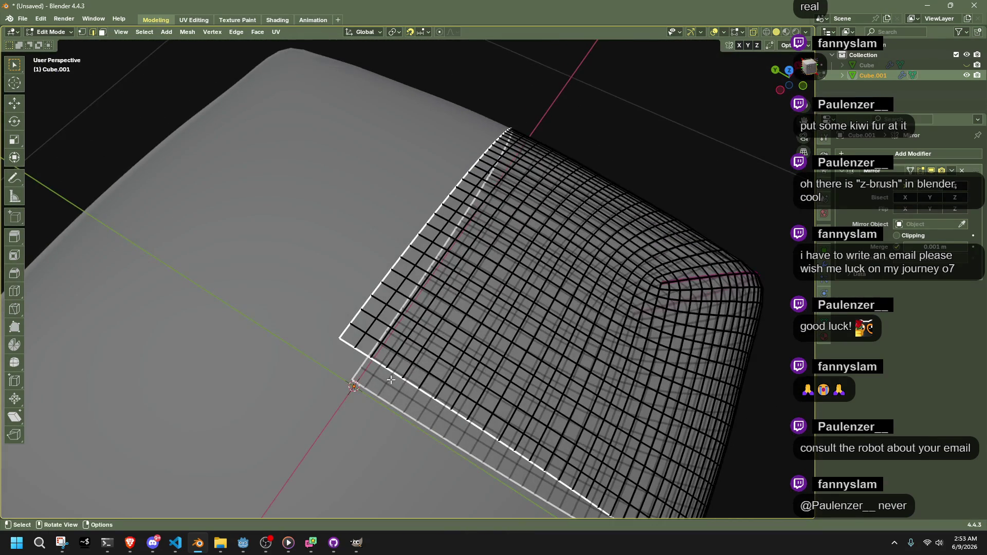
mouse_move(362, 419)
mouse_down()
mouse_move(452, 370)
mouse_move(306, 294)
mouse_up()
right_click(438, 242)
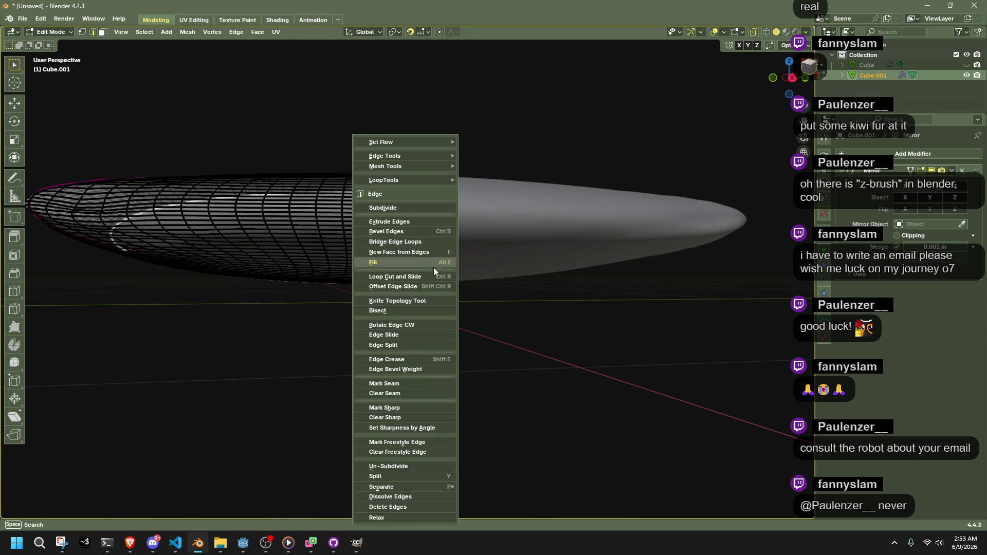
click(427, 303)
key(alt+Tab)
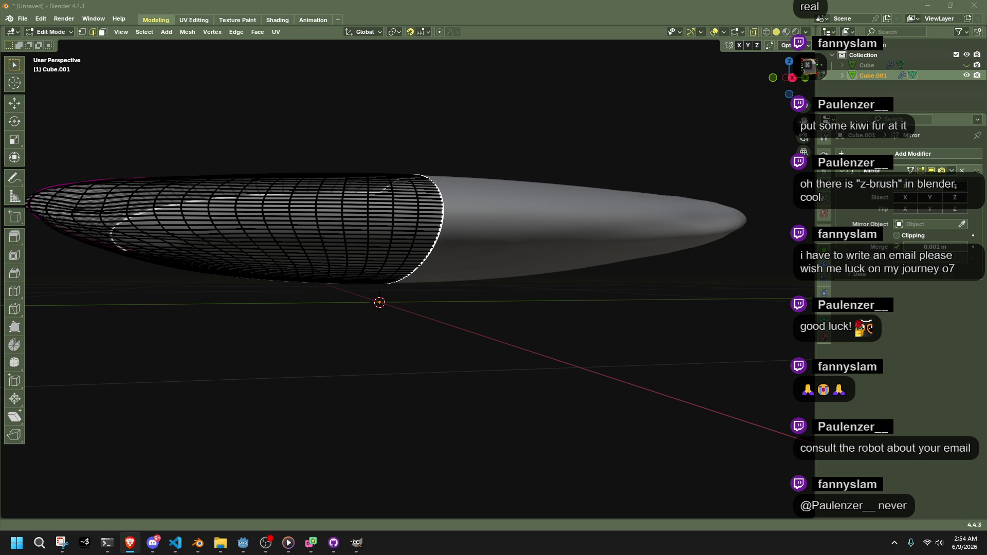
drag(557, 327, 546, 375)
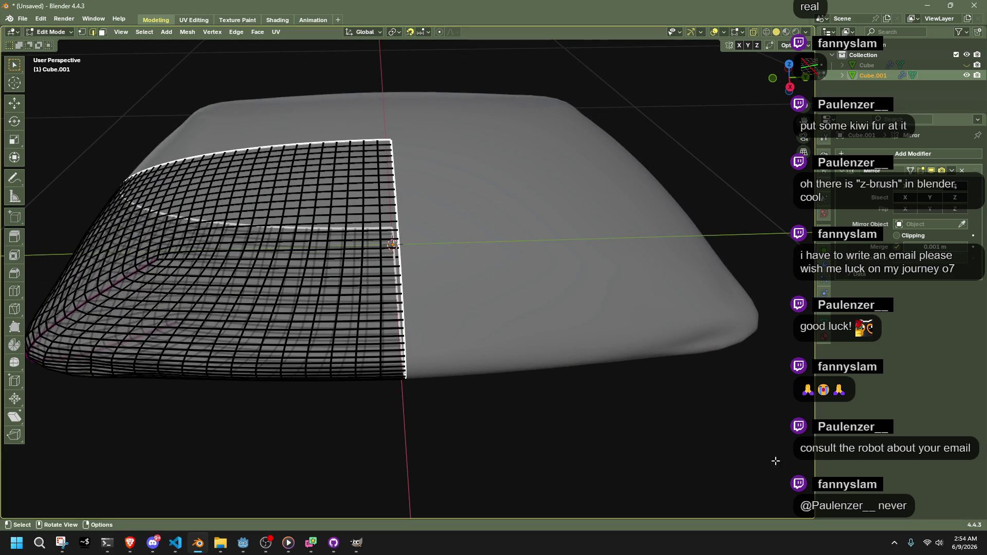
key(m)
key(h)
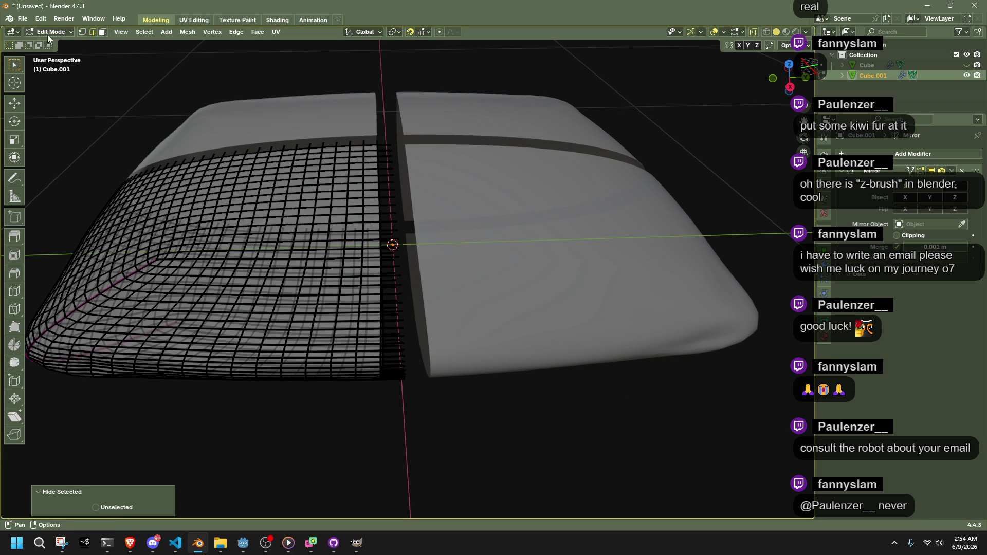
- Return the cushion to Sculpt Mode and view it with Material Preview shading
click(52, 32)
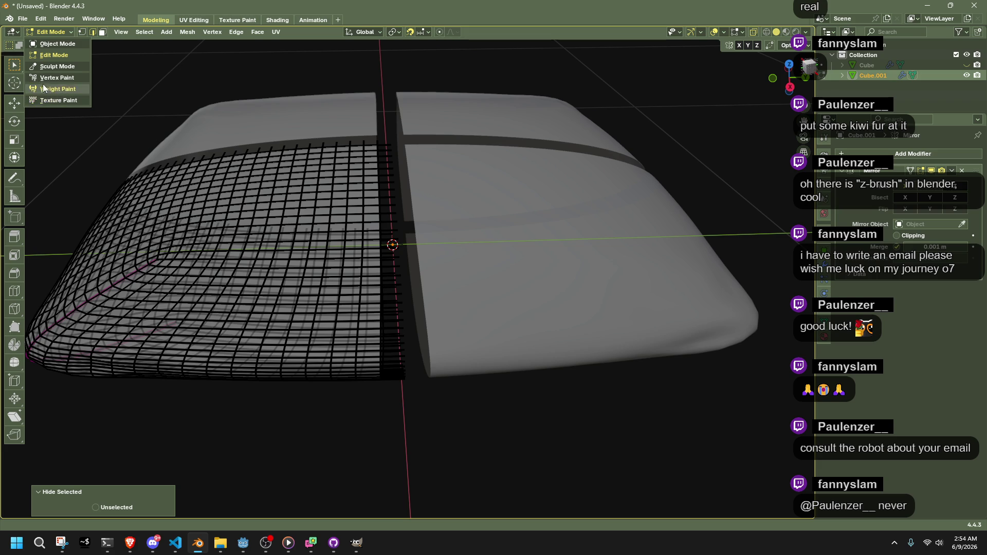
click(54, 66)
drag(319, 249, 331, 275)
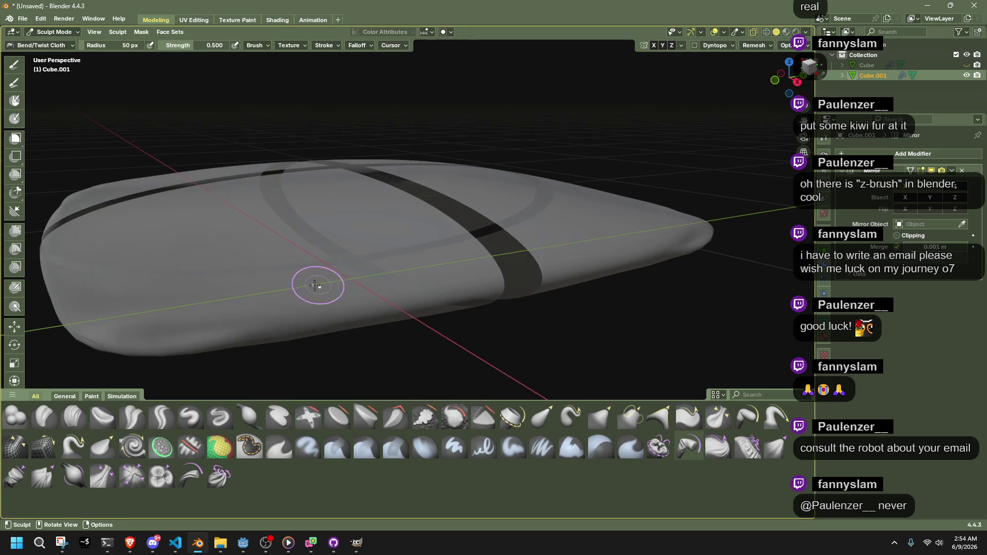
click(786, 31)
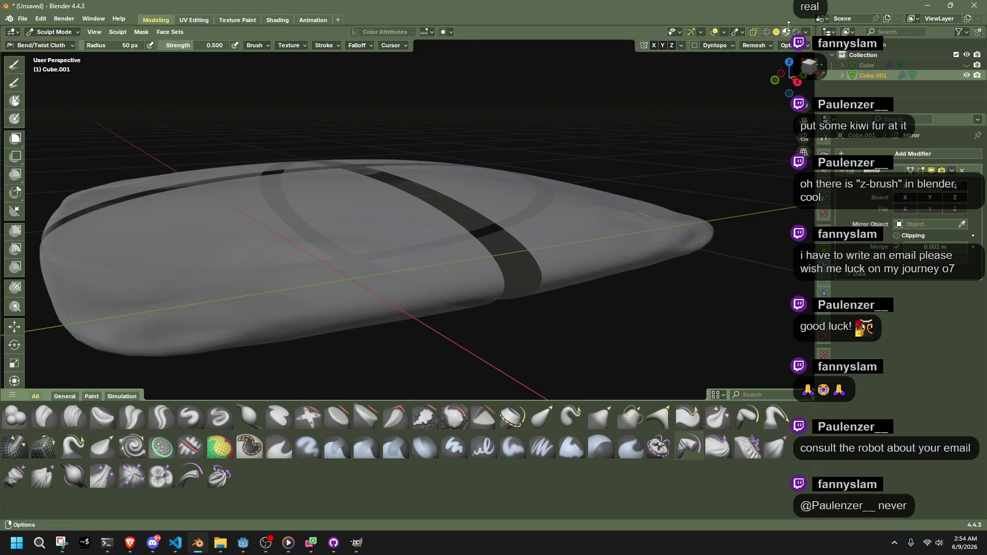
drag(384, 245, 289, 128)
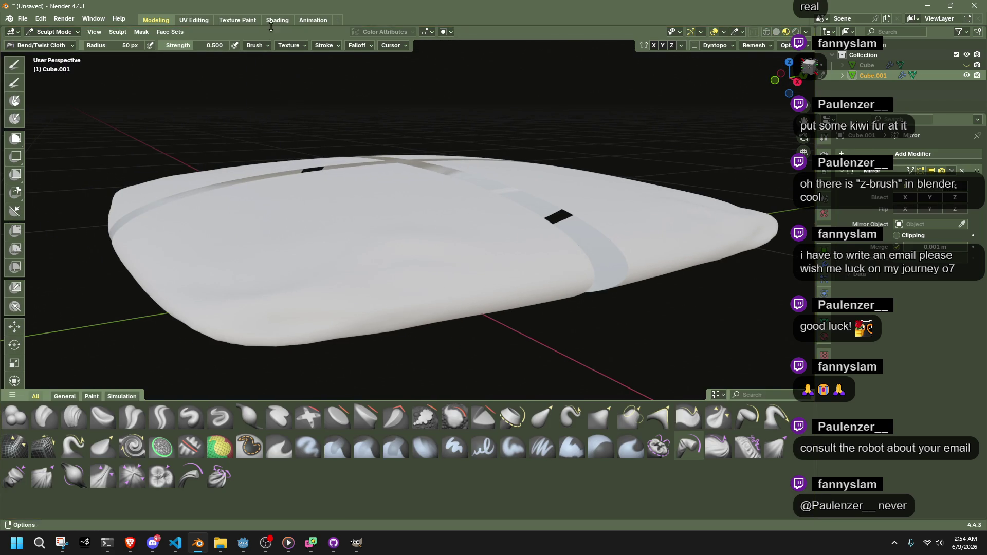
- Switch to the Shading workspace to edit the cushion's material nodes
click(277, 19)
click(280, 349)
mouse_move(290, 361)
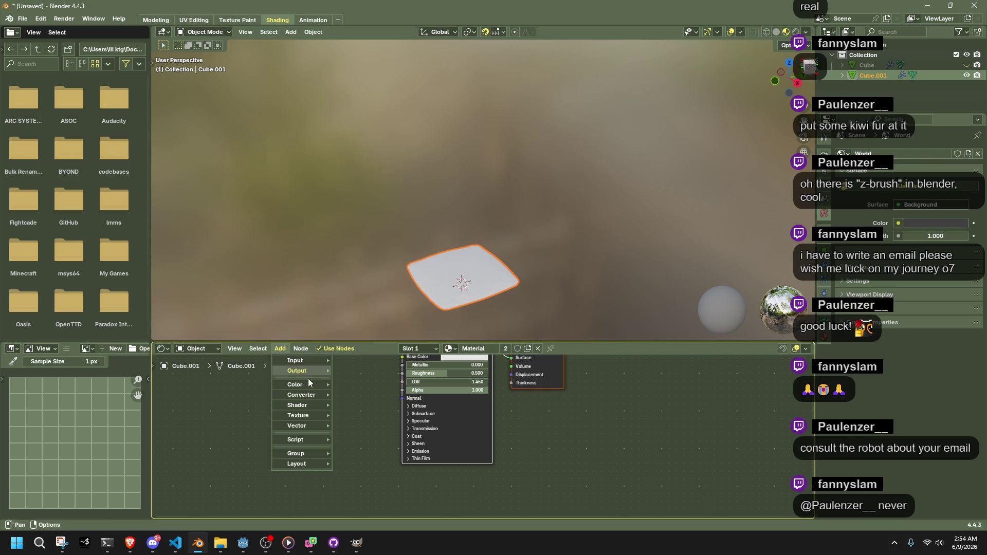
mouse_move(300, 406)
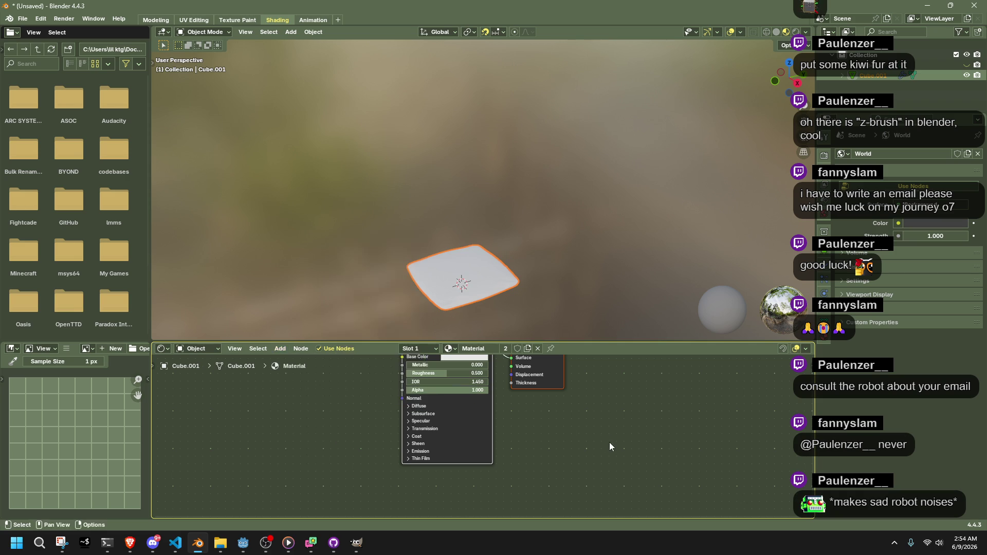
key(alt+Tab)
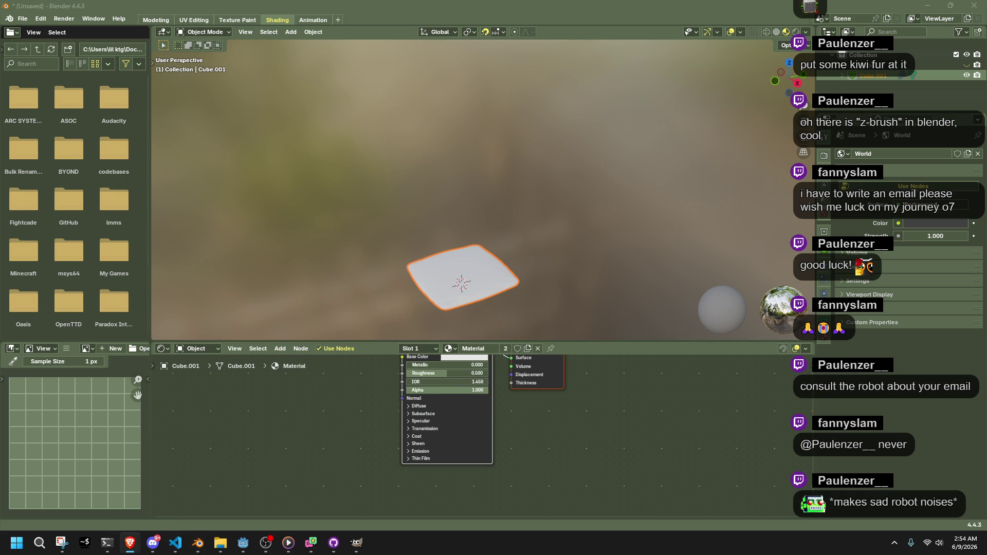
- Set the Principled BSDF base colour to a dark red
drag(474, 350, 472, 376)
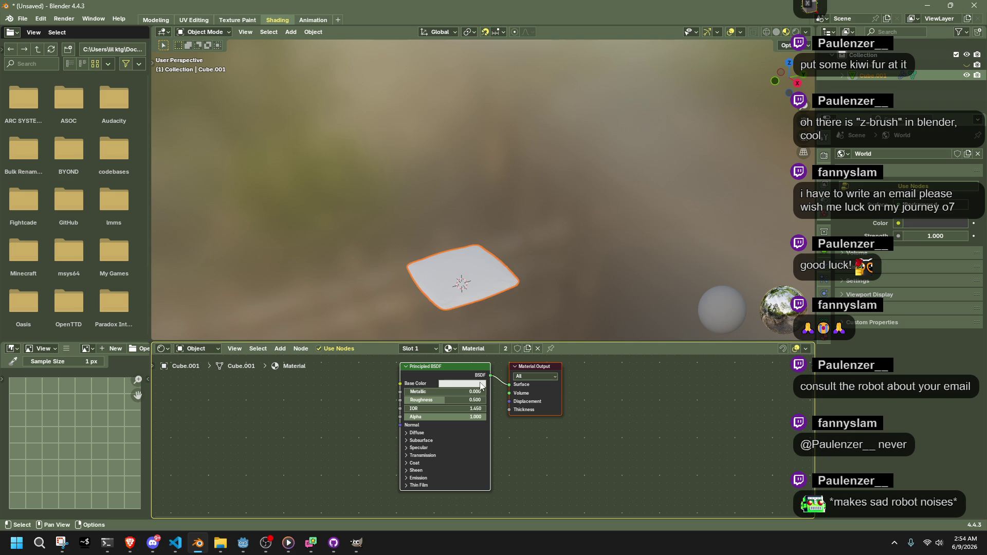
click(481, 384)
drag(507, 294, 507, 306)
key(ctrl+v)
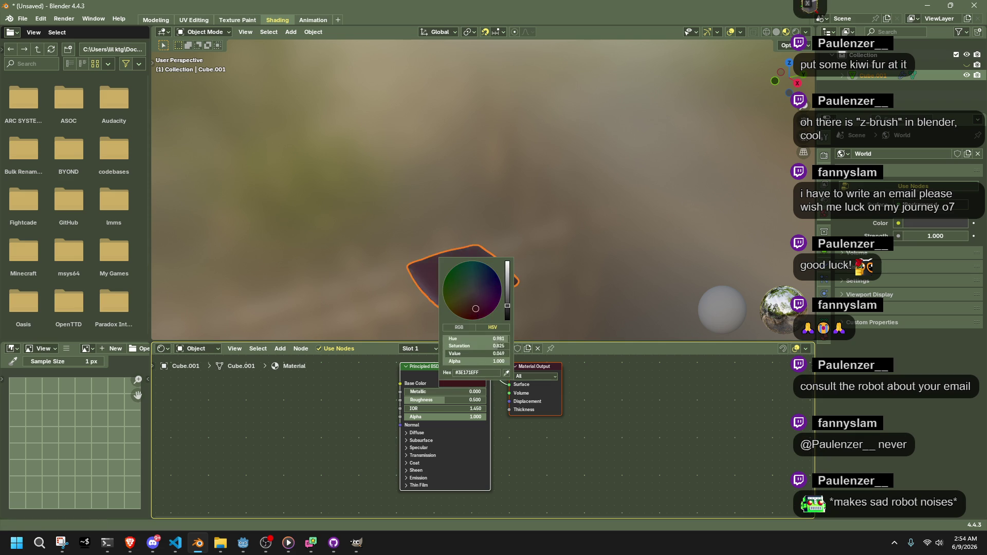